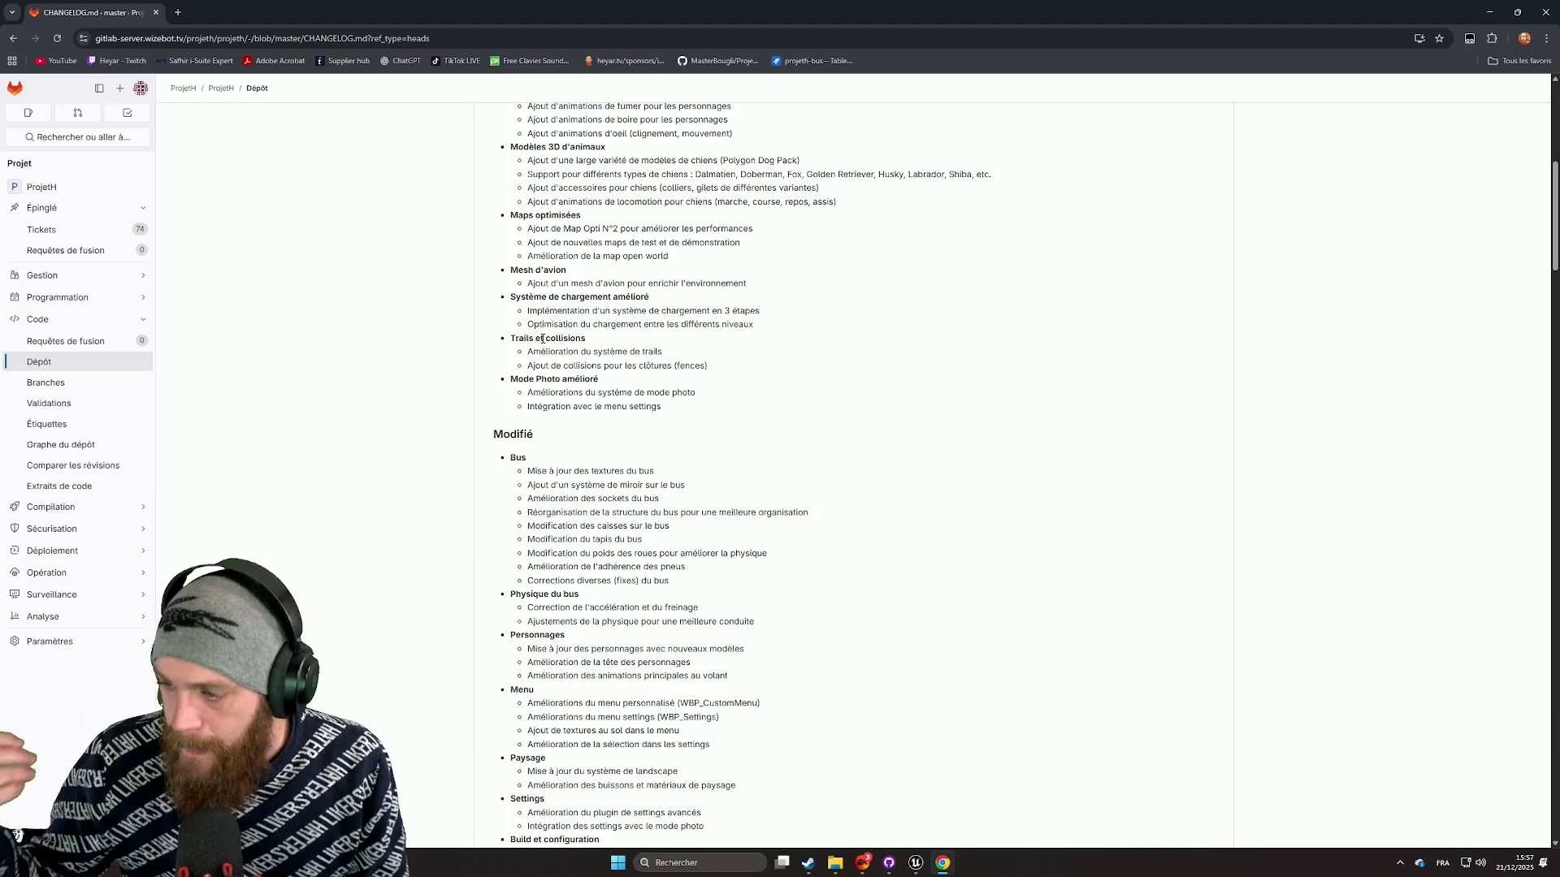
Step: Scroll through the notes to find and highlight the acceleration and braking fix line
scroll(586, 329, "down", 2)
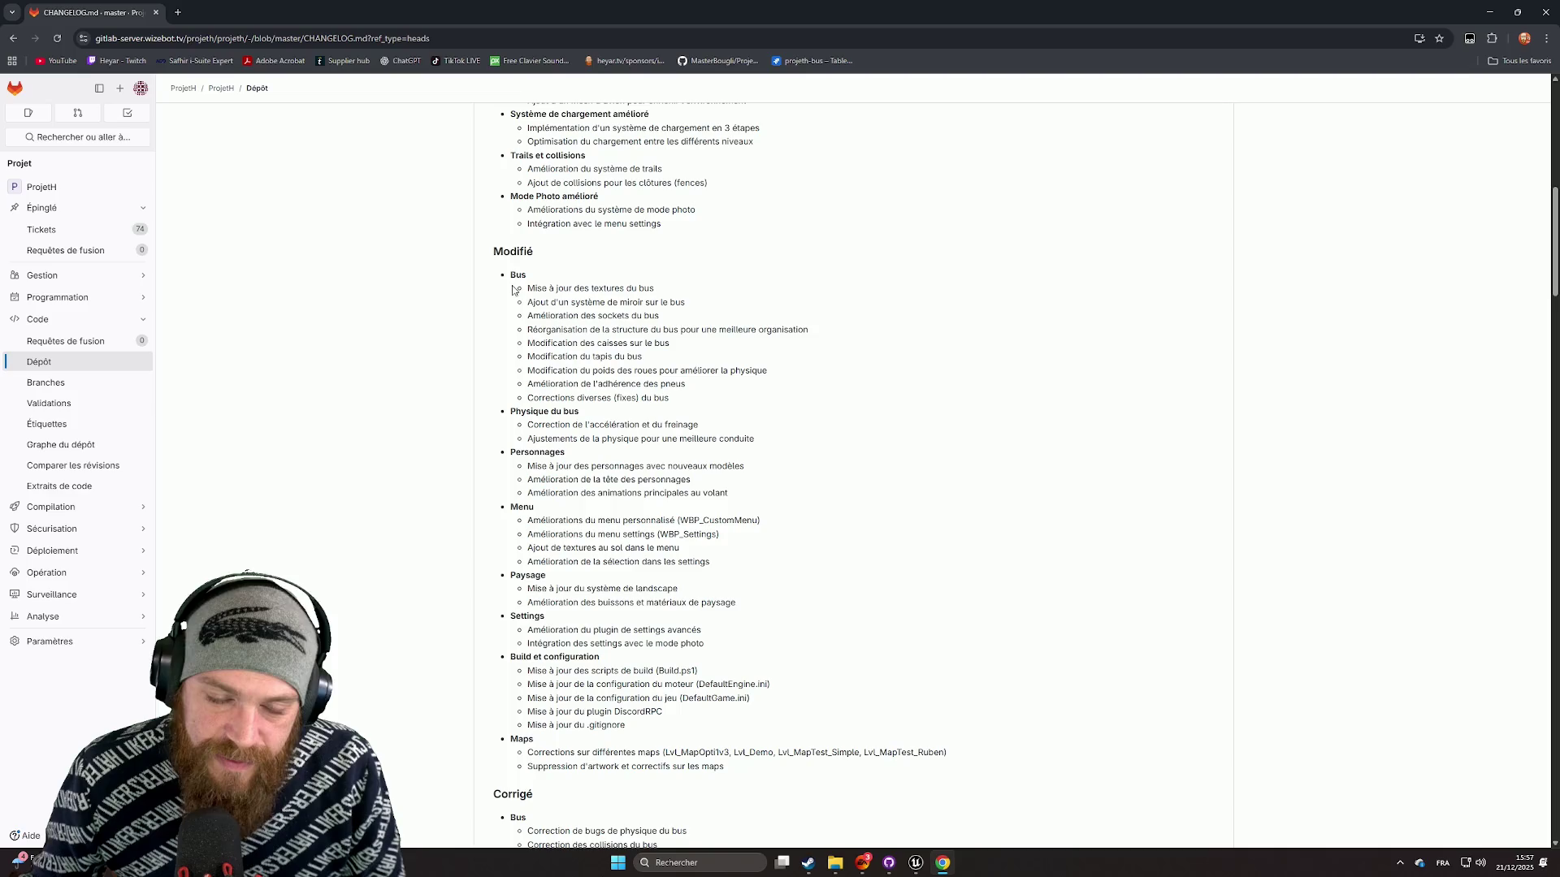
scroll(536, 277, "down", 1)
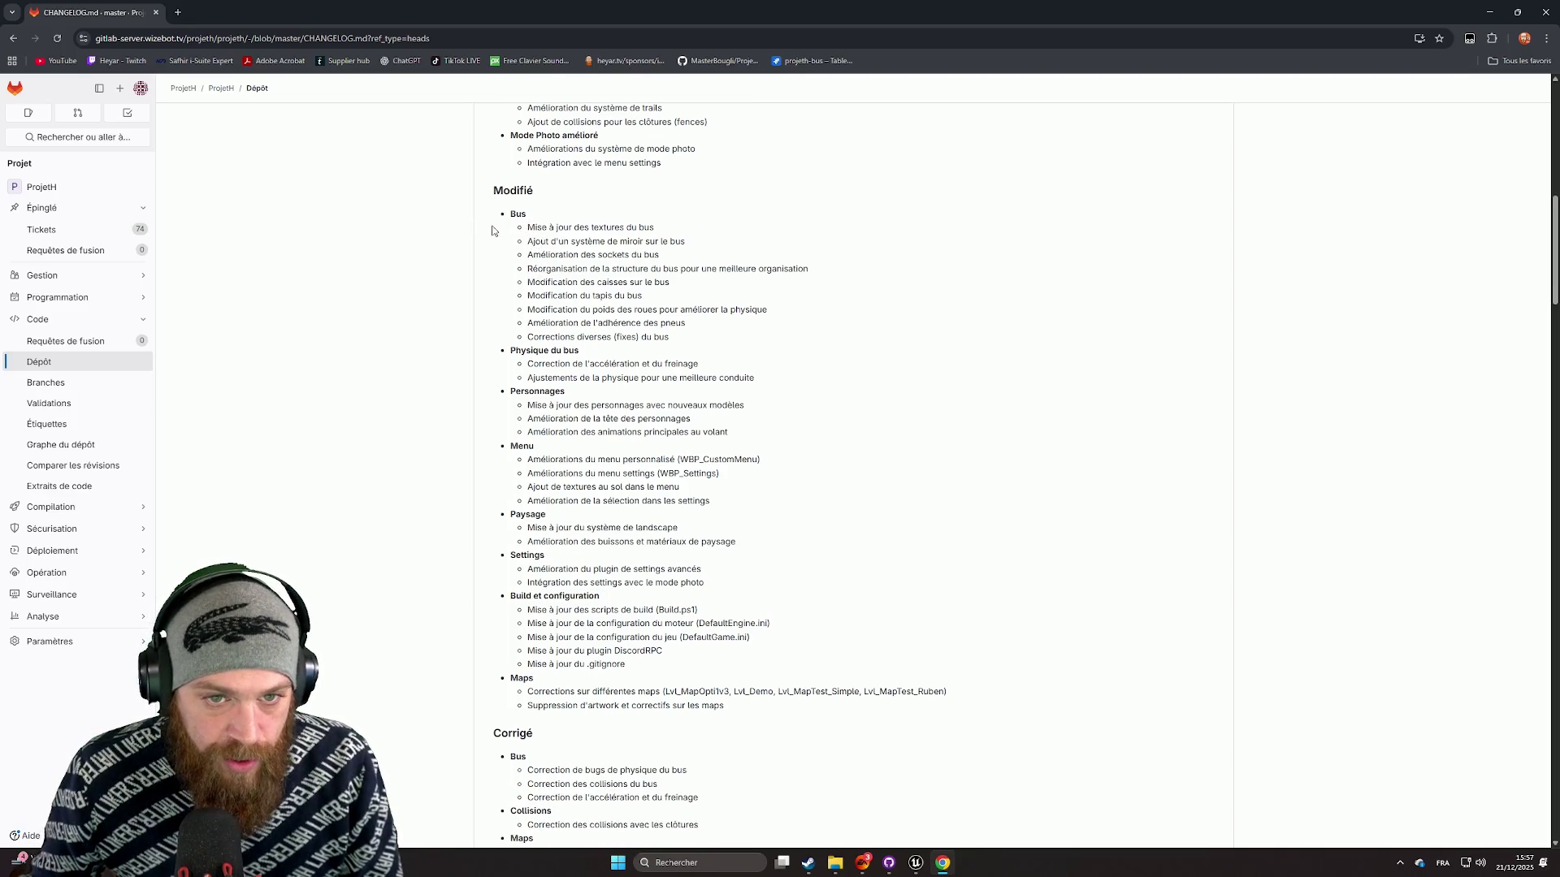
scroll(542, 227, "down", 1)
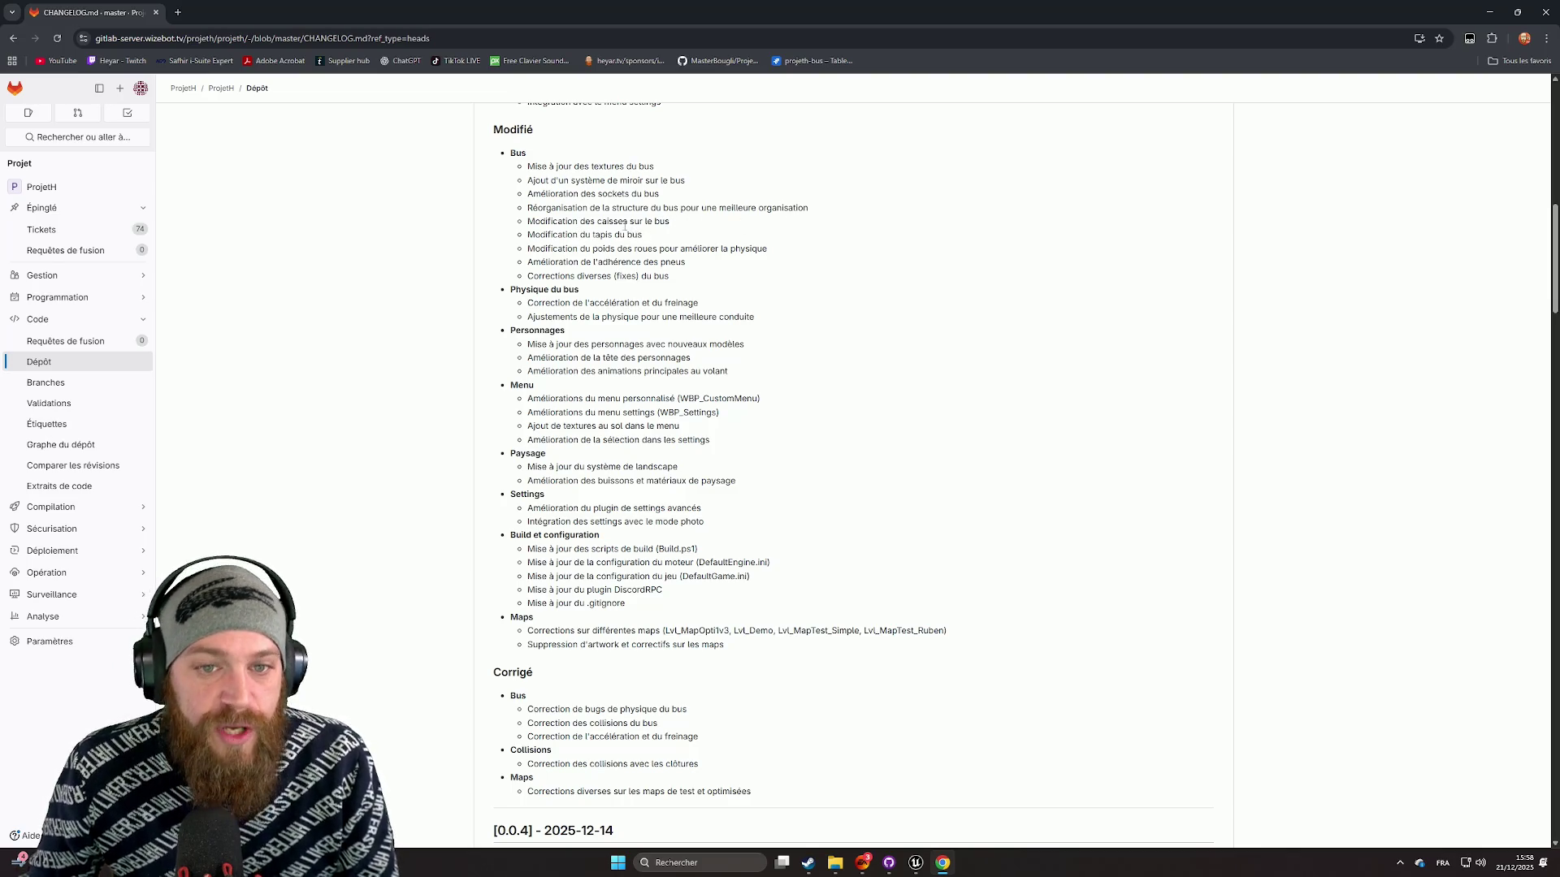
scroll(606, 236, "down", 1)
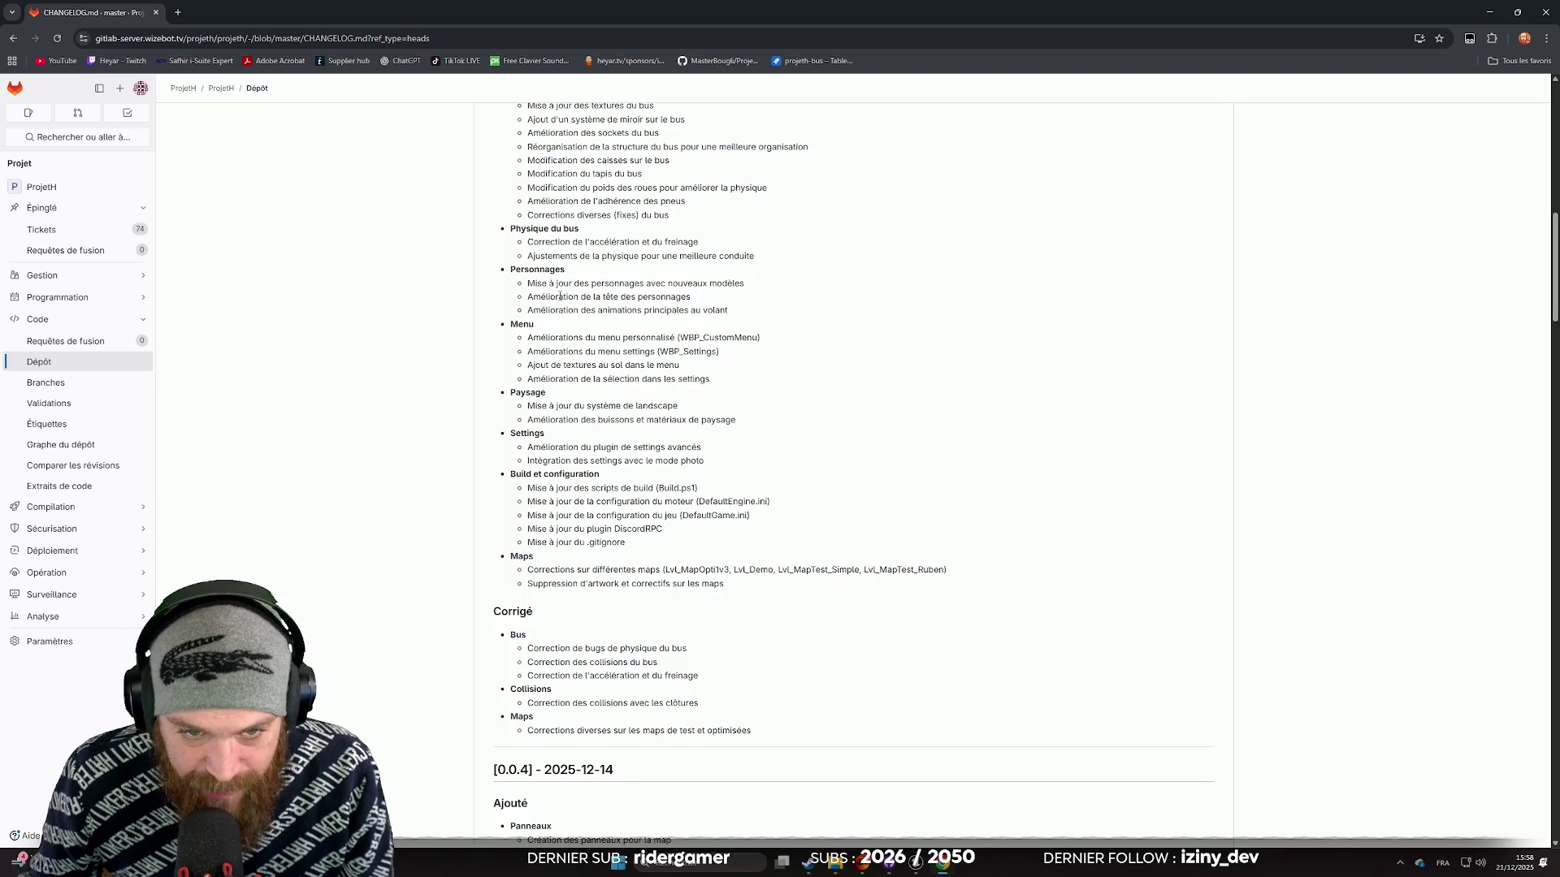
scroll(641, 325, "down", 1)
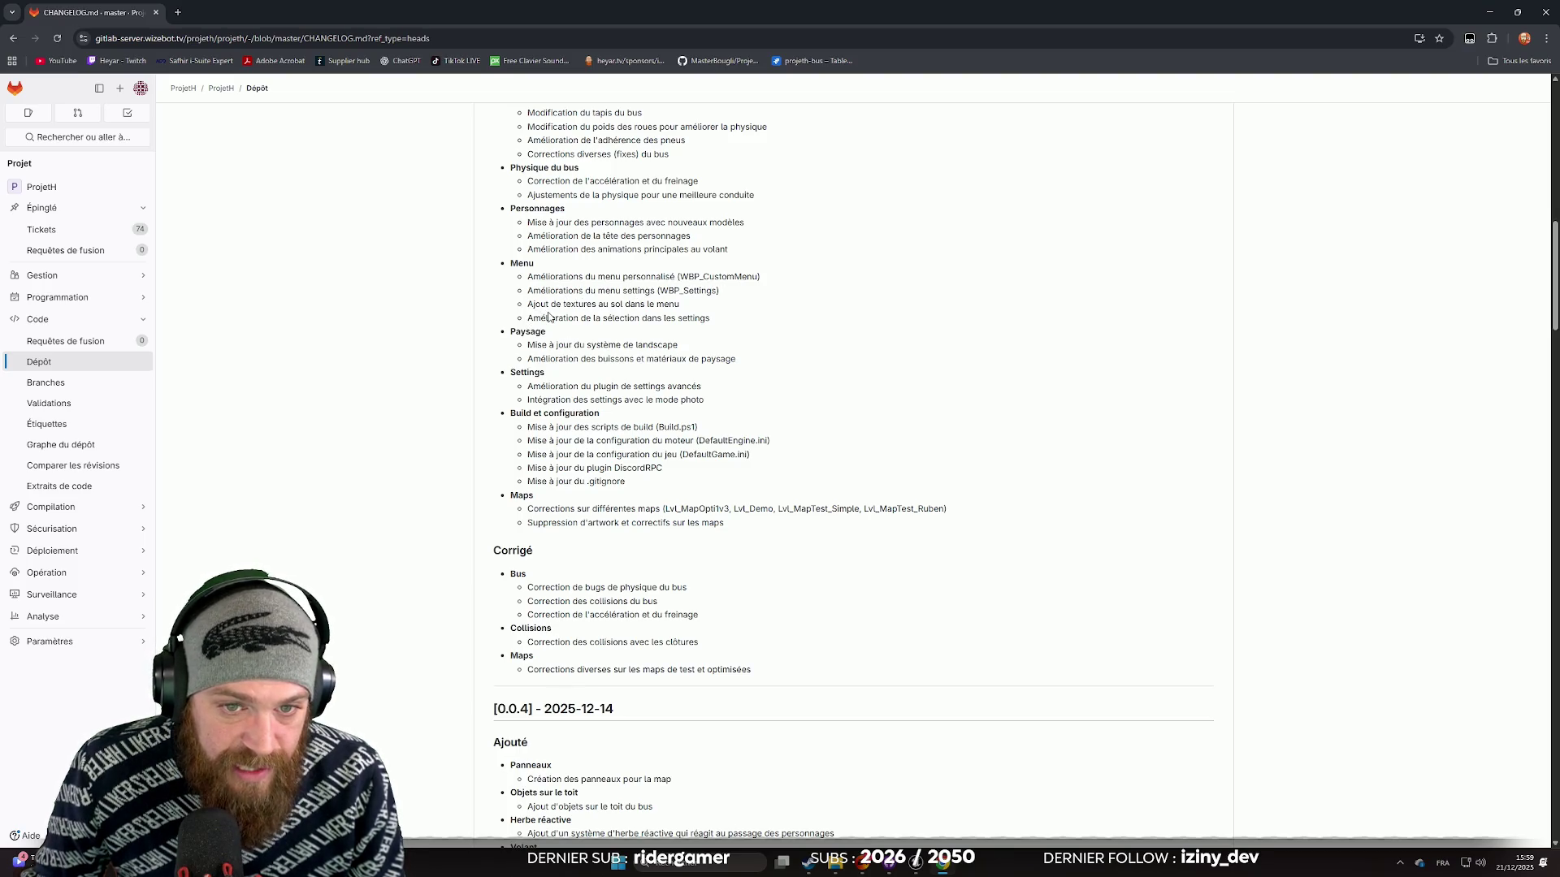
scroll(541, 315, "down", 1)
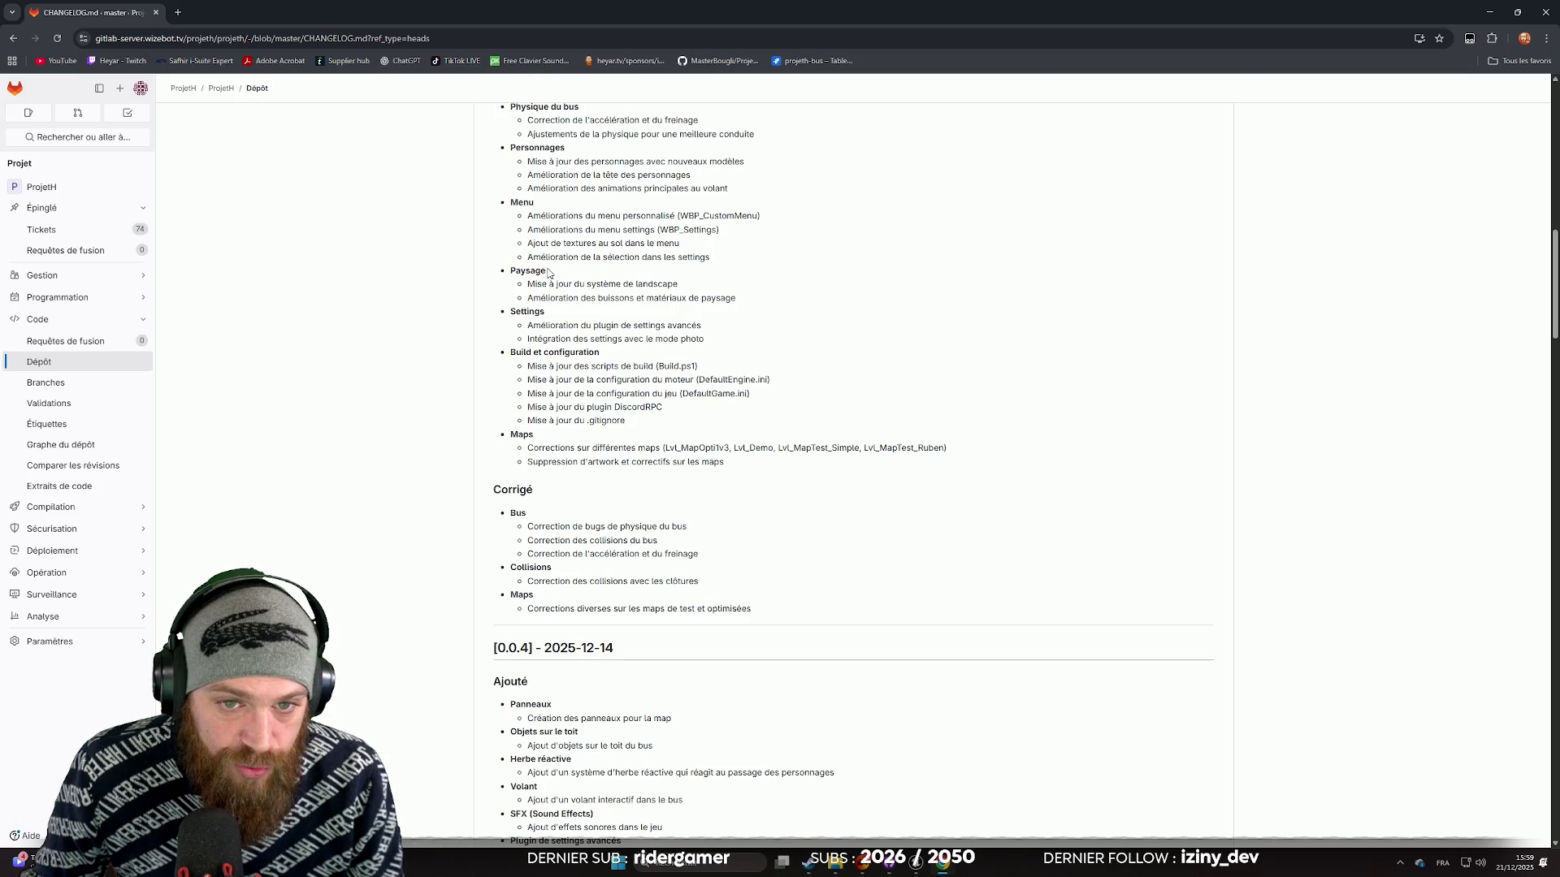
scroll(516, 265, "down", 1)
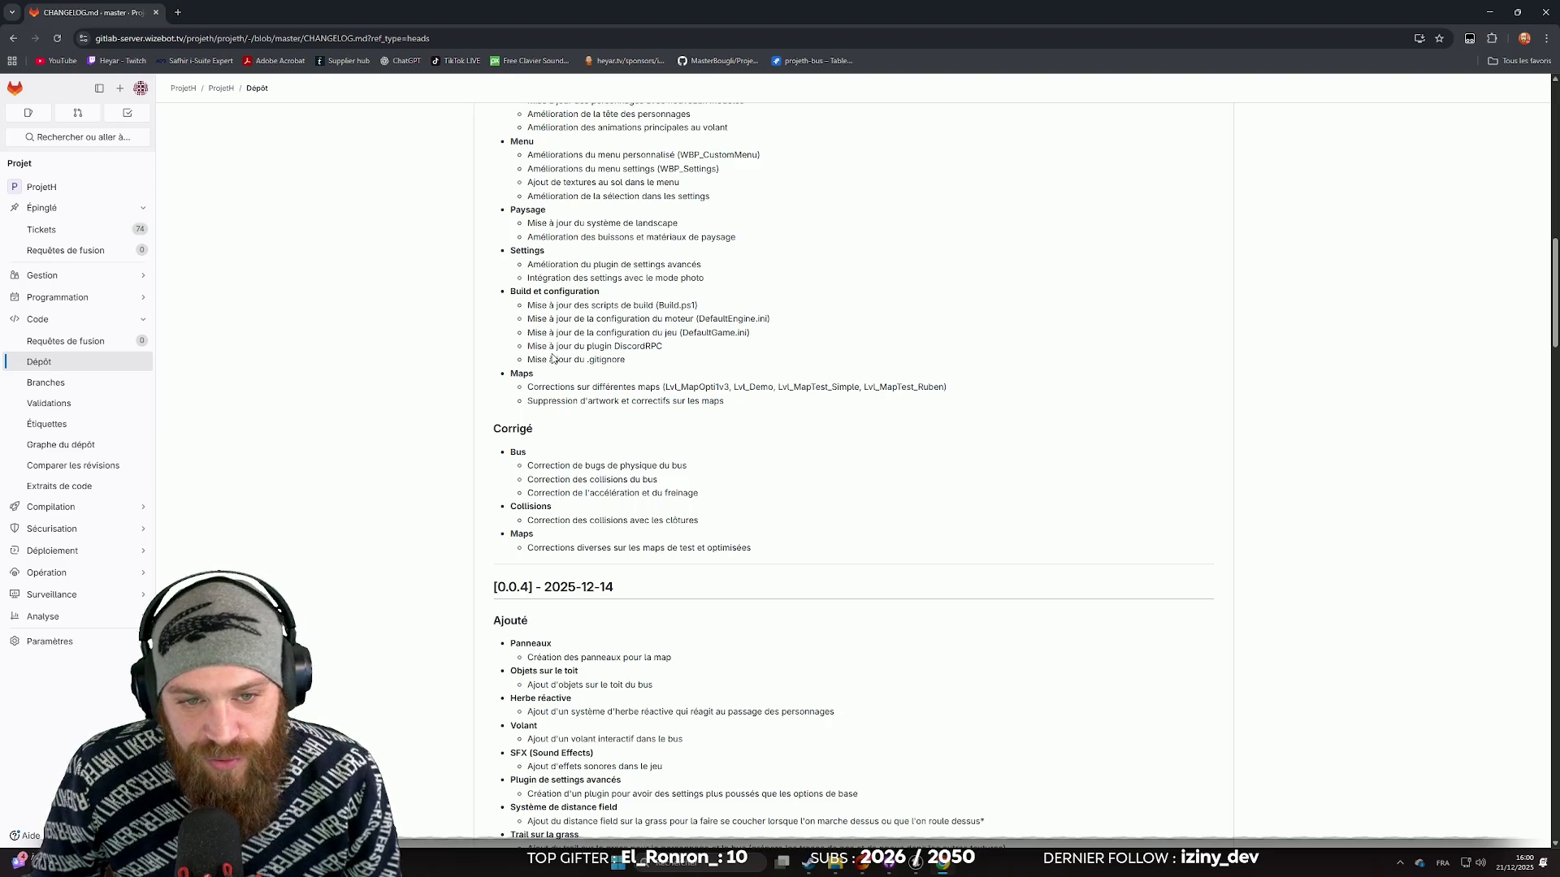
scroll(556, 358, "down", 2)
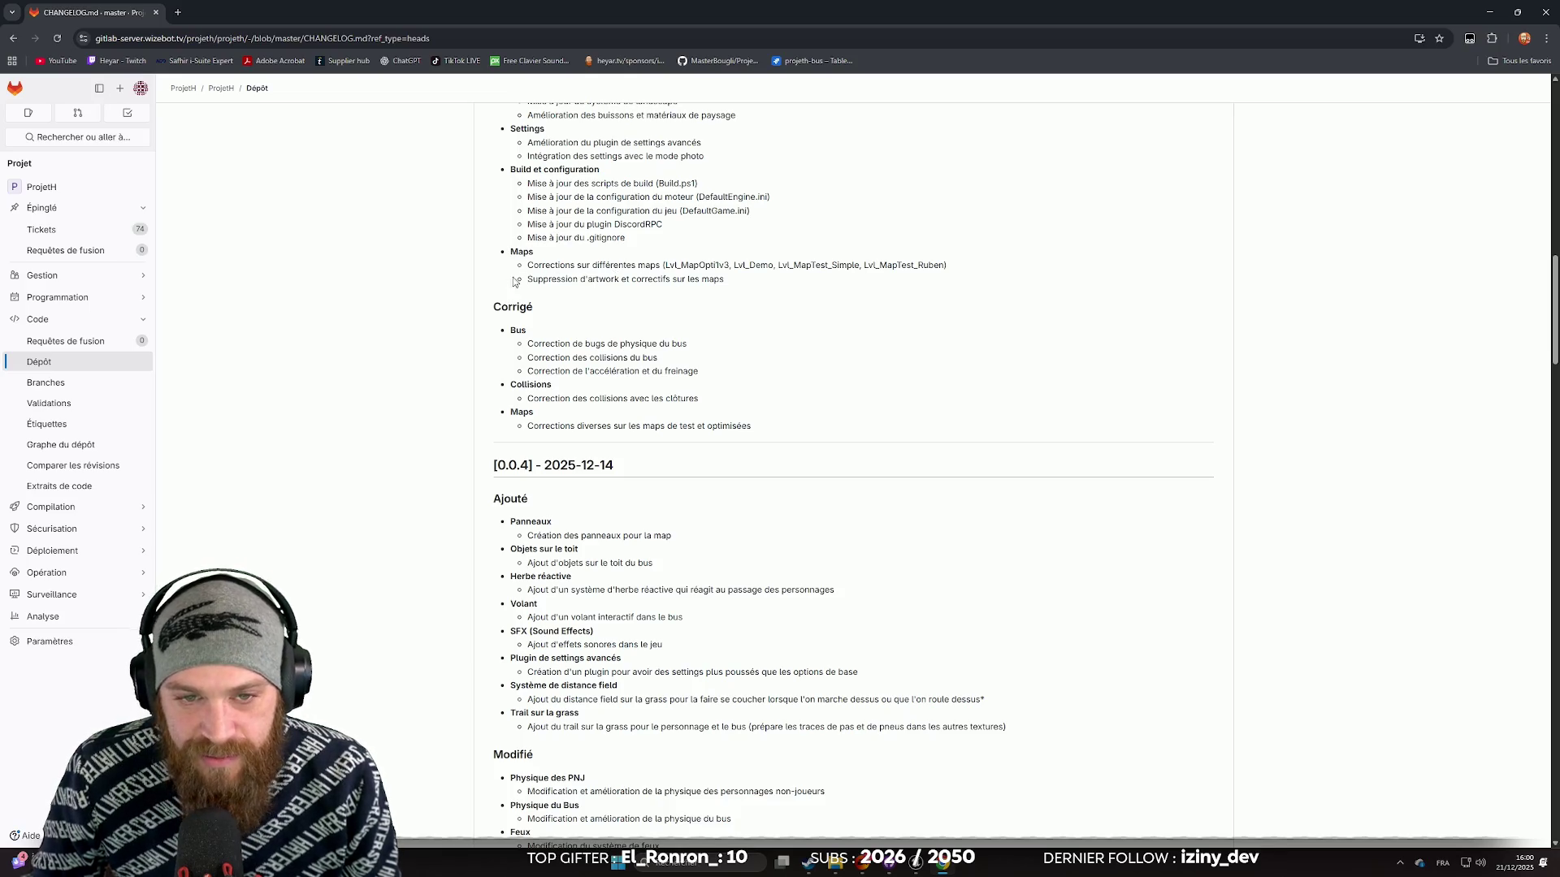
scroll(609, 297, "down", 3)
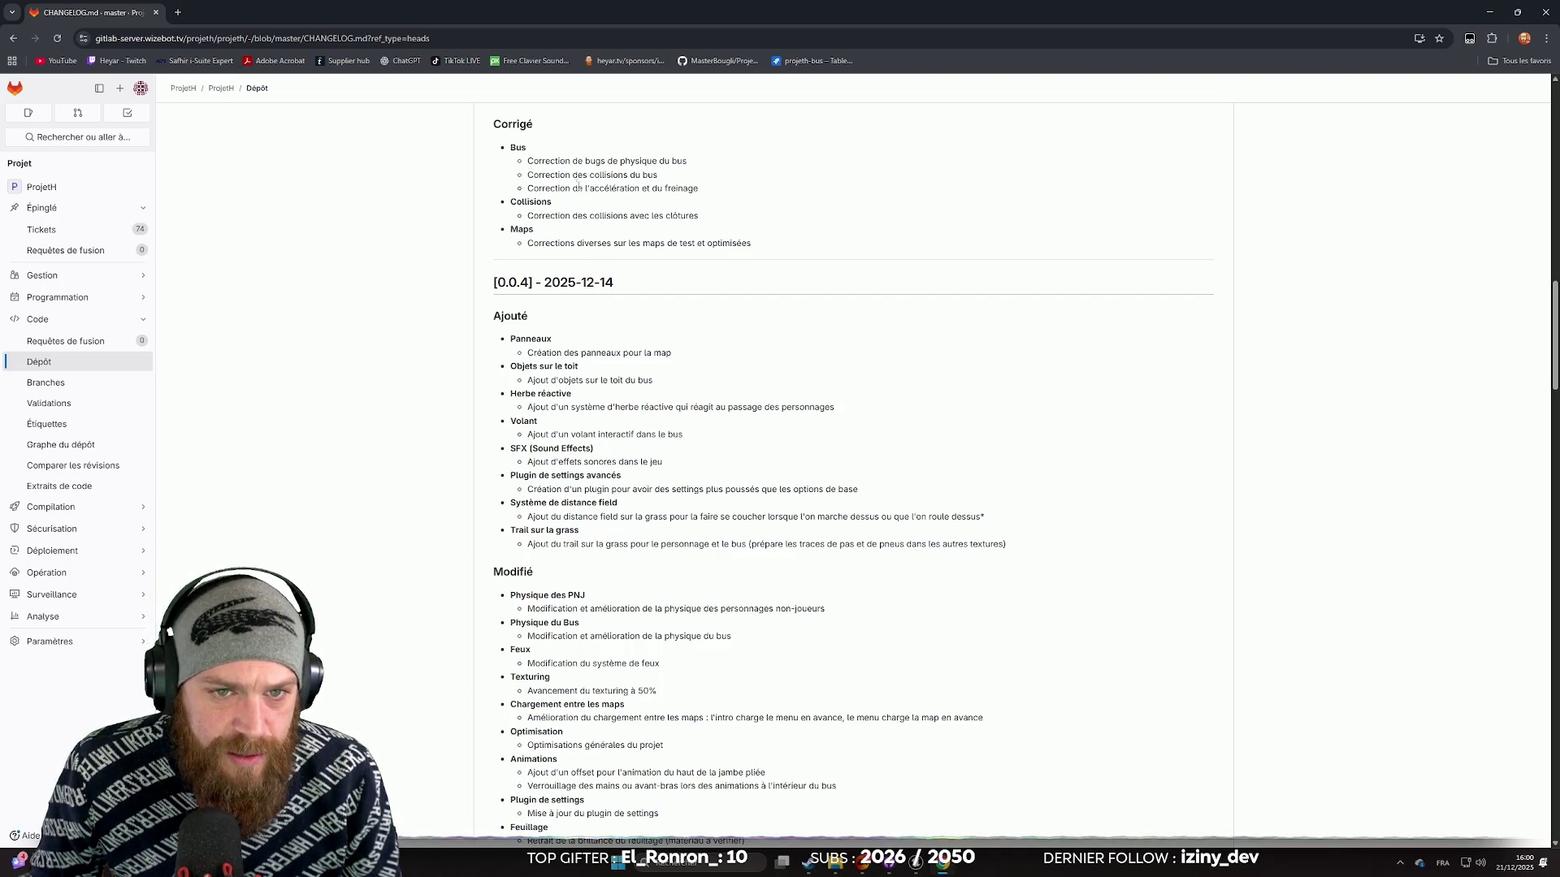
scroll(592, 204, "up", 1)
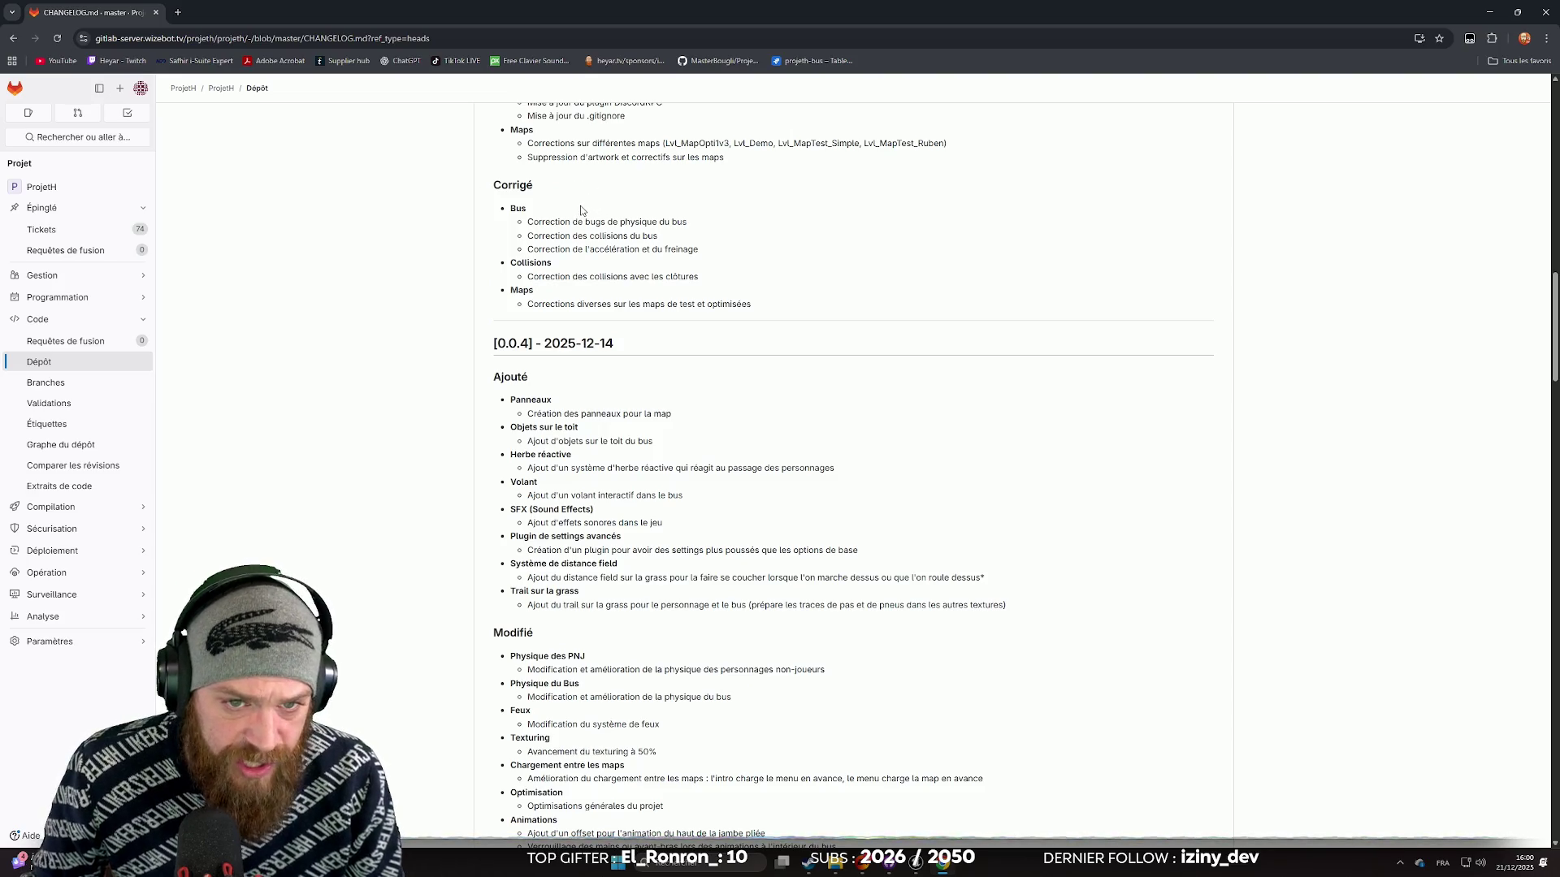
scroll(574, 219, "up", 3)
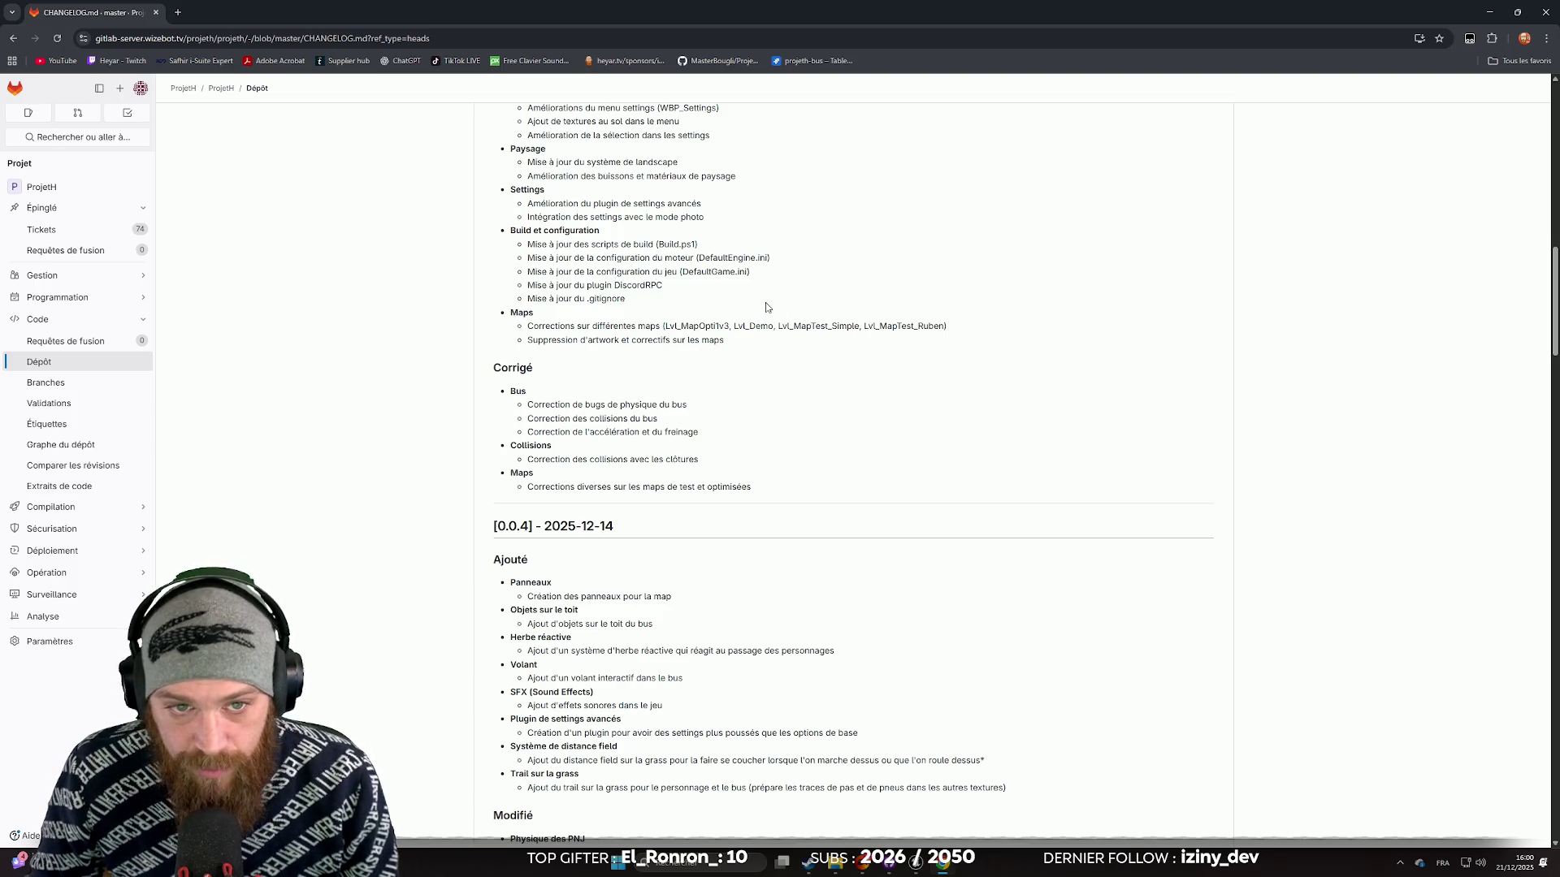
scroll(740, 299, "down", 1)
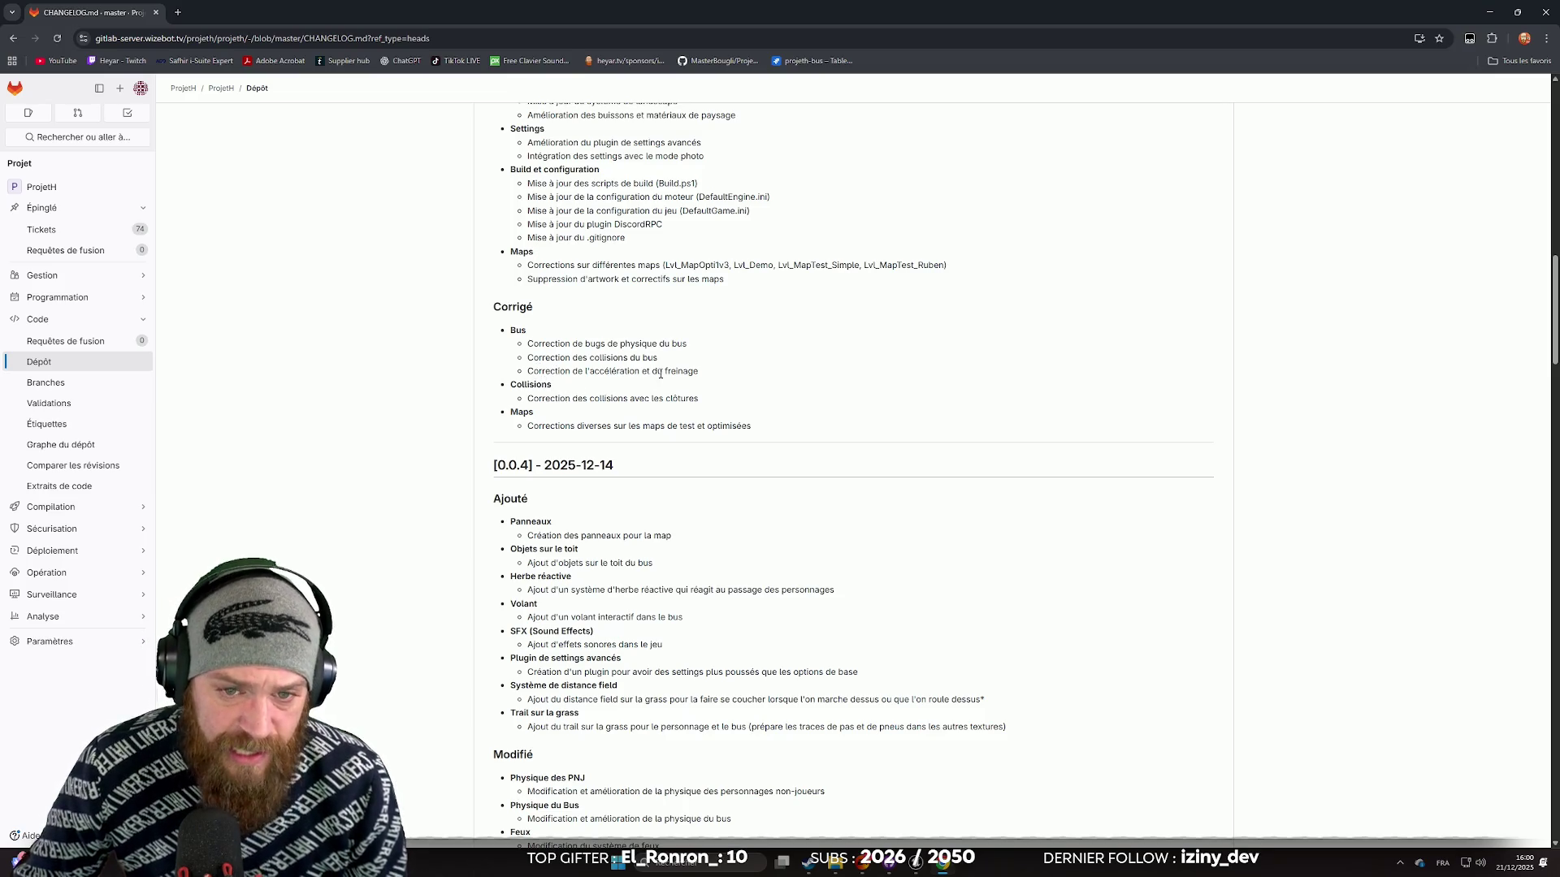
left_click_drag(527, 371, 731, 385)
left_click(733, 379)
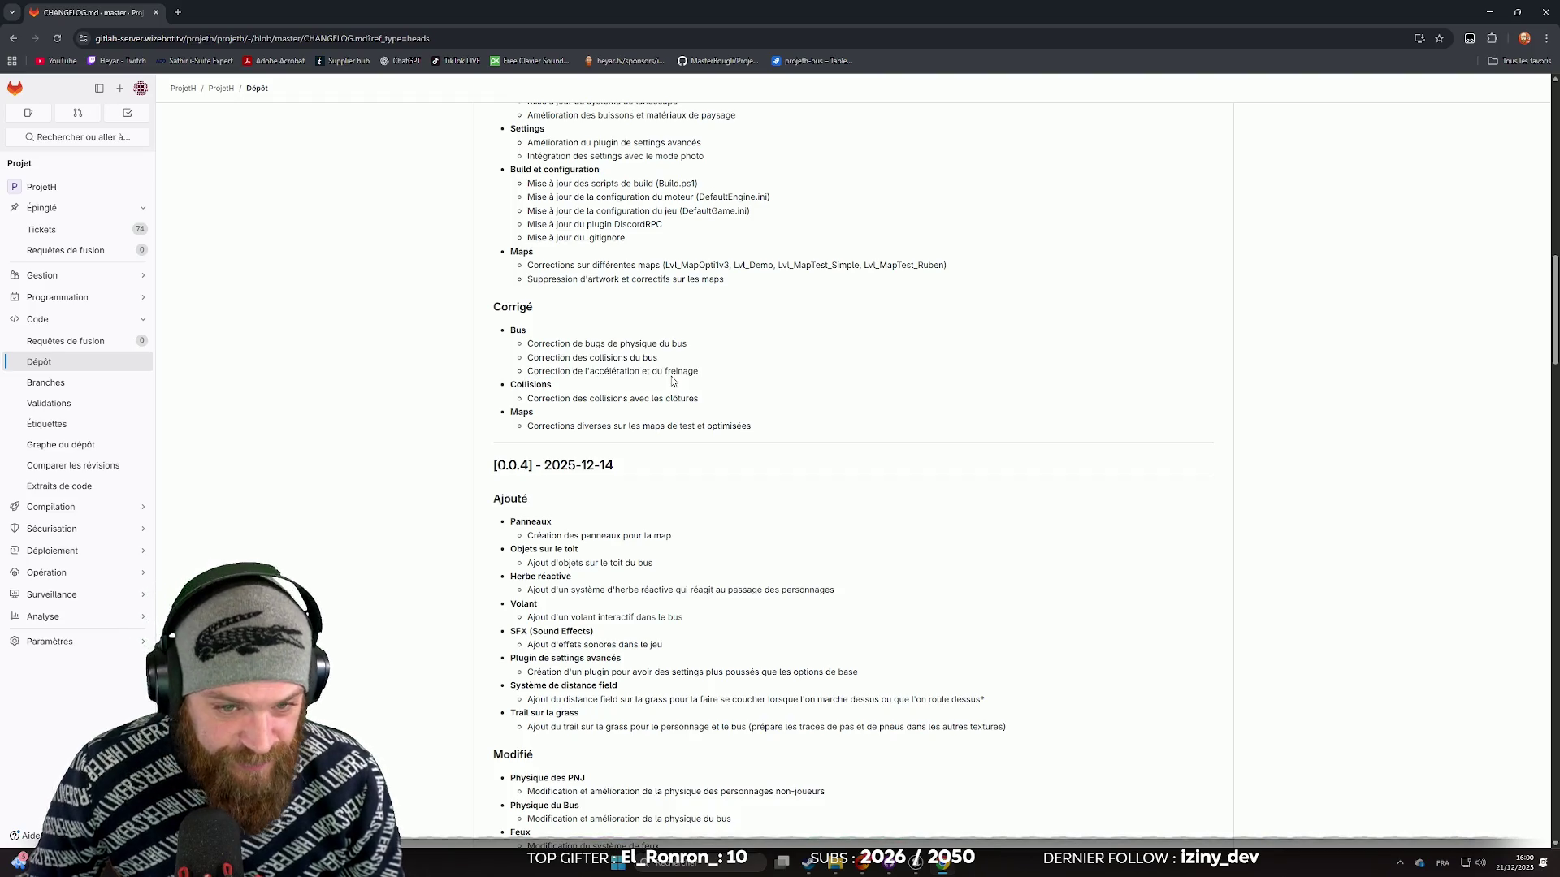
Step: Highlight the fence collisions fix line and the maps corrections line in the notes
scroll(675, 372, "down", 1)
left_click_drag(526, 344, 709, 346)
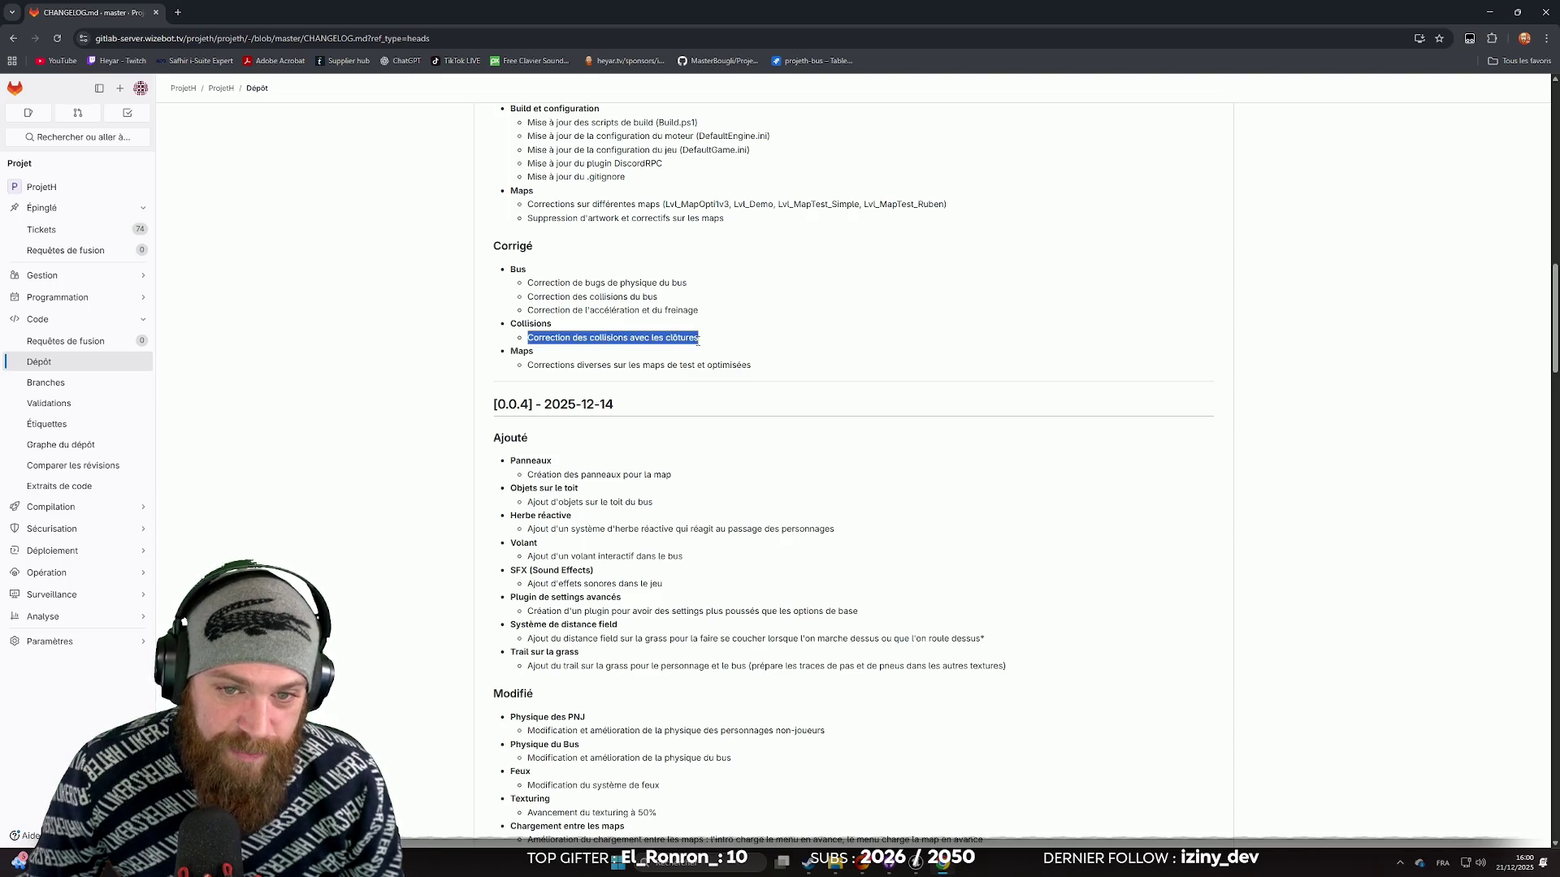
left_click(719, 343)
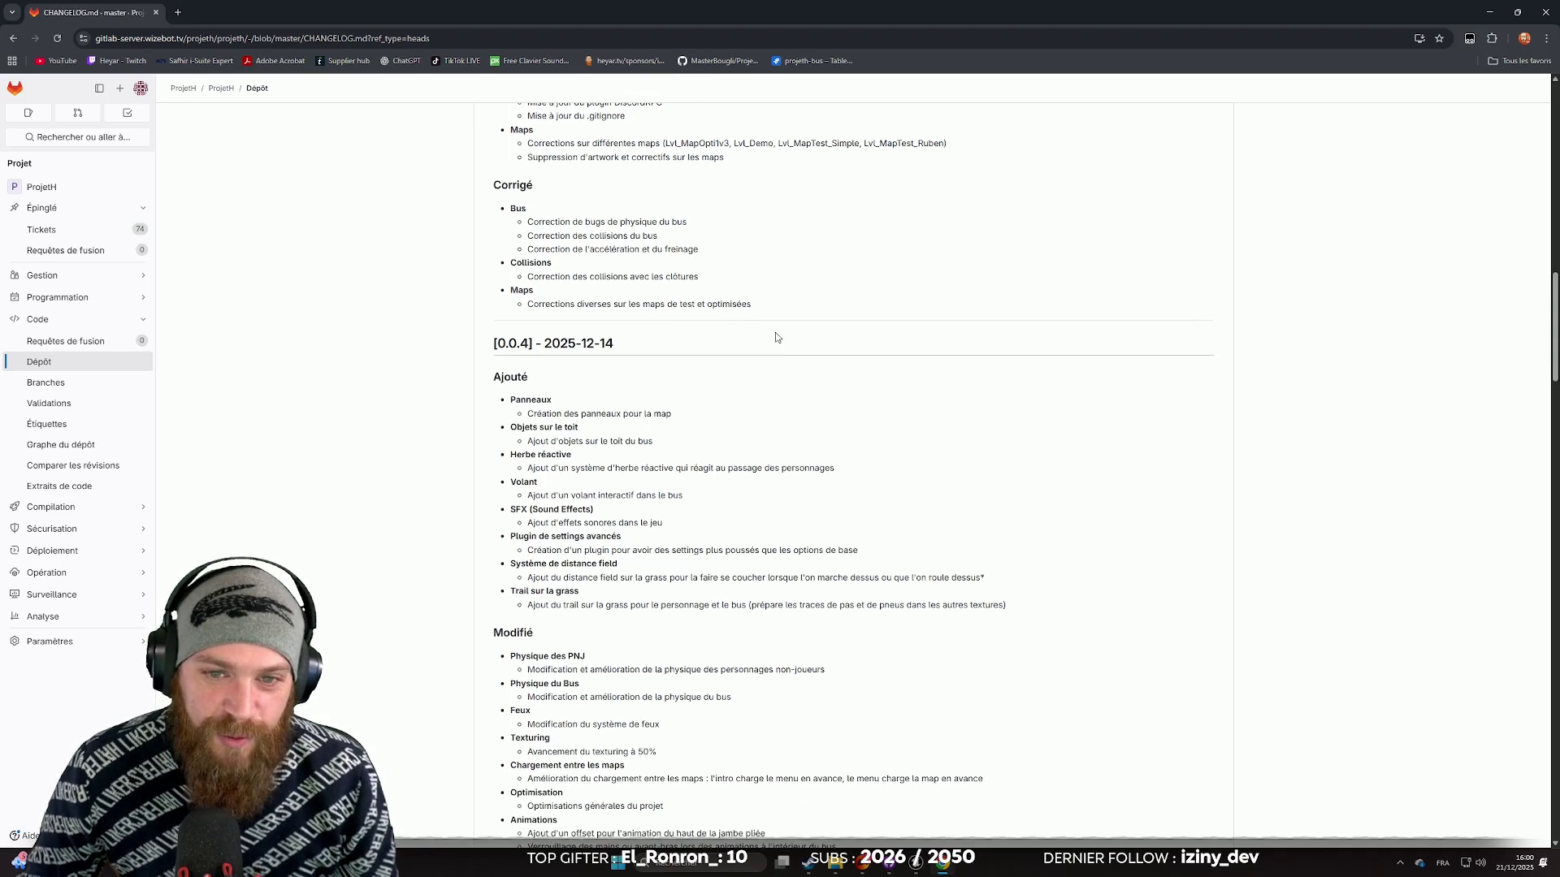
scroll(800, 340, "down", 1)
scroll(798, 340, "up", 1)
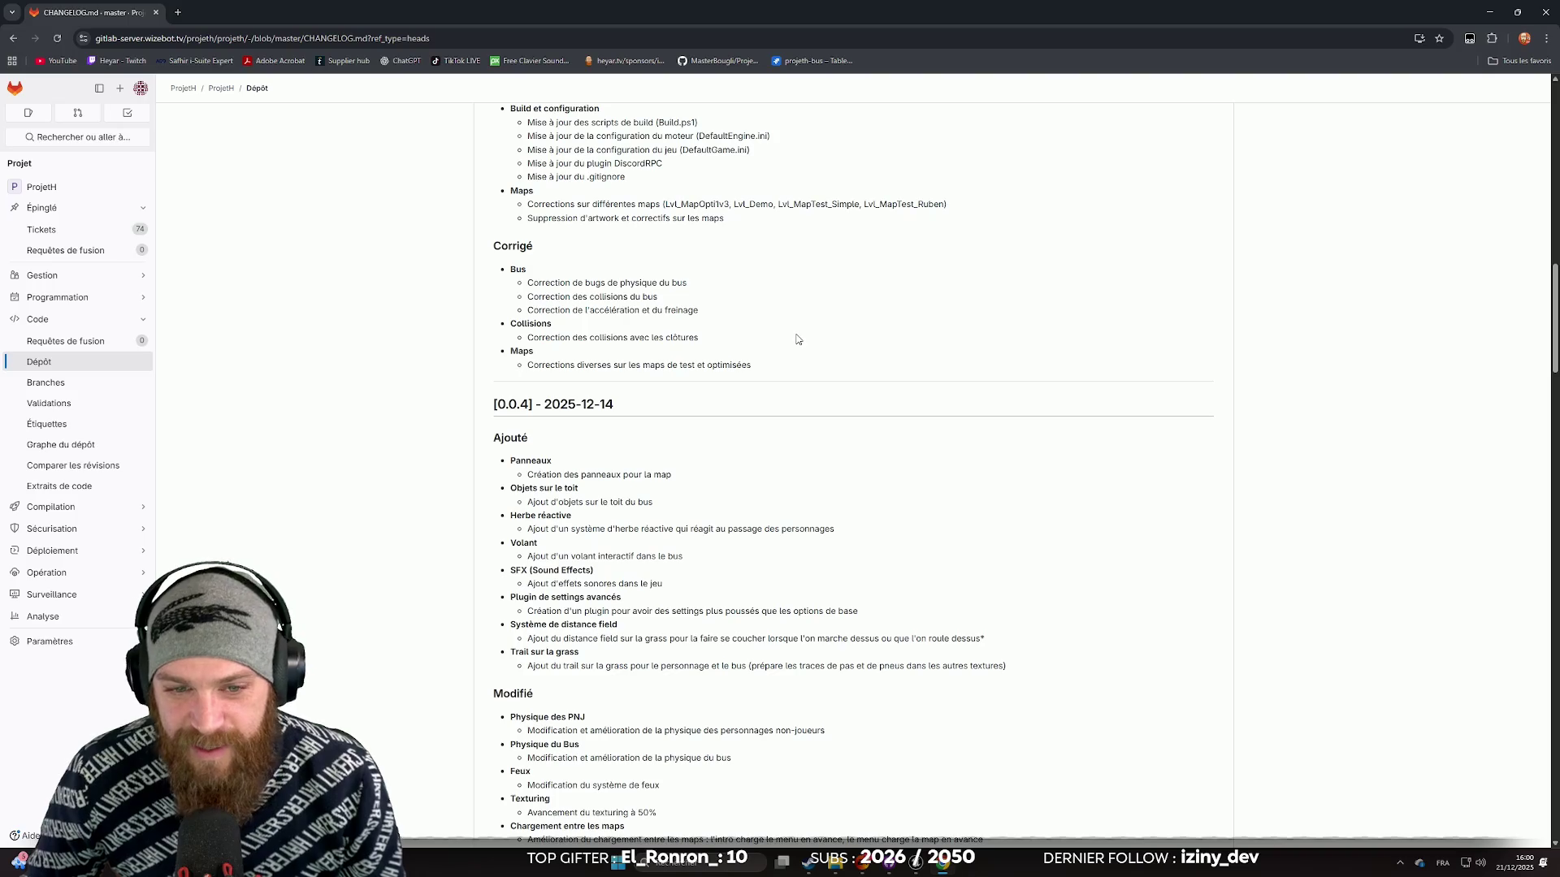
scroll(796, 327, "down", 1)
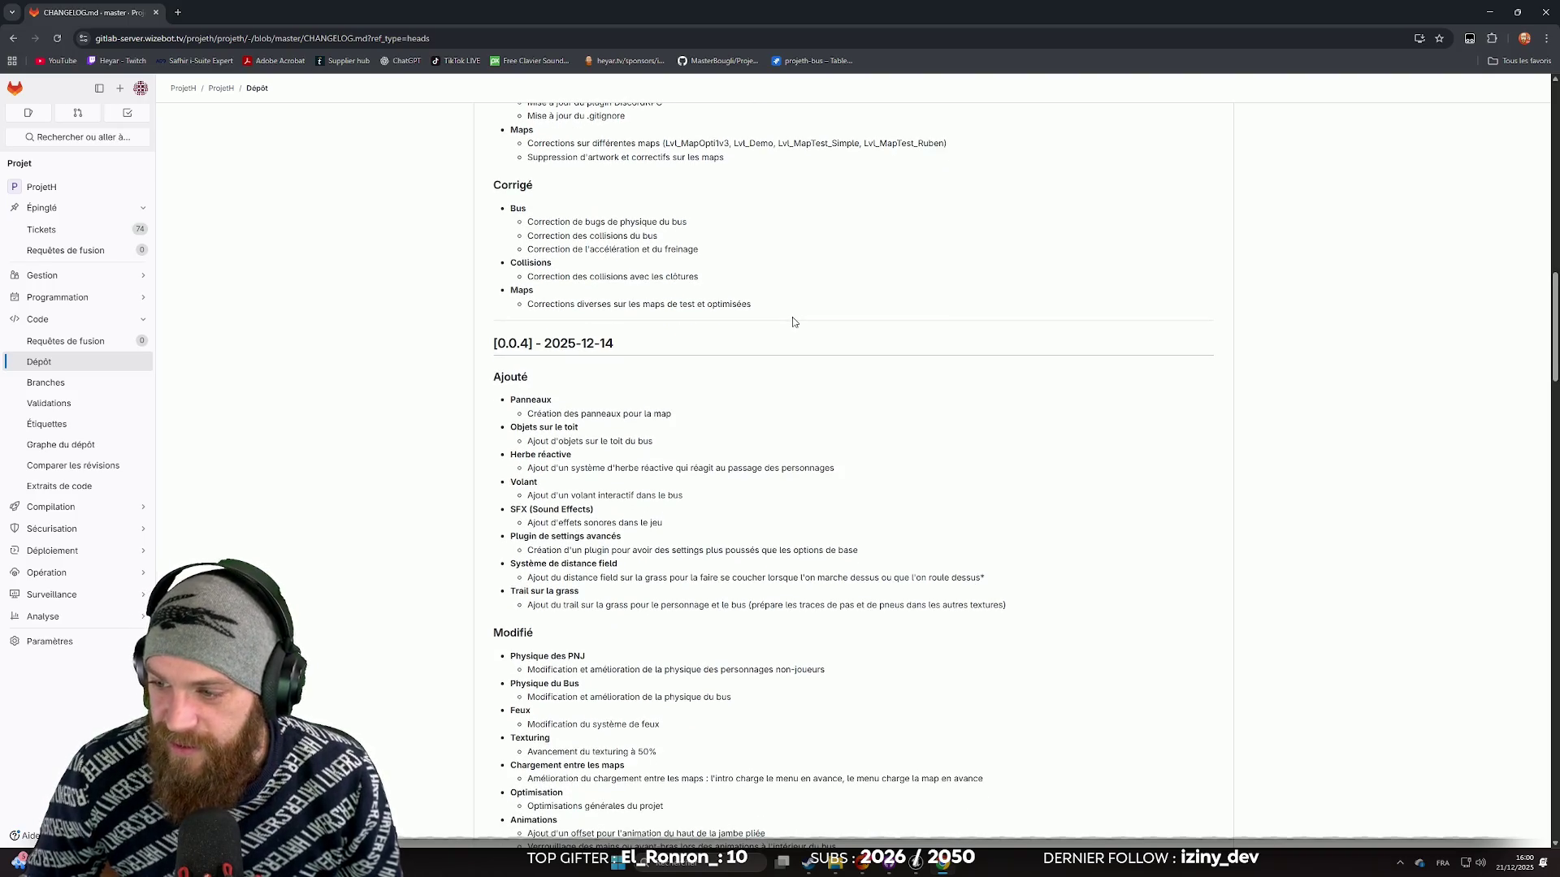
scroll(801, 325, "up", 2)
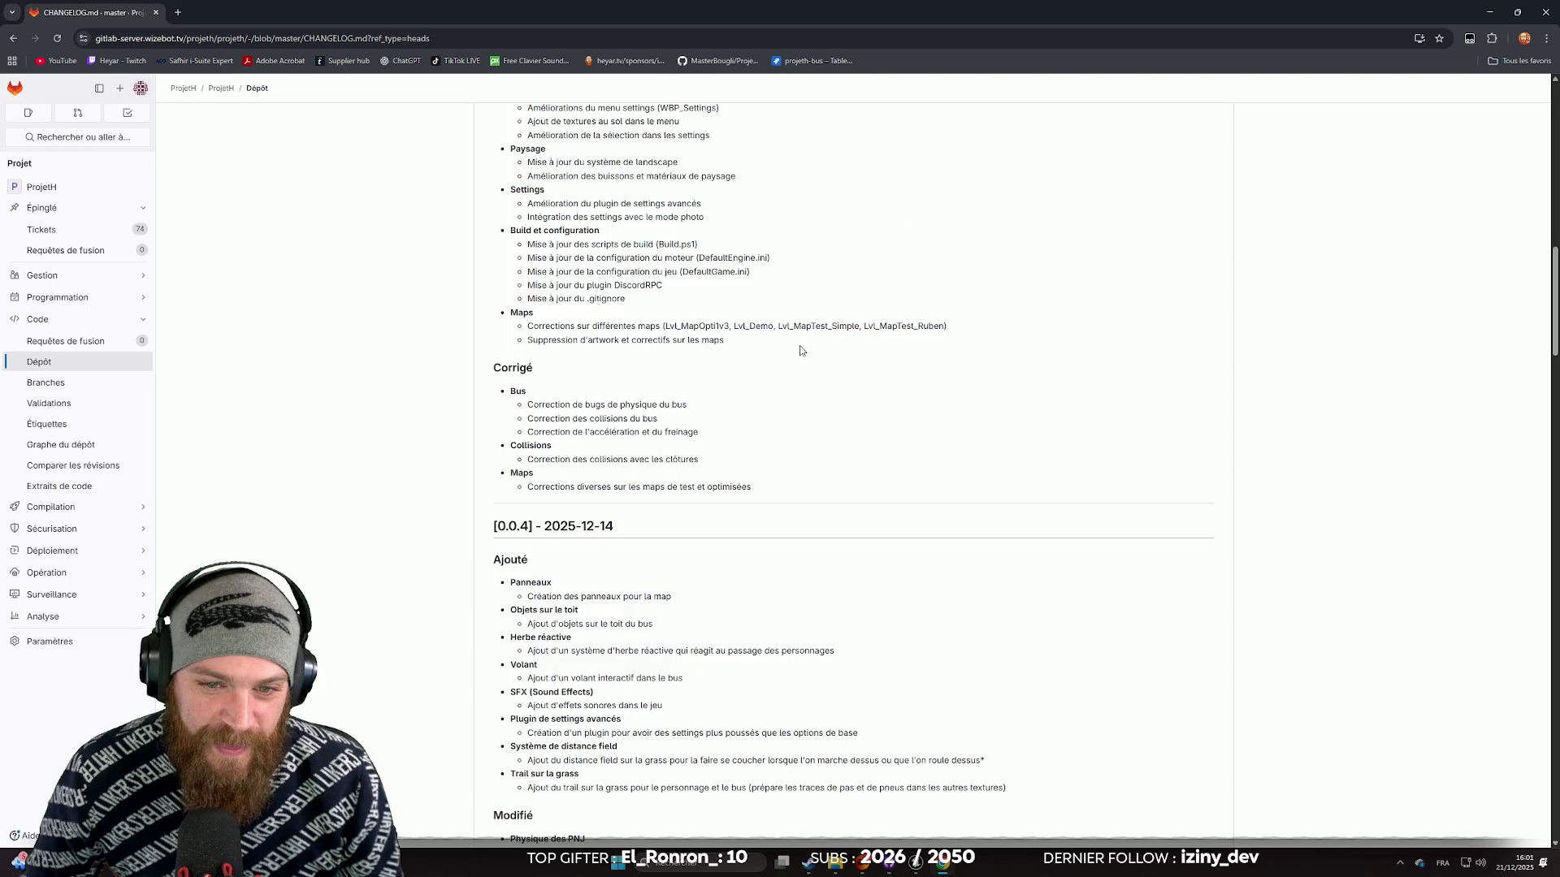
scroll(809, 406, "up", 3)
scroll(863, 463, "down", 4)
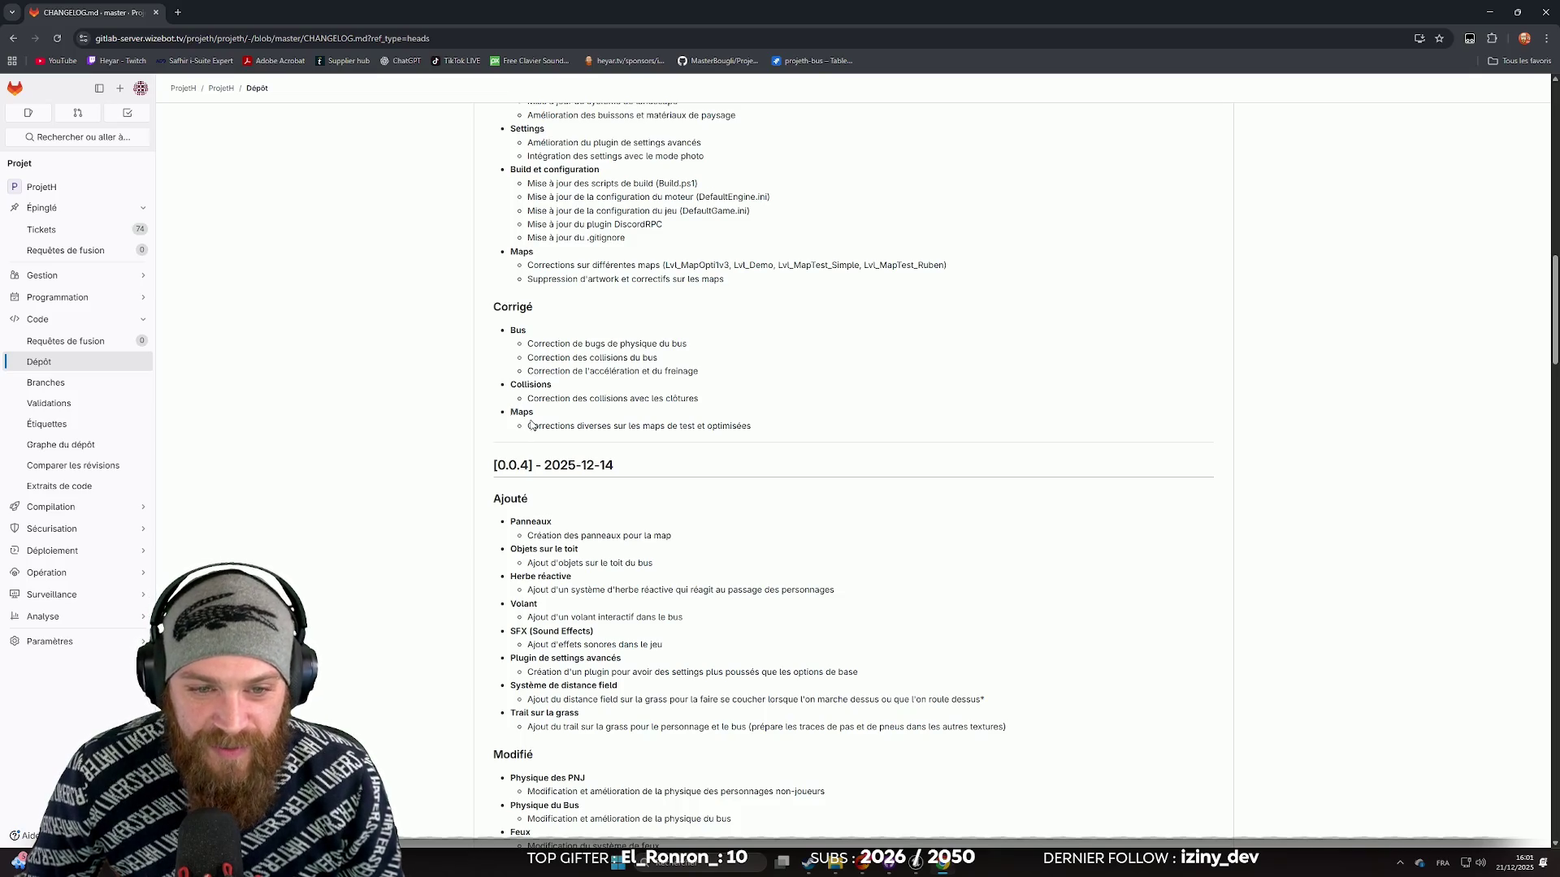
left_click_drag(533, 426, 783, 435)
left_click(785, 431)
Step: Stop the play session and view BP_Bus.uasset as the pending change in GitHub Desktop
scroll(746, 443, "up", 15)
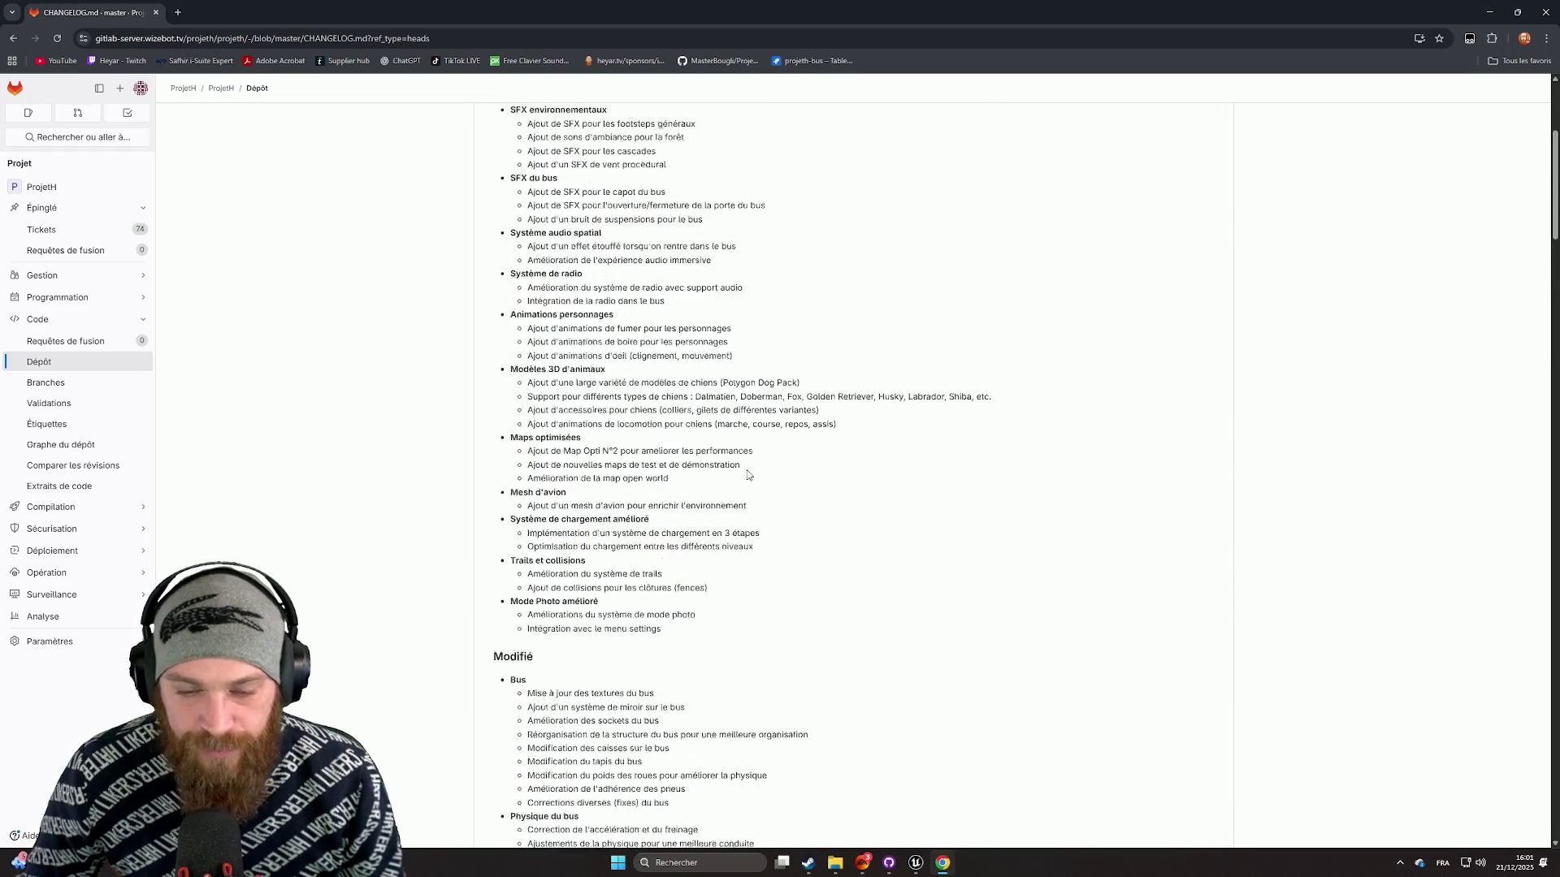
scroll(755, 471, "up", 4)
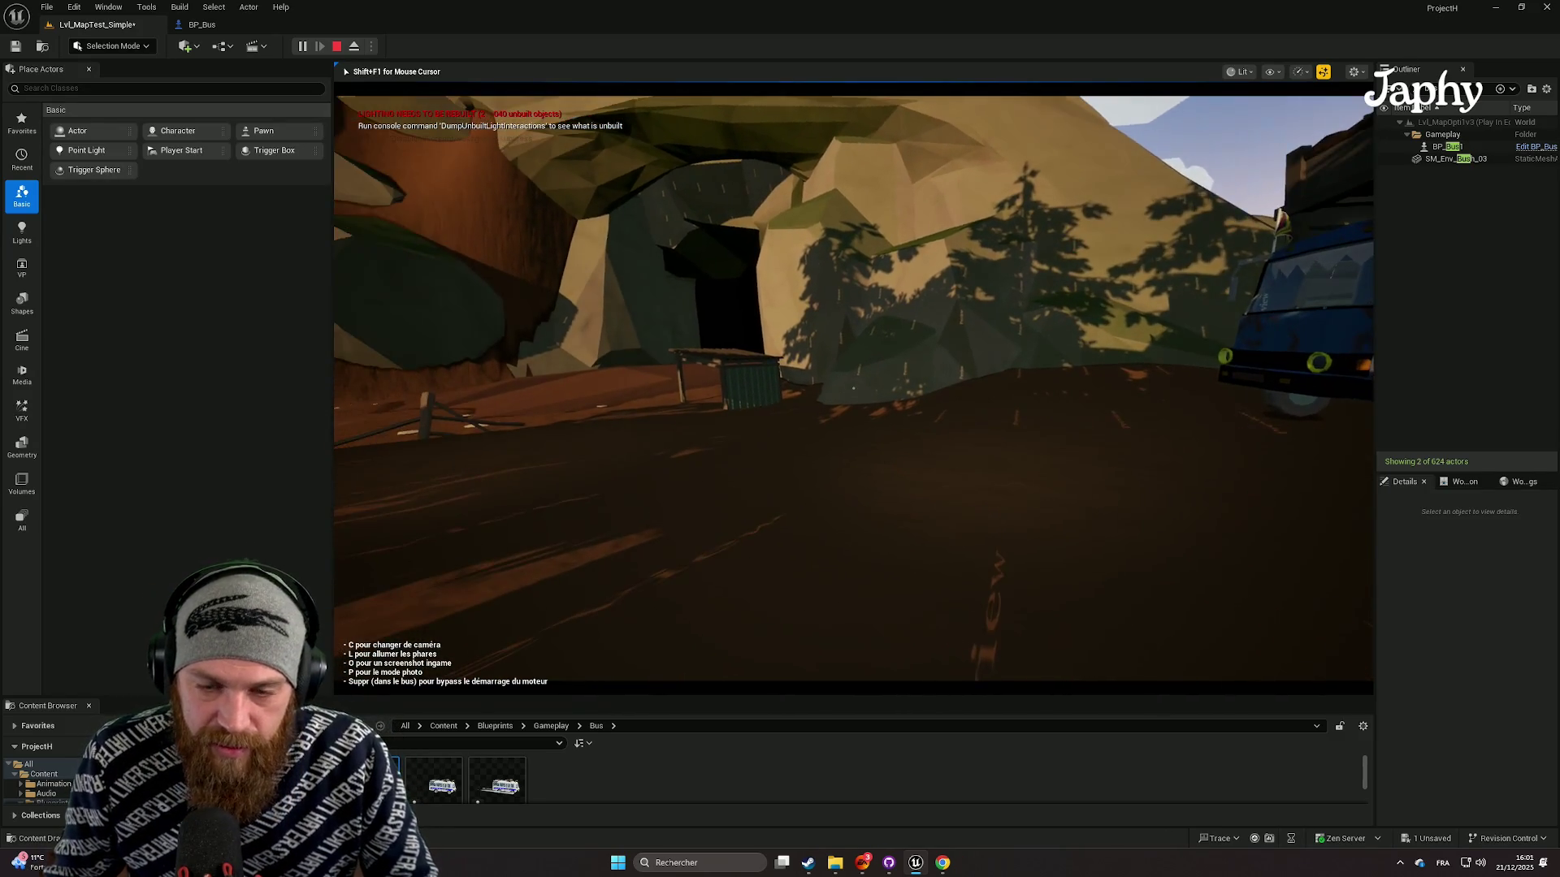
key("Escape")
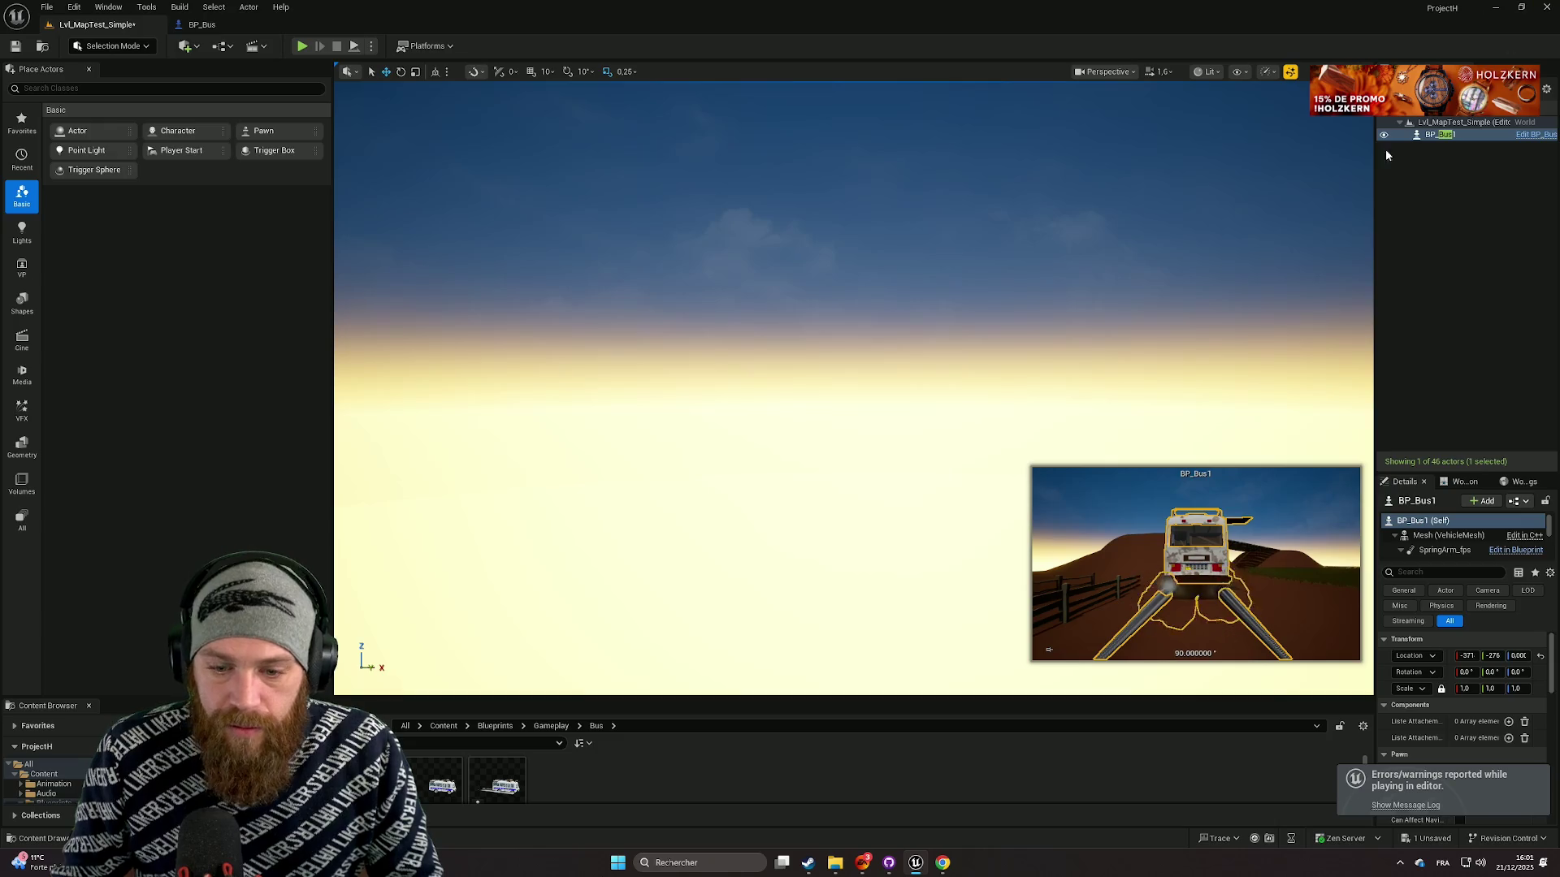
left_click(889, 862)
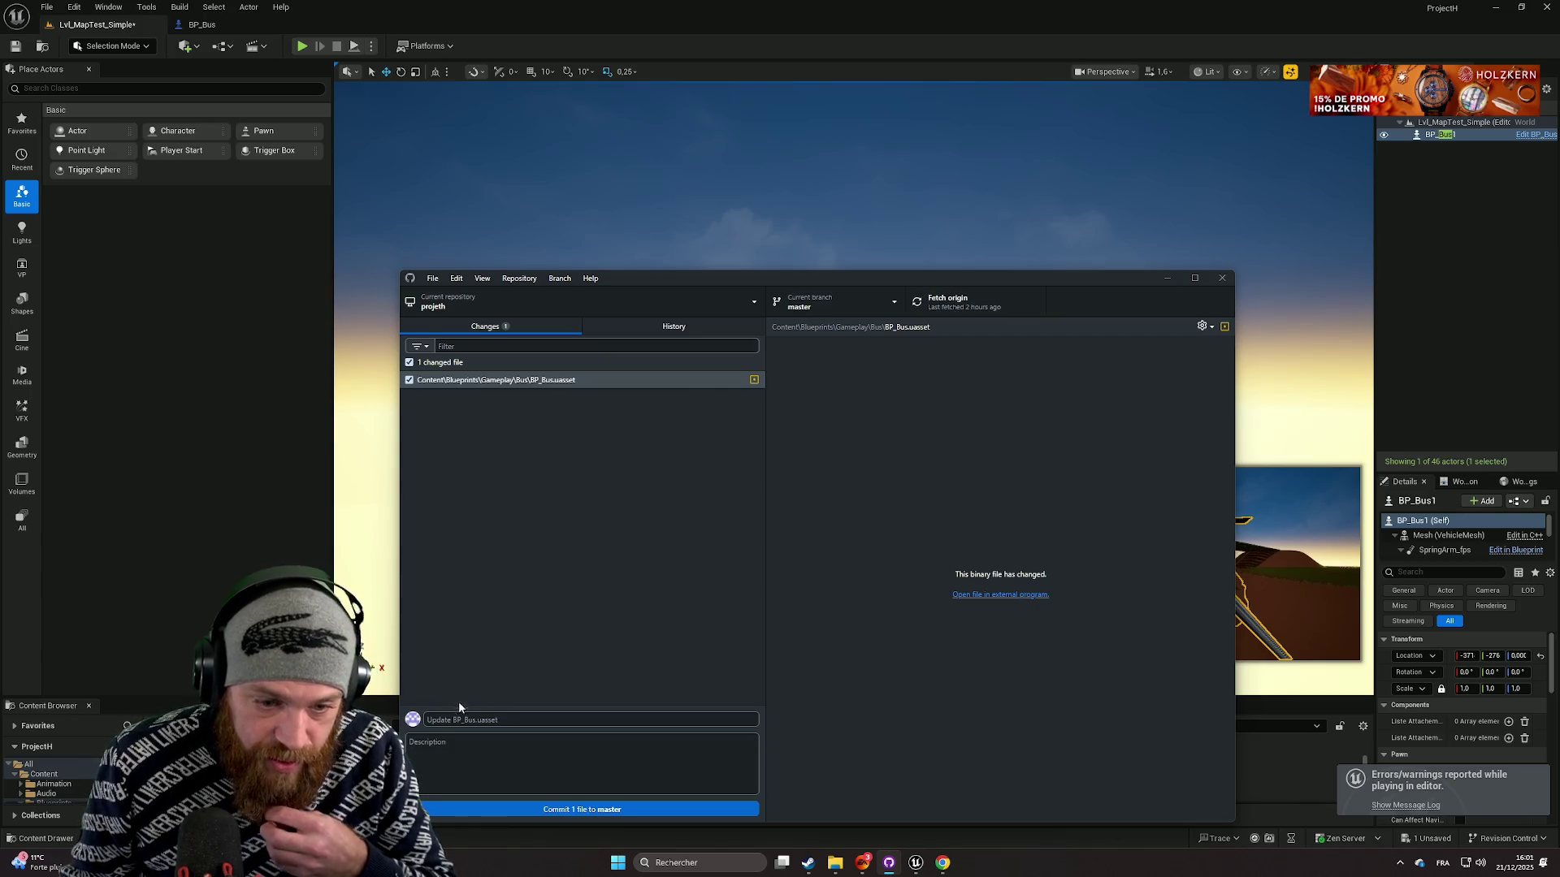
Step: Commit BP_Bus.uasset to master with the summary 'collision porte'
left_click(466, 720)
type("col")
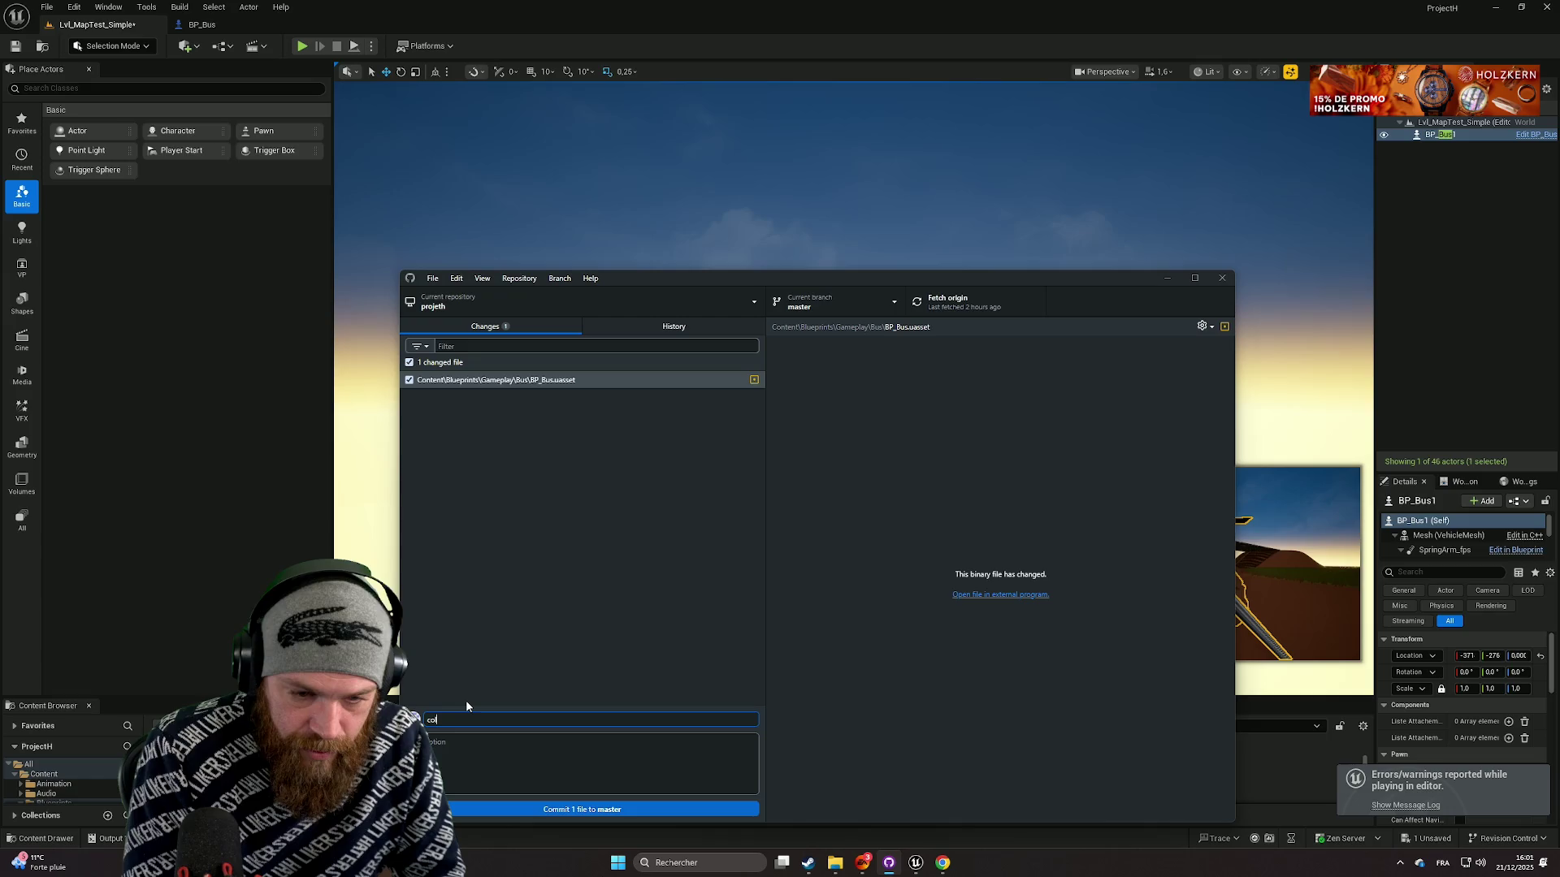
type("lisio")
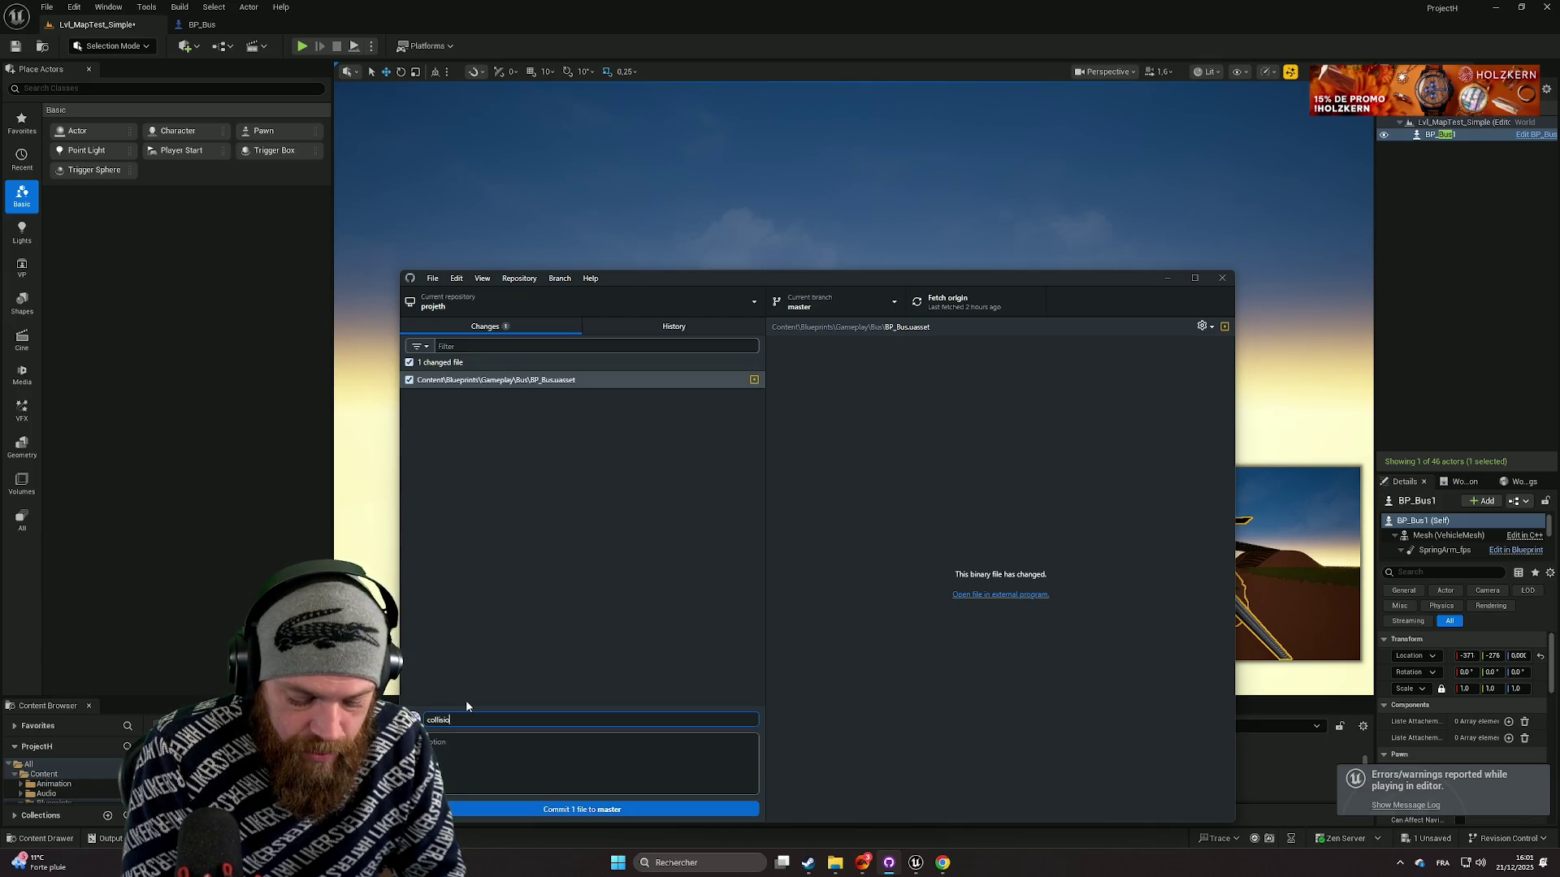
type("n porte")
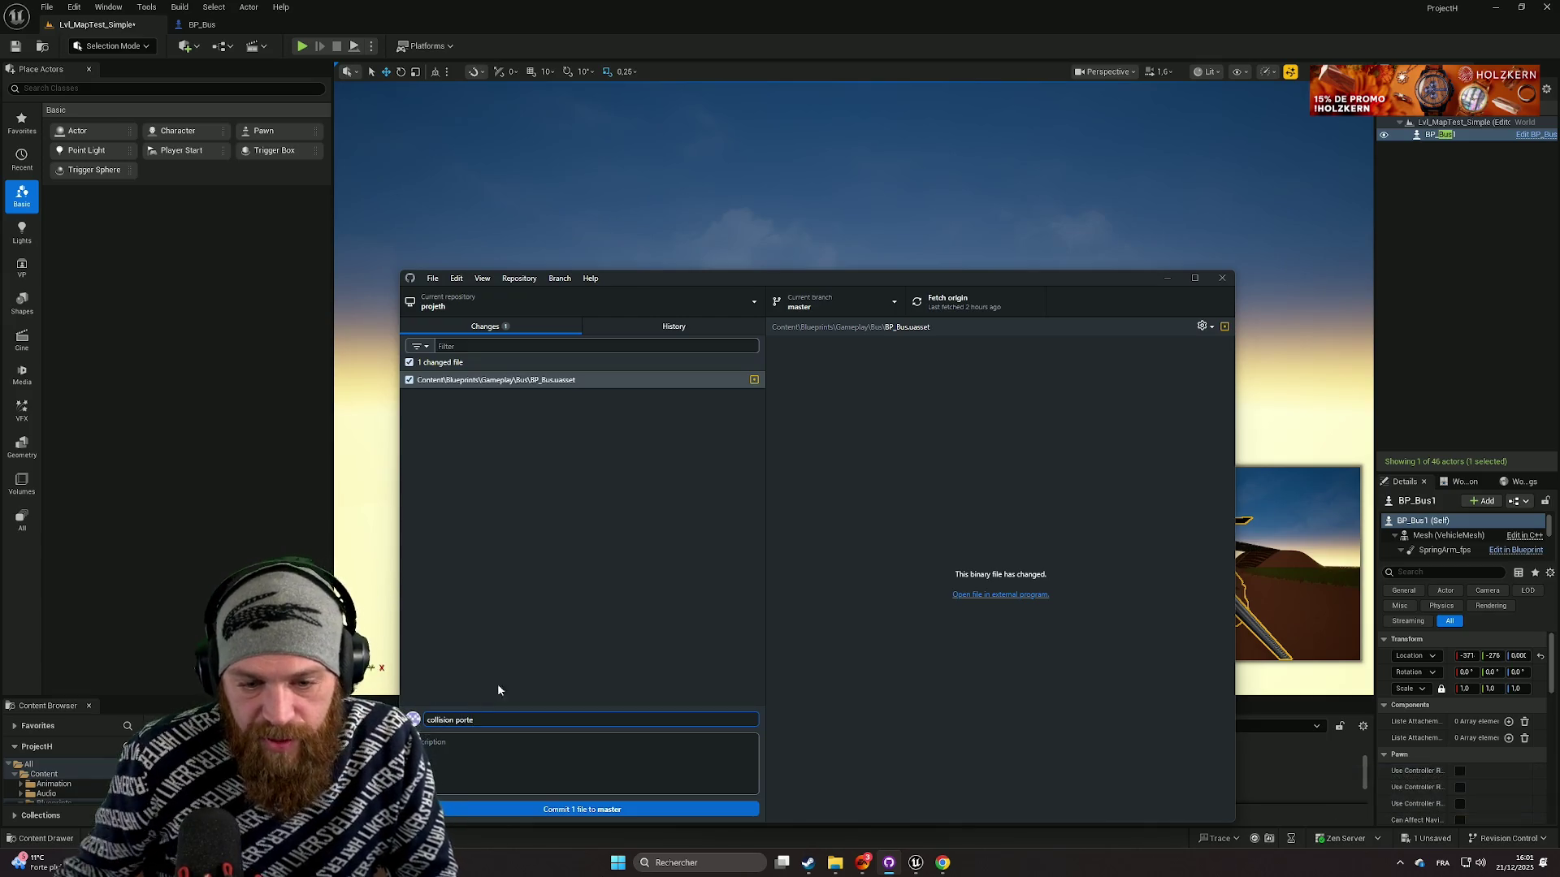
left_click(605, 809)
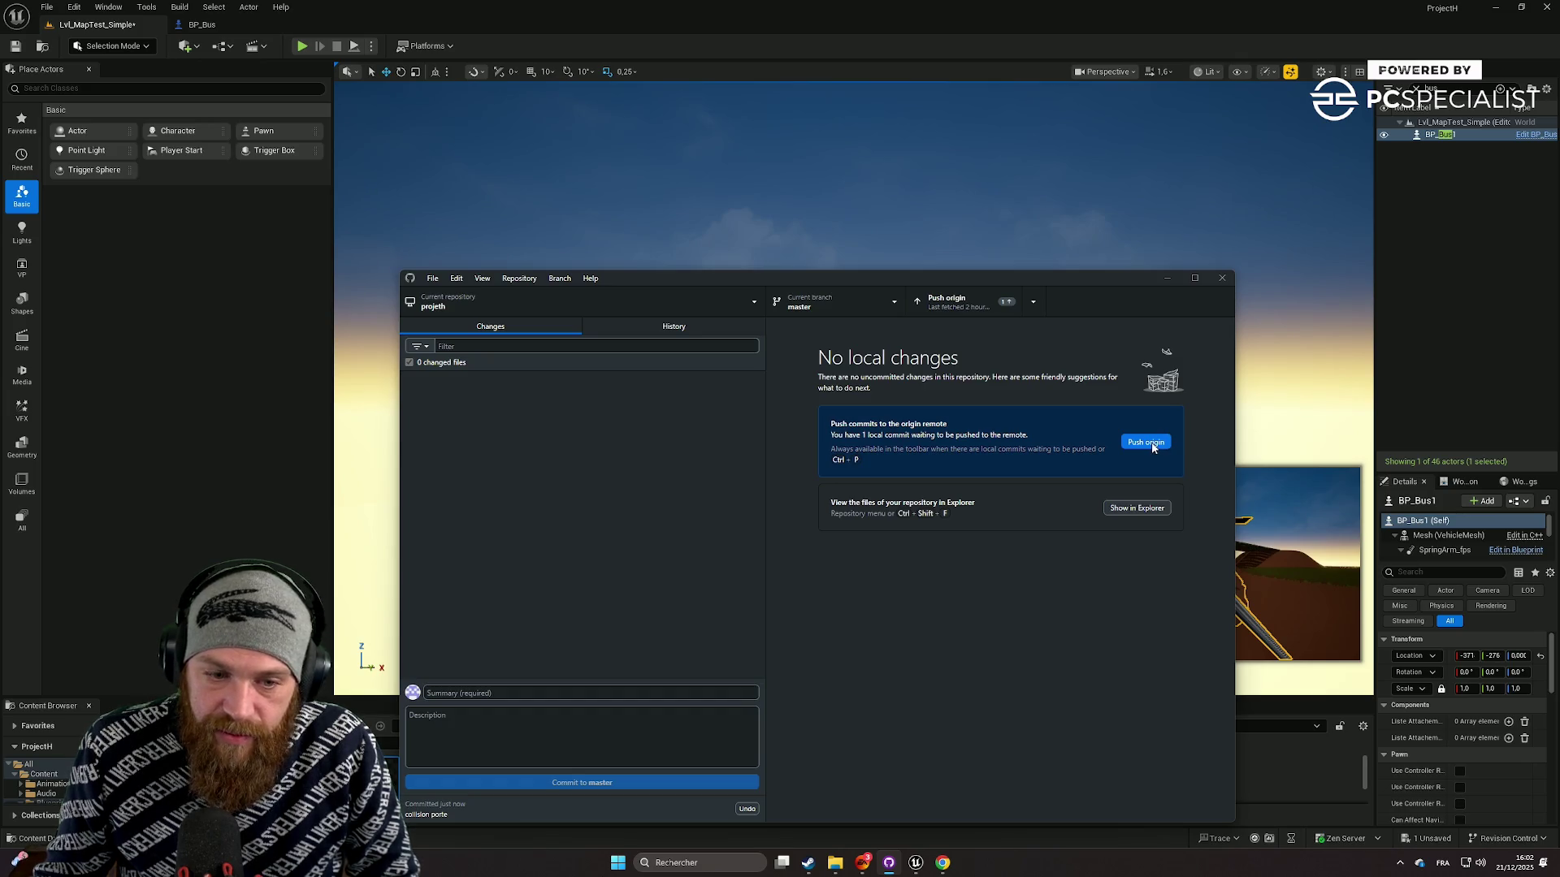
Step: Fetch the newer remote commits, push the 'collision porte' commit to origin, and minimize GitHub Desktop
left_click(1152, 445)
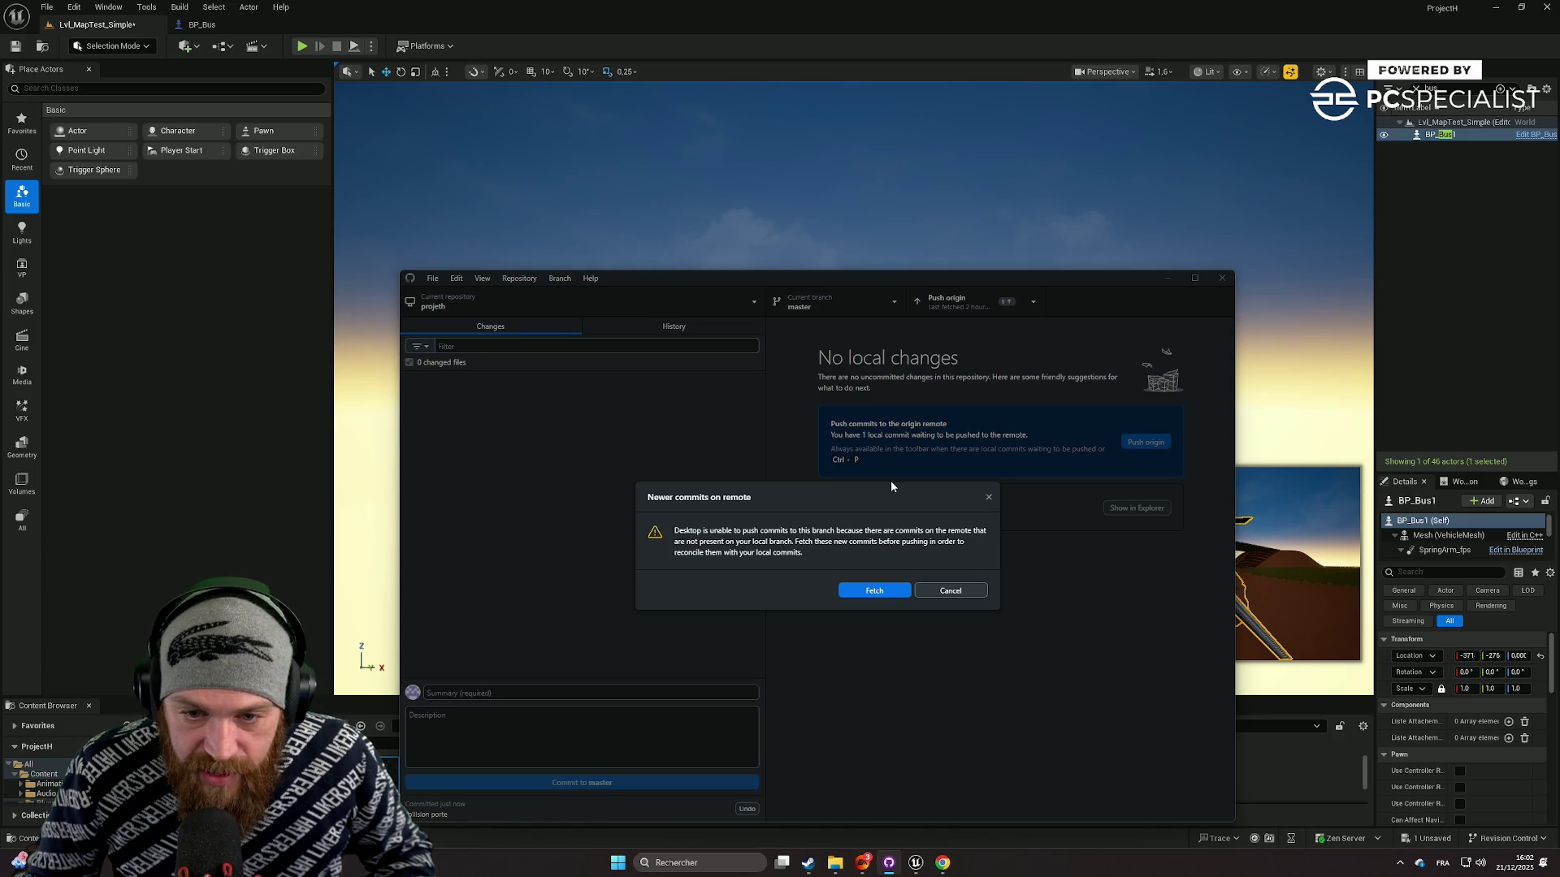
left_click(989, 500)
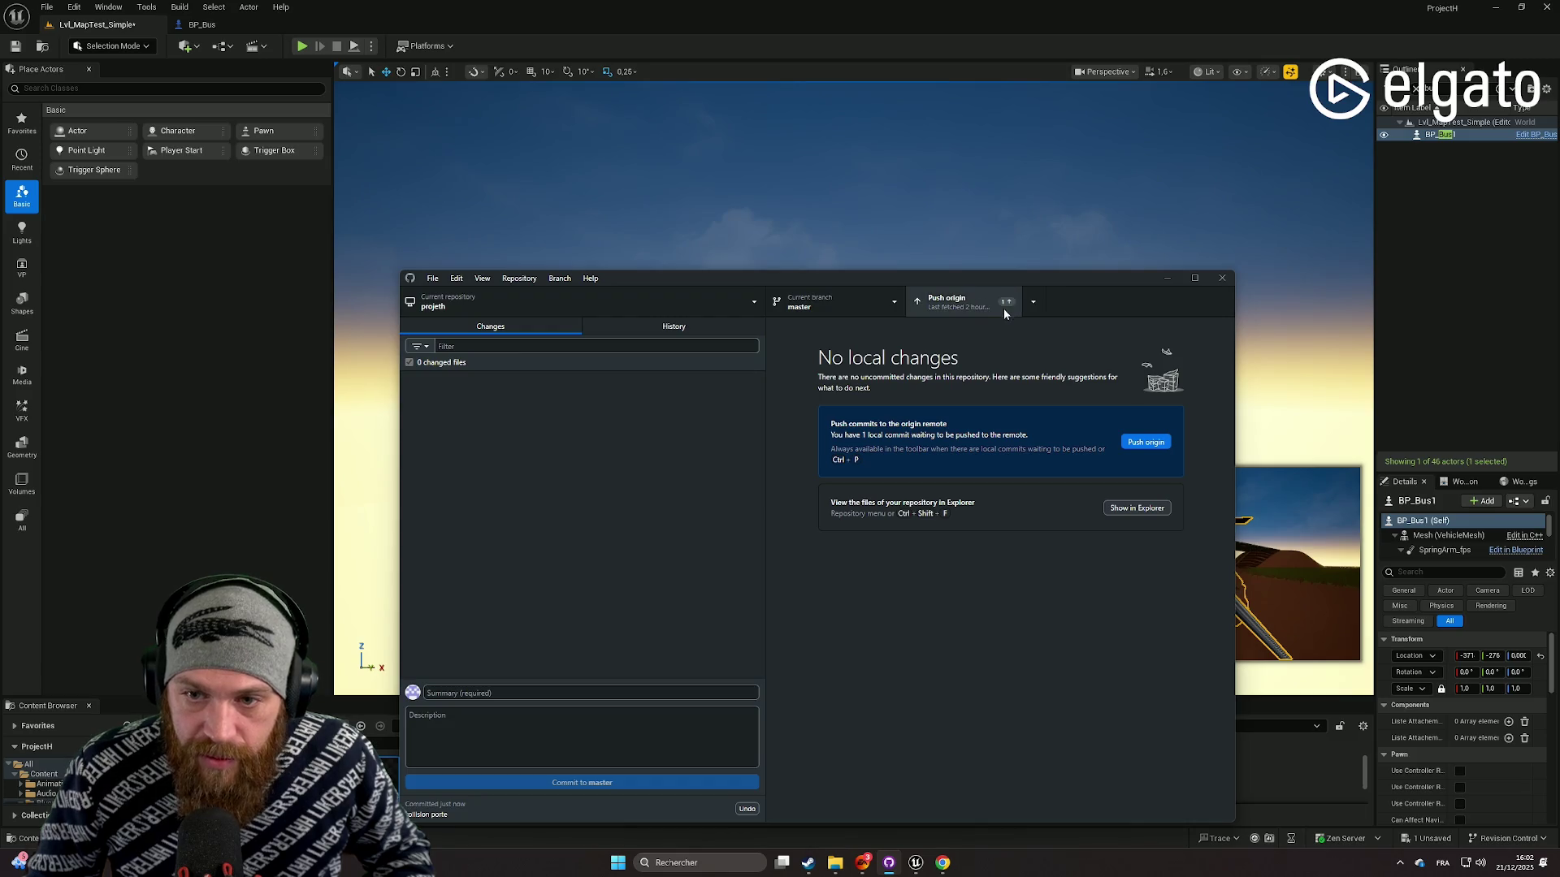
left_click(1038, 307)
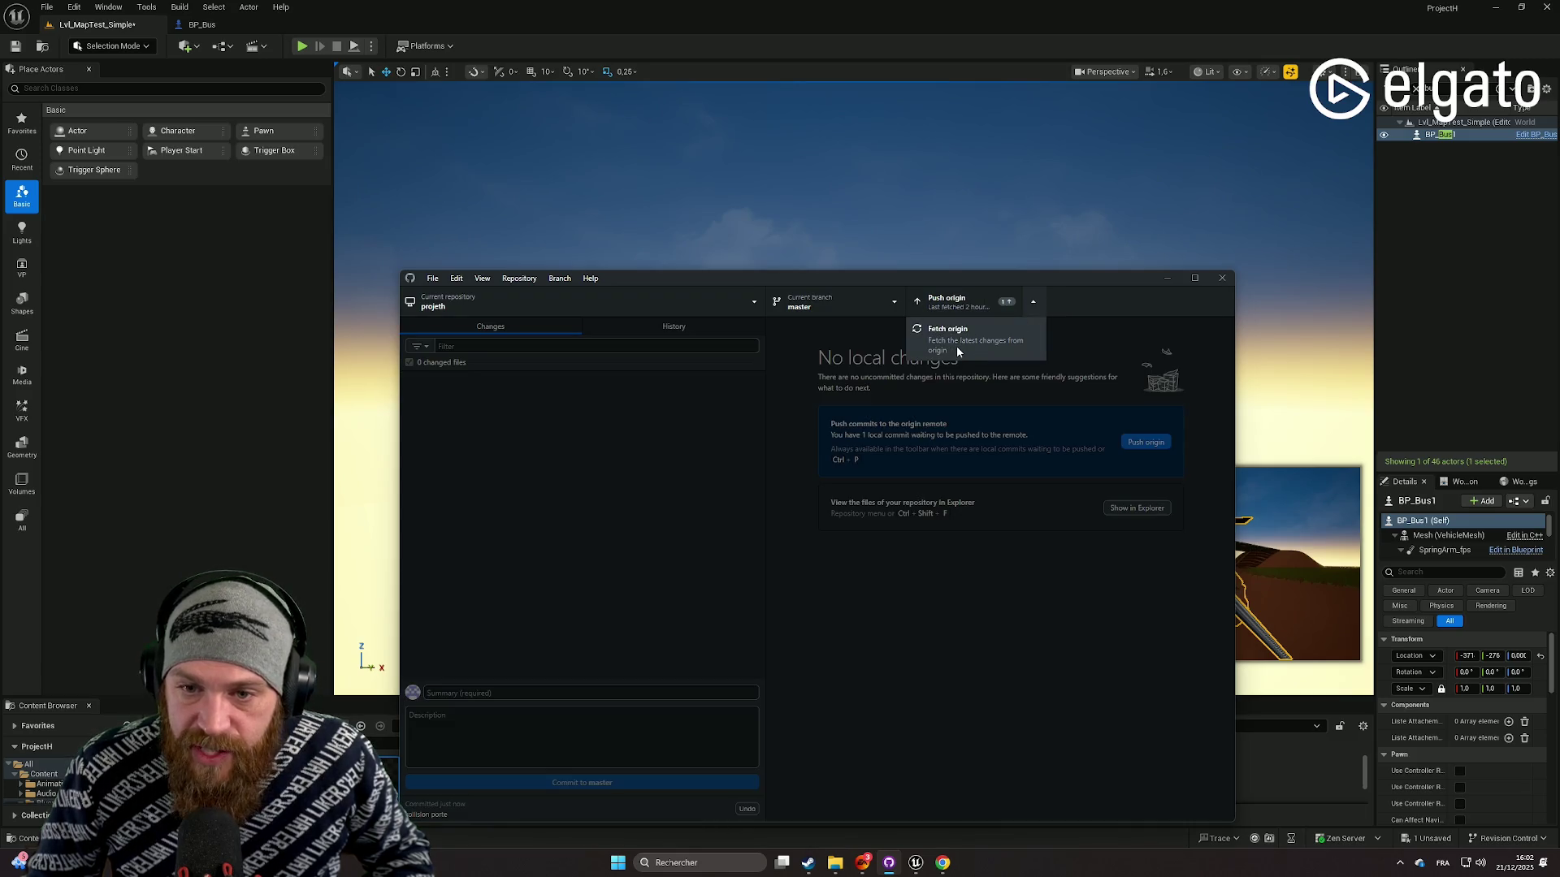
left_click(1101, 356)
left_click(1143, 445)
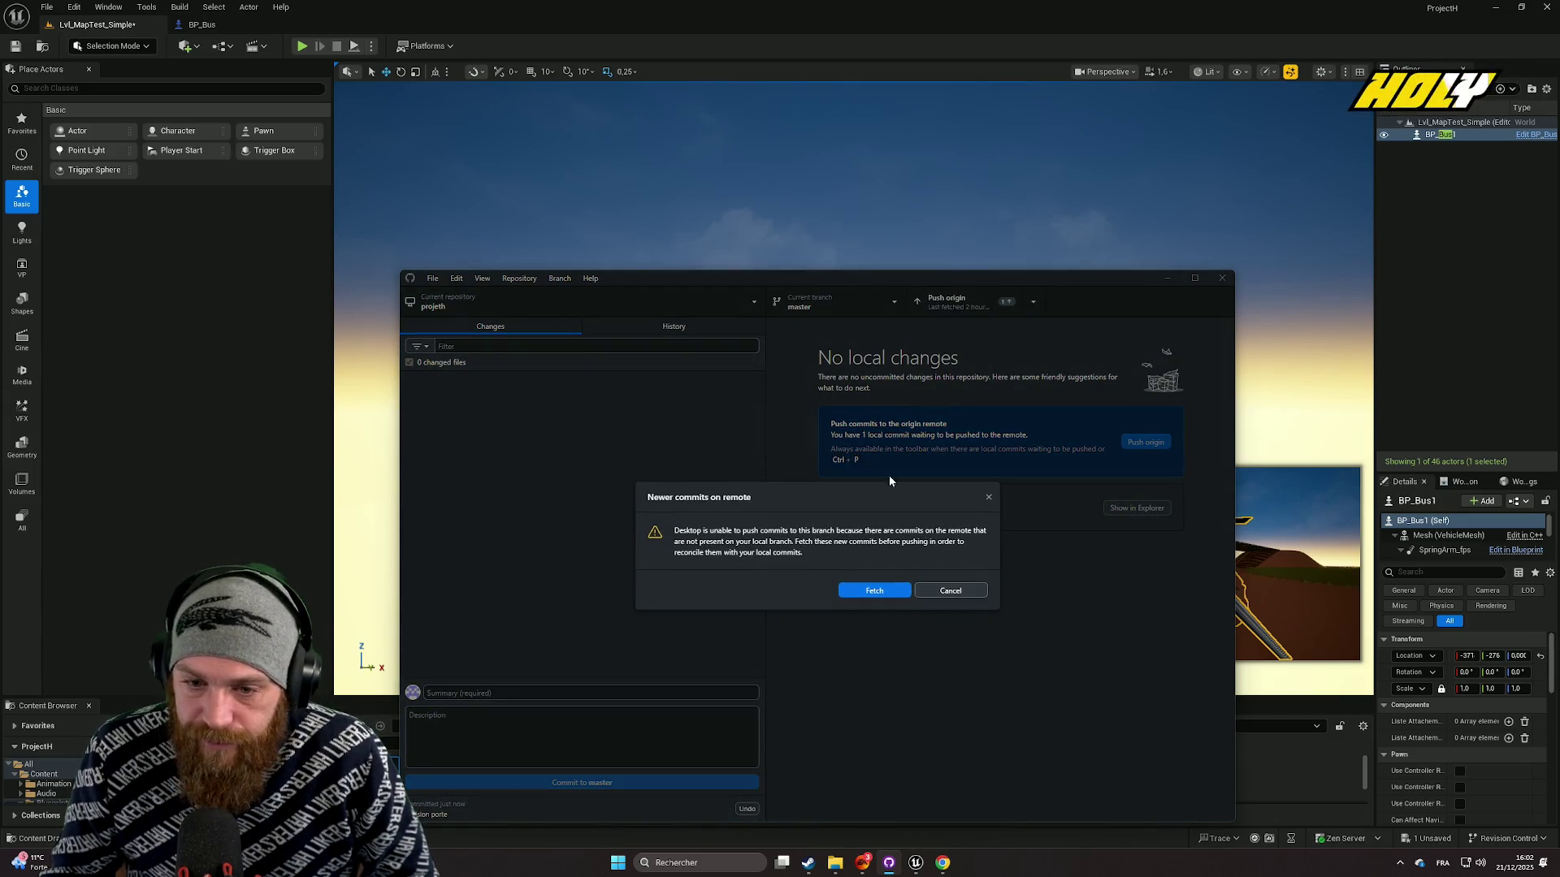
left_click(866, 592)
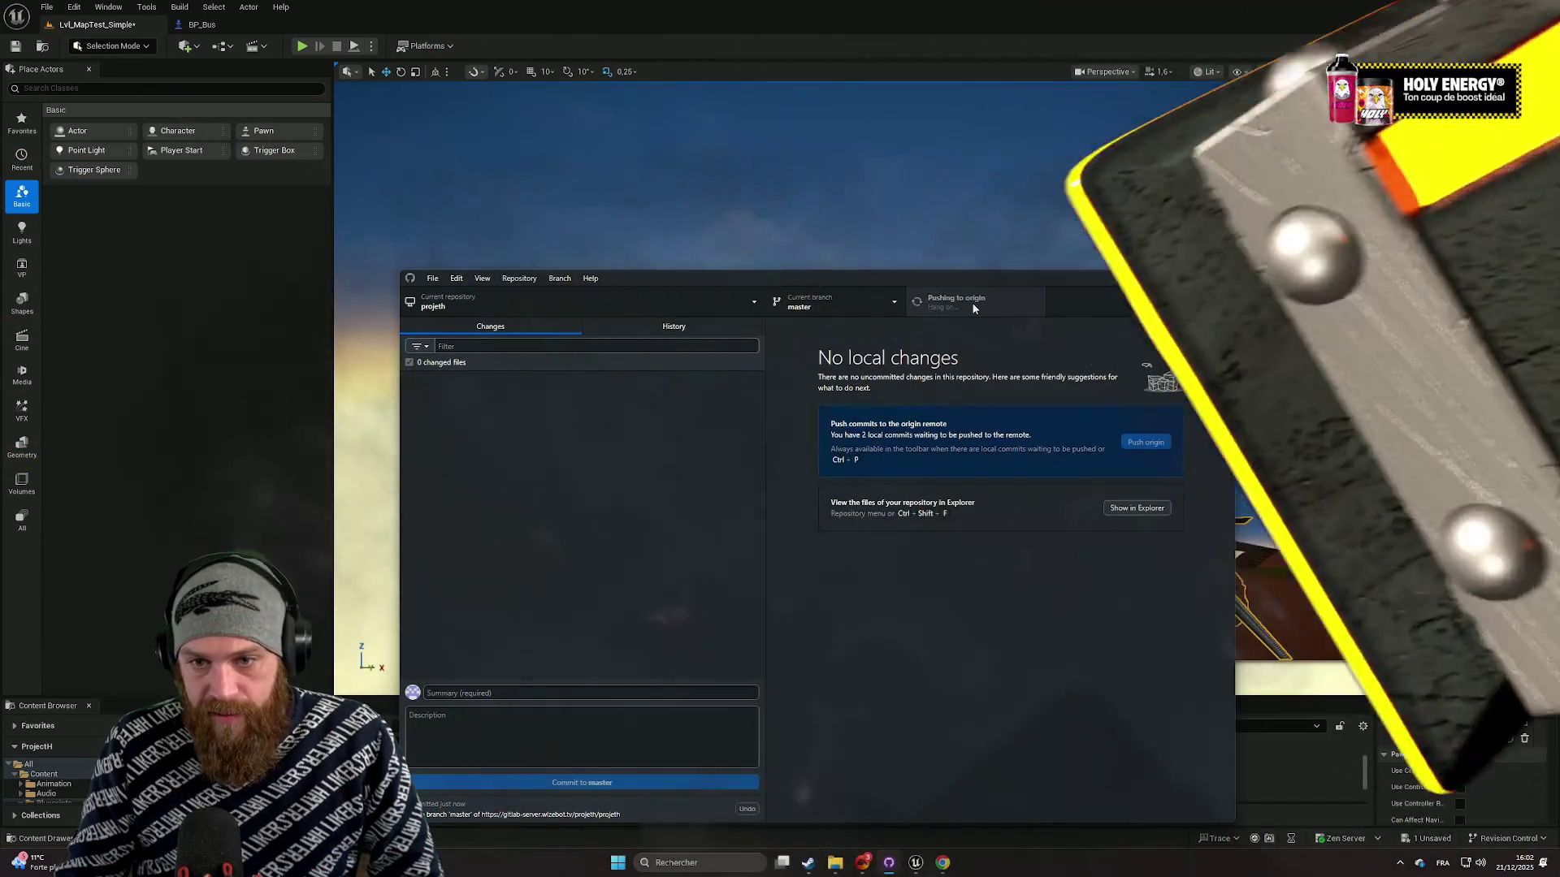
left_click(987, 302)
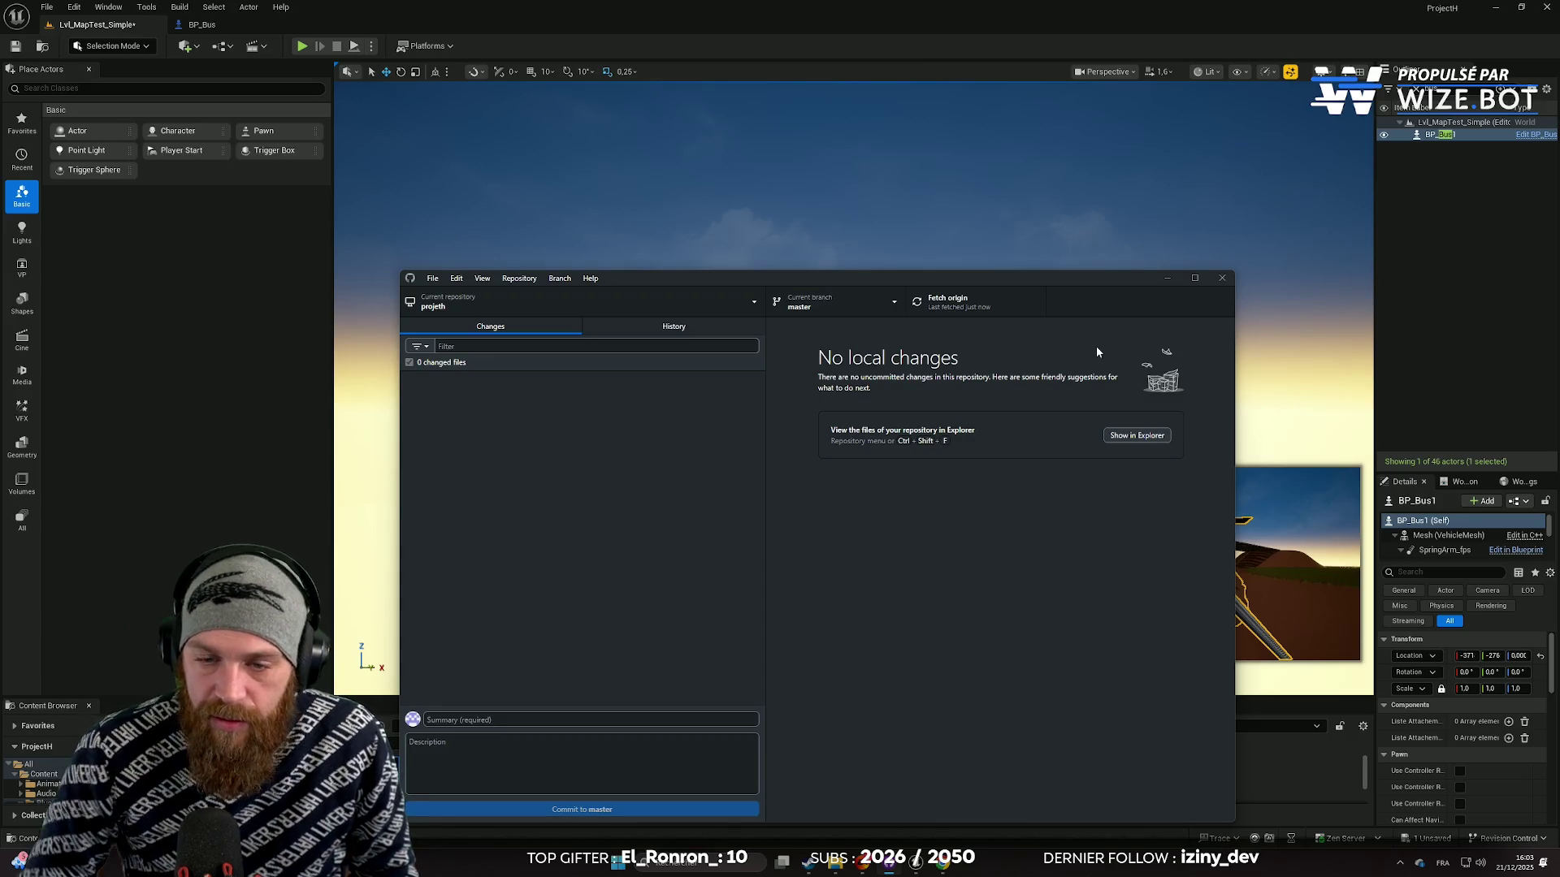
left_click(1168, 281)
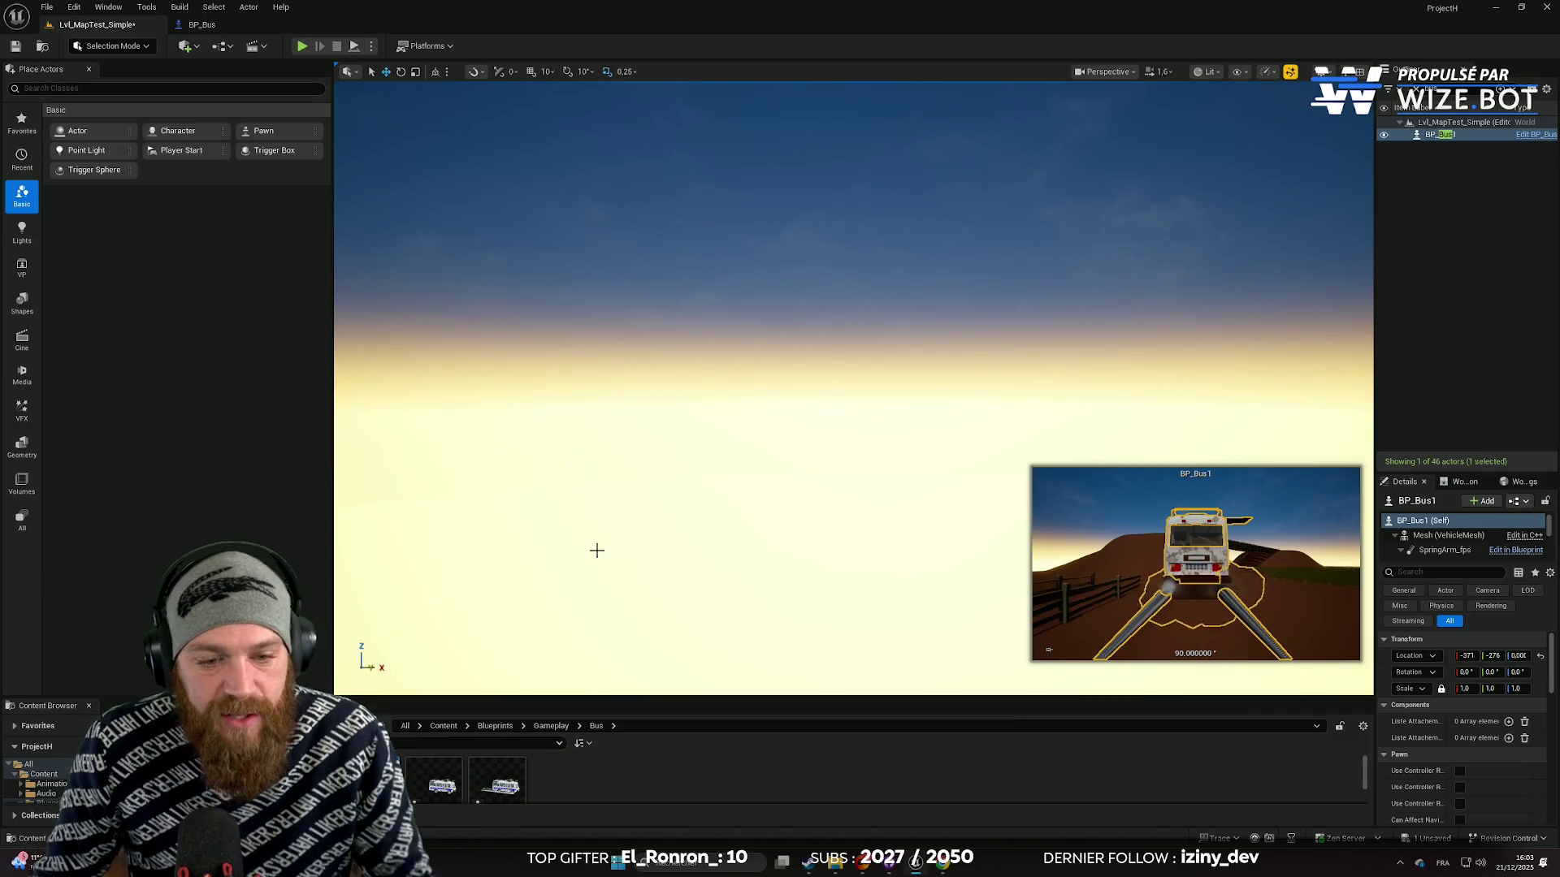
Step: Enlarge the Content Browser, show the Levels folder, and open Lvl_MapOpti1v3
left_click_drag(243, 698, 243, 481)
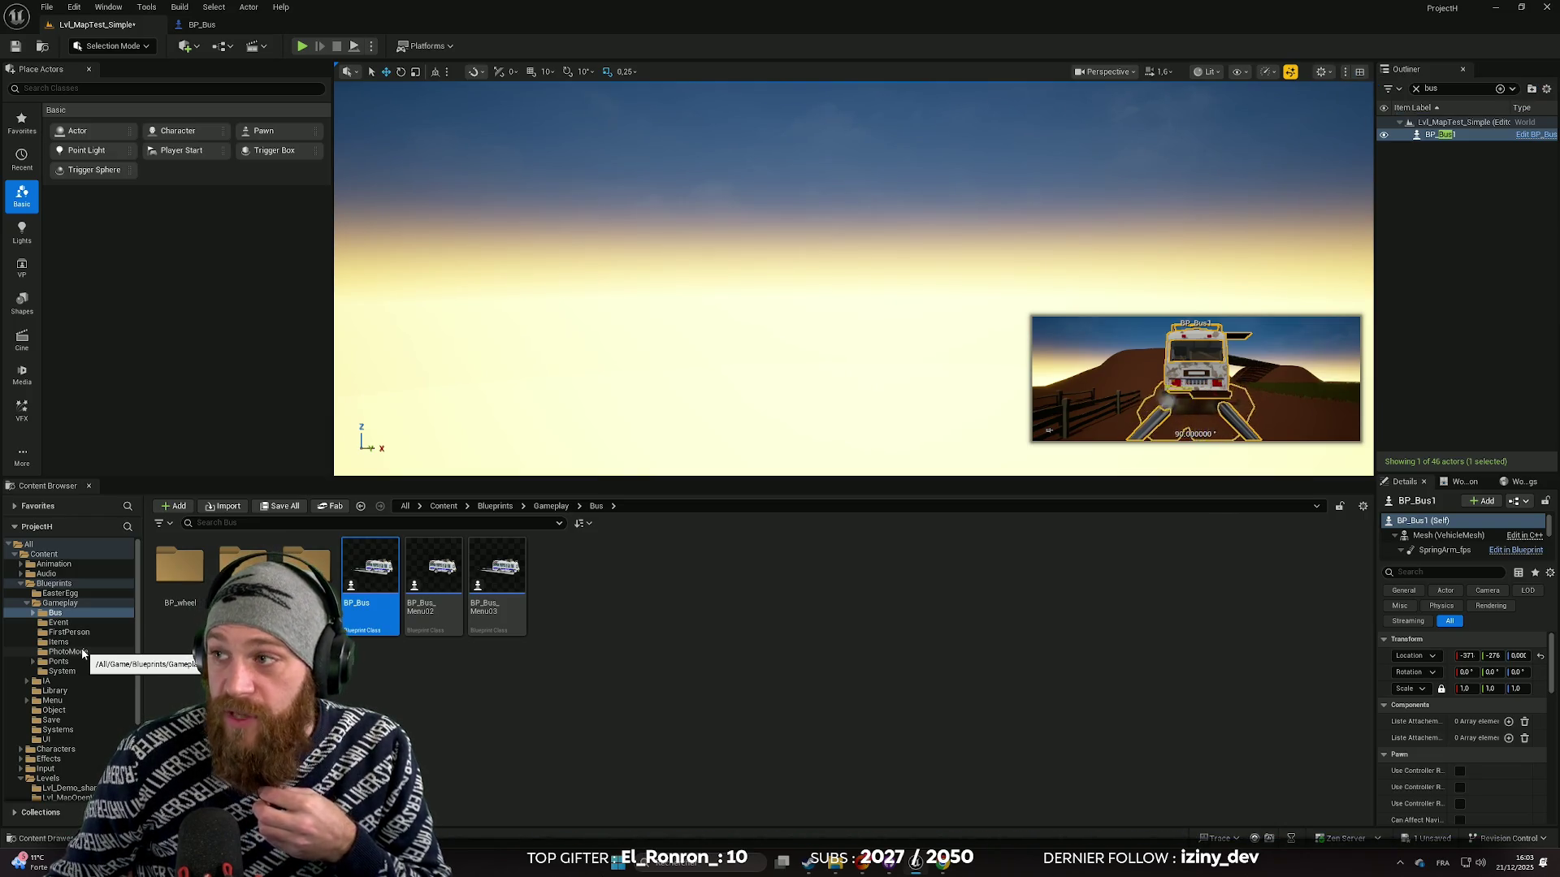
scroll(81, 731, "down", 2)
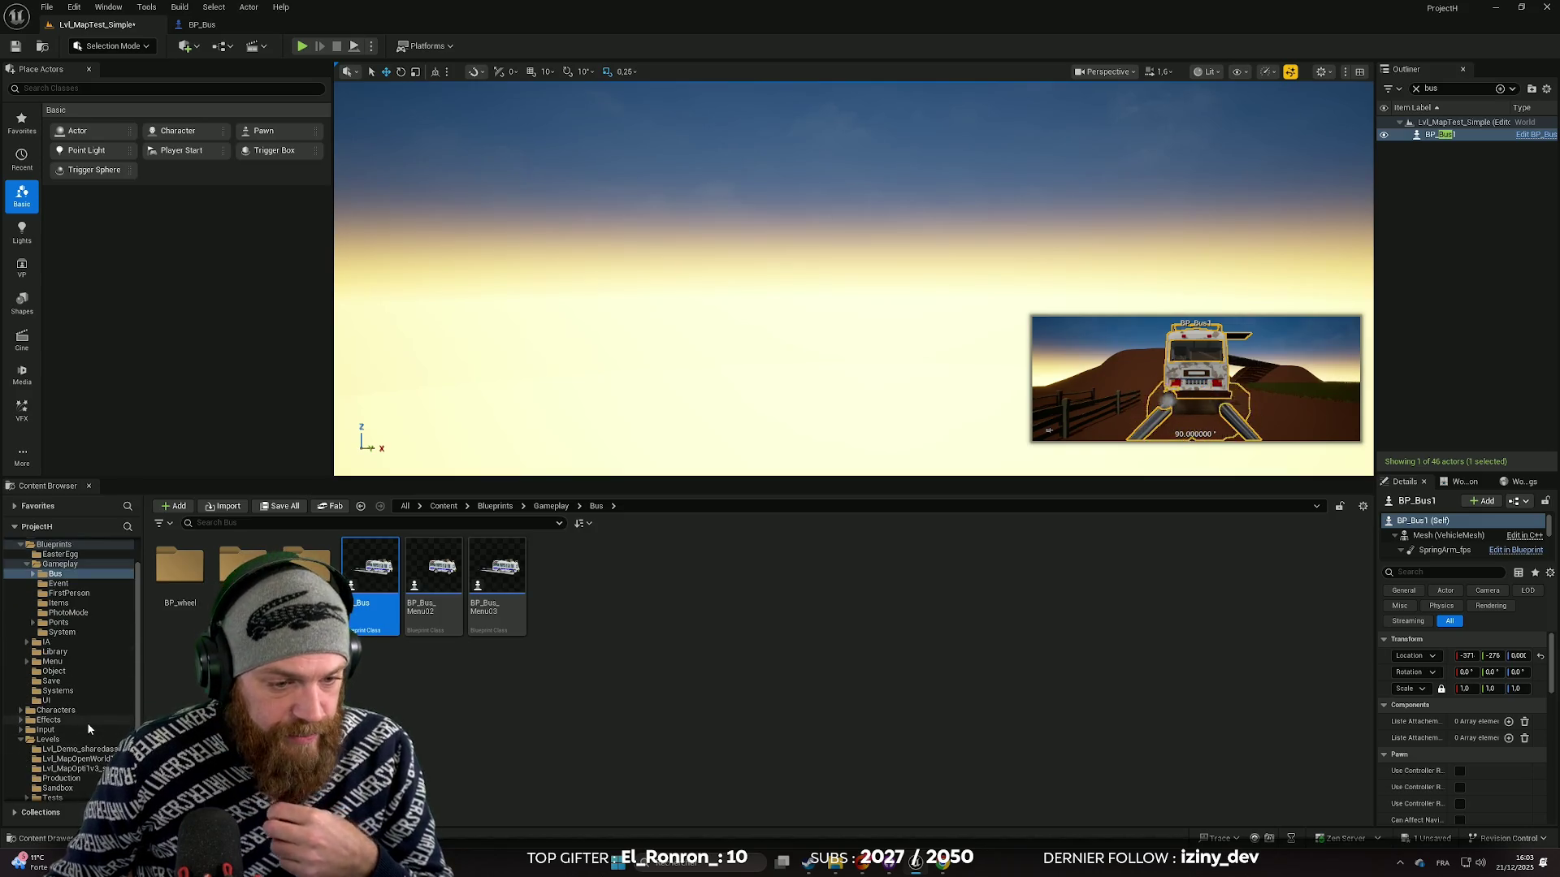
scroll(88, 725, "down", 4)
left_click(69, 661)
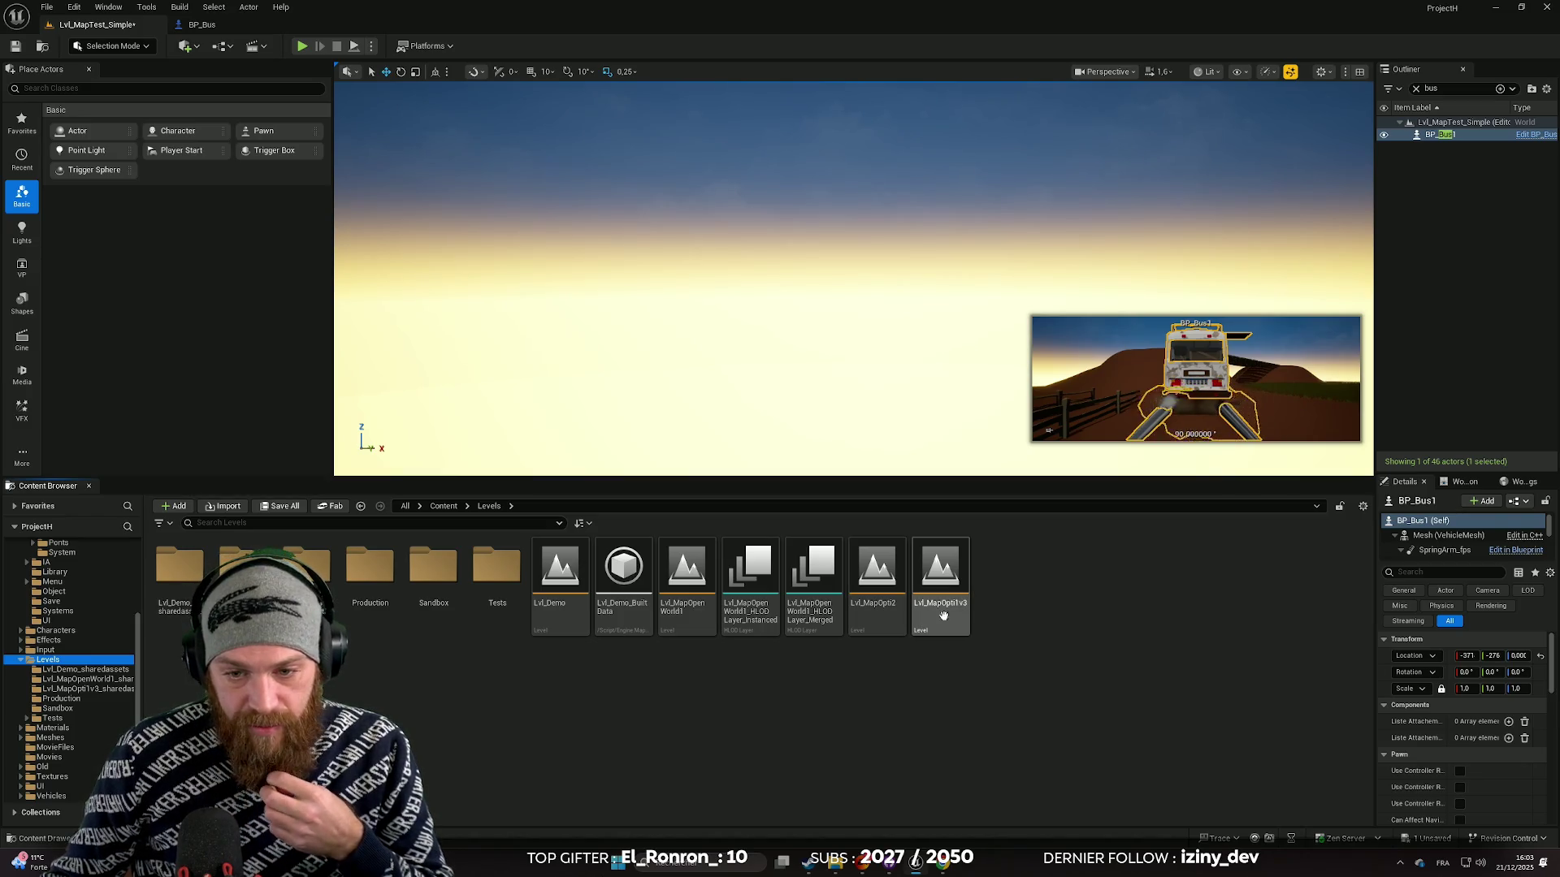
mouse_move(946, 581)
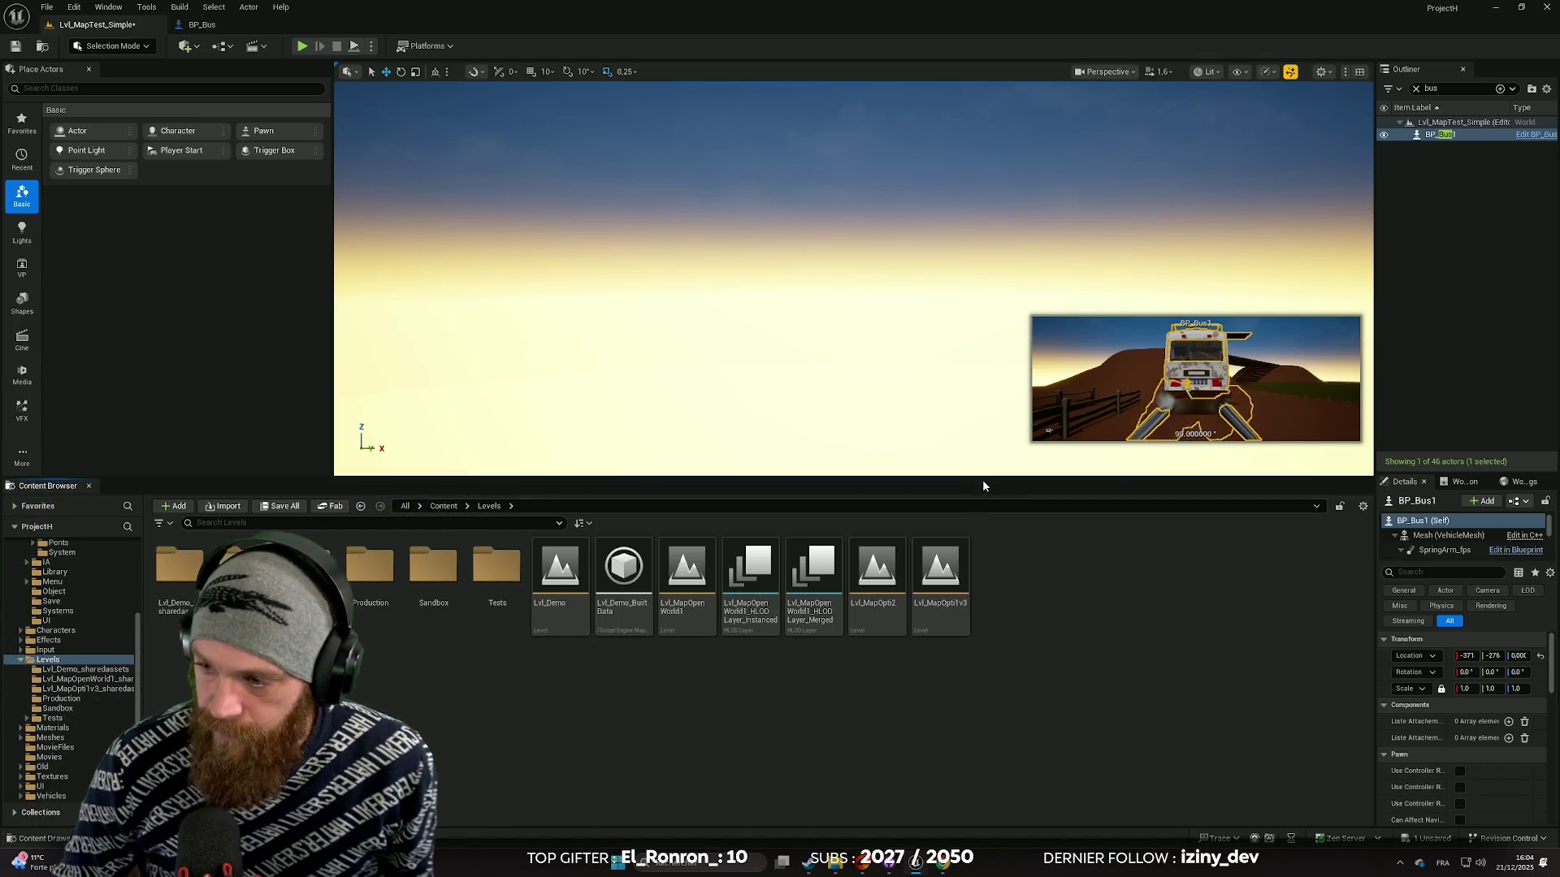
double_click(937, 576)
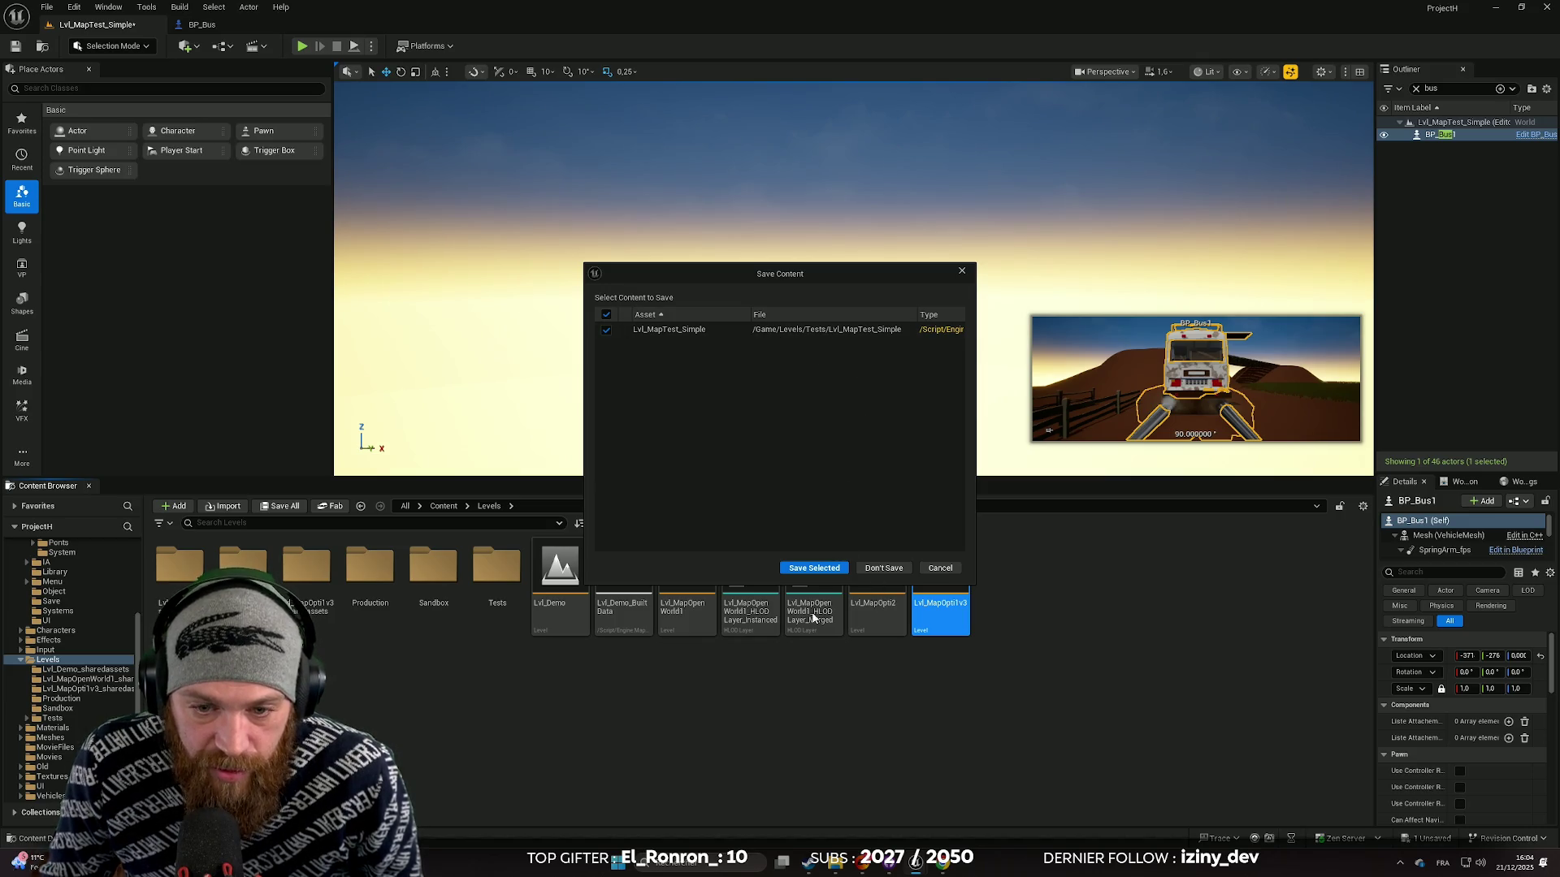
Step: Save the Lvl_MapTest_Simple level, select the landscape, and make the level view taller
left_click(838, 571)
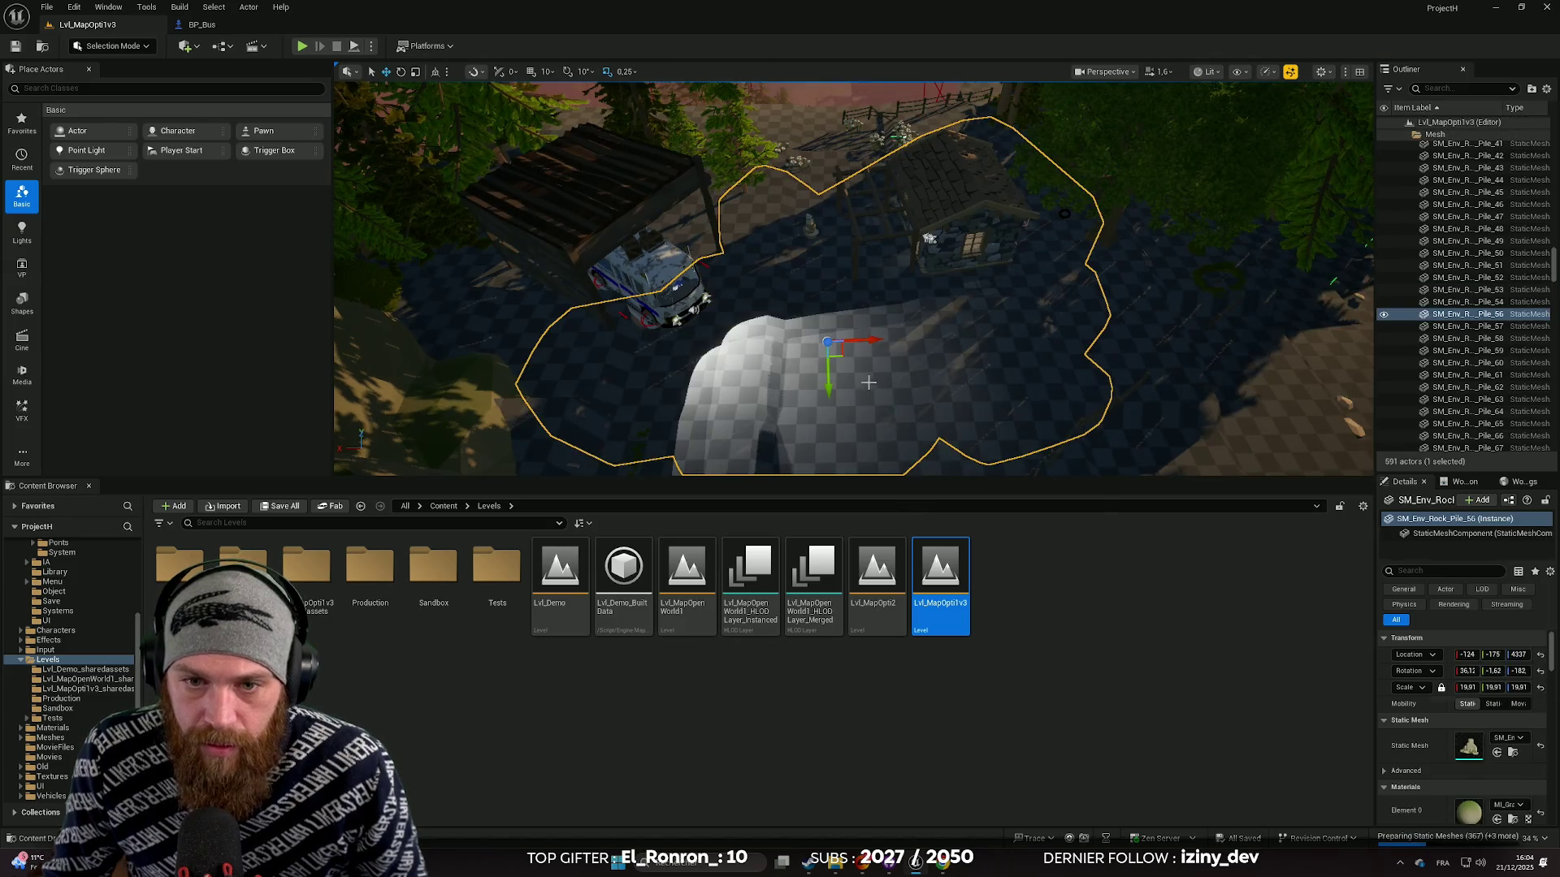
right_click(878, 389)
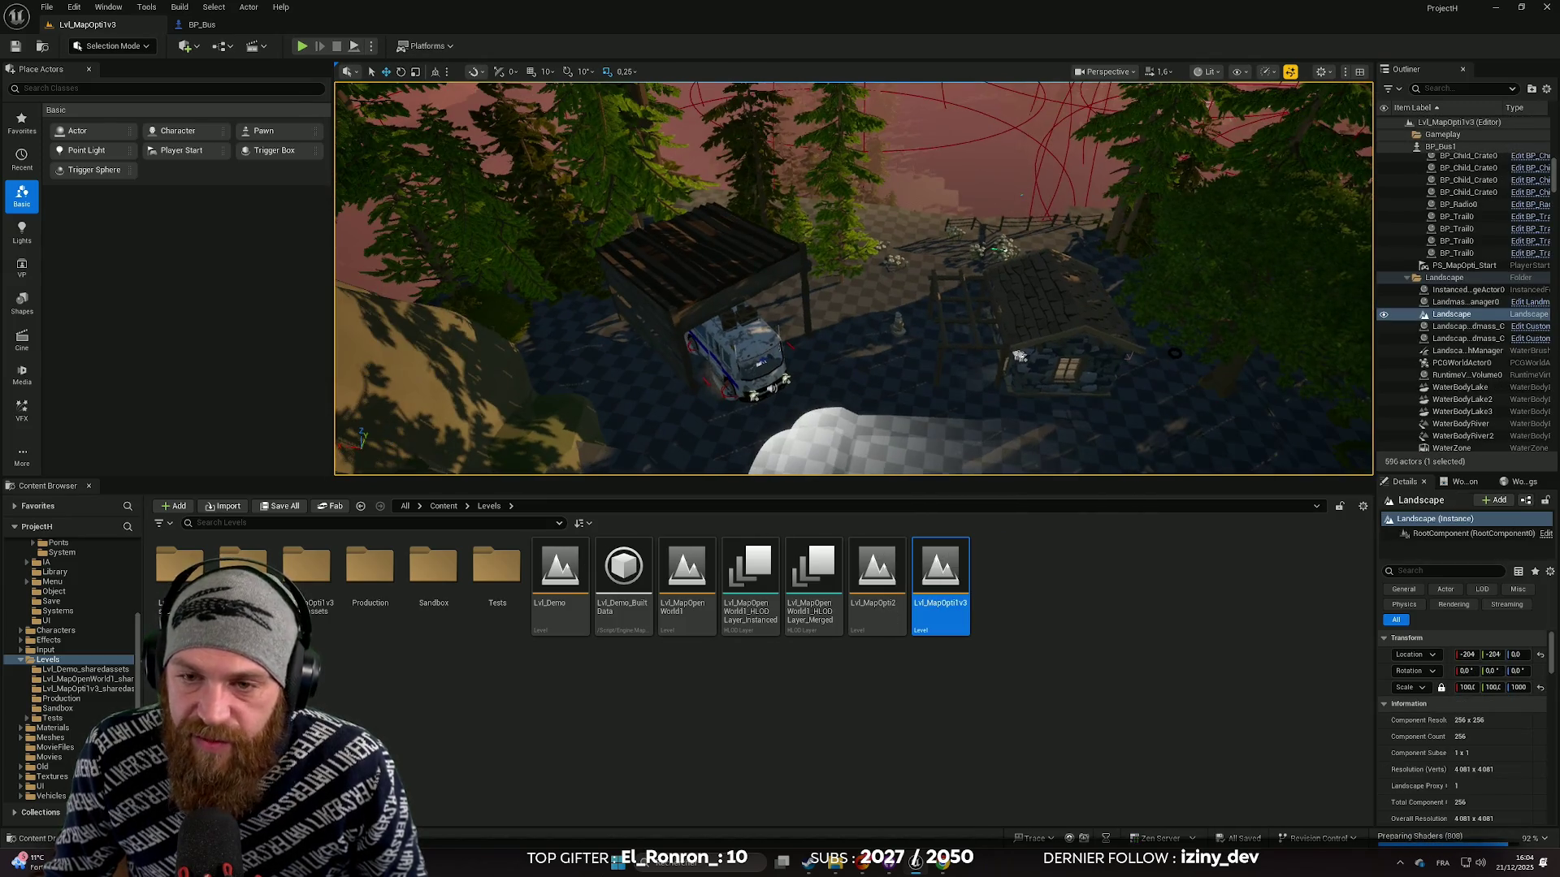
left_click_drag(946, 479, 957, 640)
Step: Tilt the viewport up toward the trees and mountain beside the parked bus
scroll(909, 491, "up", 5)
mouse_move(907, 490)
left_mouse_down()
mouse_move(885, 452)
mouse_move(850, 453)
mouse_move(843, 436)
mouse_move(853, 460)
left_mouse_up()
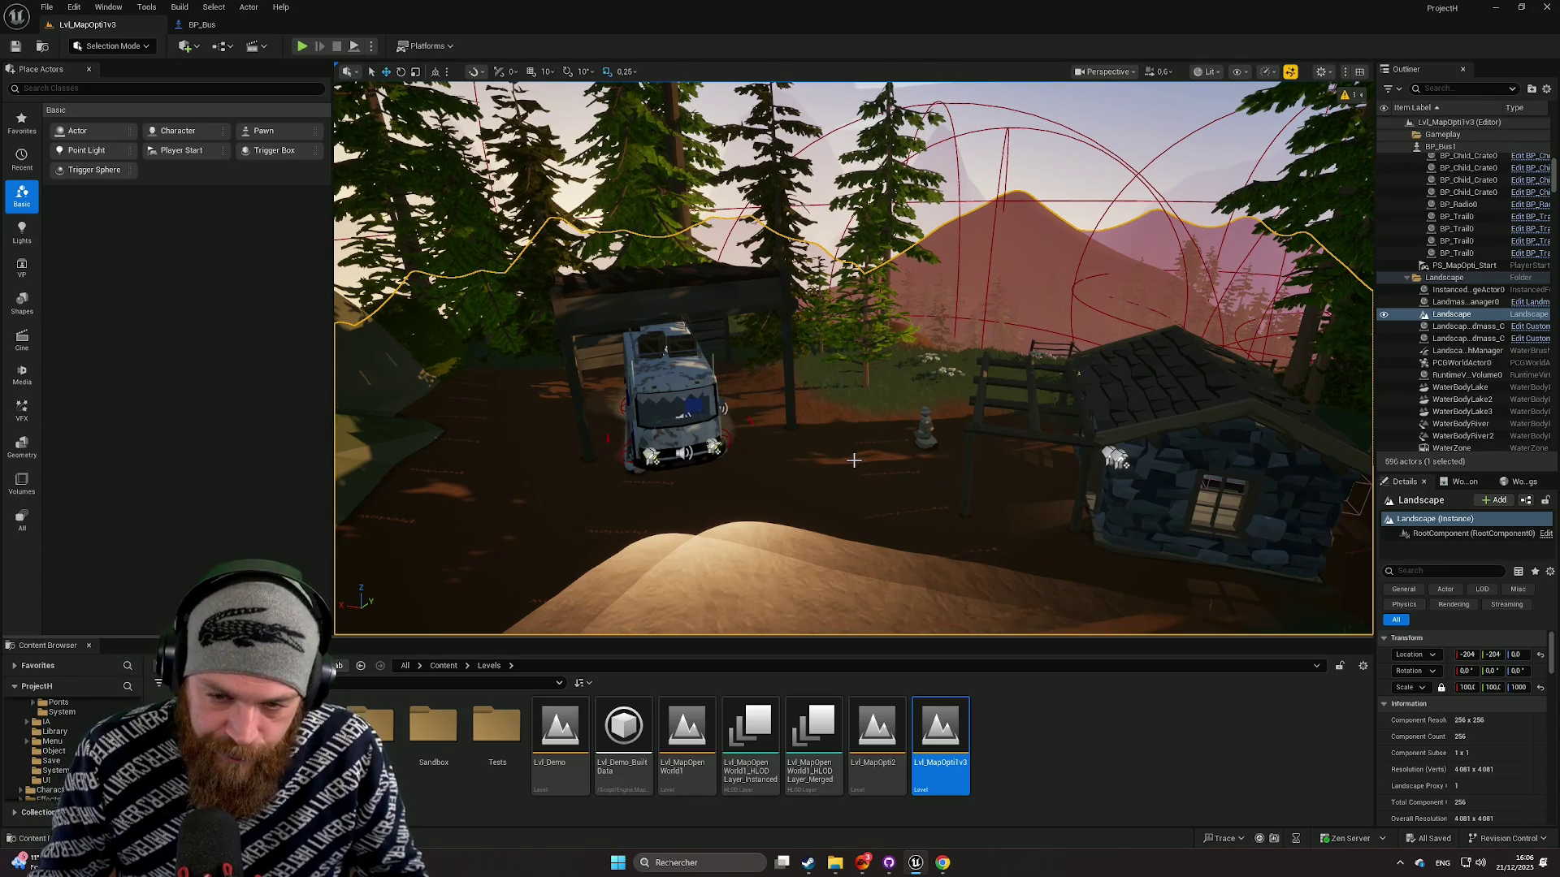
Step: Maximize the viewport with F11 and focus the camera on the selected road spline
key("F11")
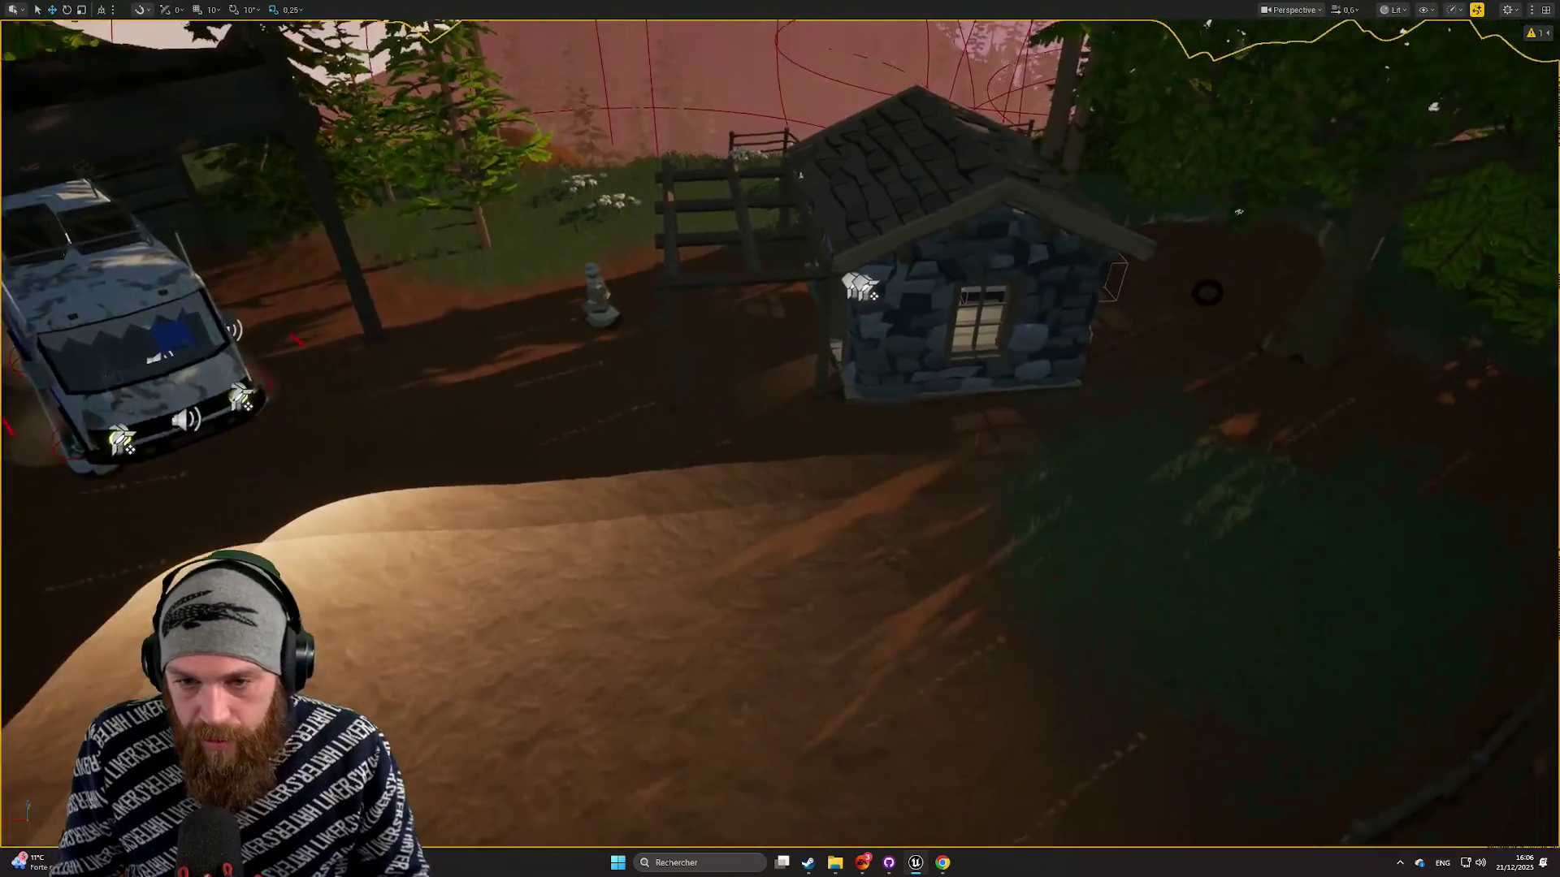
key("f")
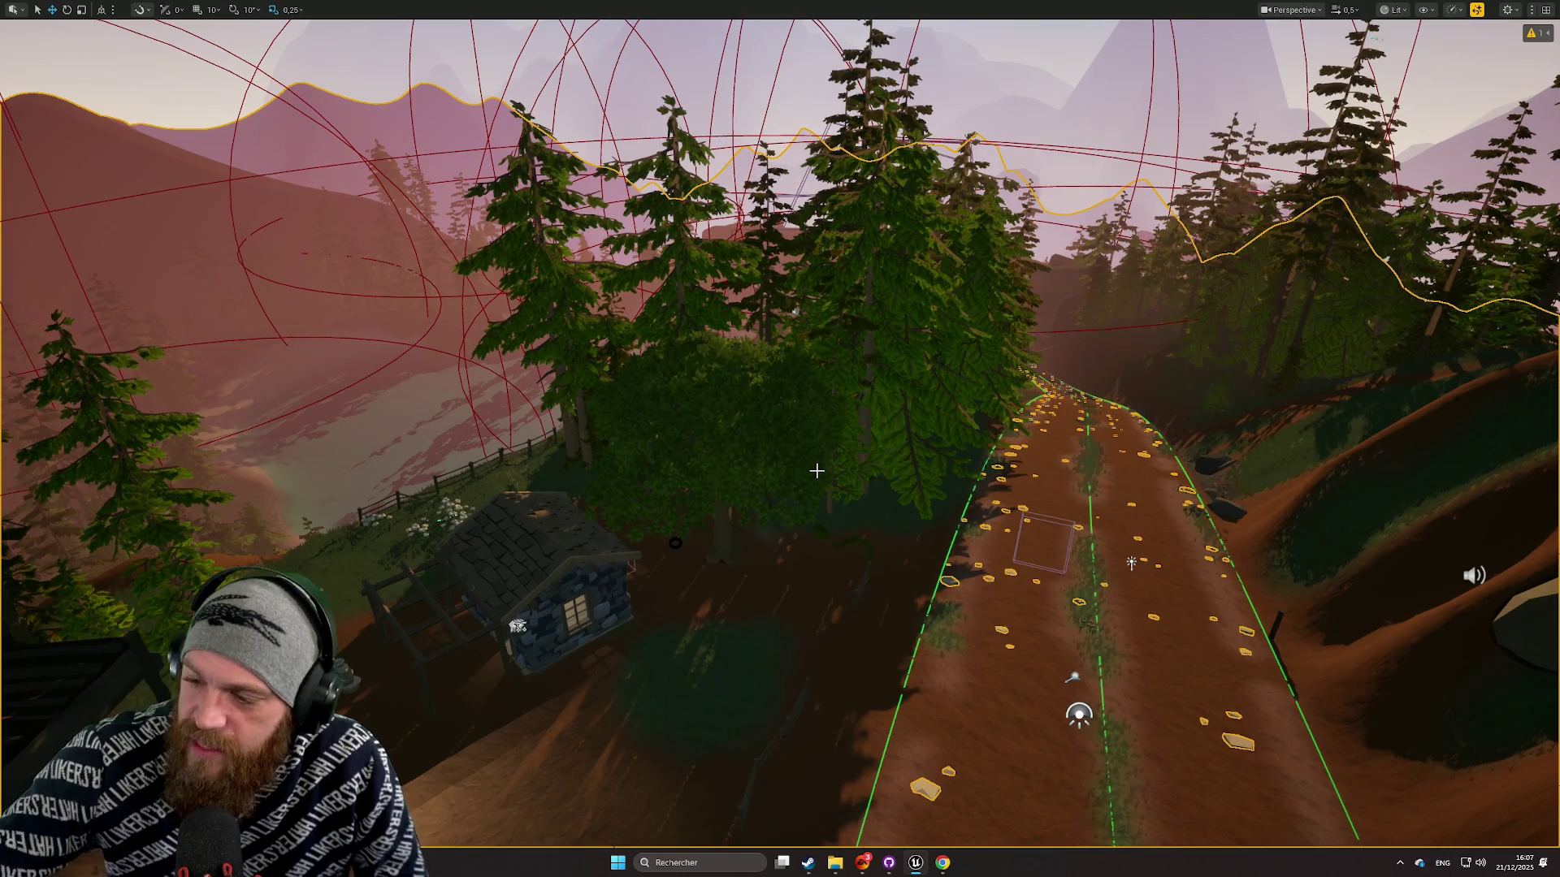
mouse_move(817, 470)
left_mouse_down()
mouse_move(816, 244)
mouse_move(816, 455)
mouse_move(850, 487)
mouse_move(850, 440)
left_mouse_up()
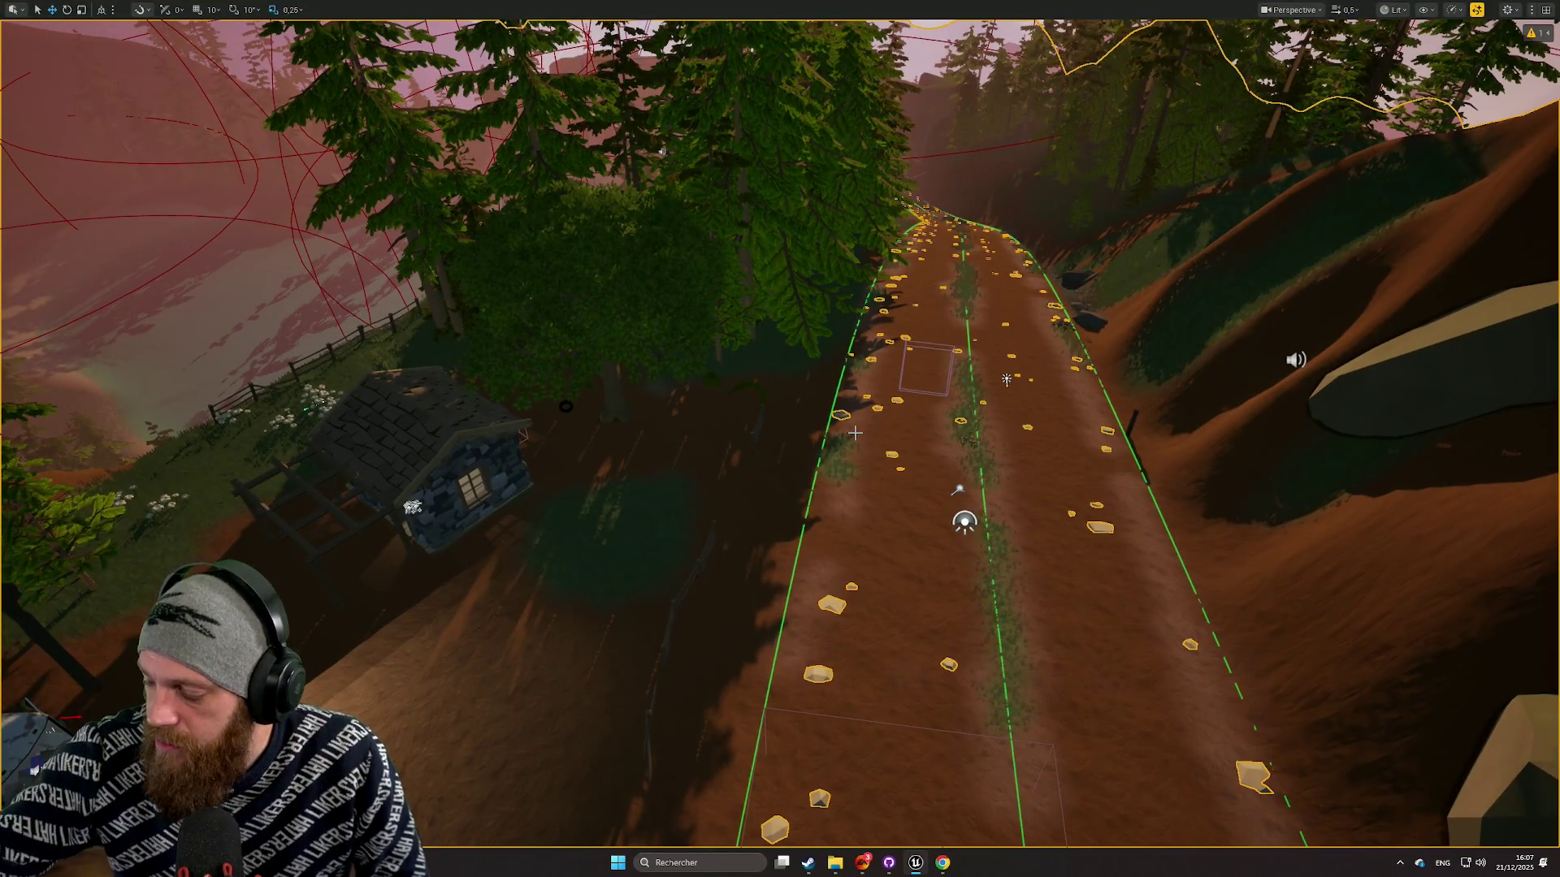
Step: Swing the view left over the house toward the bus shed and raise camera speed
left_click_drag(854, 433, 641, 439)
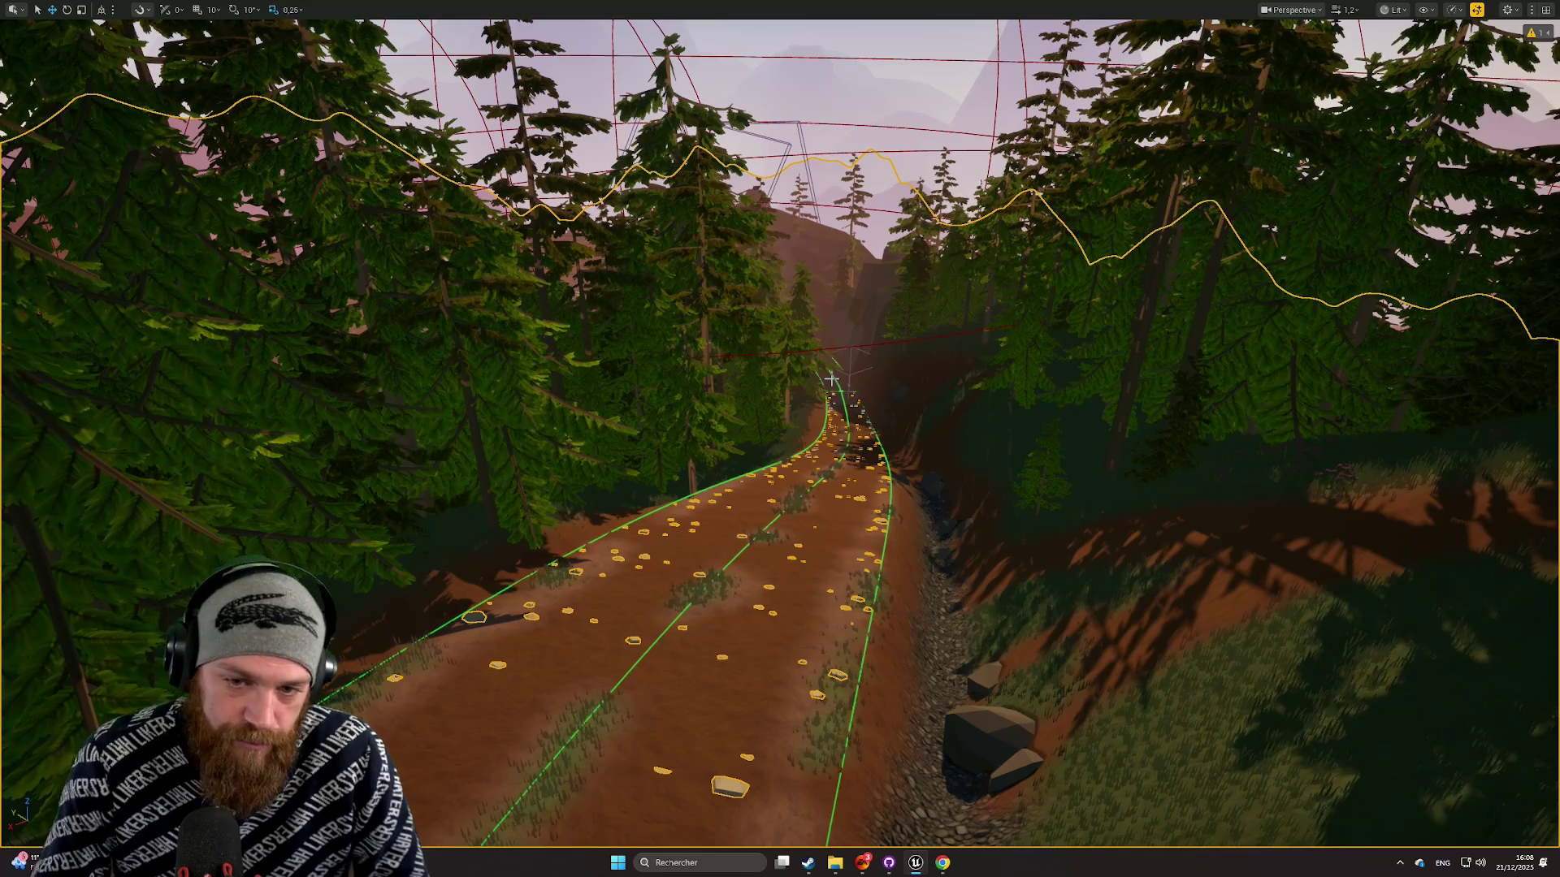
scroll(831, 379, "up", 2)
Step: Fly the viewport forward along the trail toward the bus and shelter
key("w")
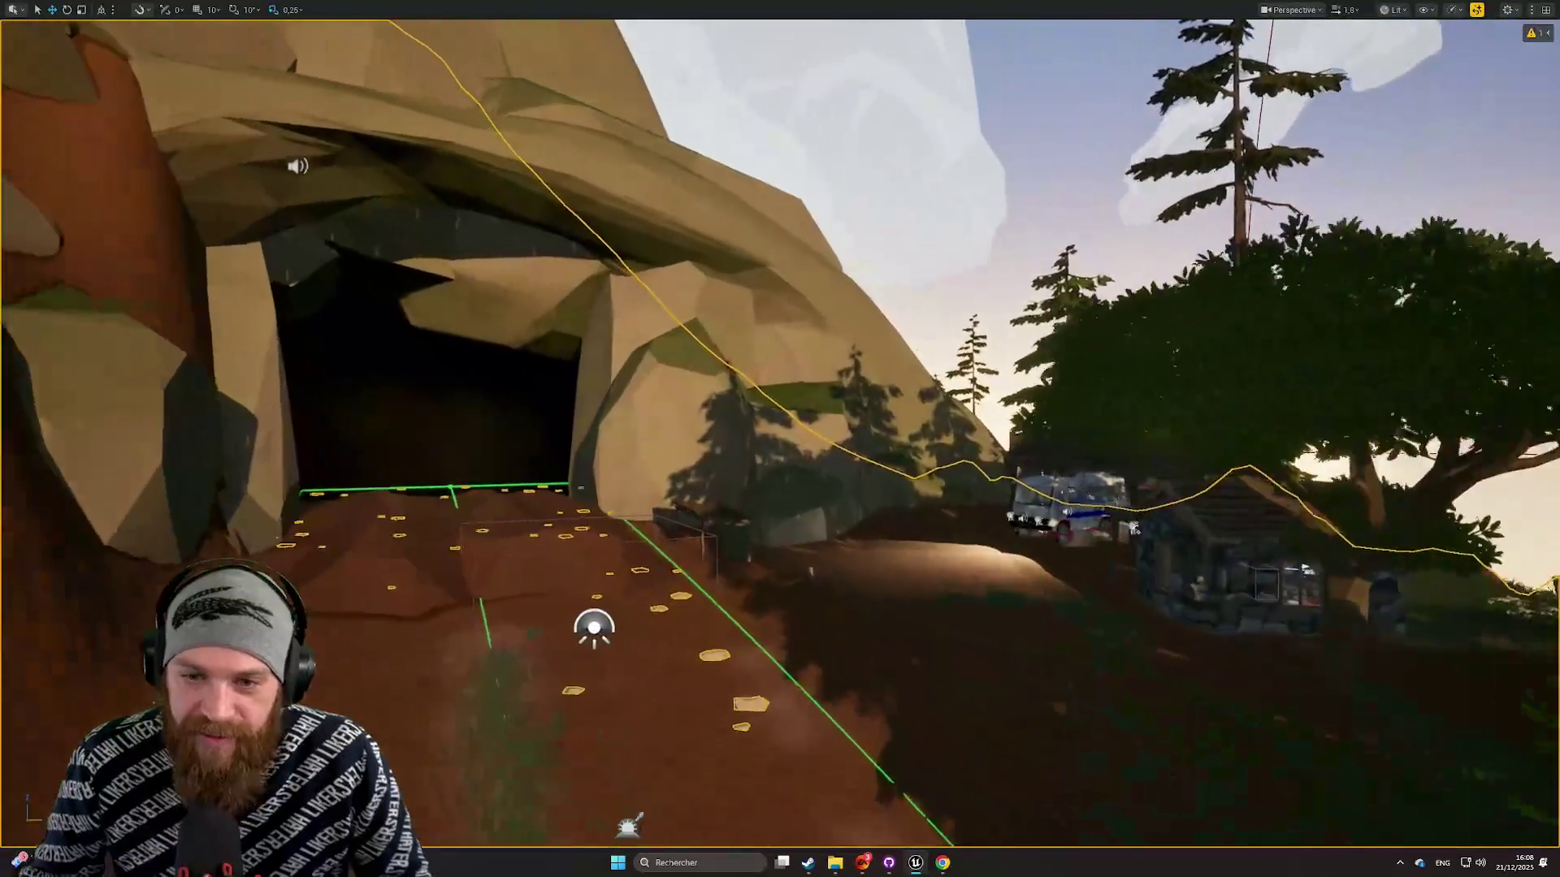
key("w")
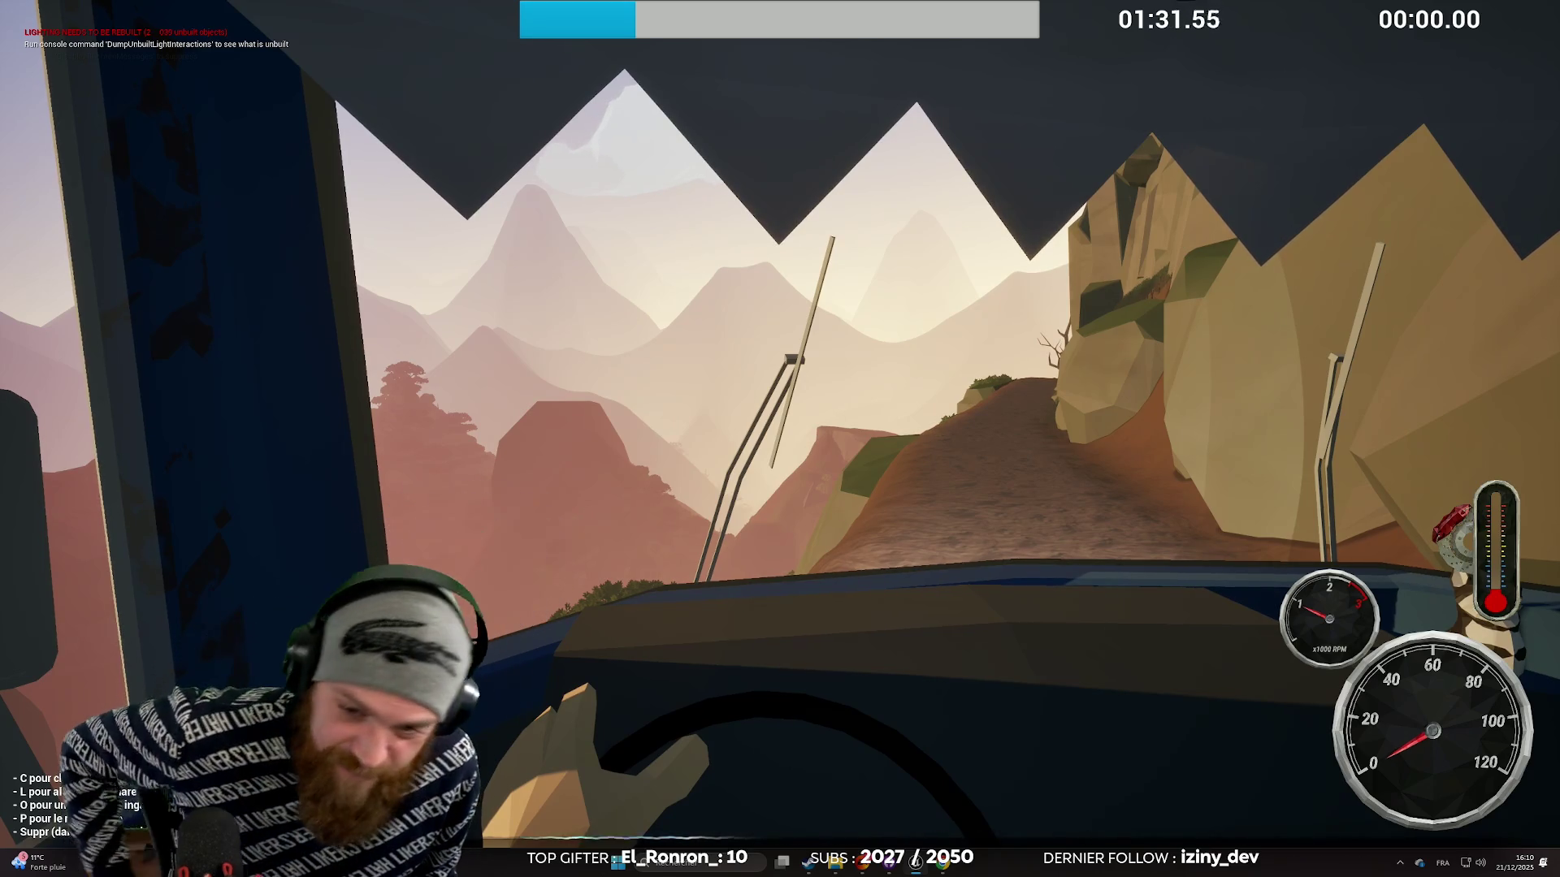
Step: Steer the bus right, then back left, to keep it on the mountain dirt road
key("d")
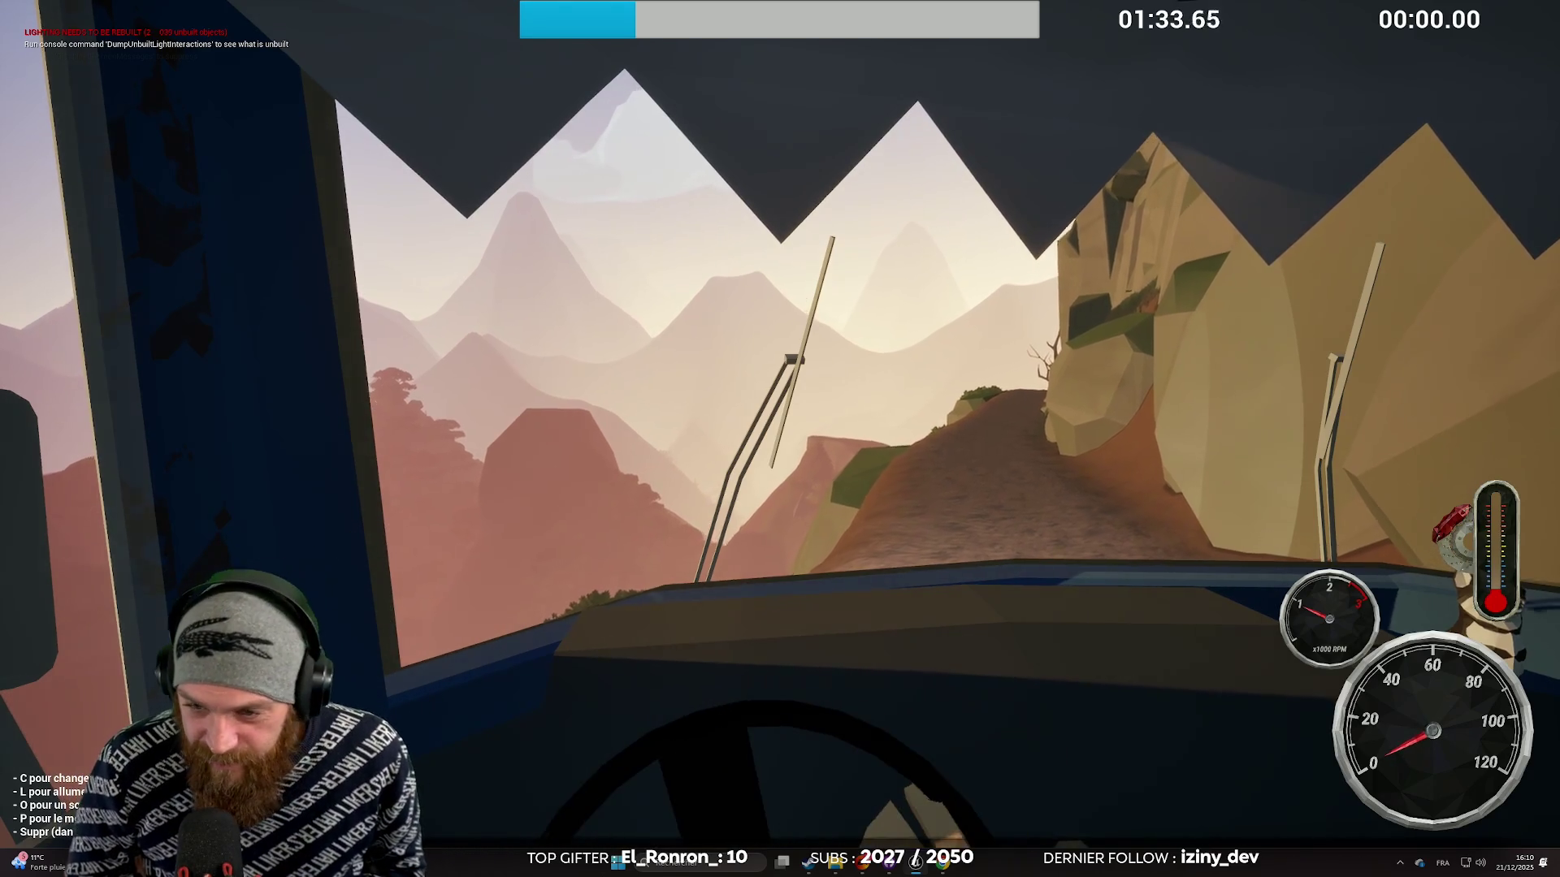
key("d")
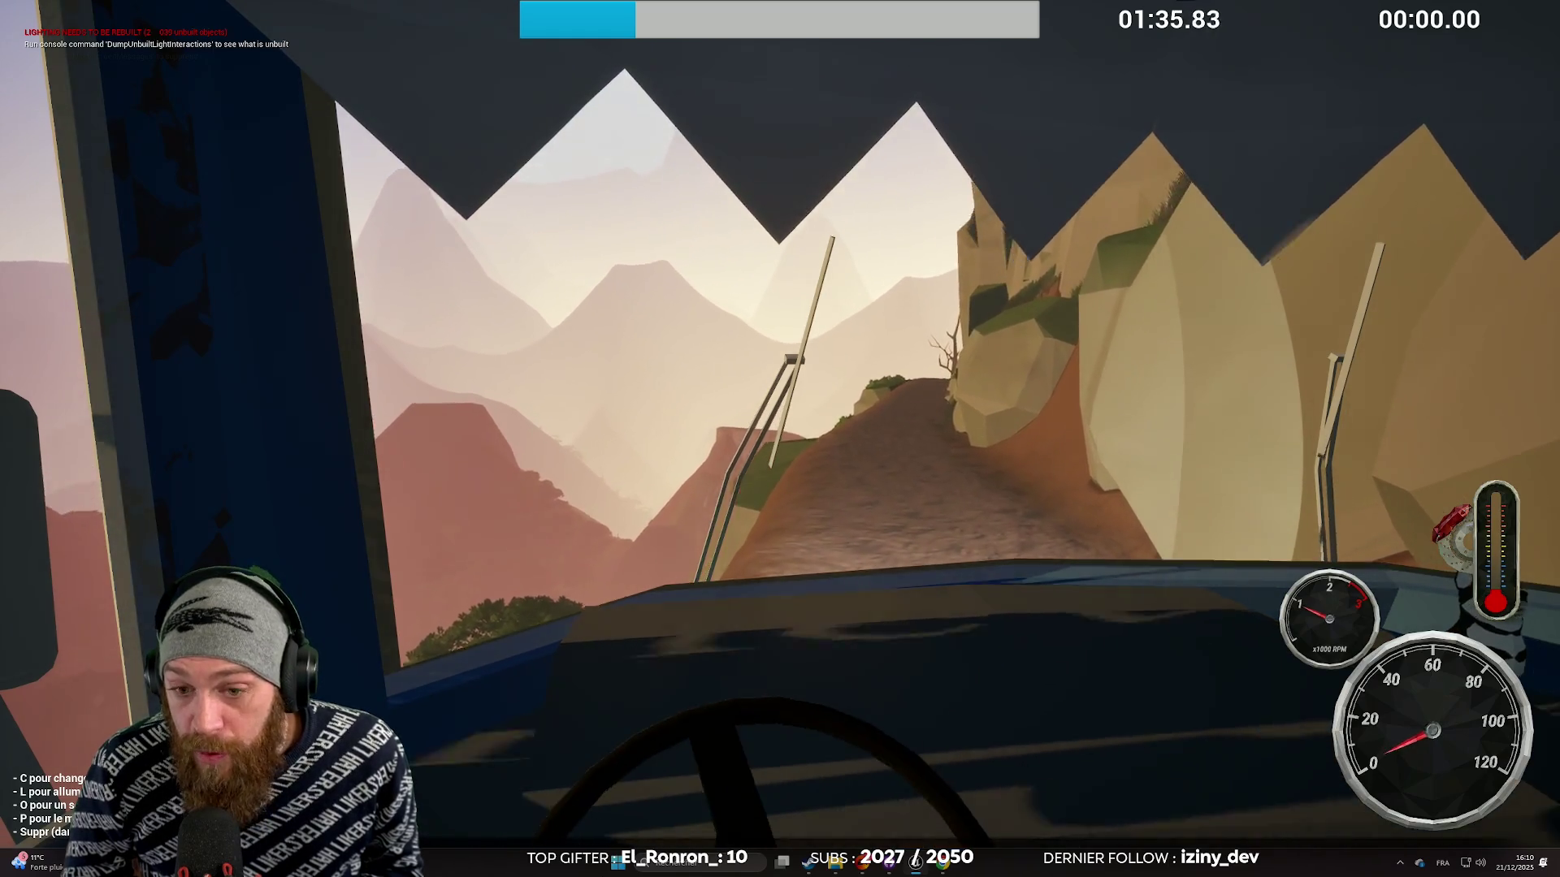
key("a")
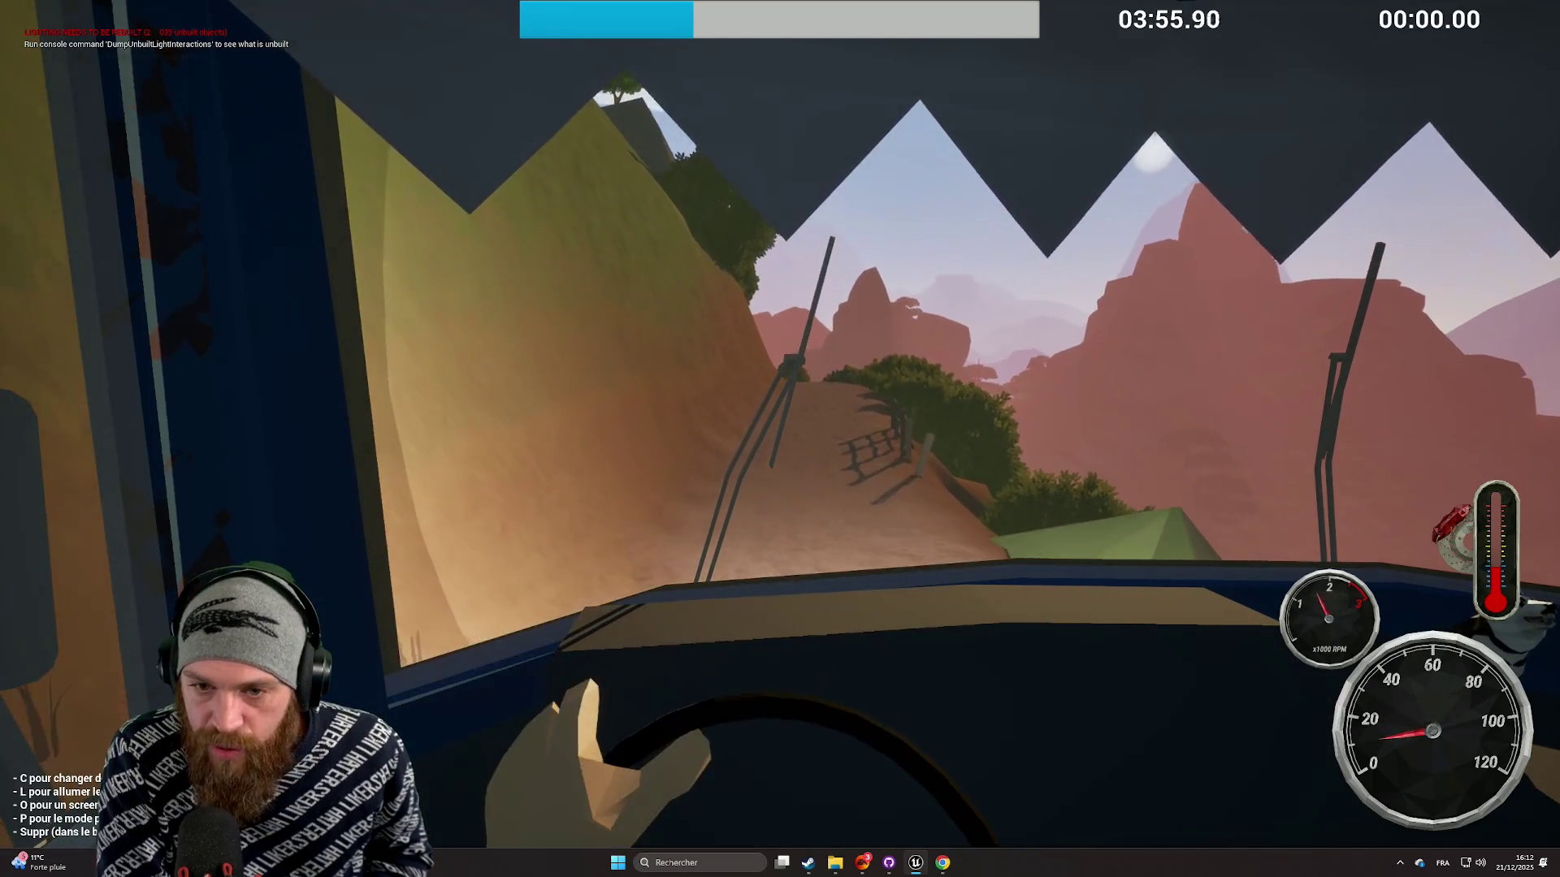
Step: Check the chase camera view behind the bus, then return to the cockpit view
key("c")
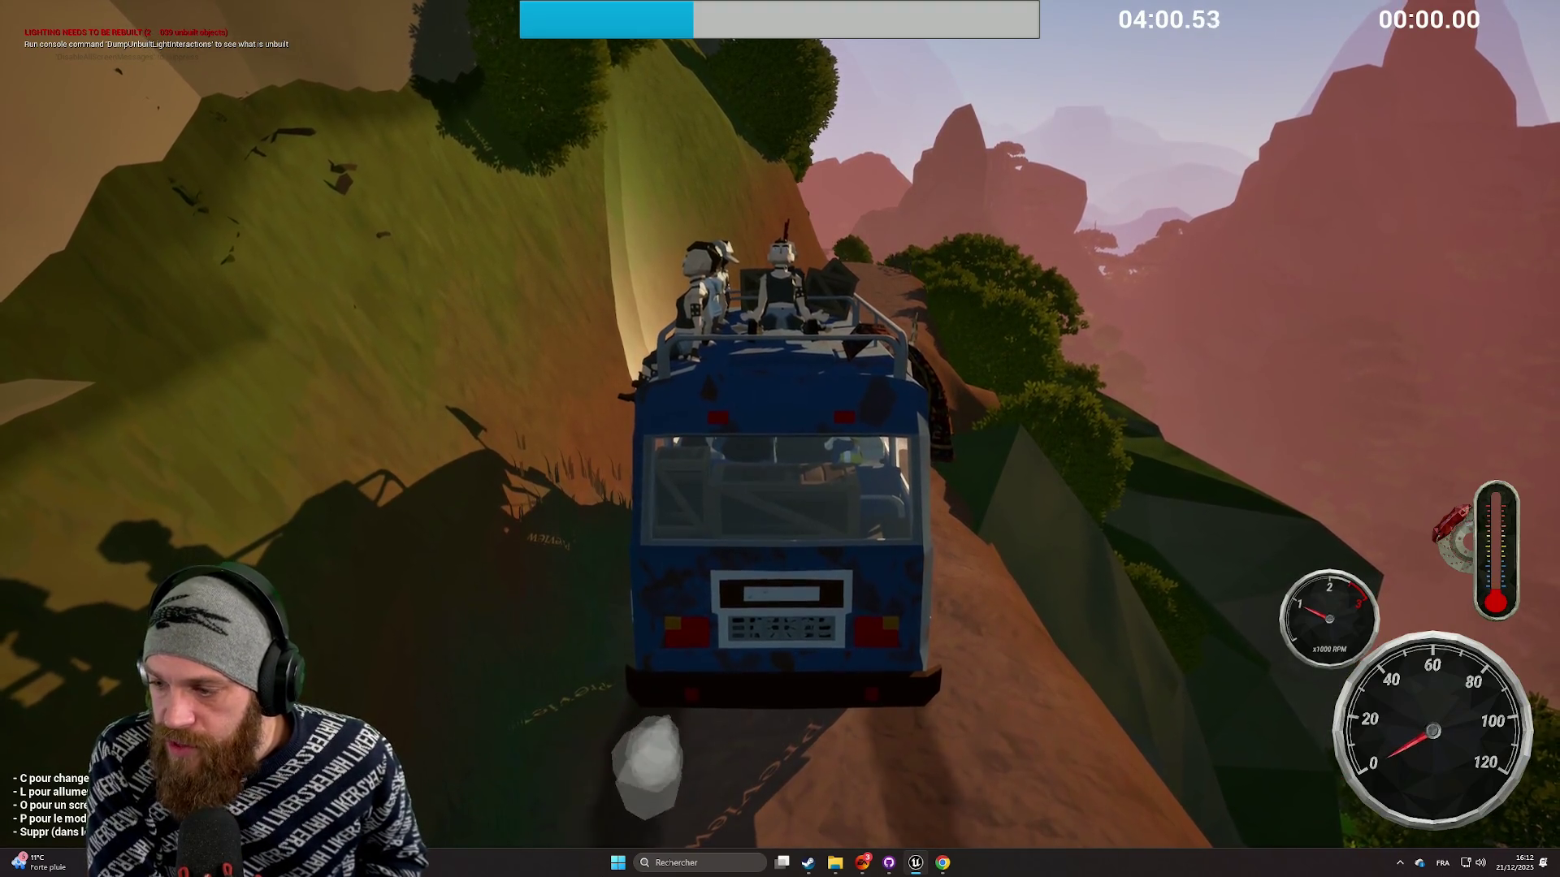
key("c")
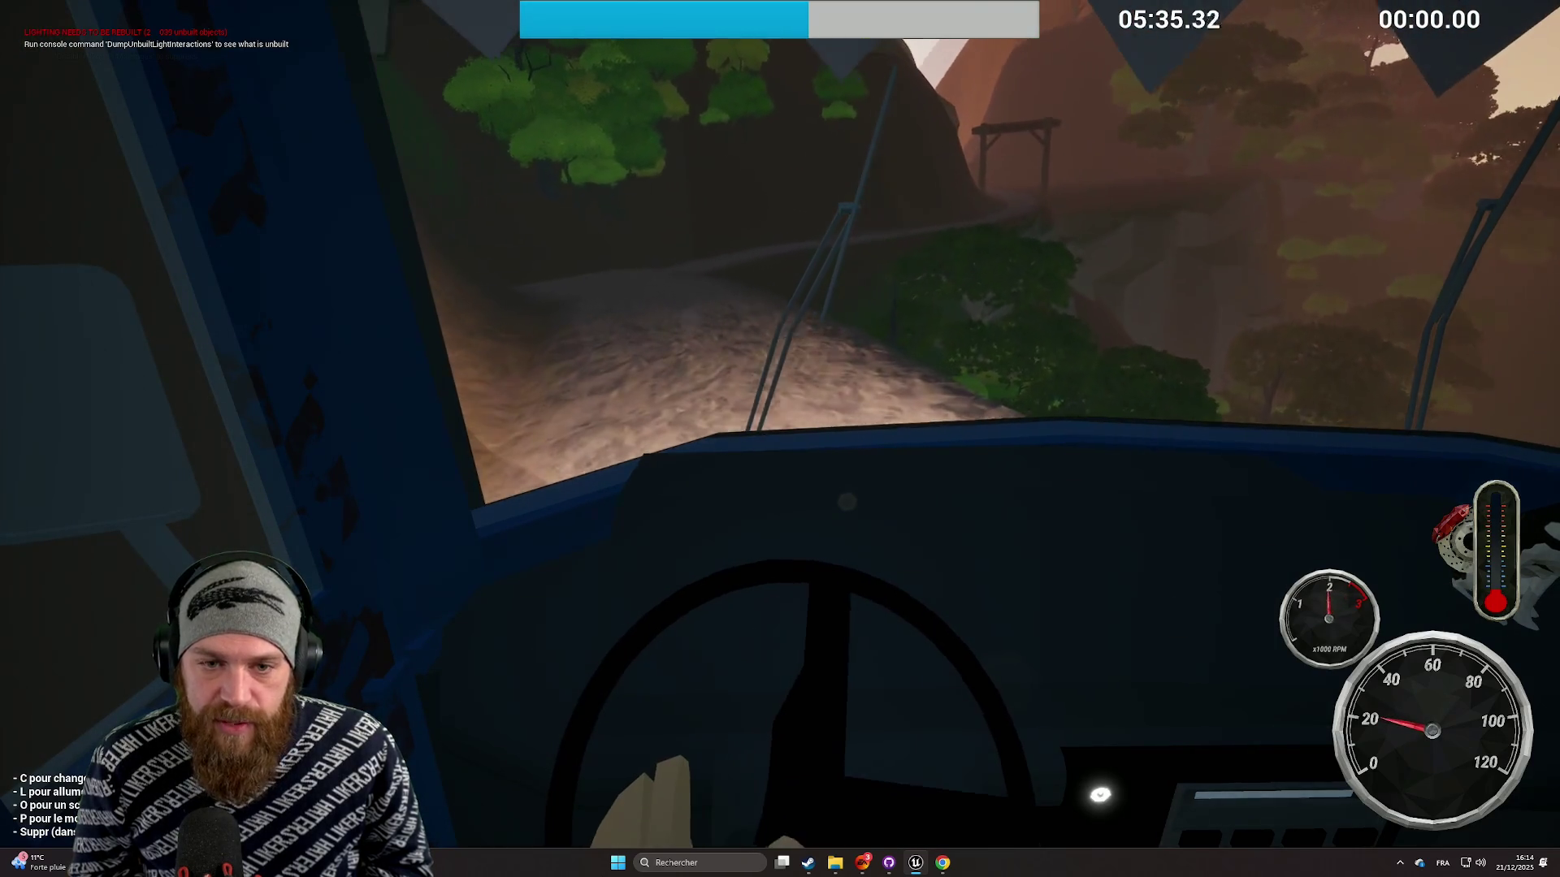
Step: Steer the bus through the forest bends toward the open mountains, then switch to the chase view
key("q")
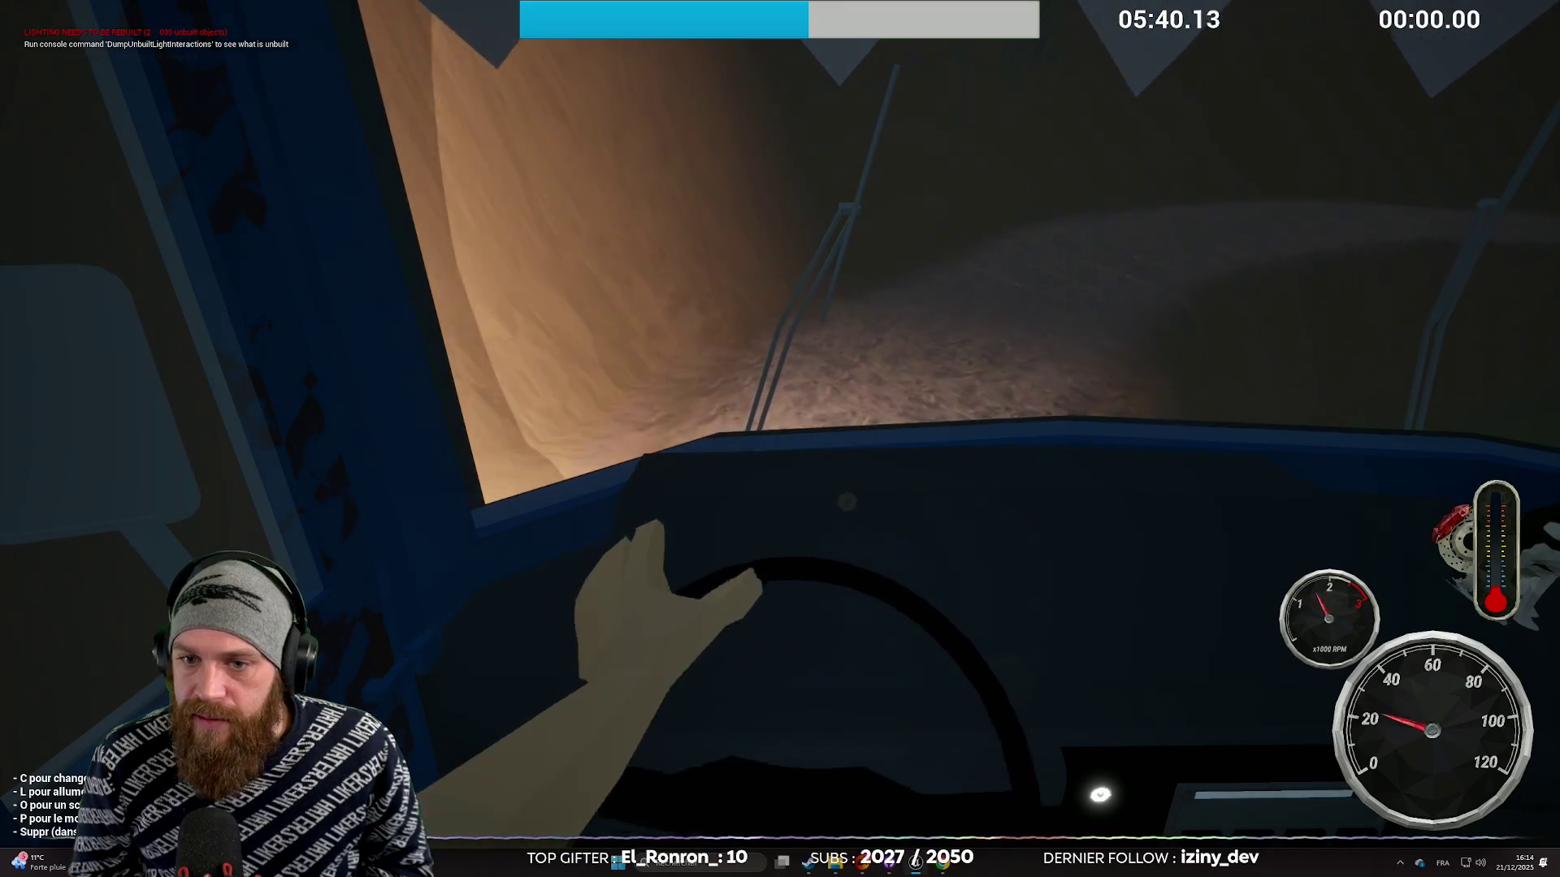
key("d")
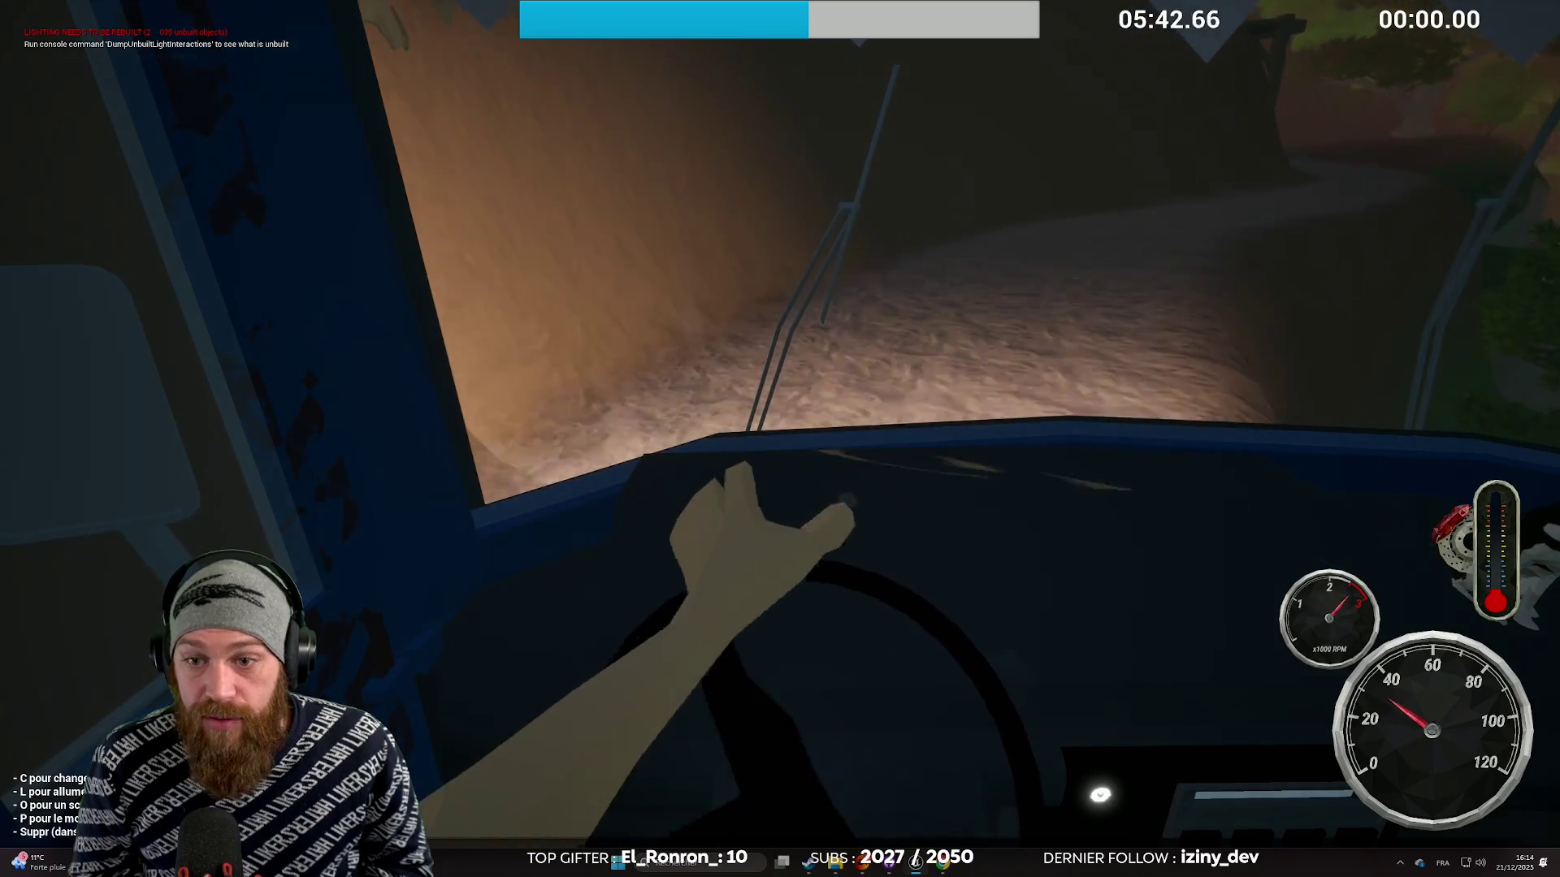
key("q")
key("d")
key("q")
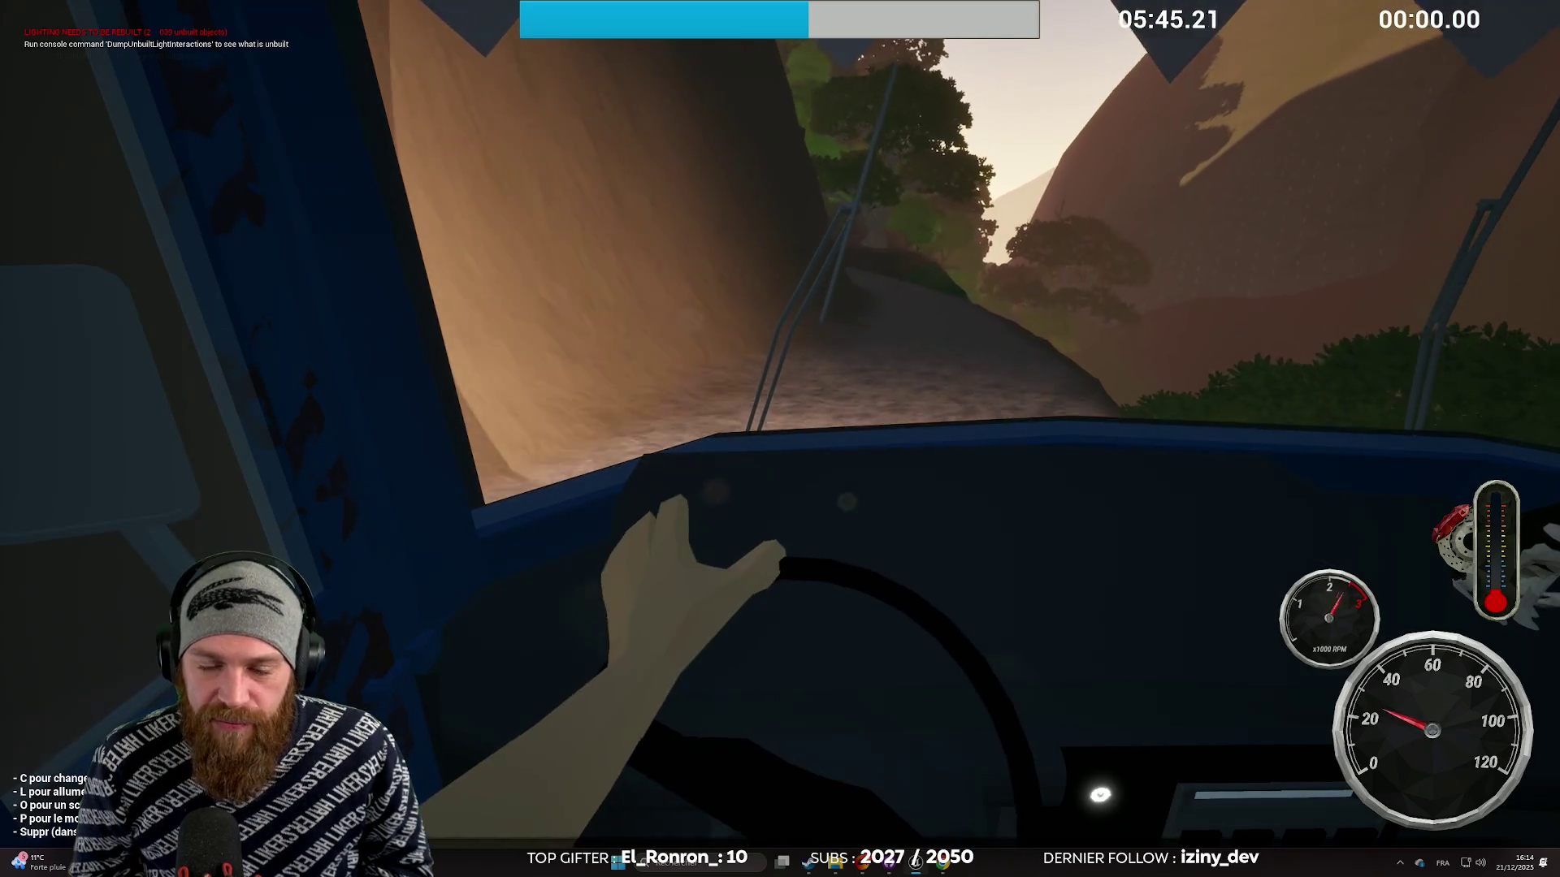
key("q")
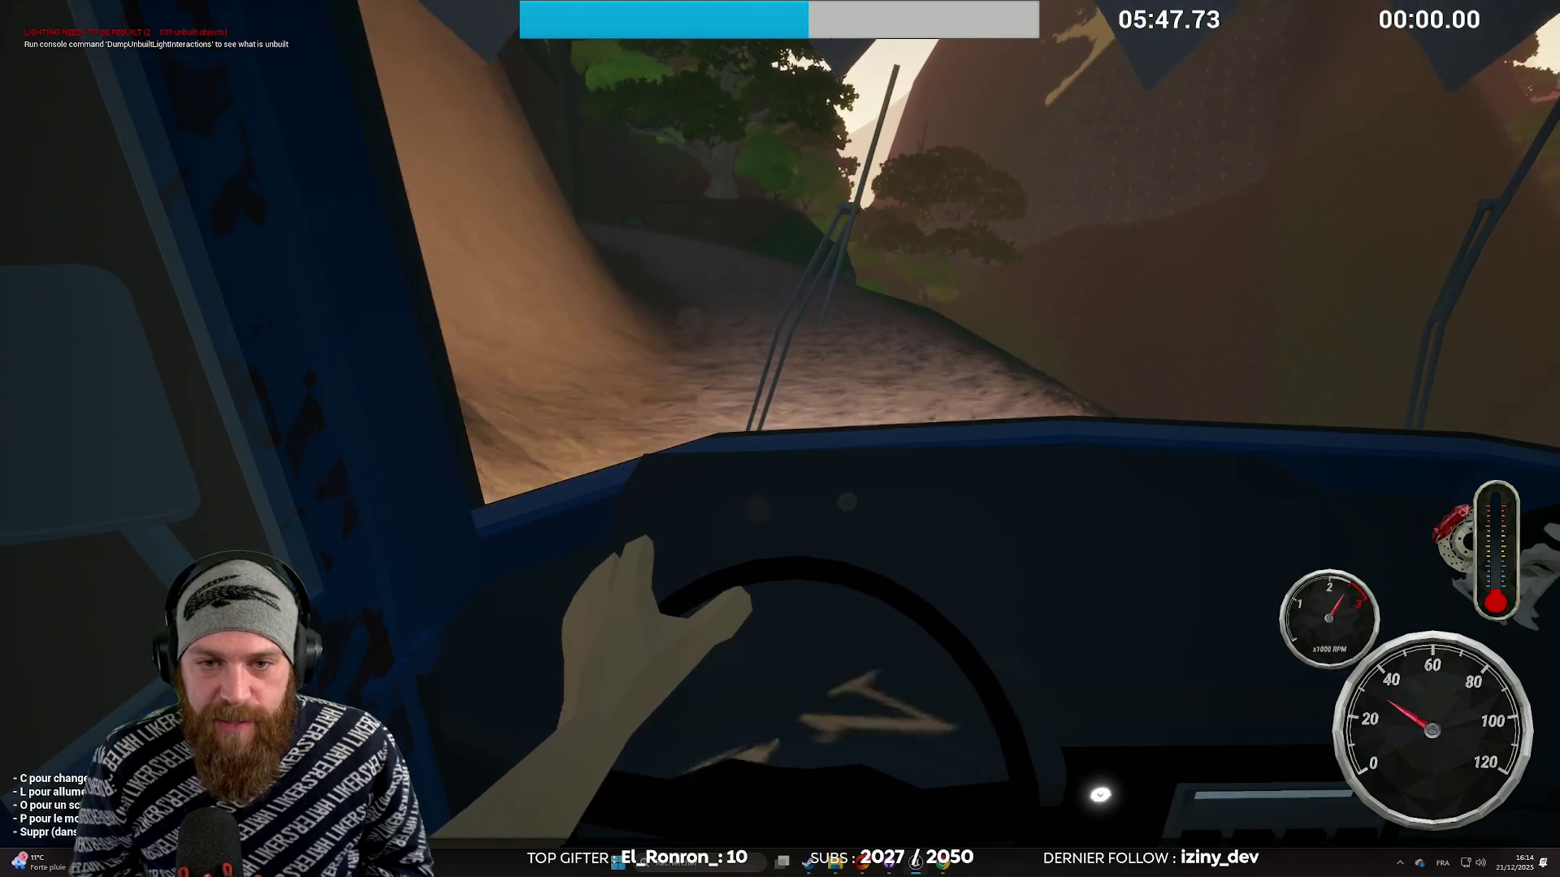
key("q")
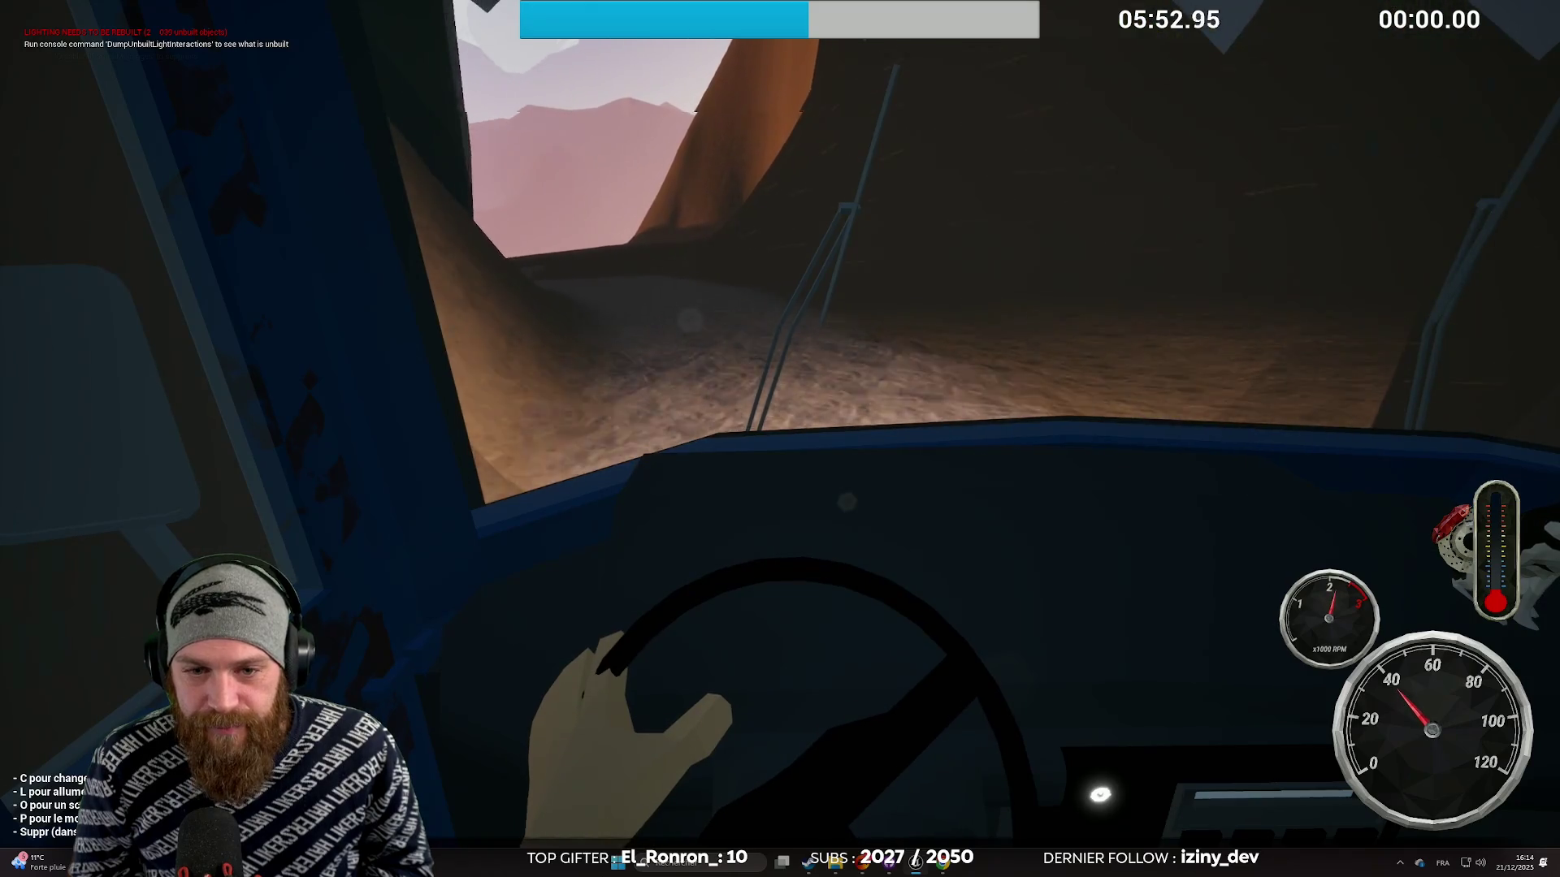
key("q")
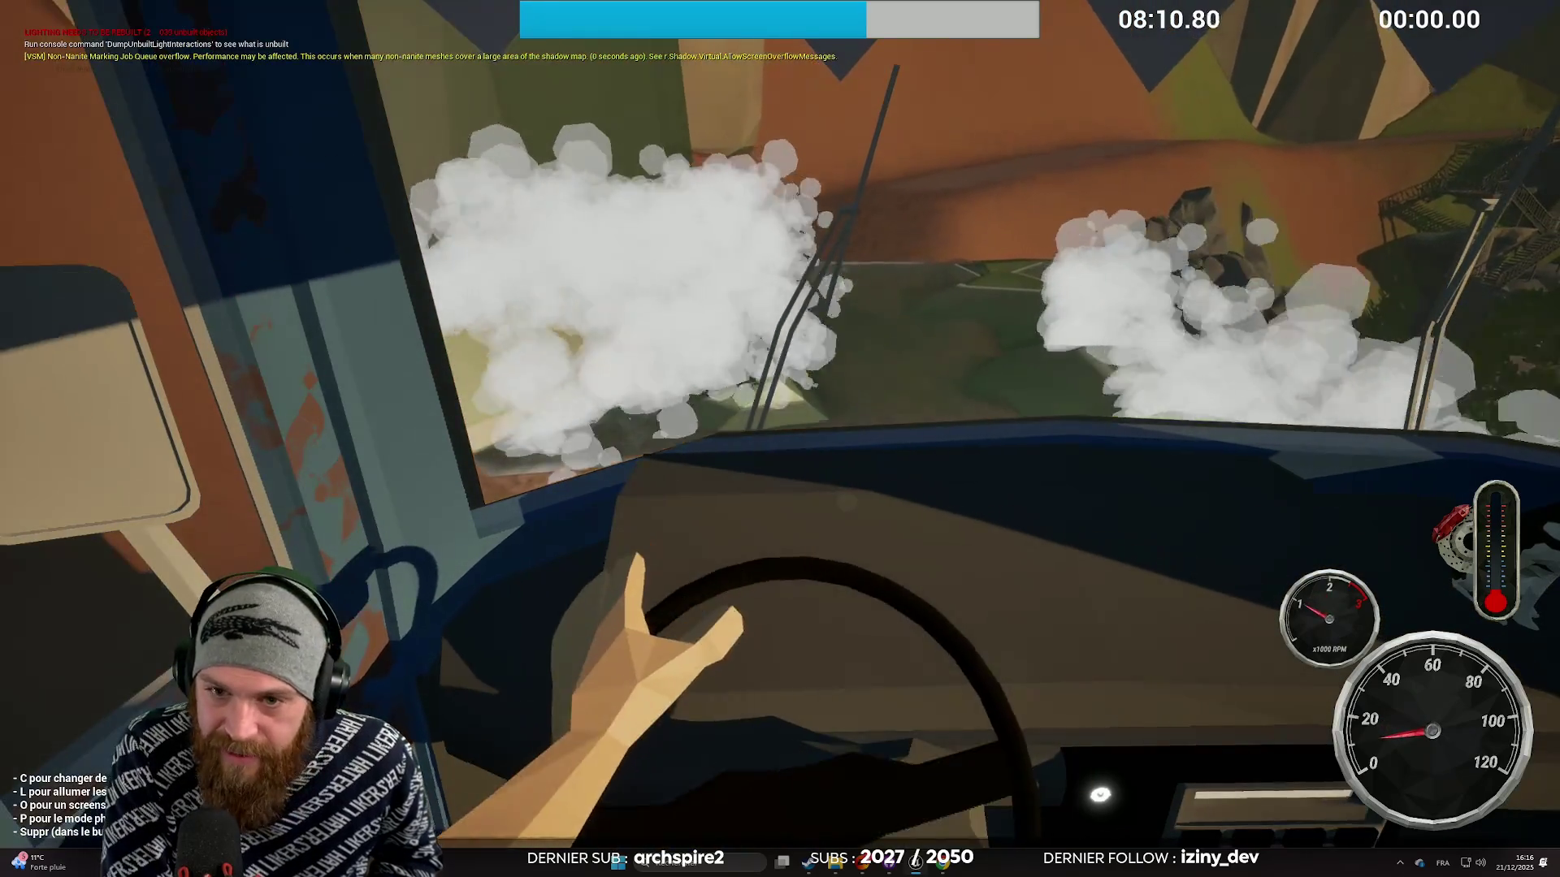
key("c")
key("c")
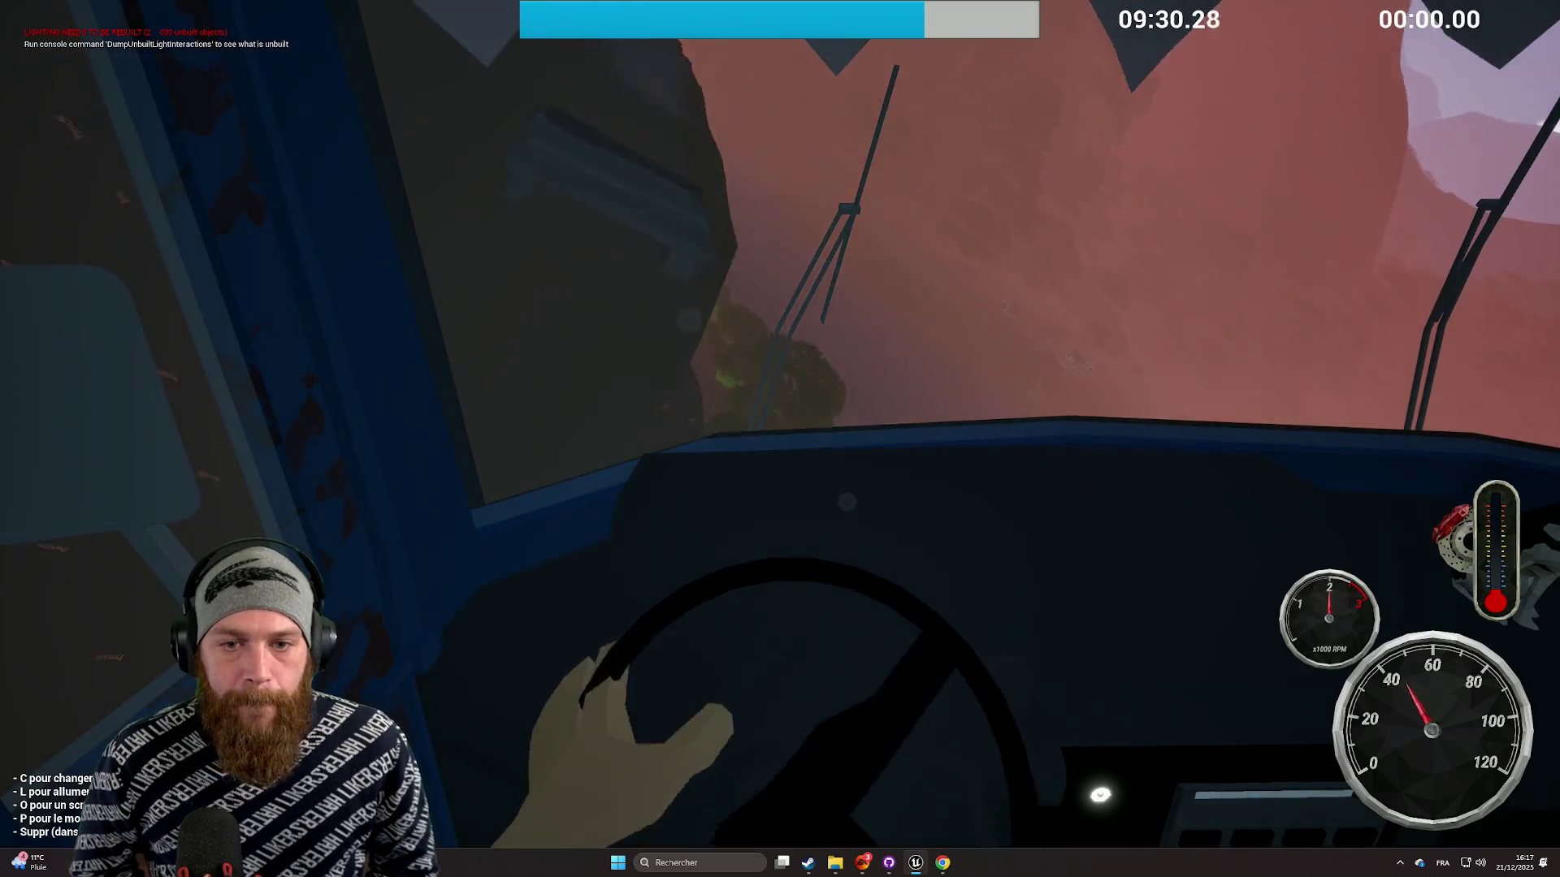
Step: Enter photo mode to frame the overturned blue van on the slope
key("p")
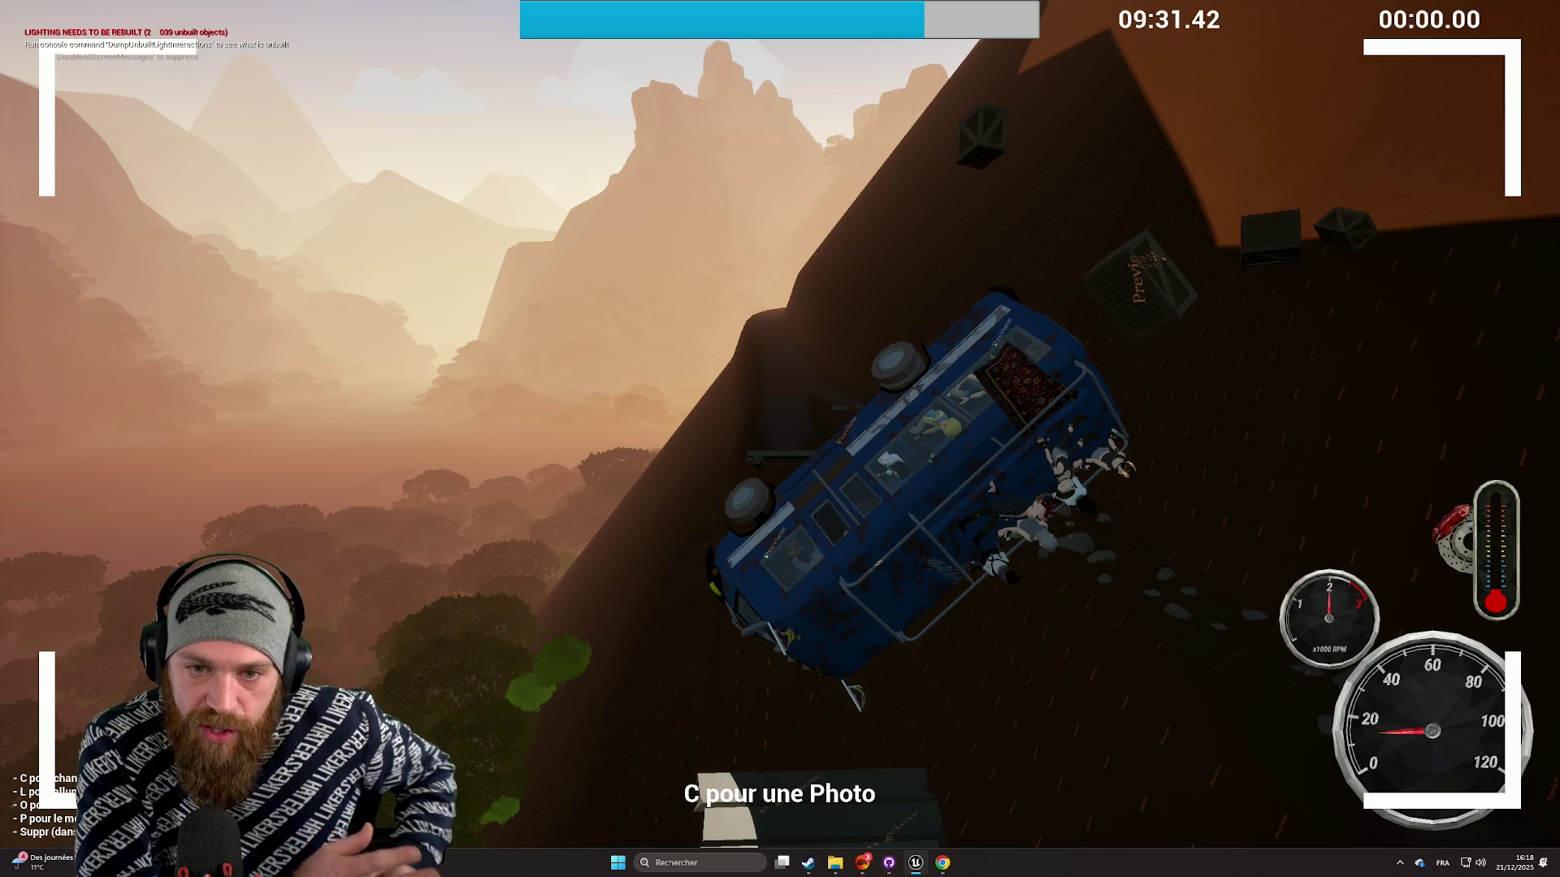
Step: Photograph the overturned van, leave photo mode, stop the play session and dismiss the message log
key("c")
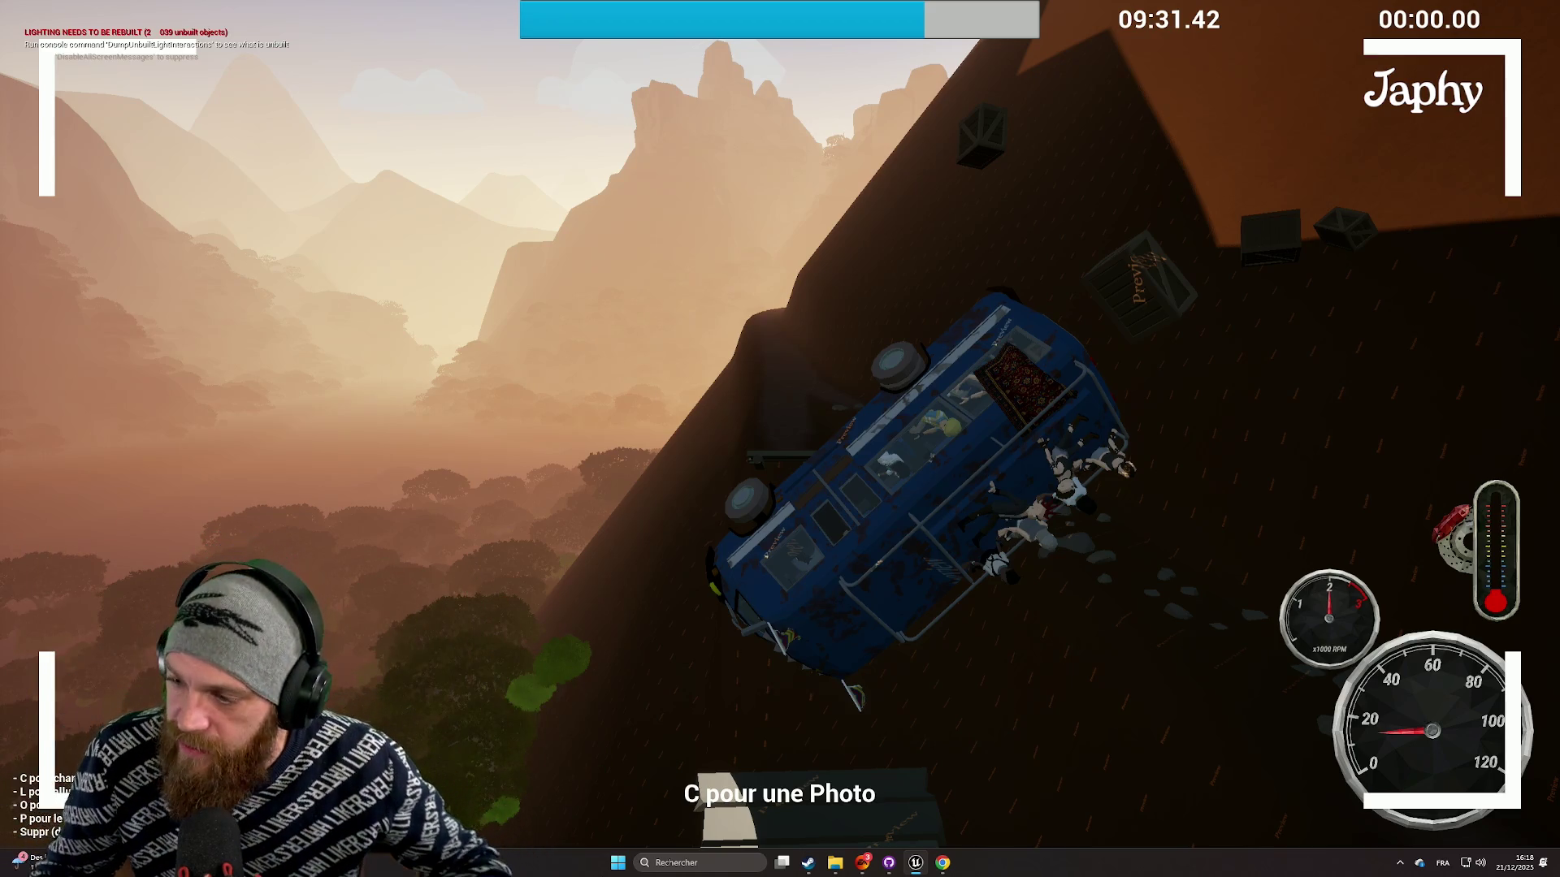
key("p")
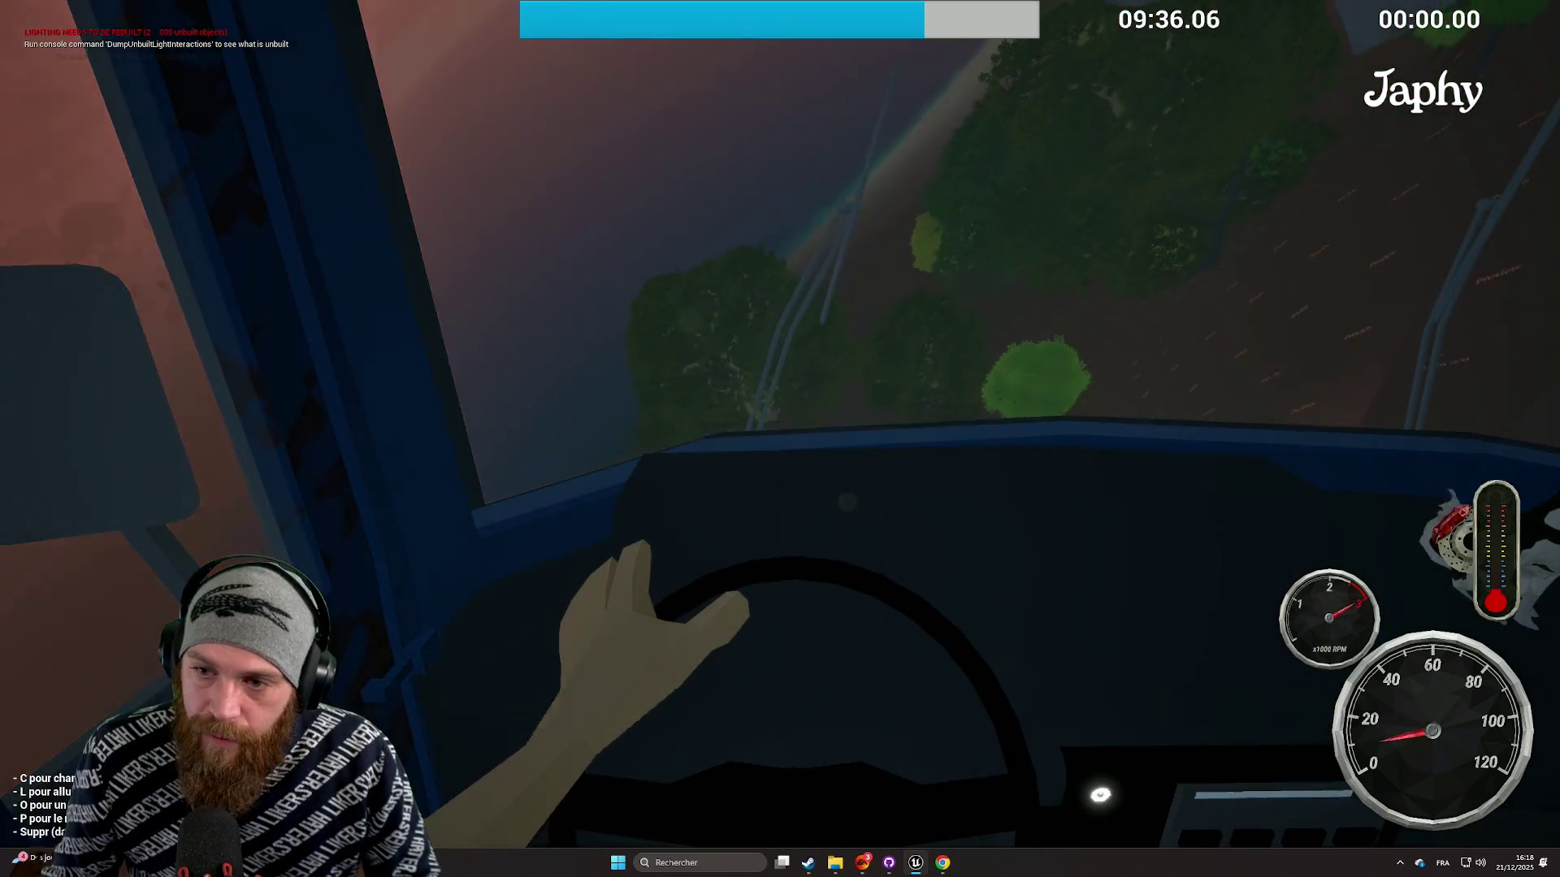
key("c")
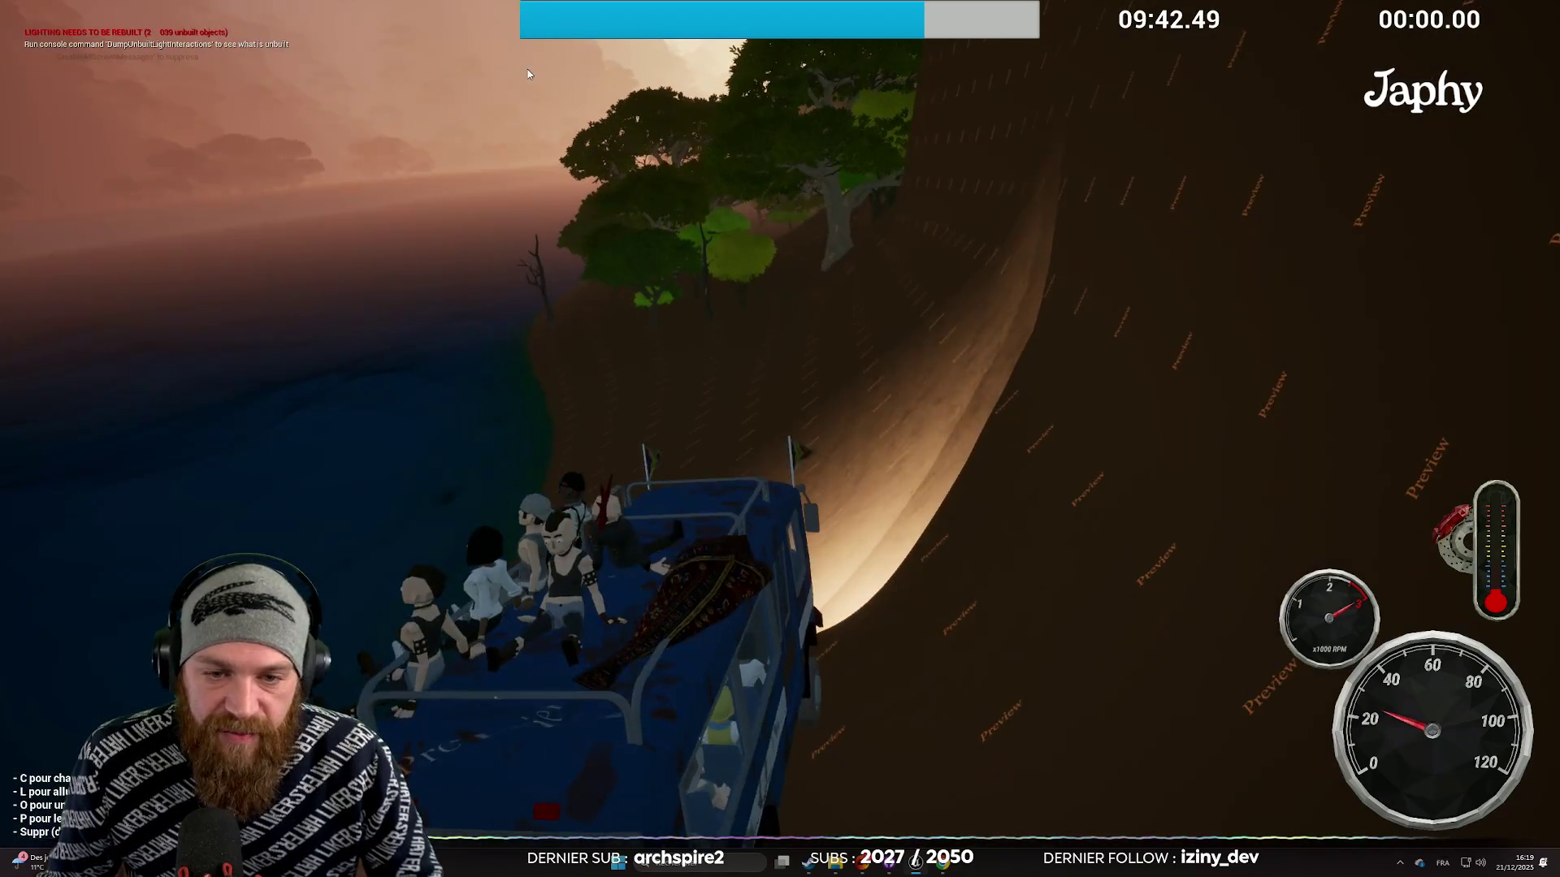
key("Escape")
left_click(1323, 202)
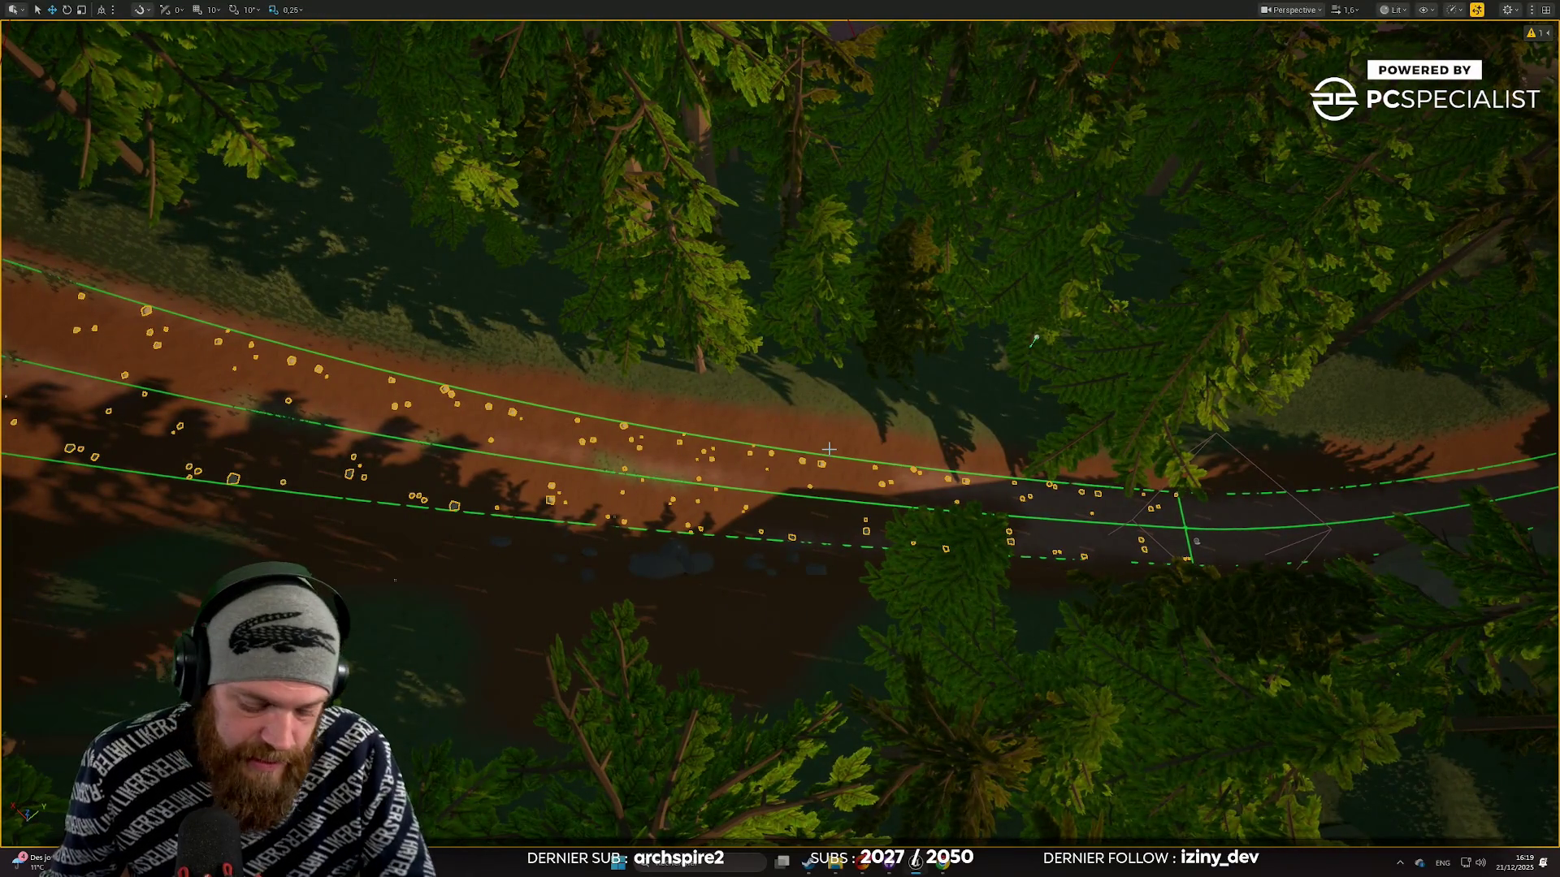
key("F11")
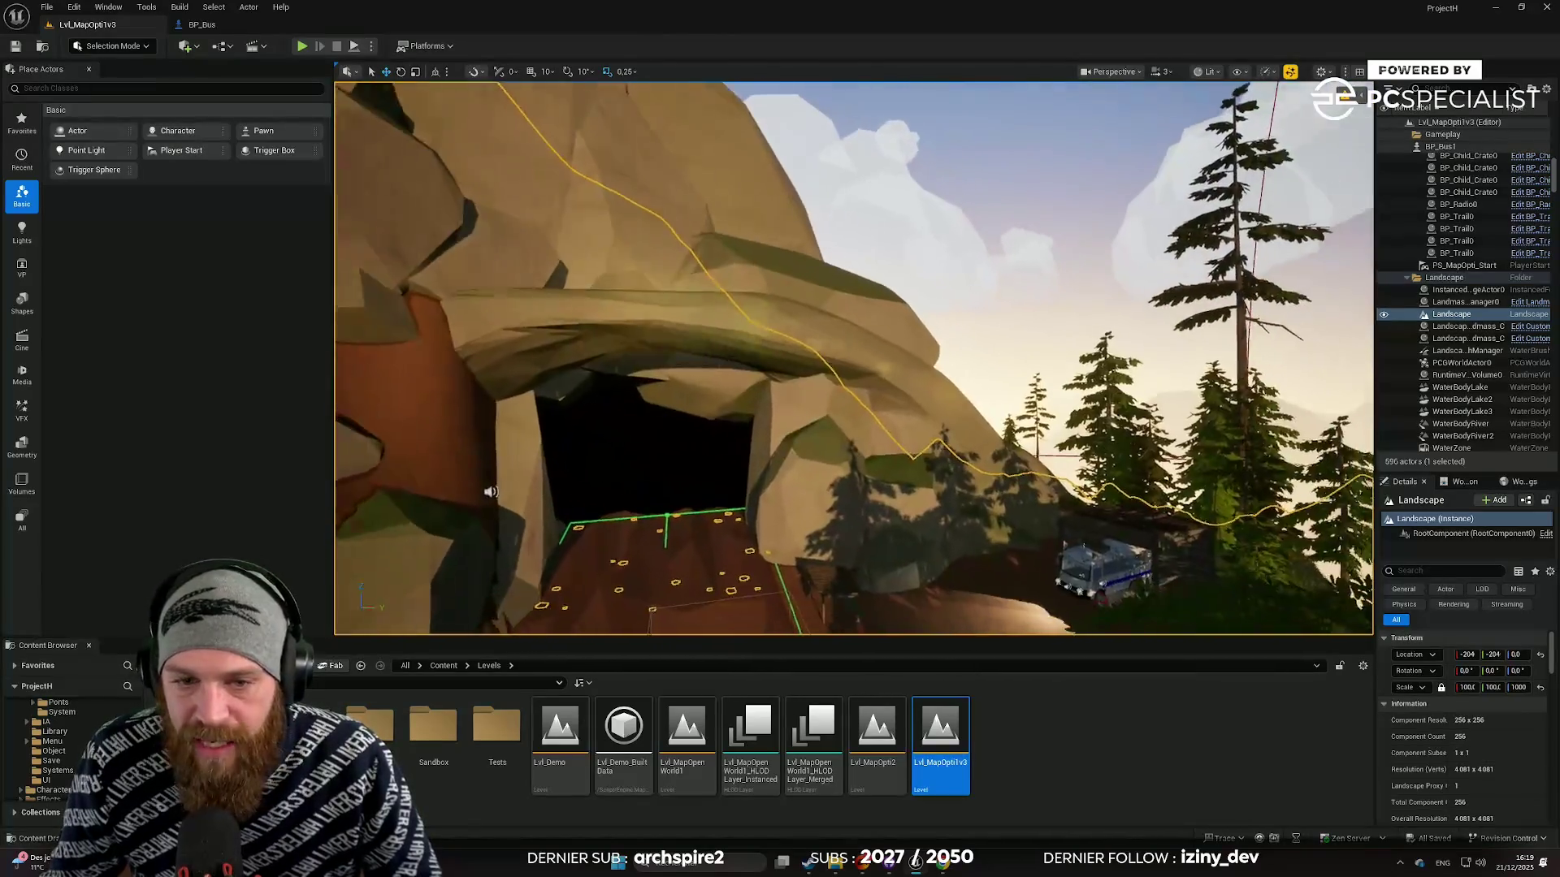
scroll(853, 357, "down", 1)
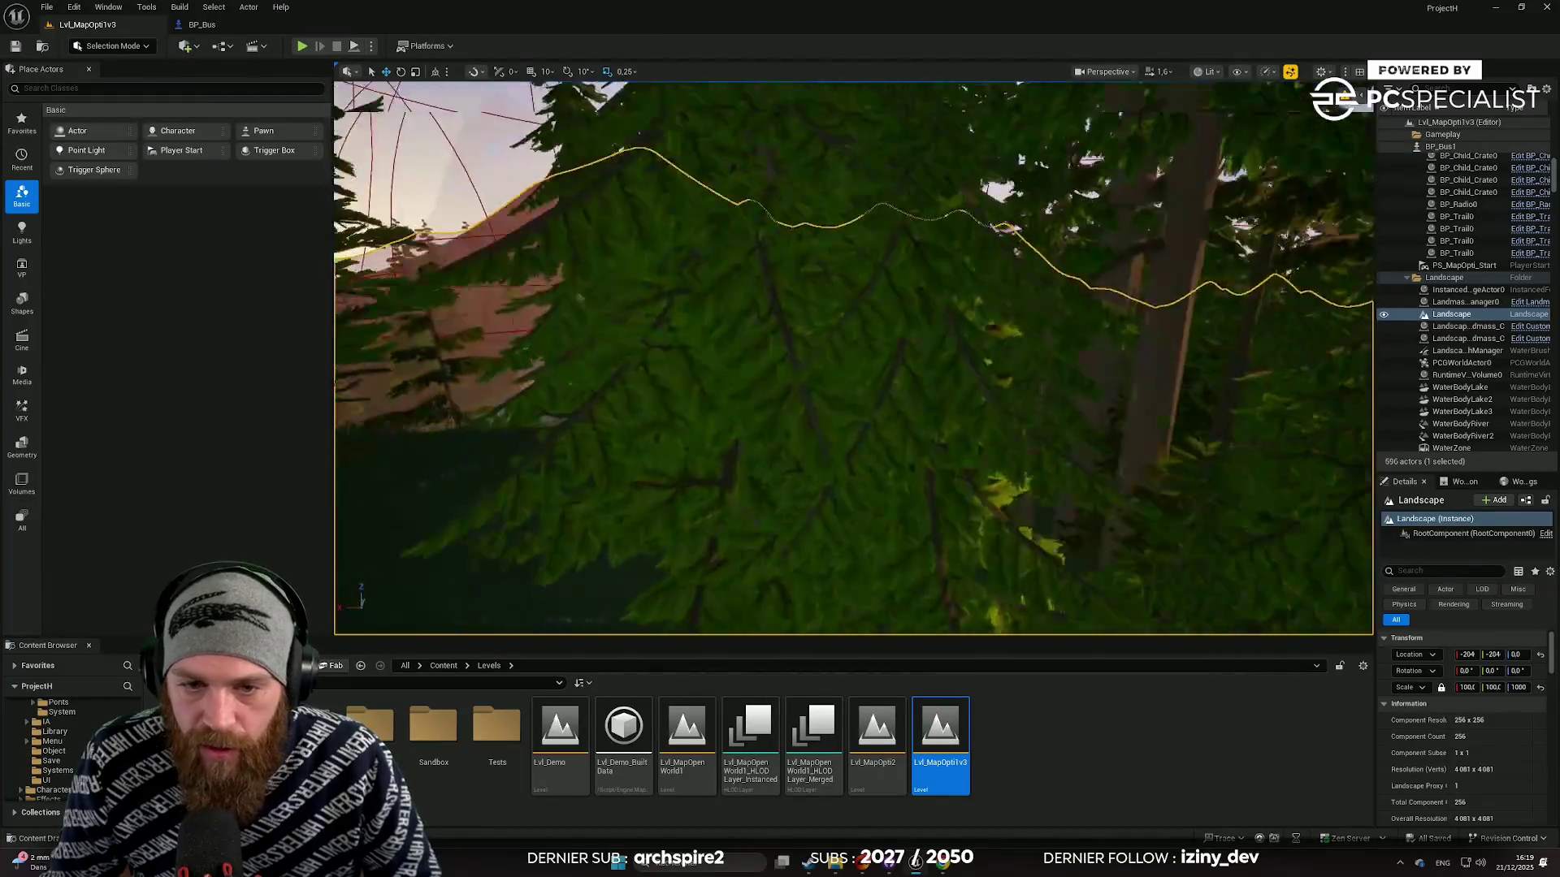
scroll(853, 357, "down", 1)
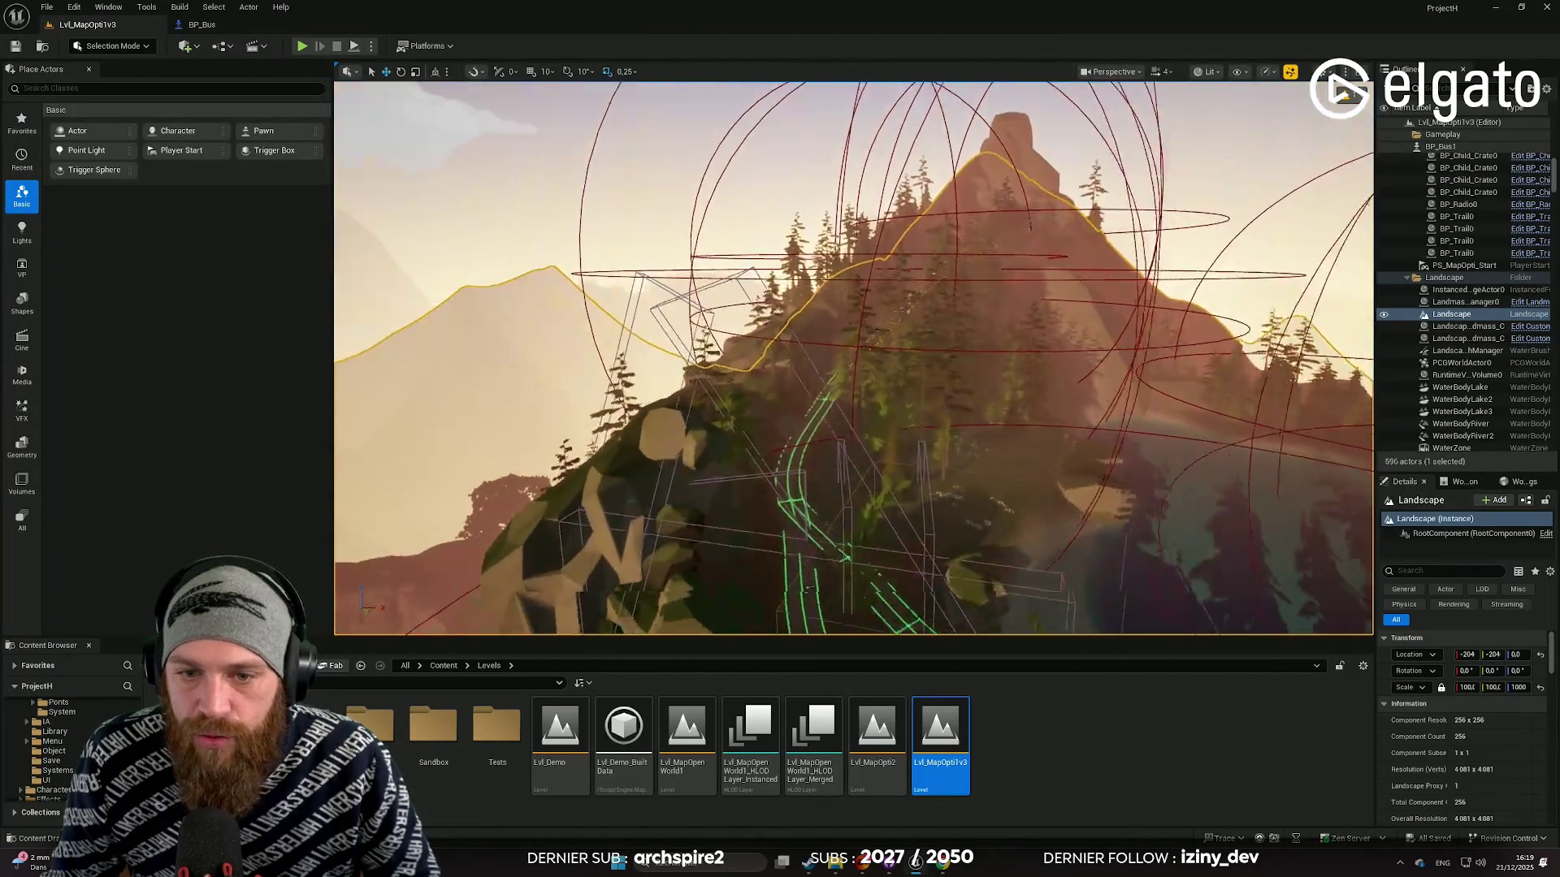
scroll(853, 357, "down", 1)
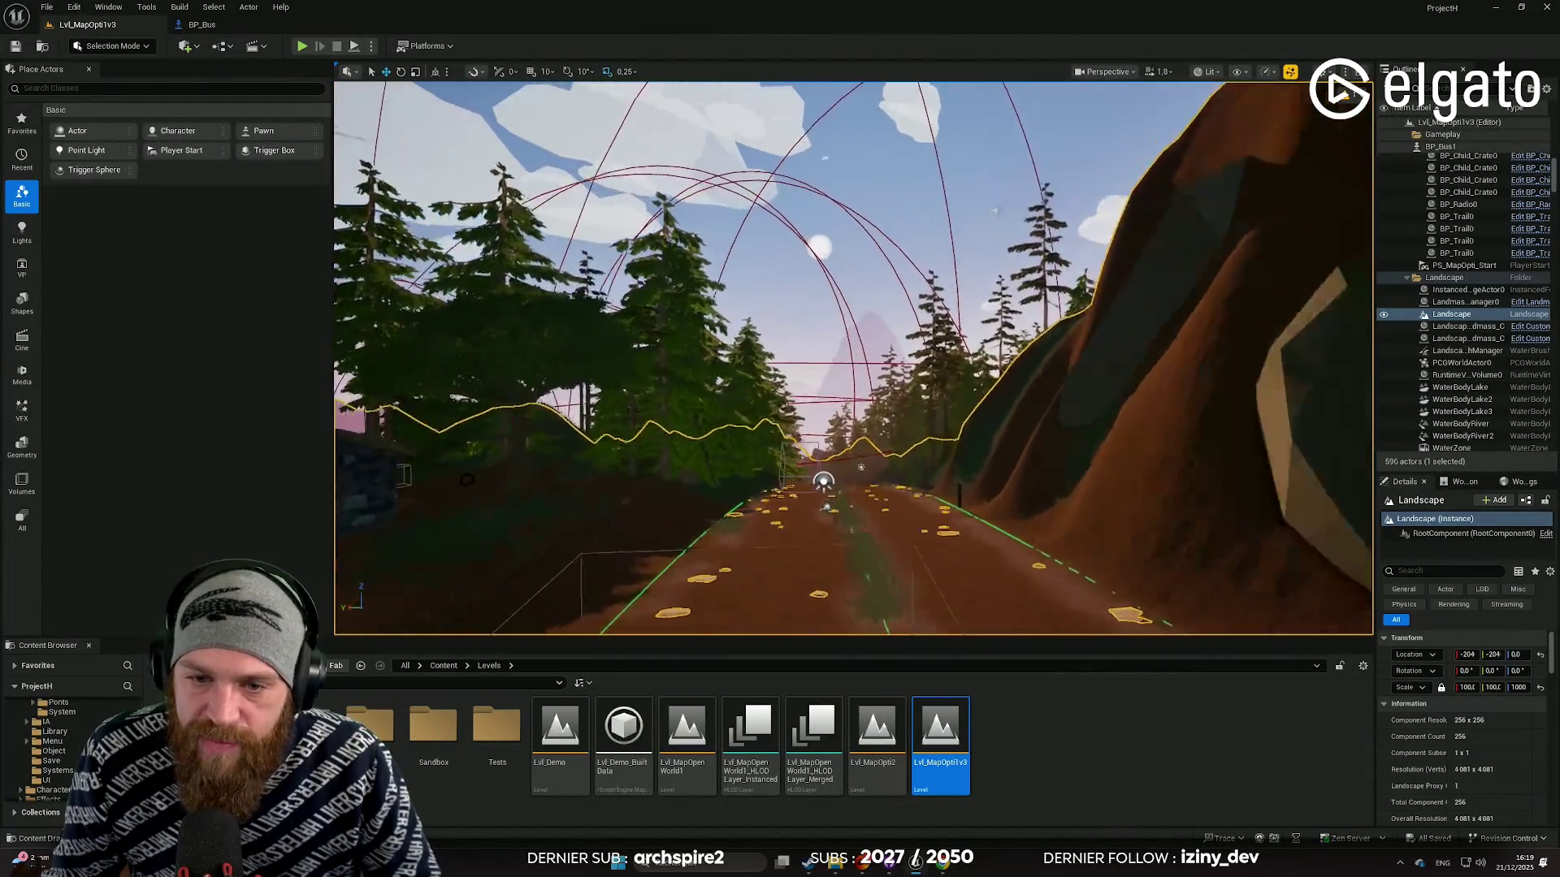
scroll(853, 357, "down", 1)
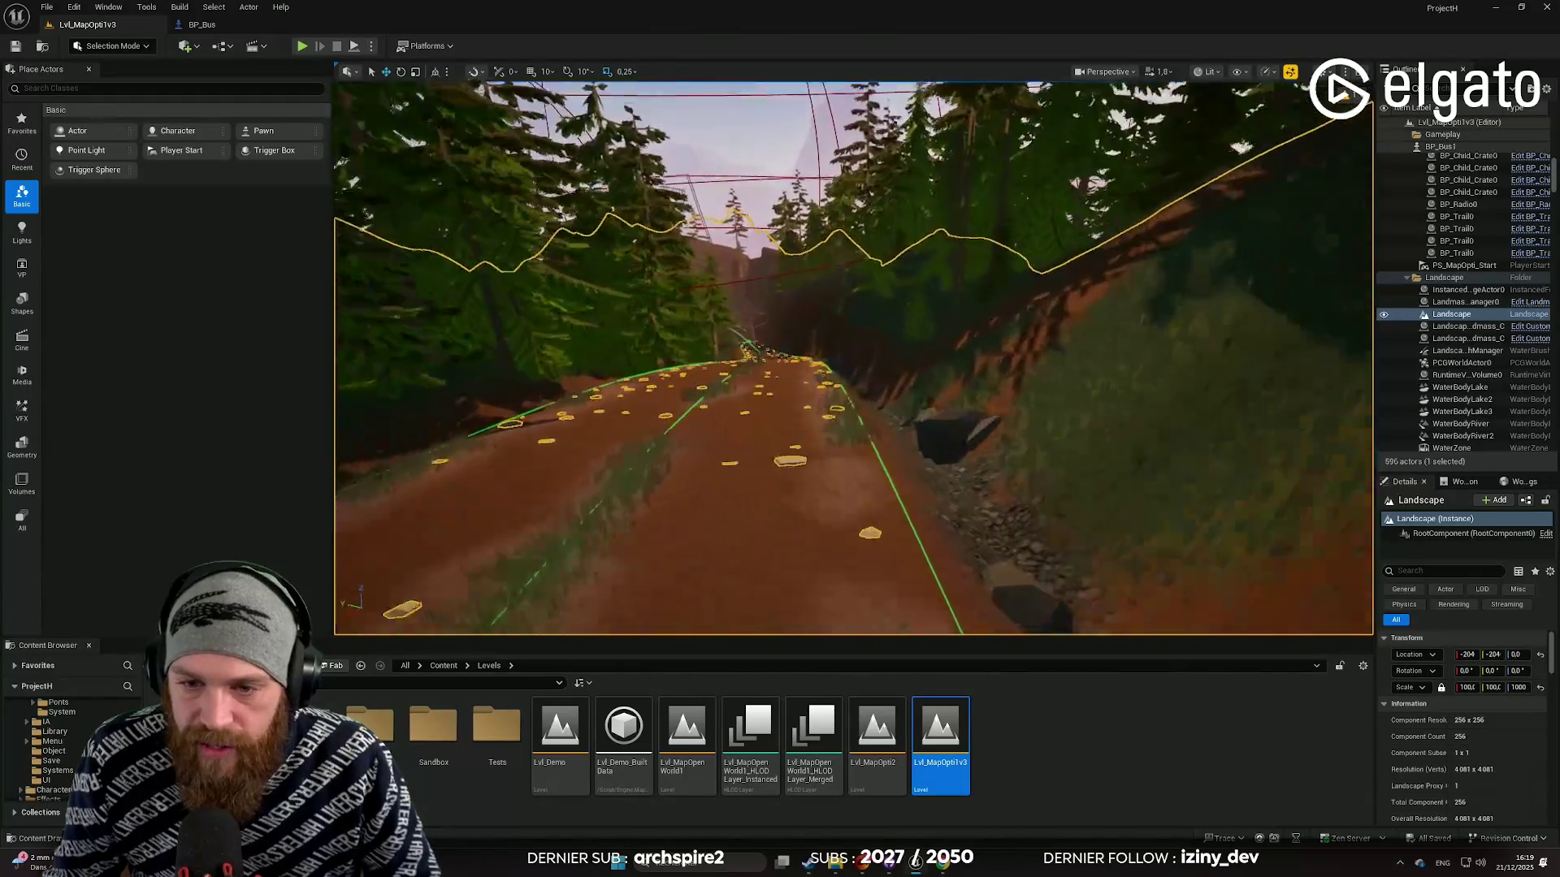
scroll(853, 358, "down", 1)
key("w")
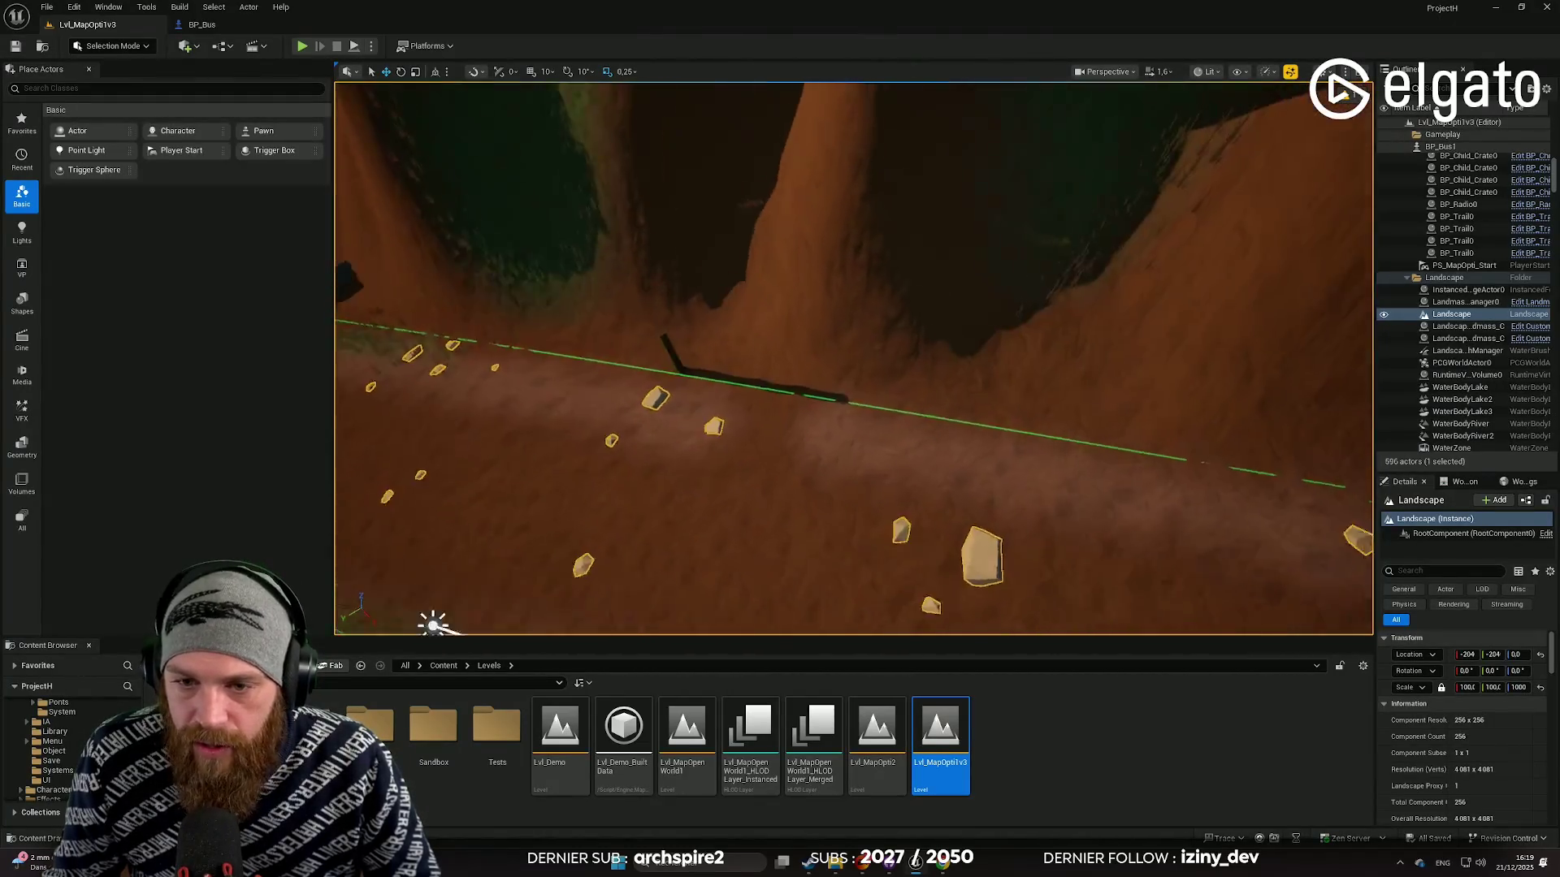
key("w")
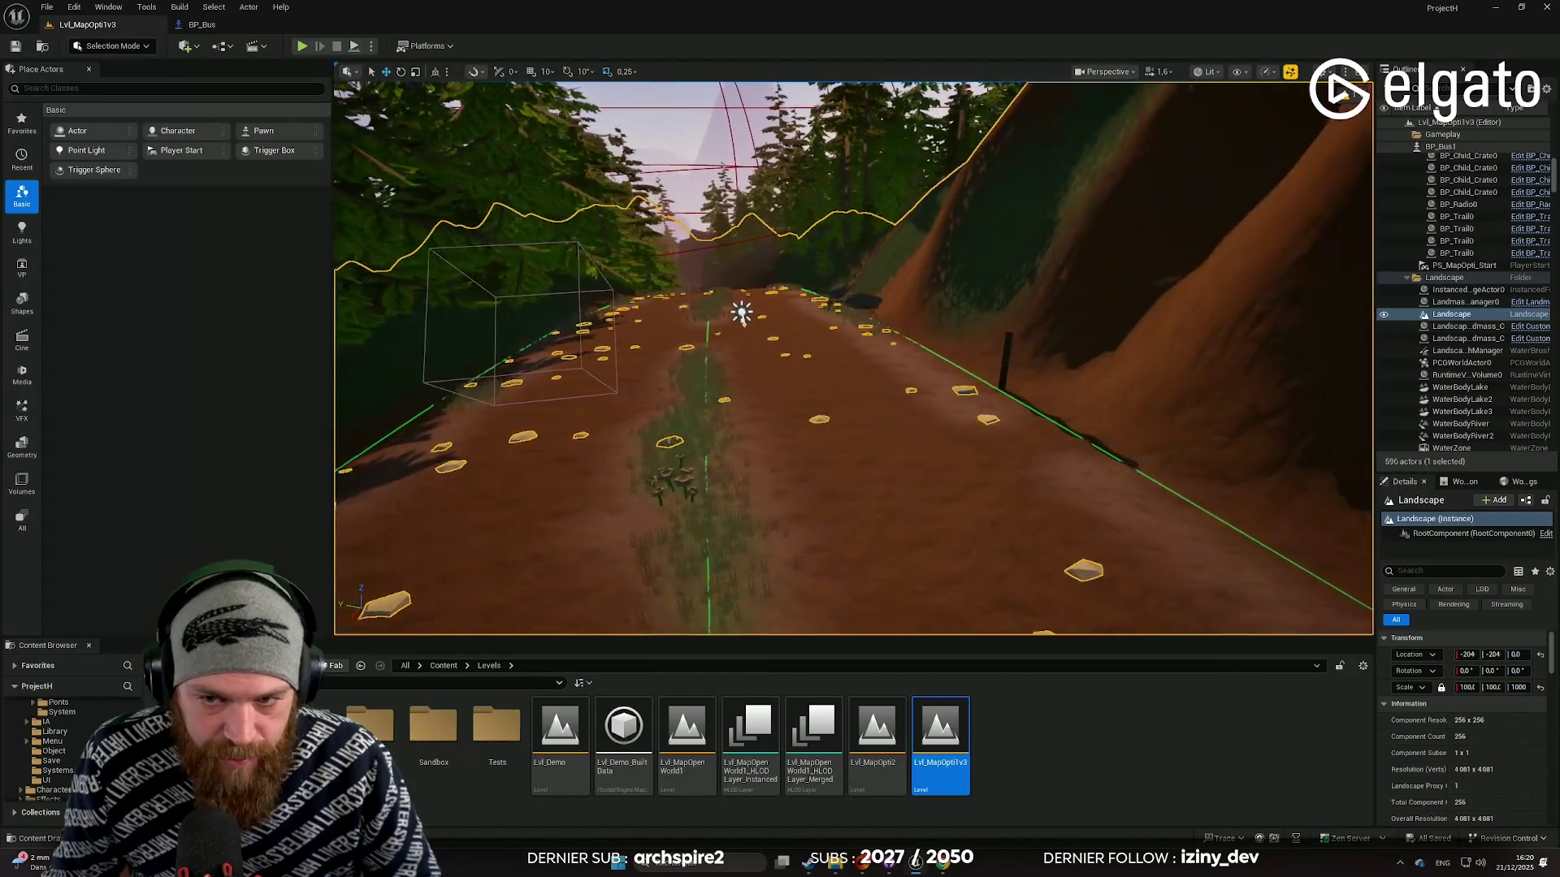
key("w")
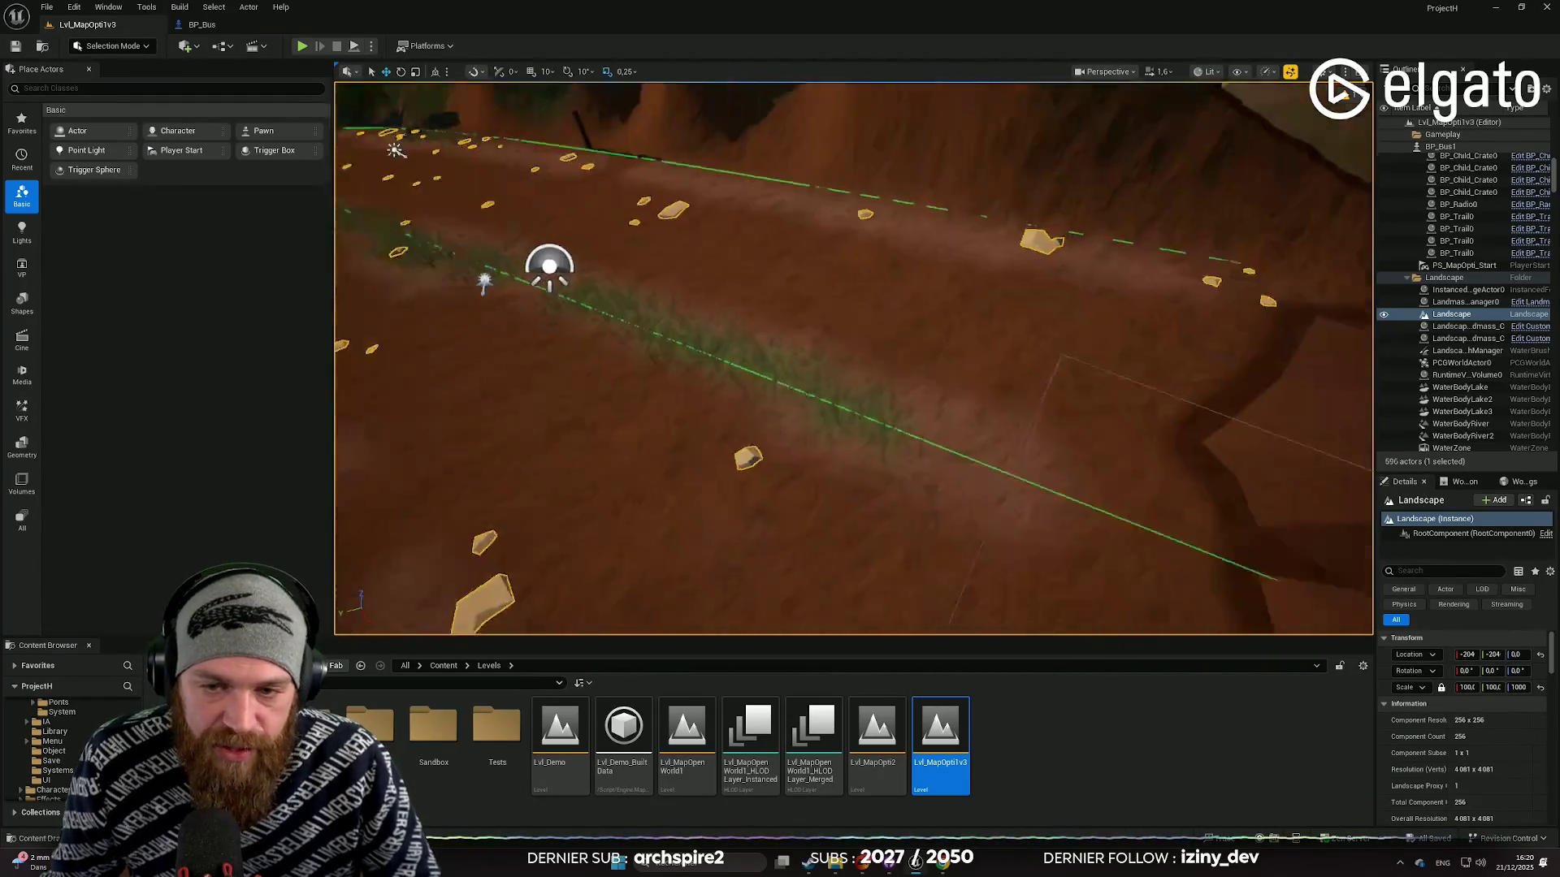
key("w")
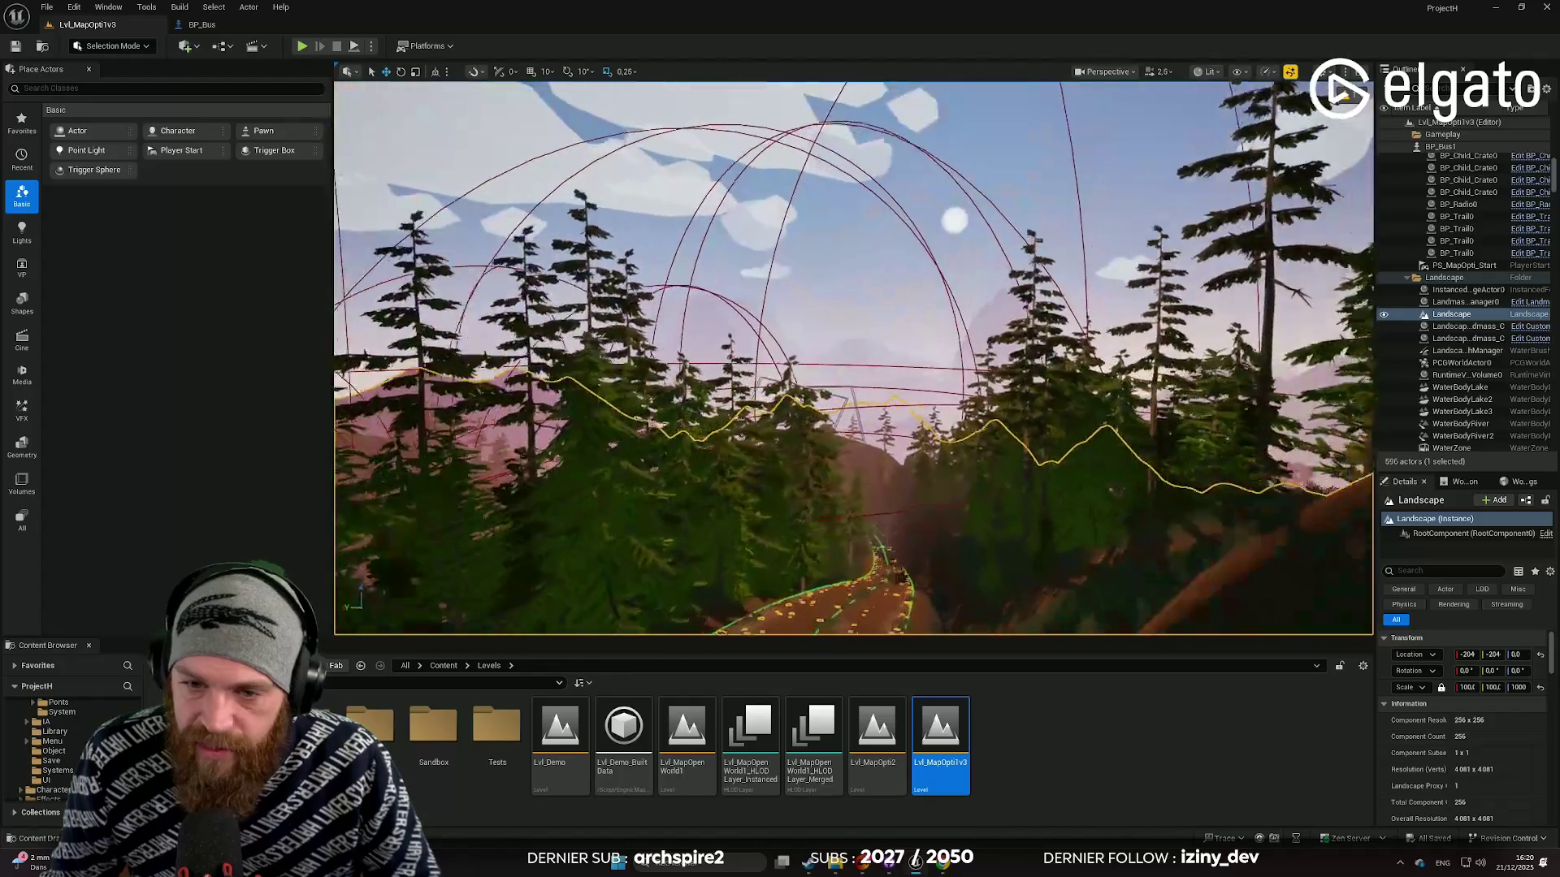
scroll(853, 358, "up", 2)
key("w")
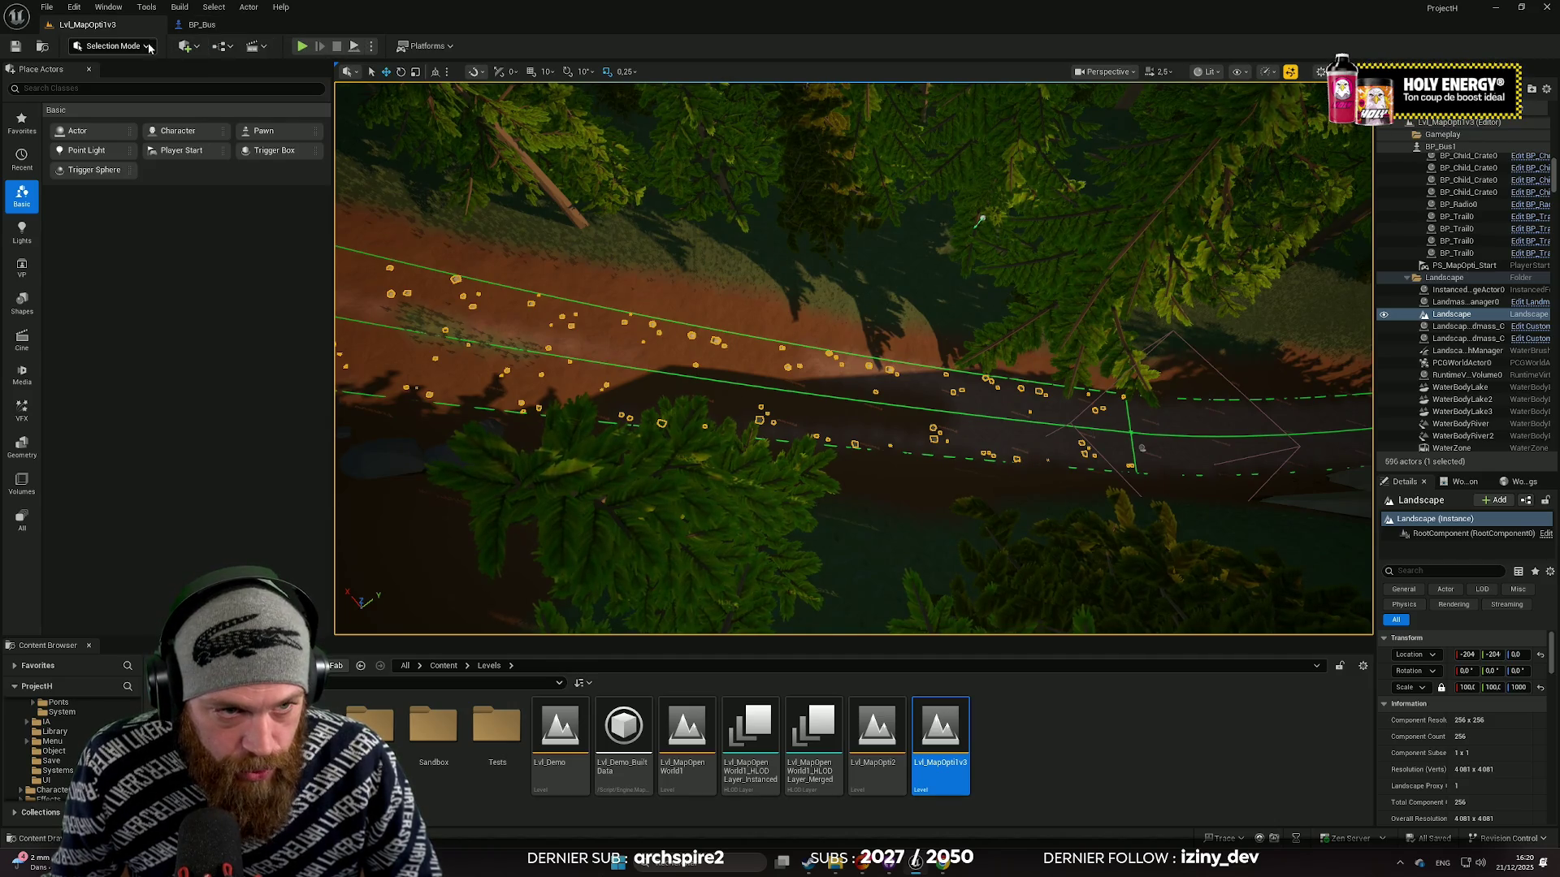
left_click(112, 46)
left_click(450, 177)
key("shift+2")
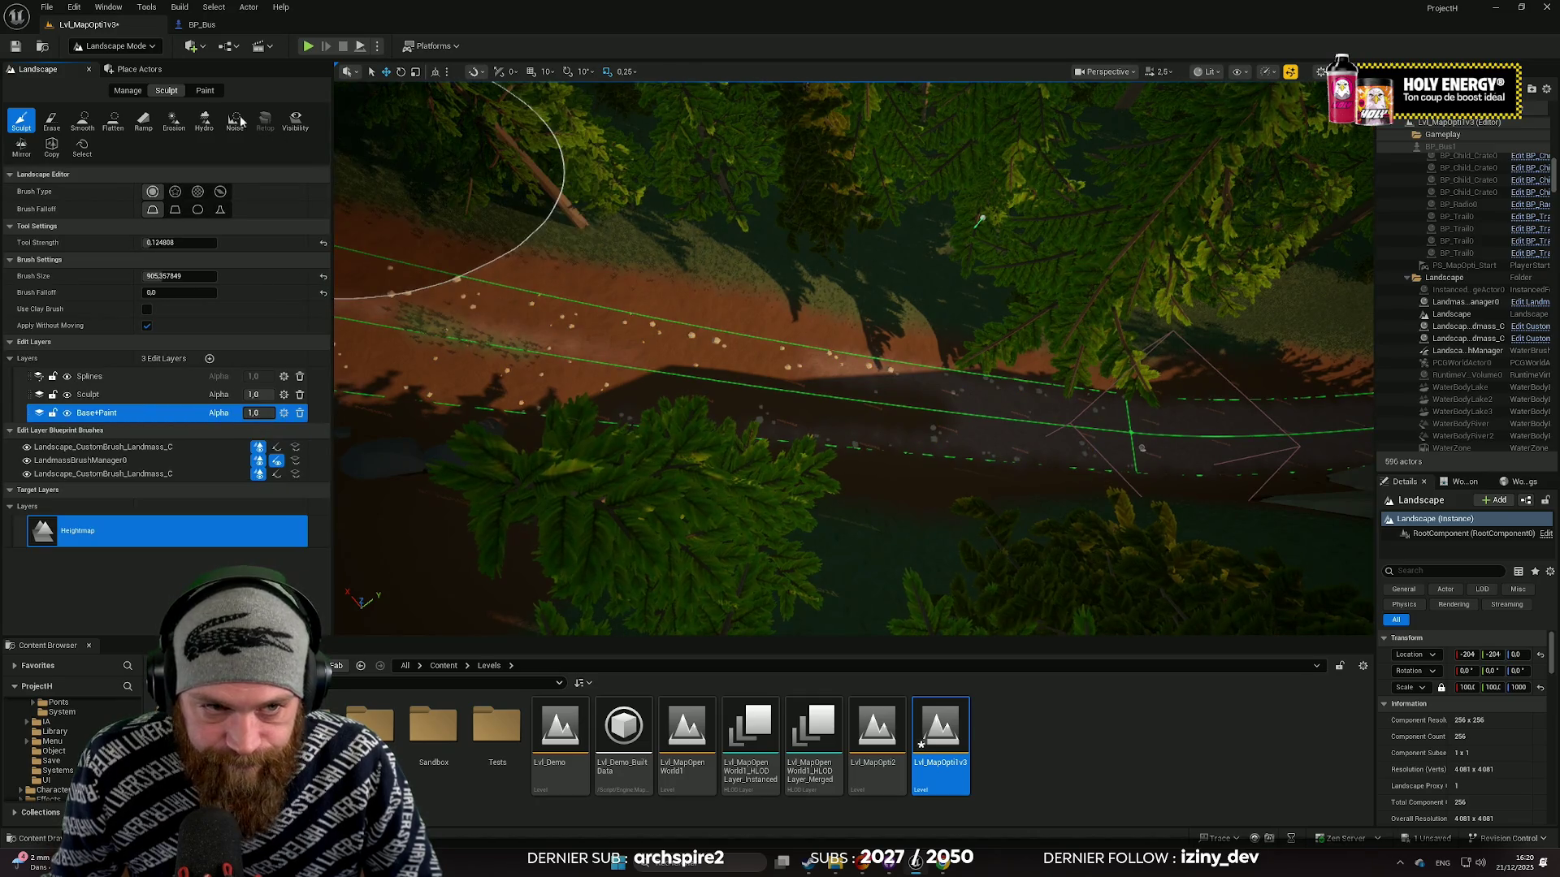
Step: Bring up the landscape Paint tools and re-frame the view along the dirt road
left_click(210, 90)
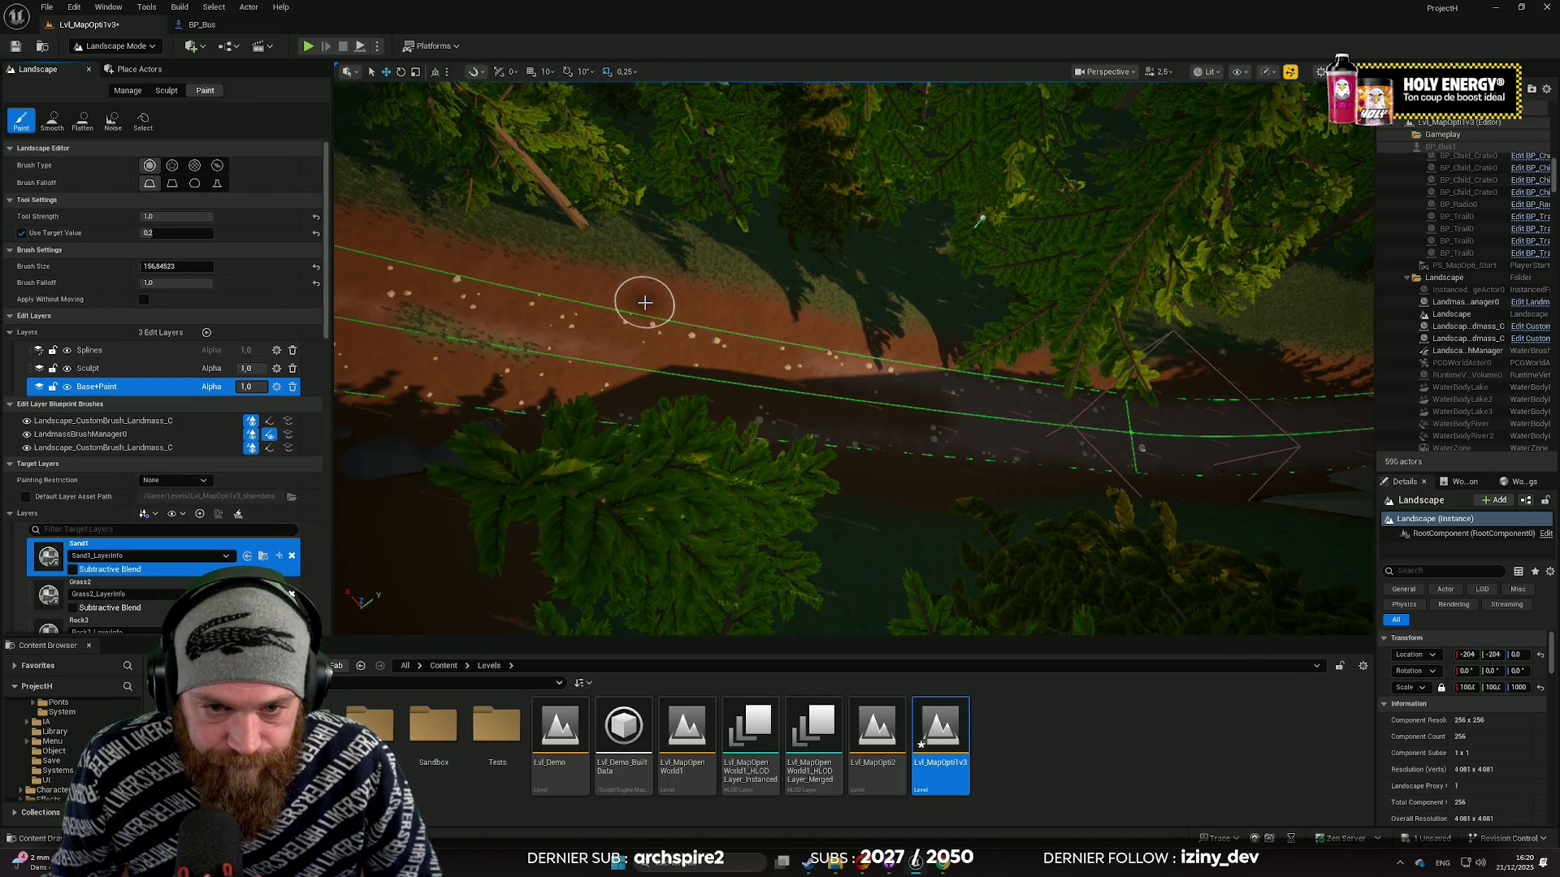
left_click_drag(627, 306, 684, 305)
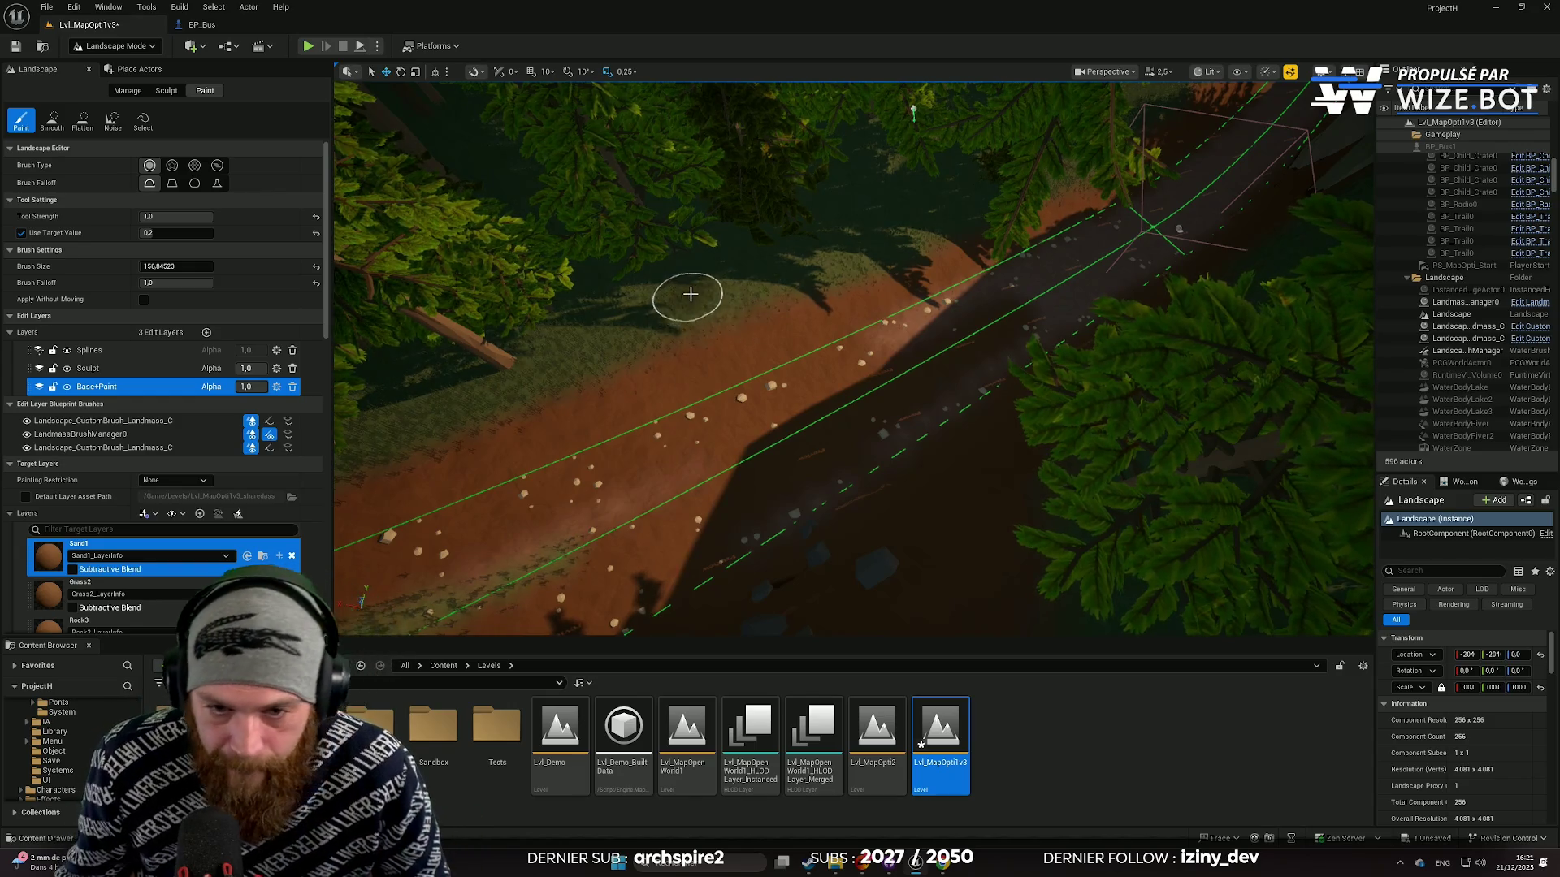
scroll(691, 294, "down", 5)
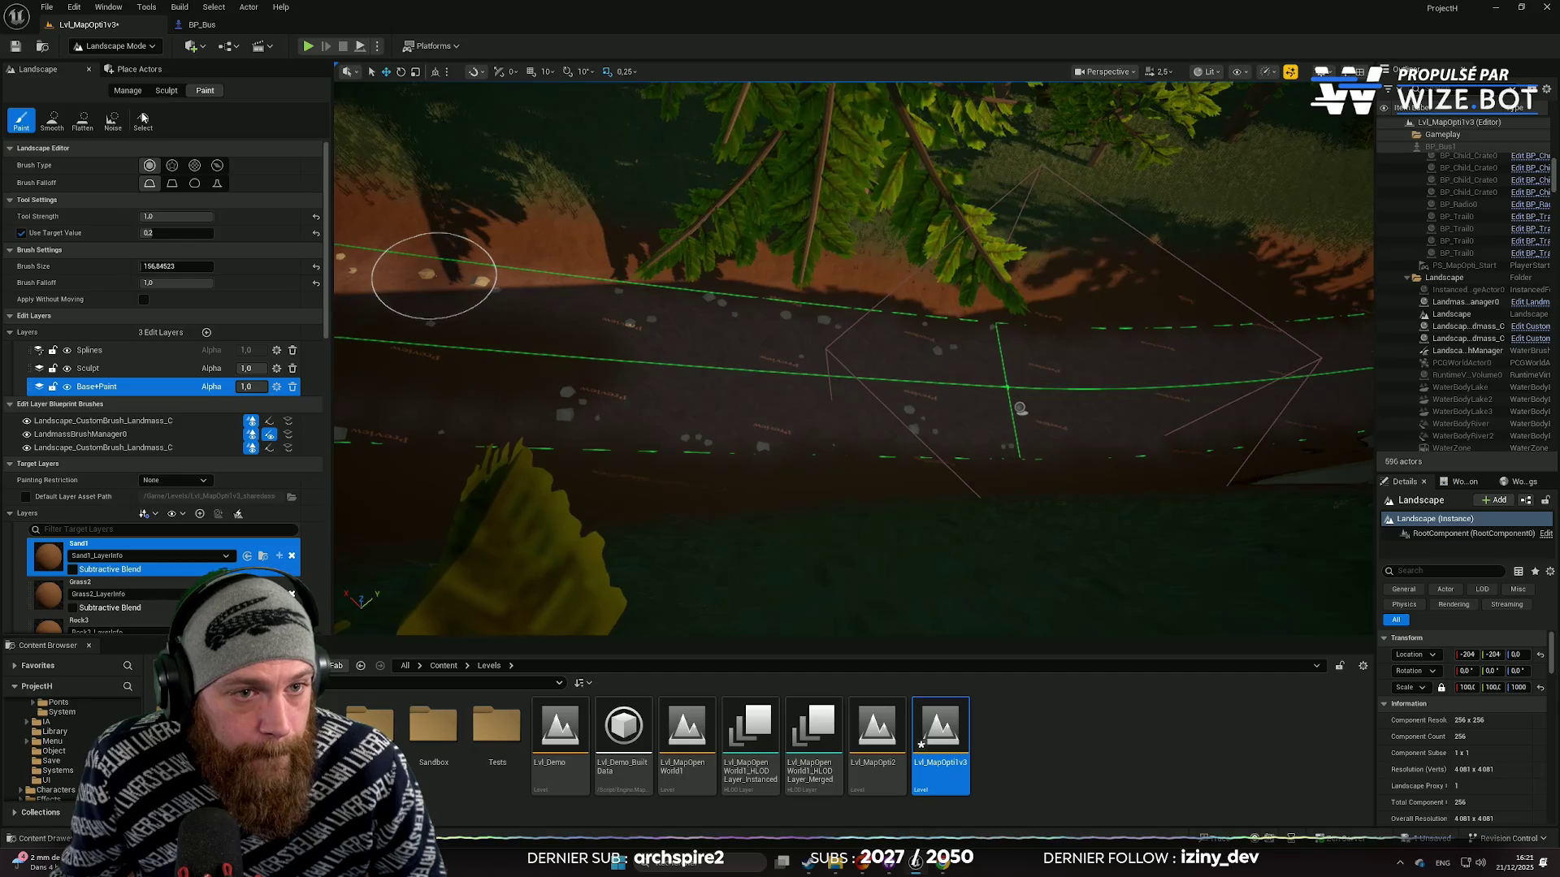
scroll(758, 331, "down", 5)
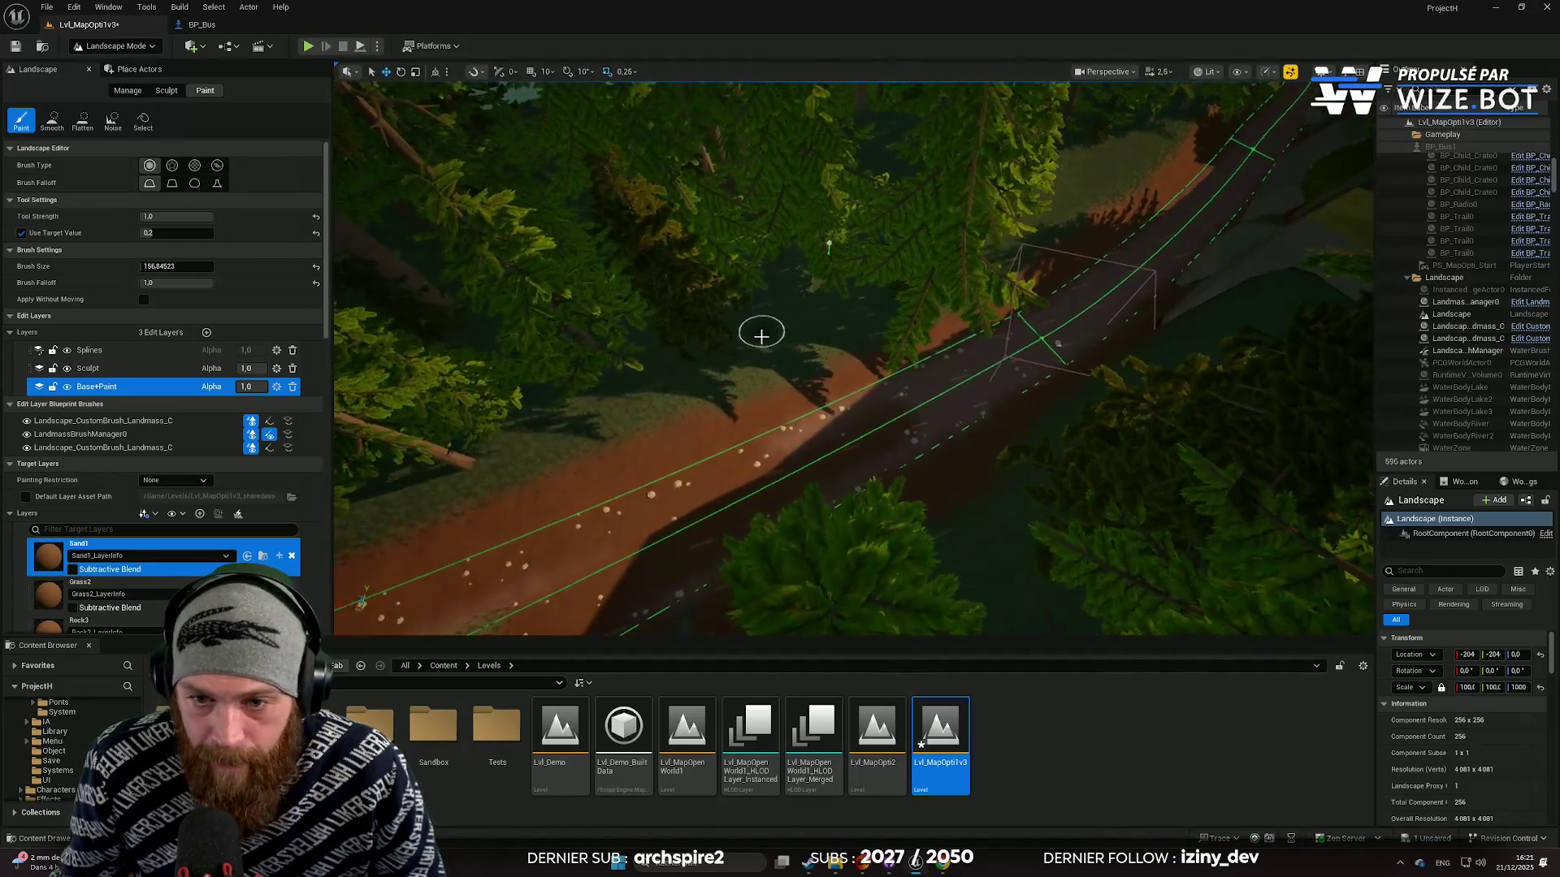
scroll(800, 254, "down", 5)
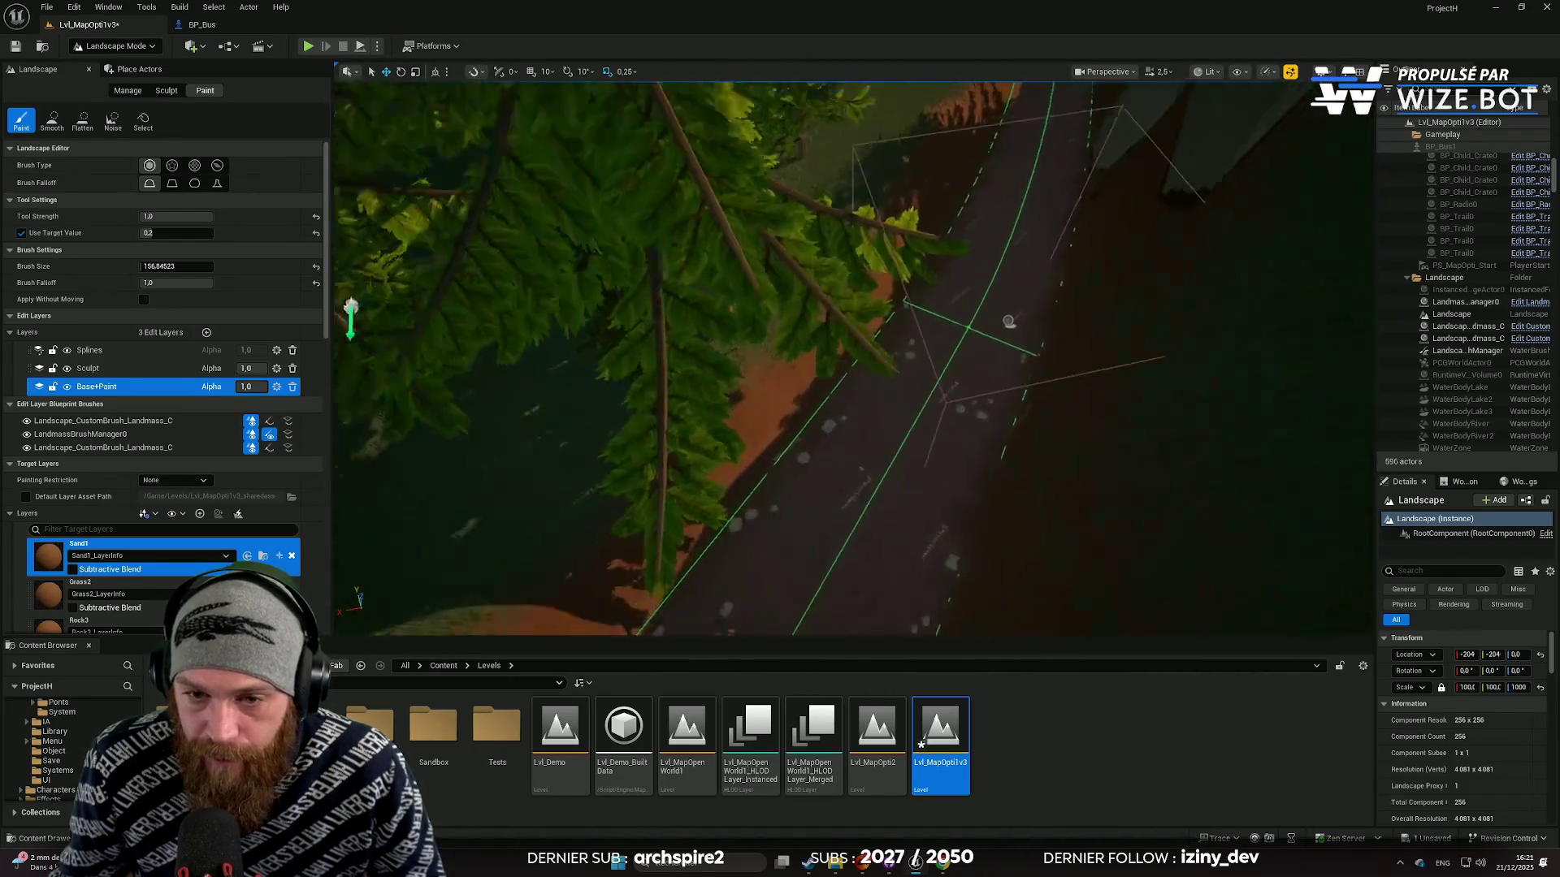
scroll(810, 341, "up", 5)
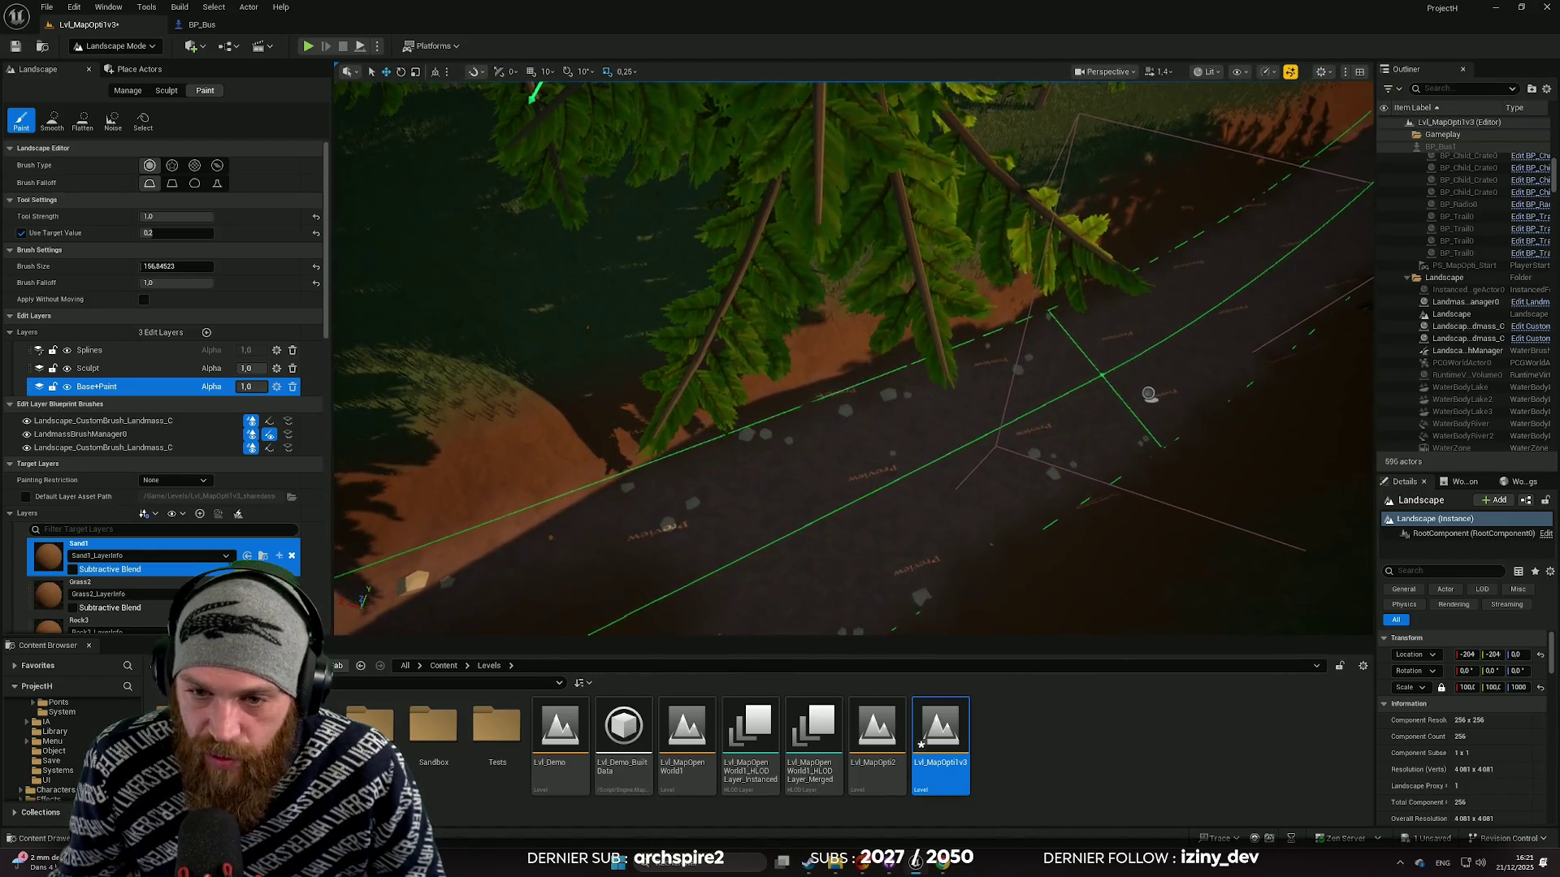
scroll(813, 358, "down", 5)
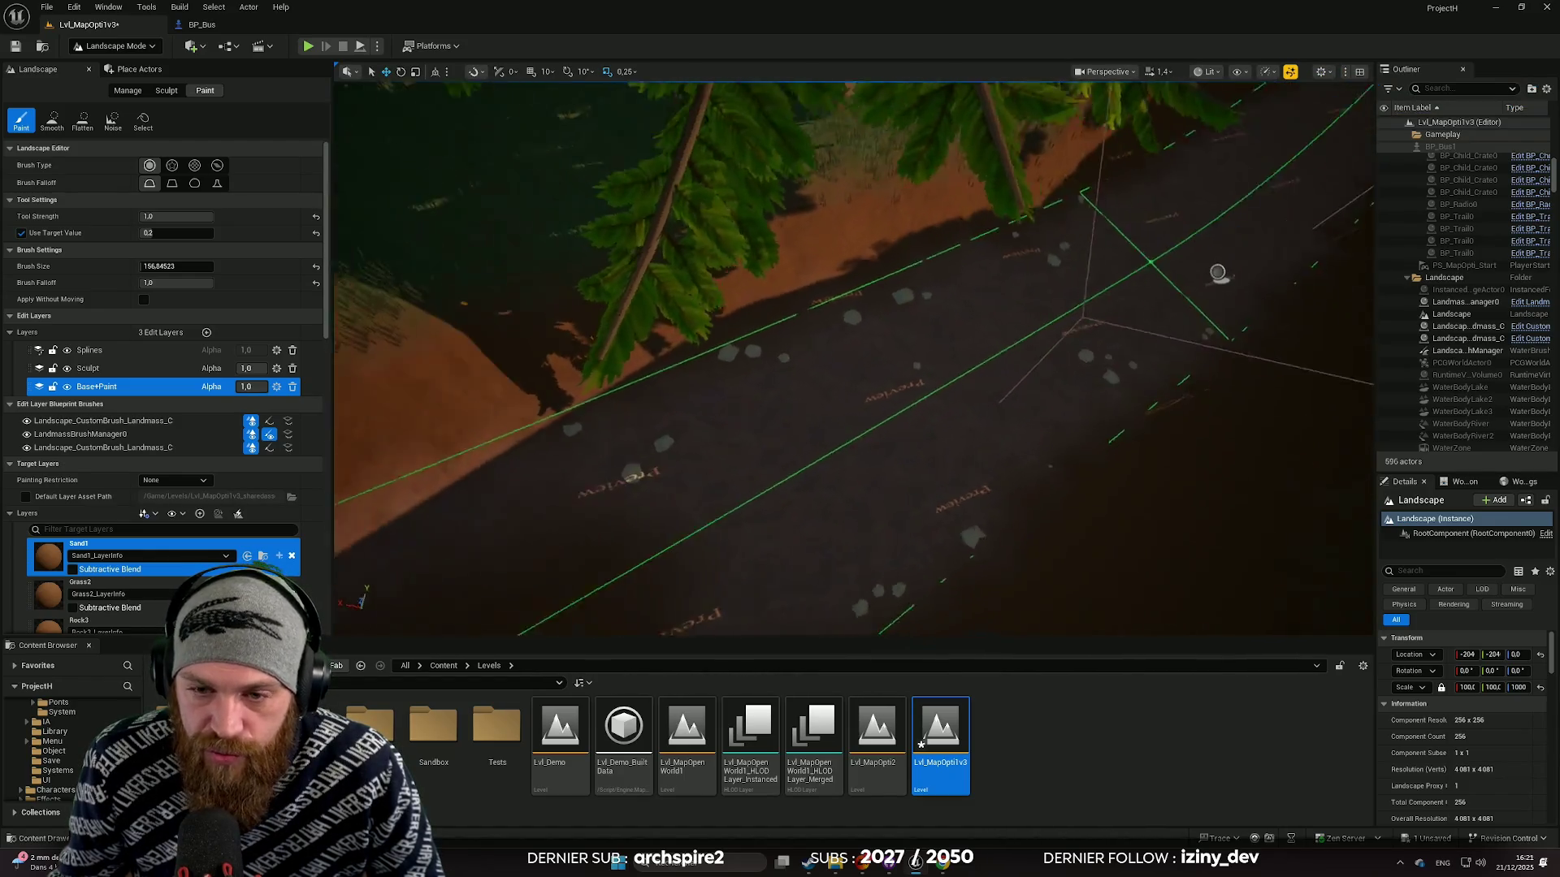
mouse_move(1145, 255)
left_mouse_down()
mouse_move(1236, 456)
mouse_move(1341, 468)
left_mouse_up()
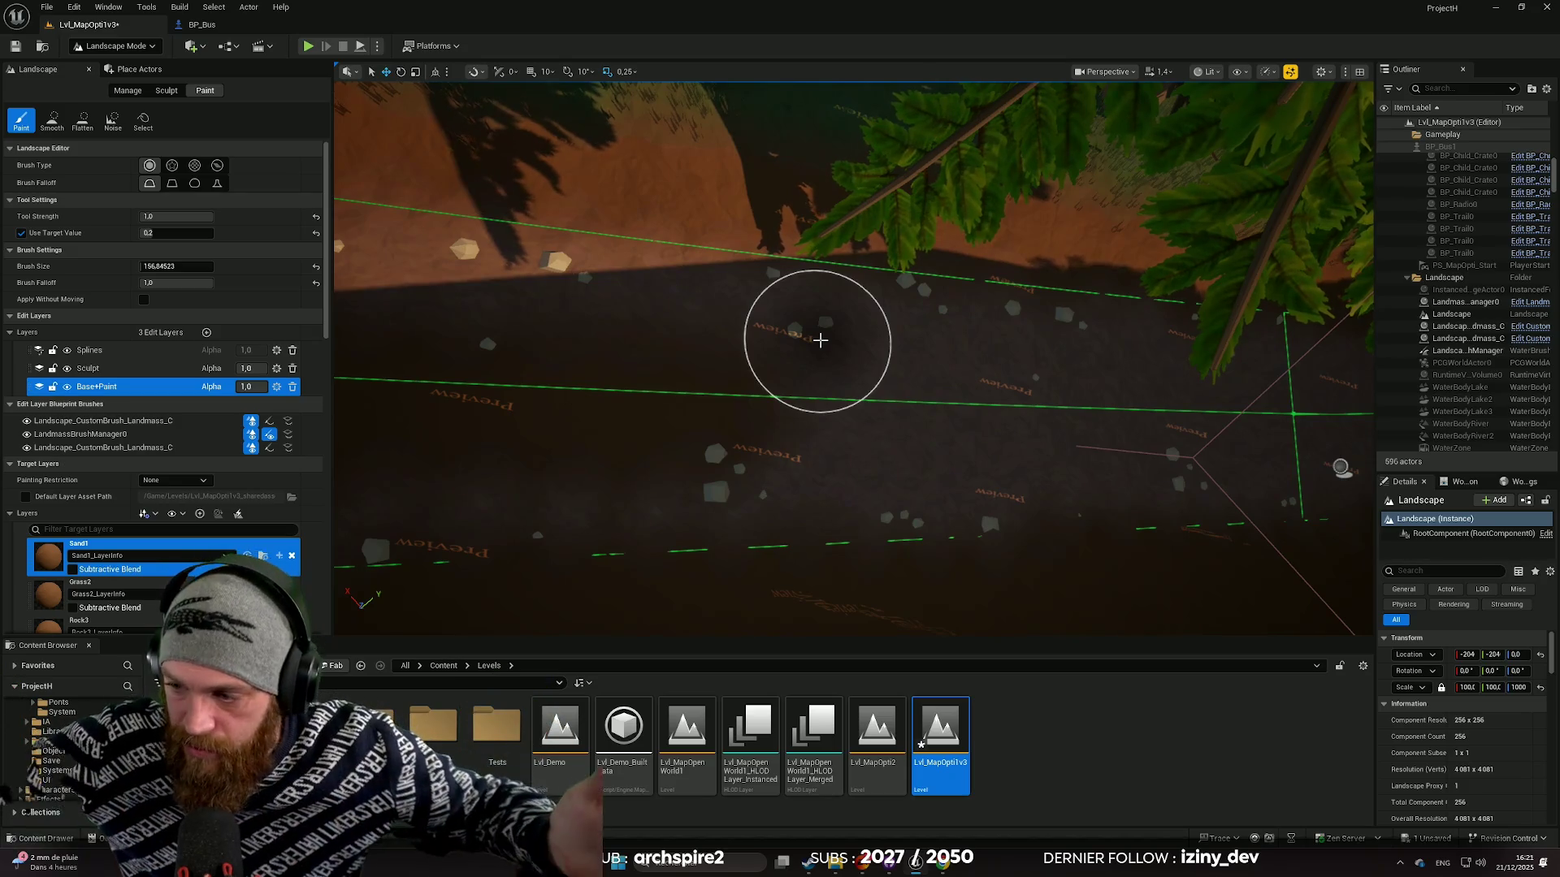
mouse_move(786, 318)
left_mouse_down()
mouse_move(836, 284)
mouse_move(788, 251)
mouse_move(785, 333)
left_mouse_up()
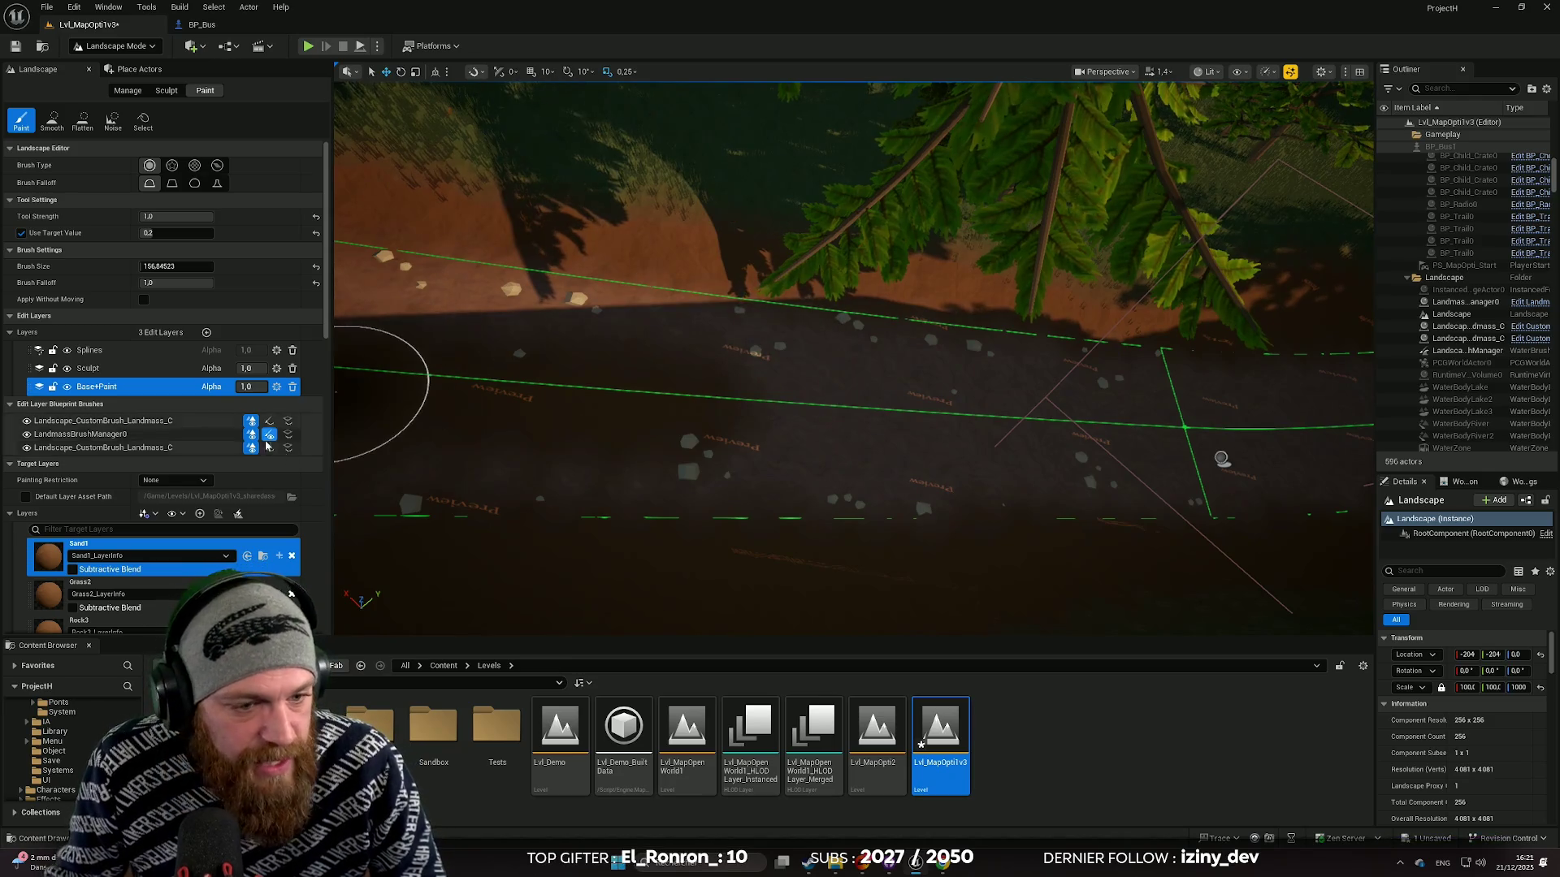
scroll(147, 584, "down", 3)
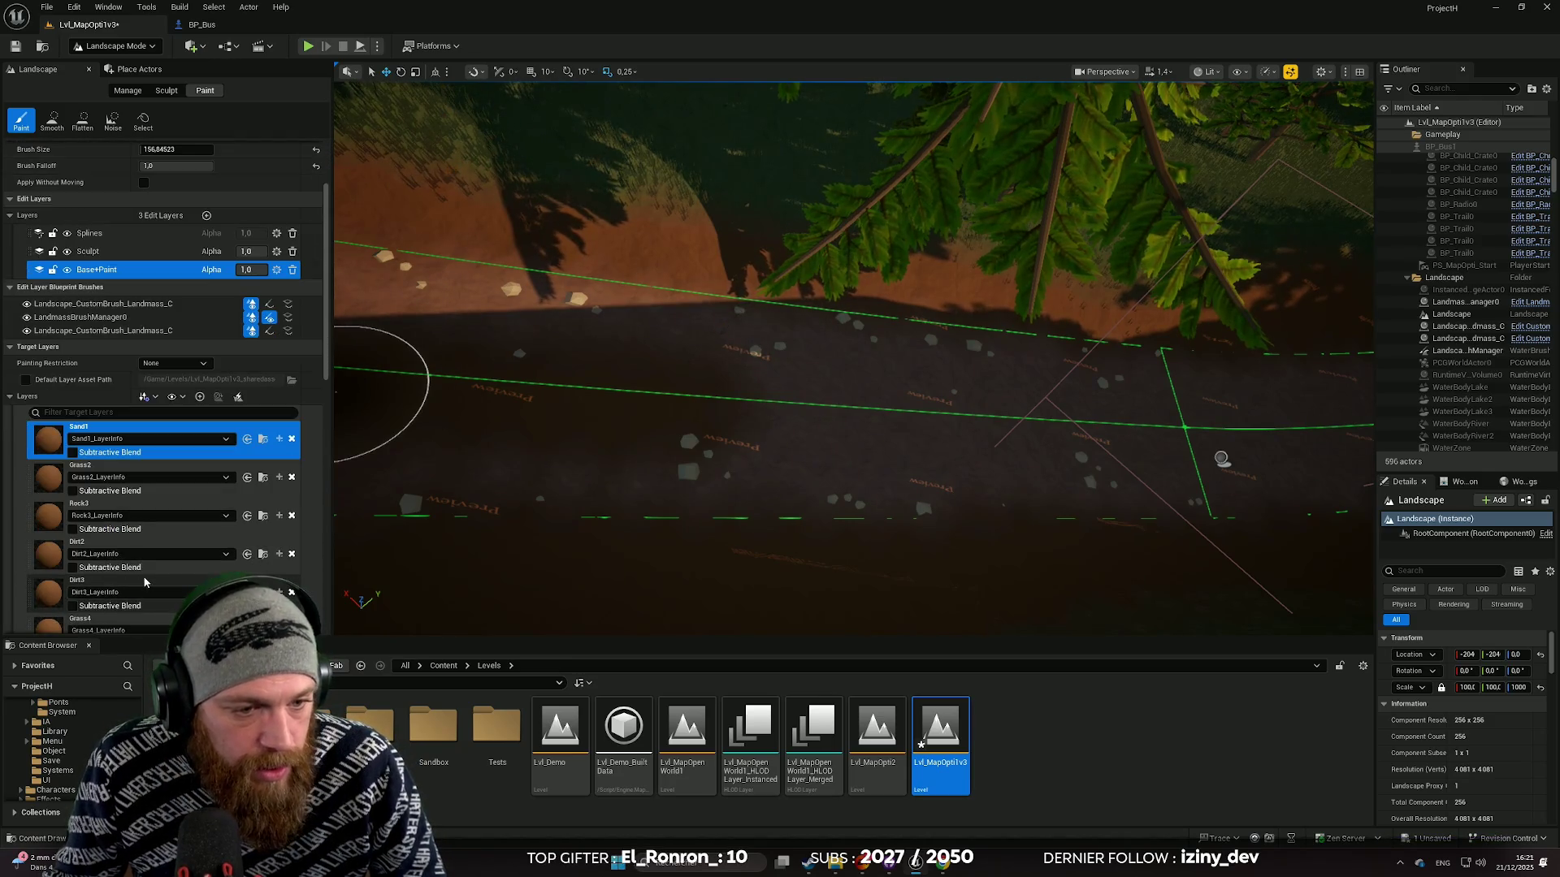
Step: Select the Dirt3 layer, test a paint stroke on the road, and undo it
left_click(143, 586)
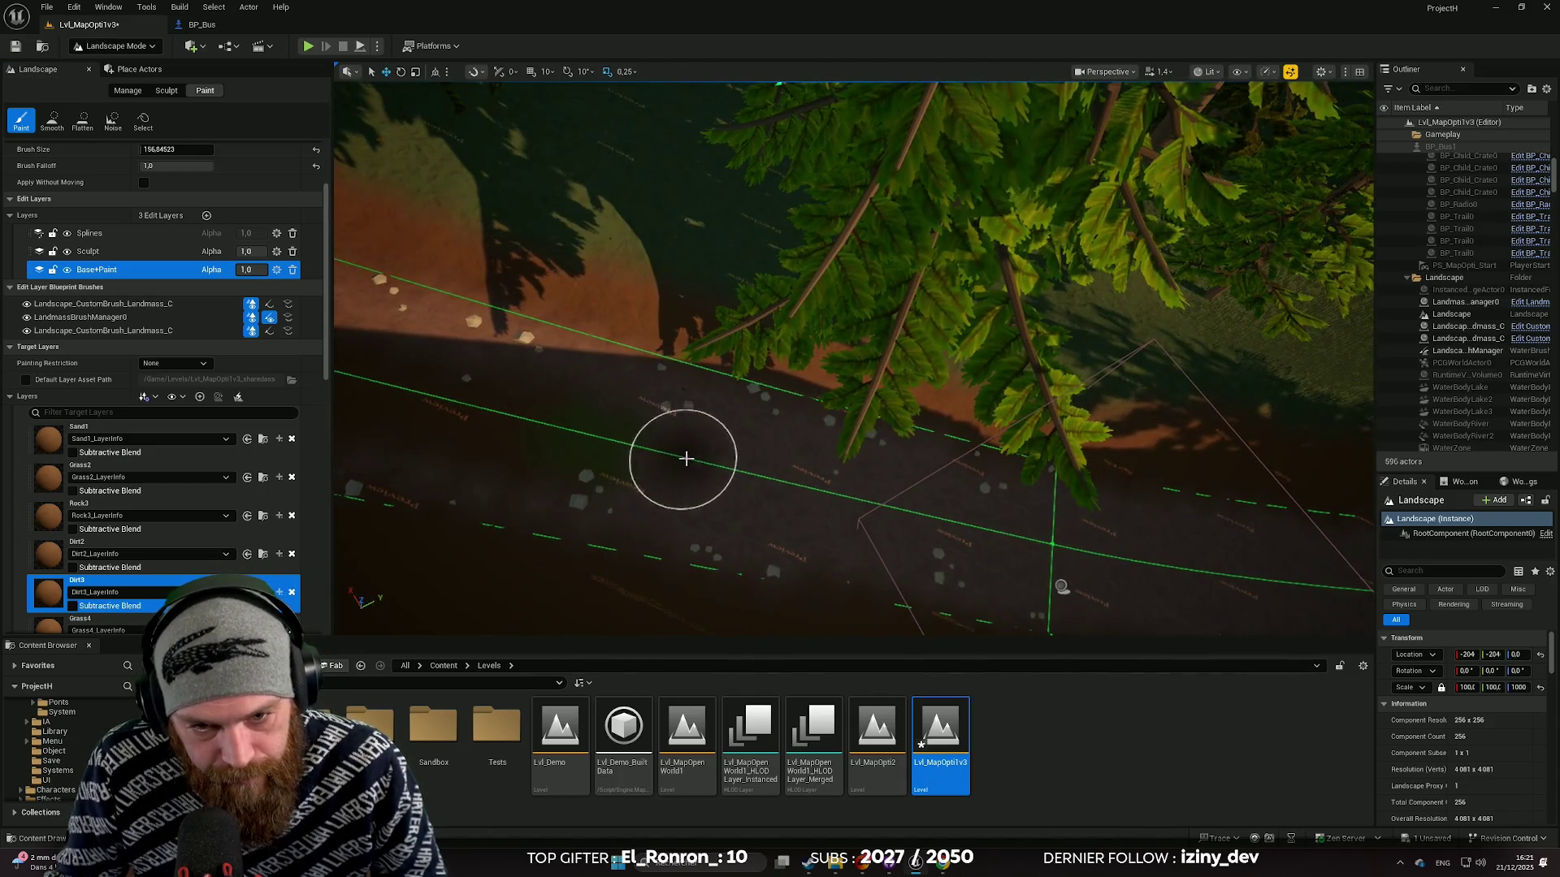
scroll(687, 459, "up", 5)
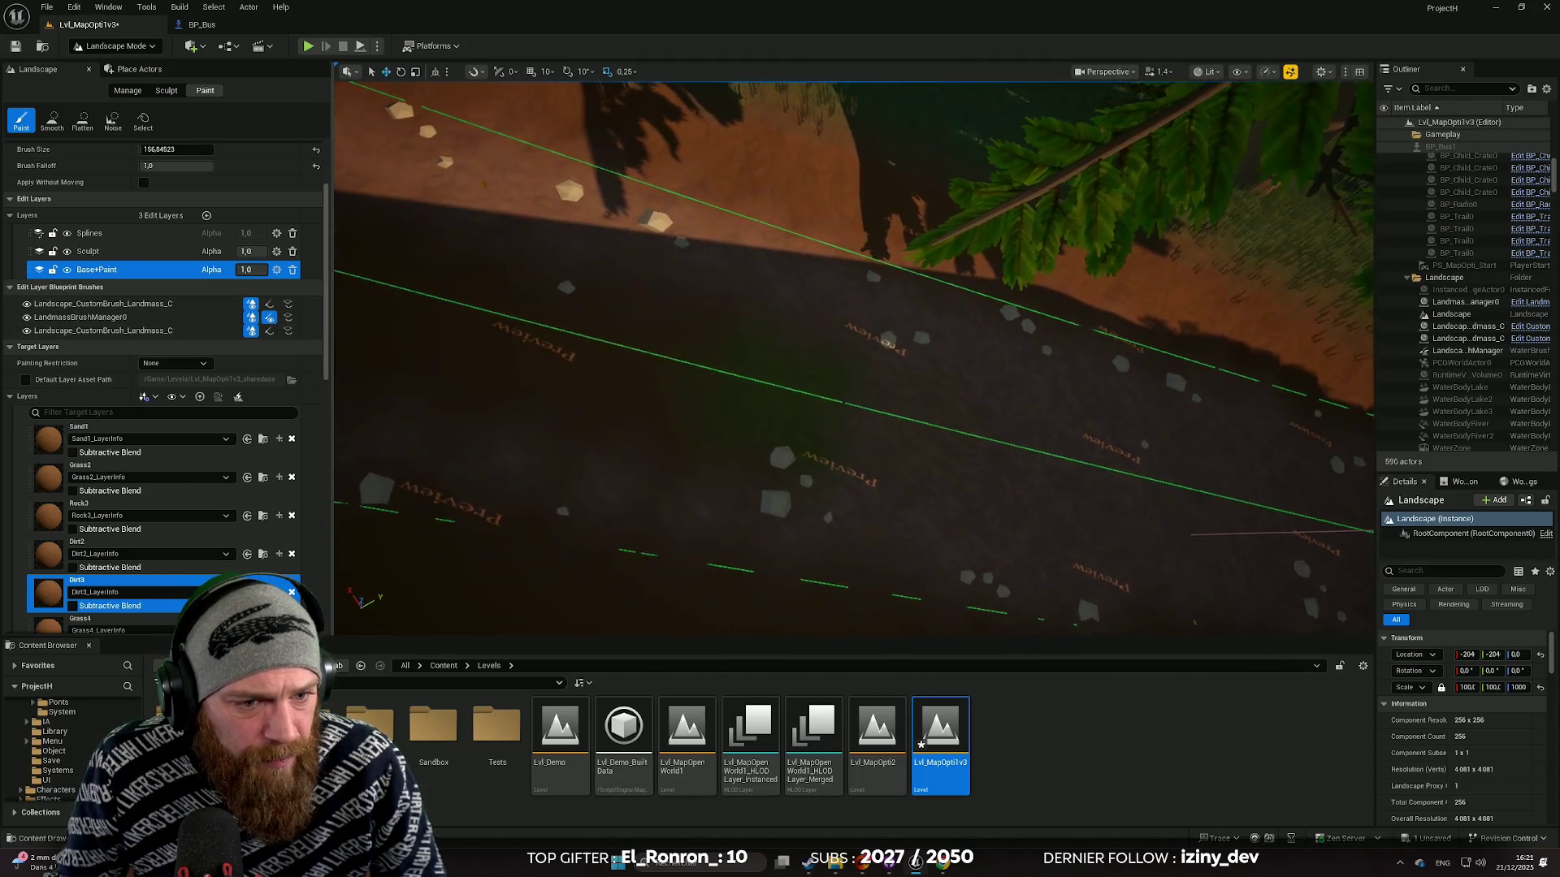
scroll(759, 480, "up", 5)
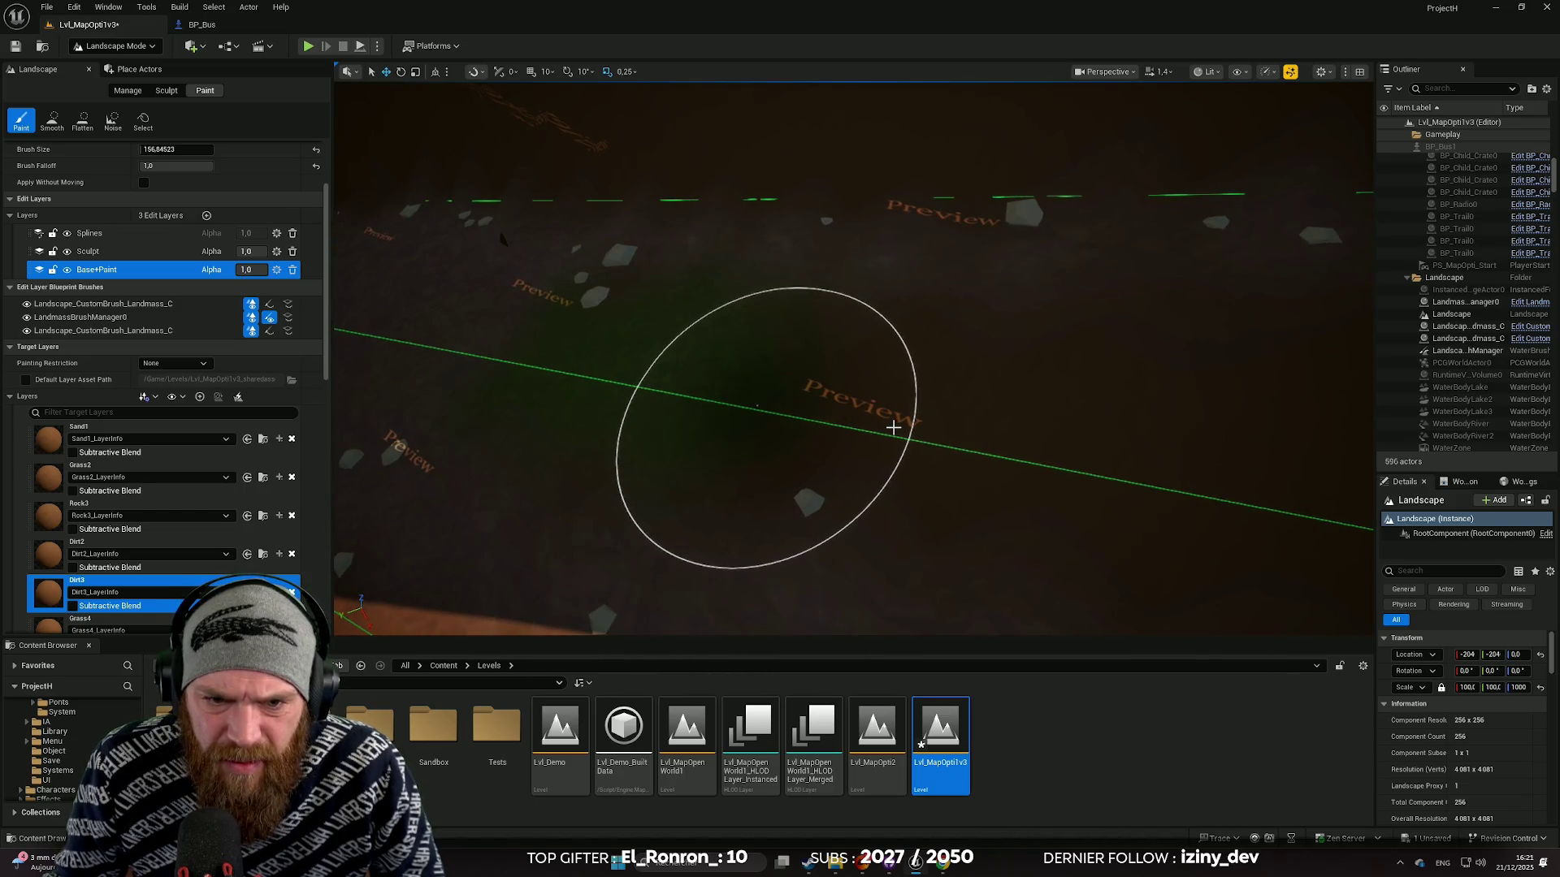
key("ctrl+z")
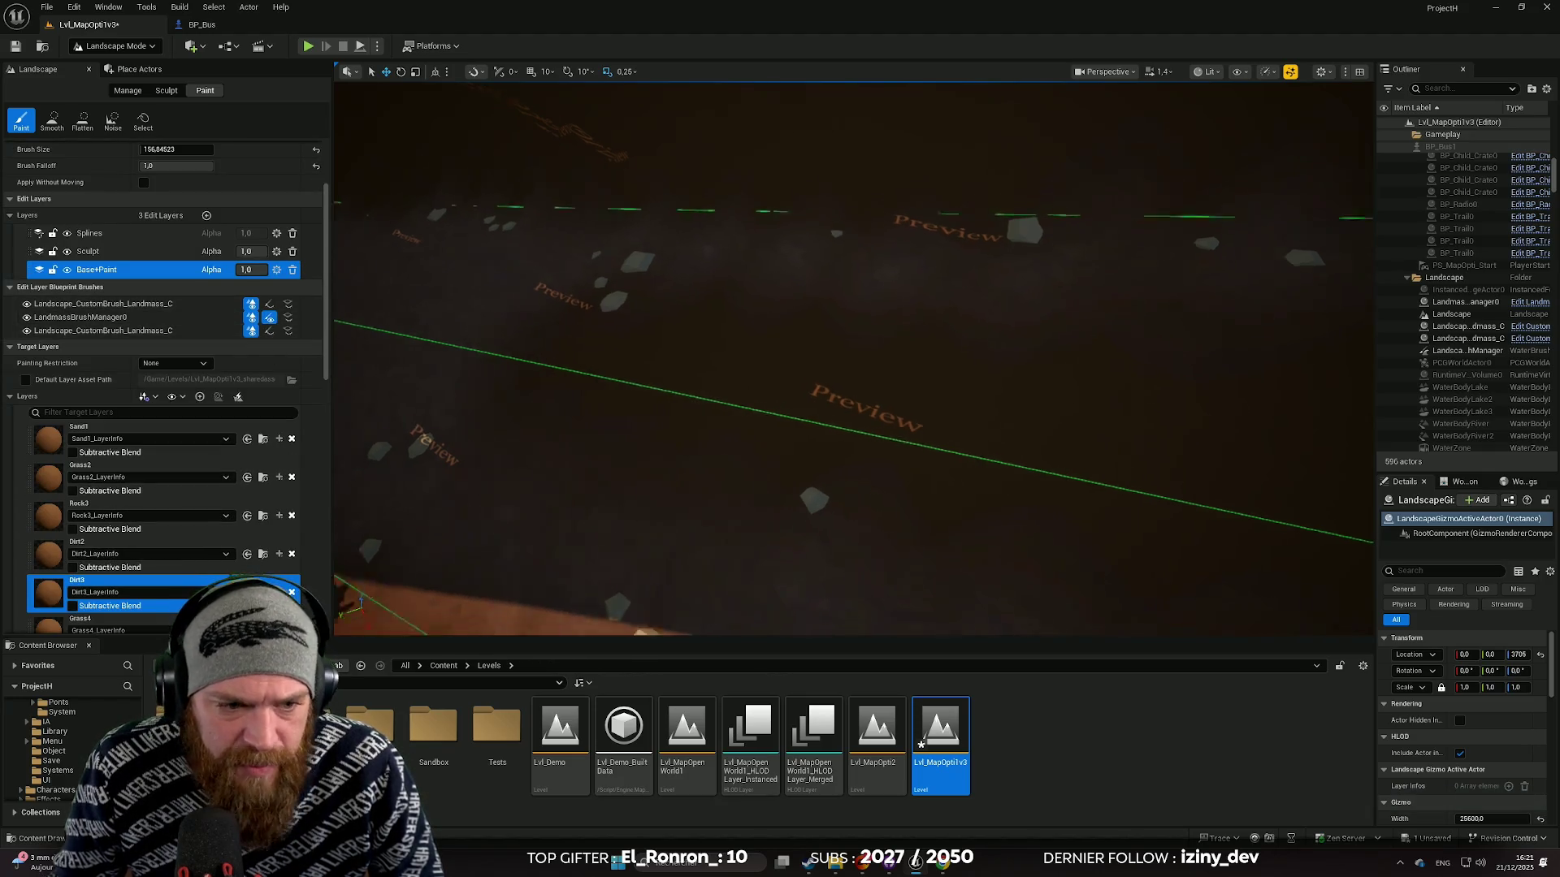
scroll(133, 526, "down", 3)
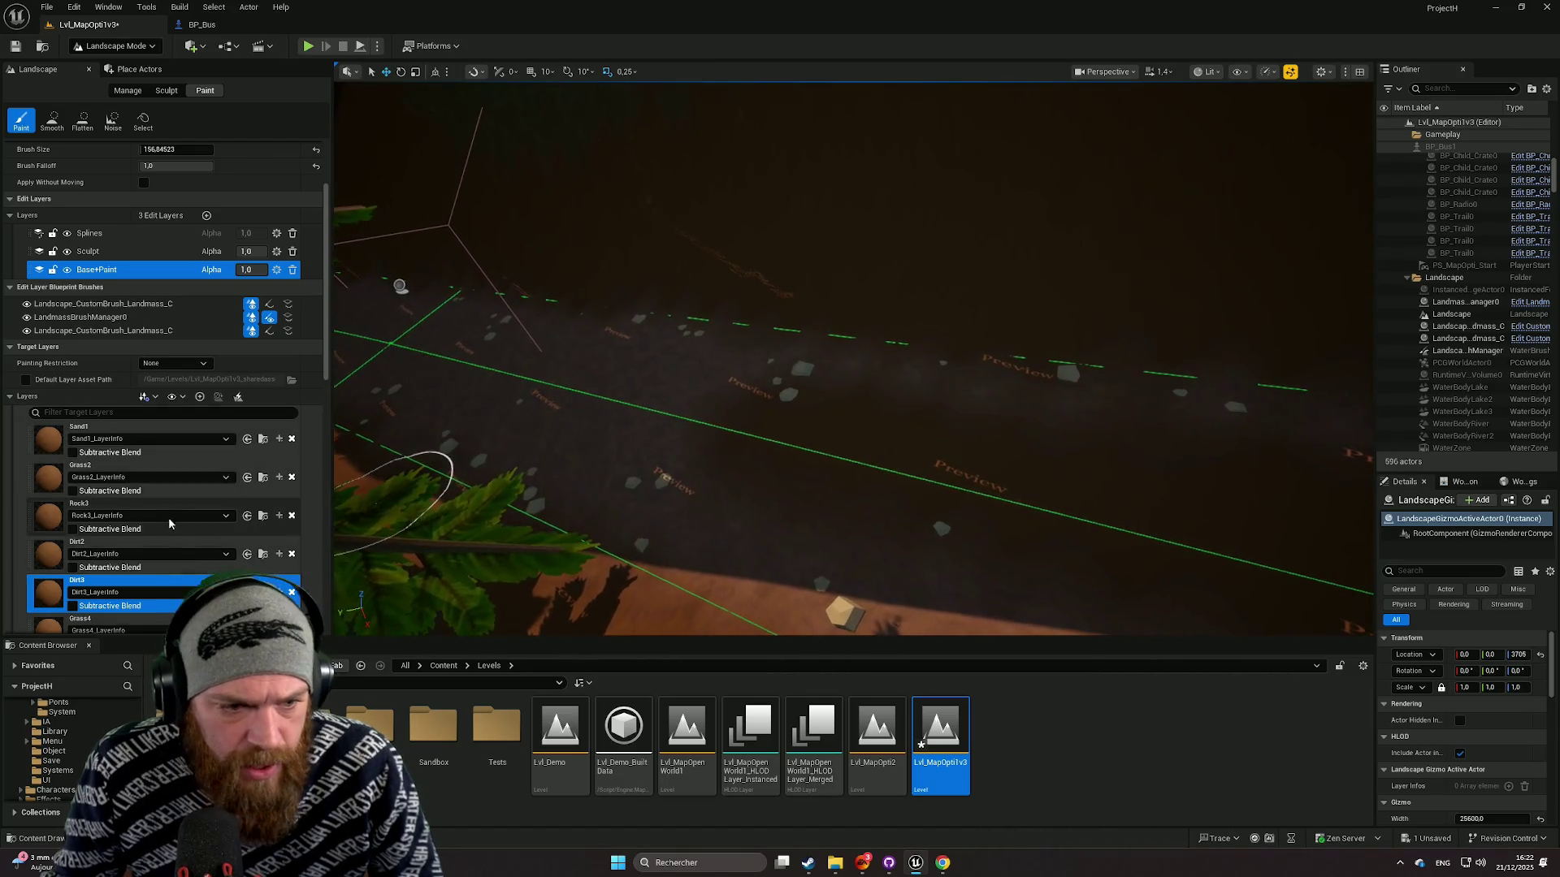
Step: Try layers in the Target Layers list, lower the view toward the road, and undo a stray stroke
left_click(132, 520)
left_click(133, 467)
scroll(167, 321, "up", 4)
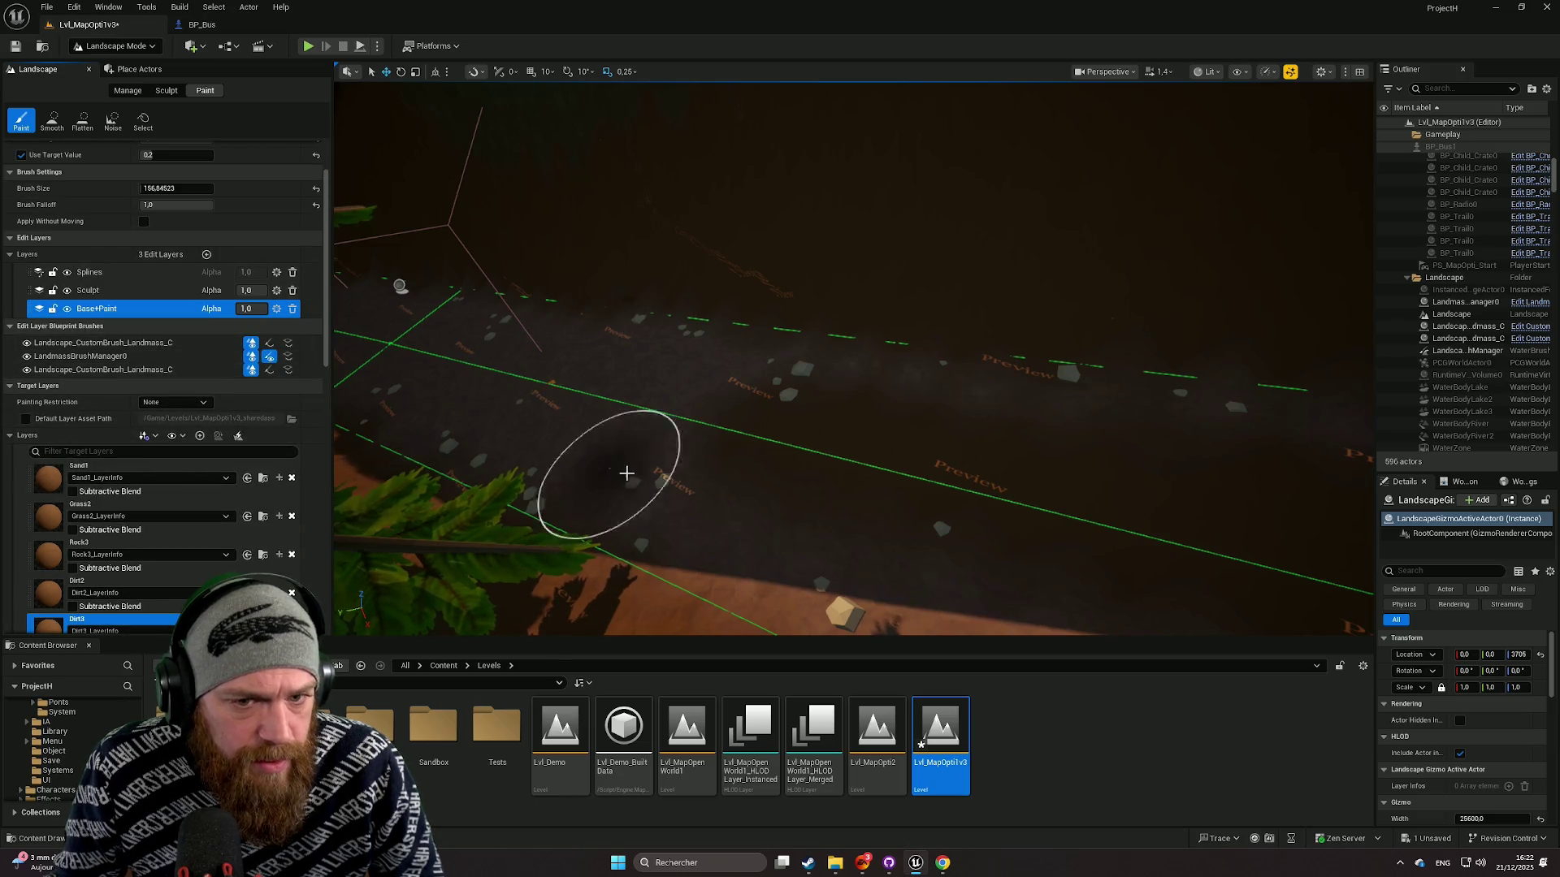
scroll(150, 244, "up", 1)
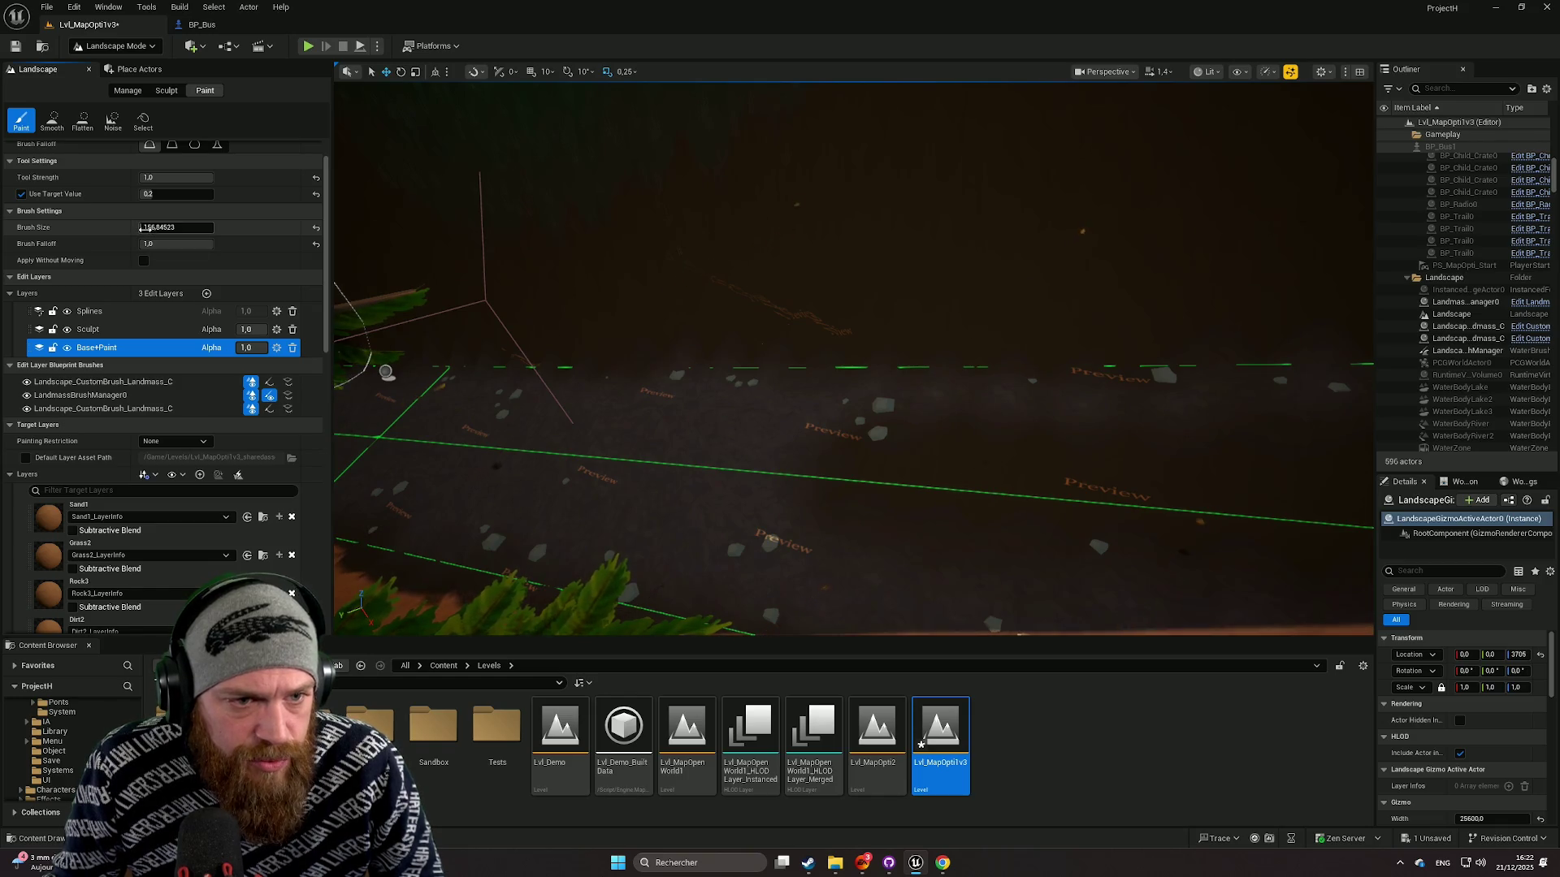
right_click(742, 477)
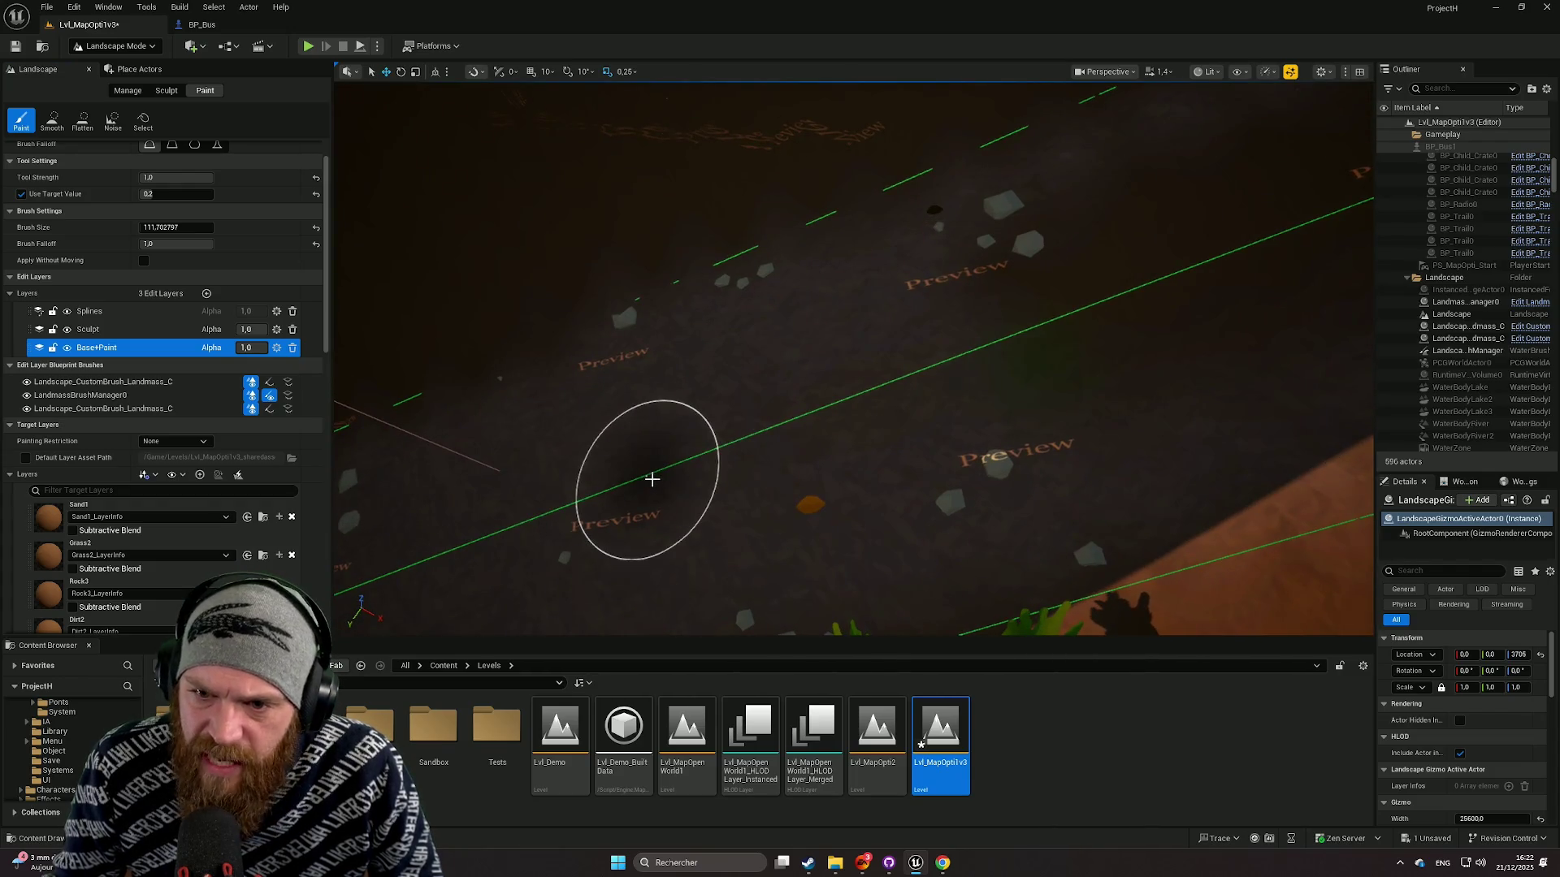
key("ctrl+z")
scroll(163, 488, "down", 3)
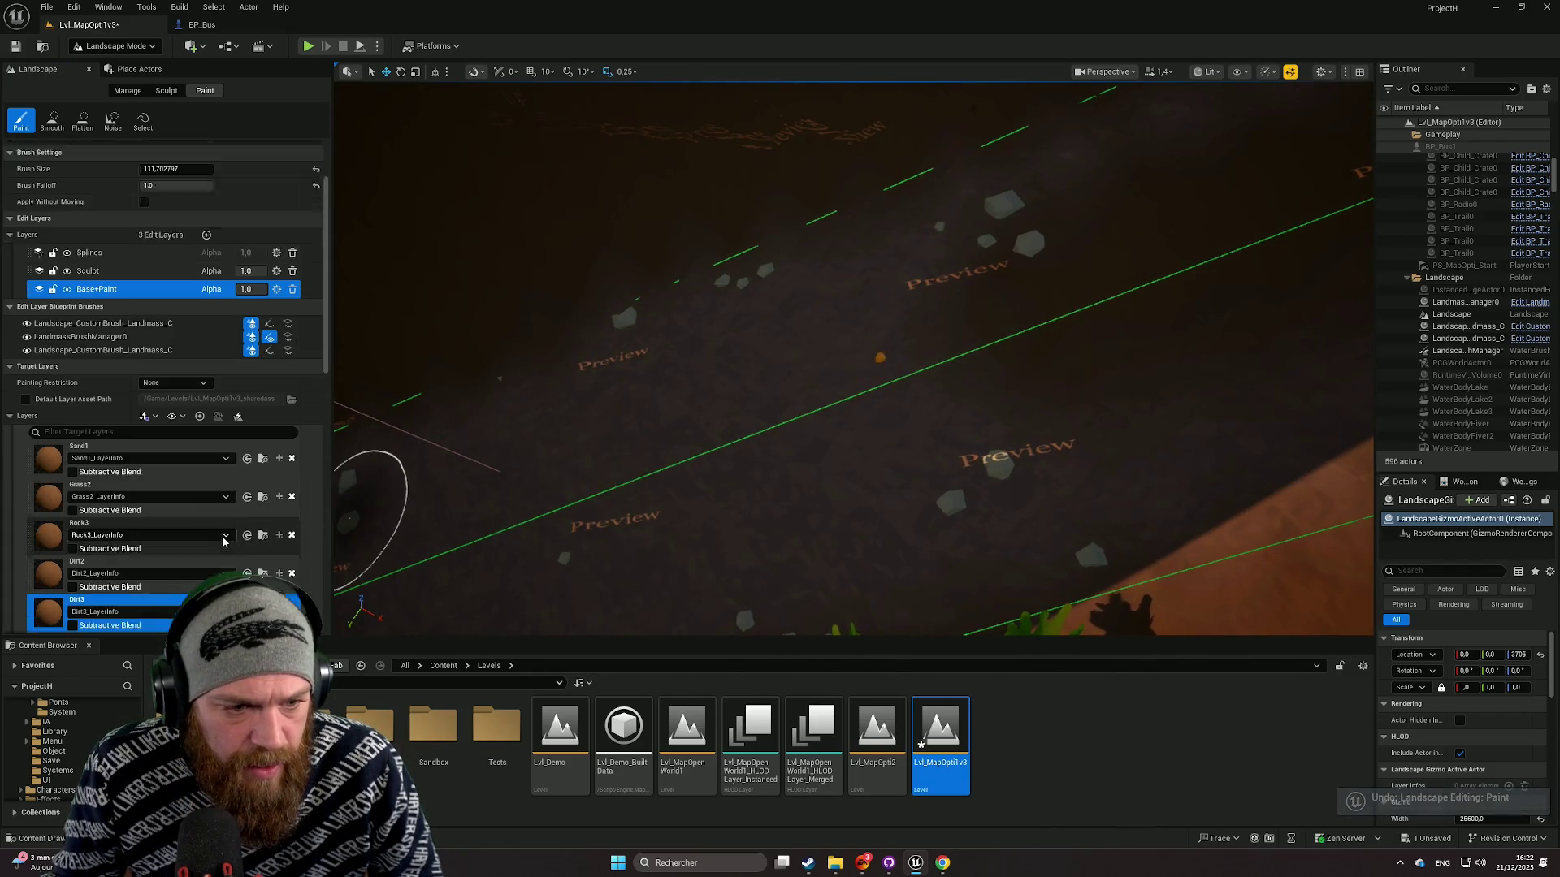
Step: Switch between the Dirt3 and Dirt2 layers and undo another test stroke
left_click(163, 578)
left_click(170, 529)
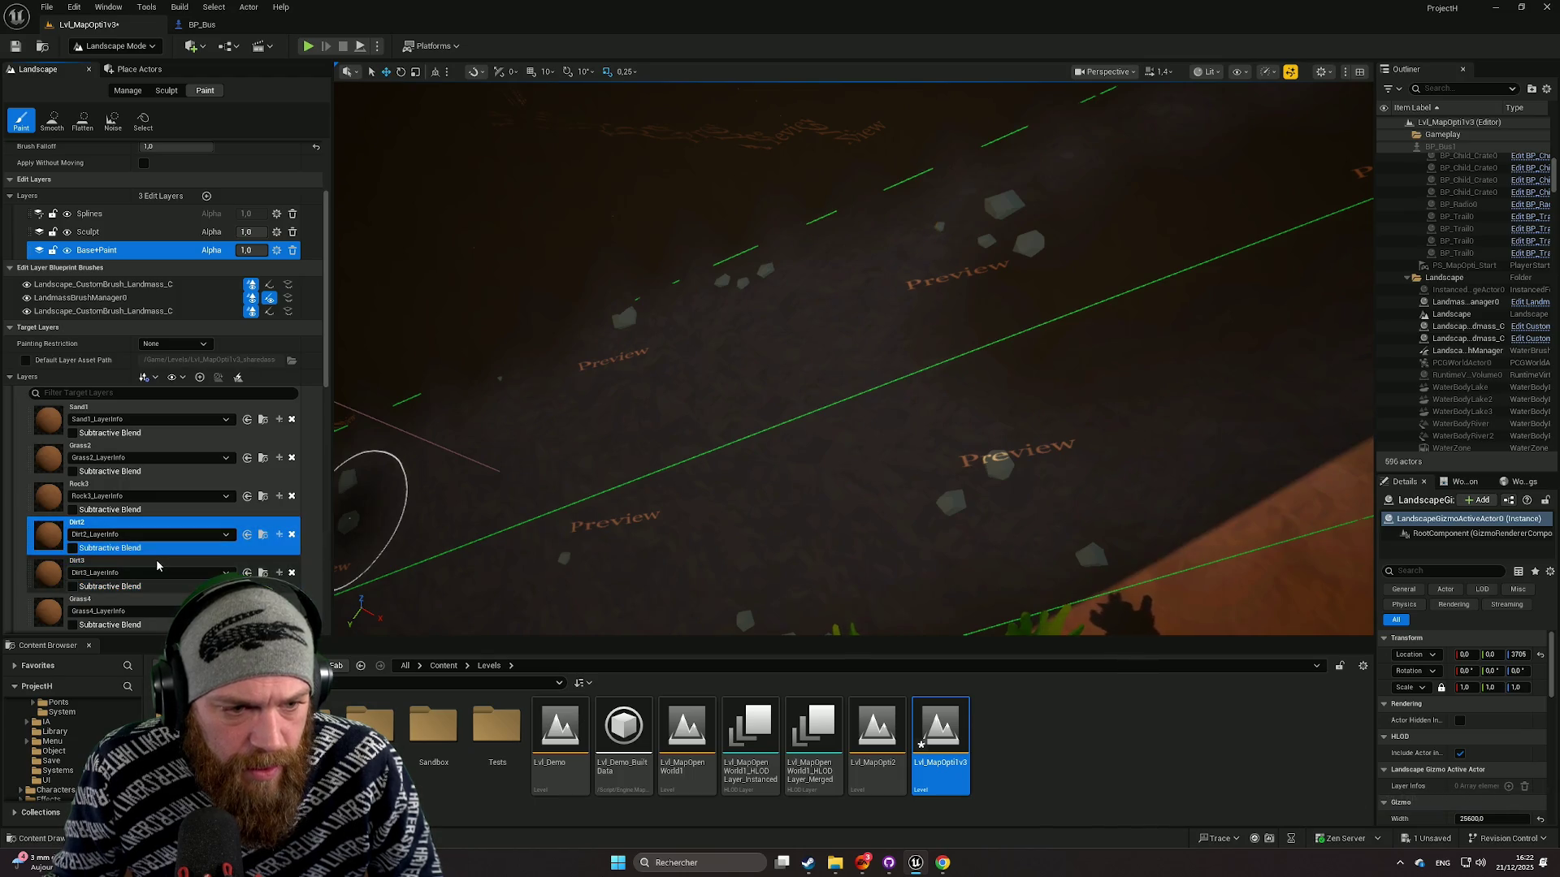
scroll(735, 436, "up", 5)
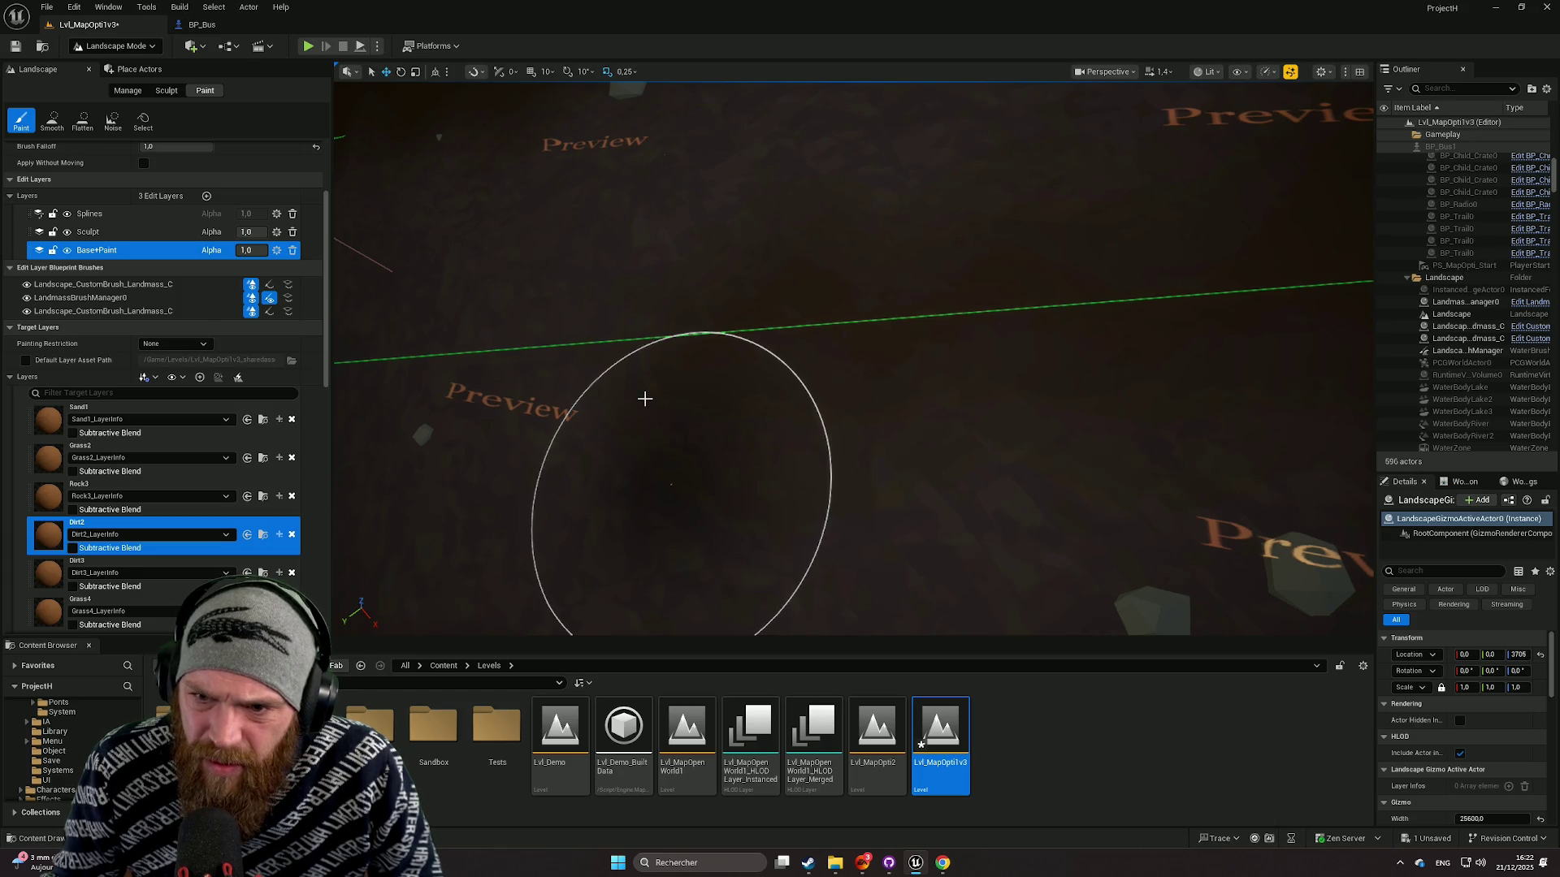
key("ctrl+z")
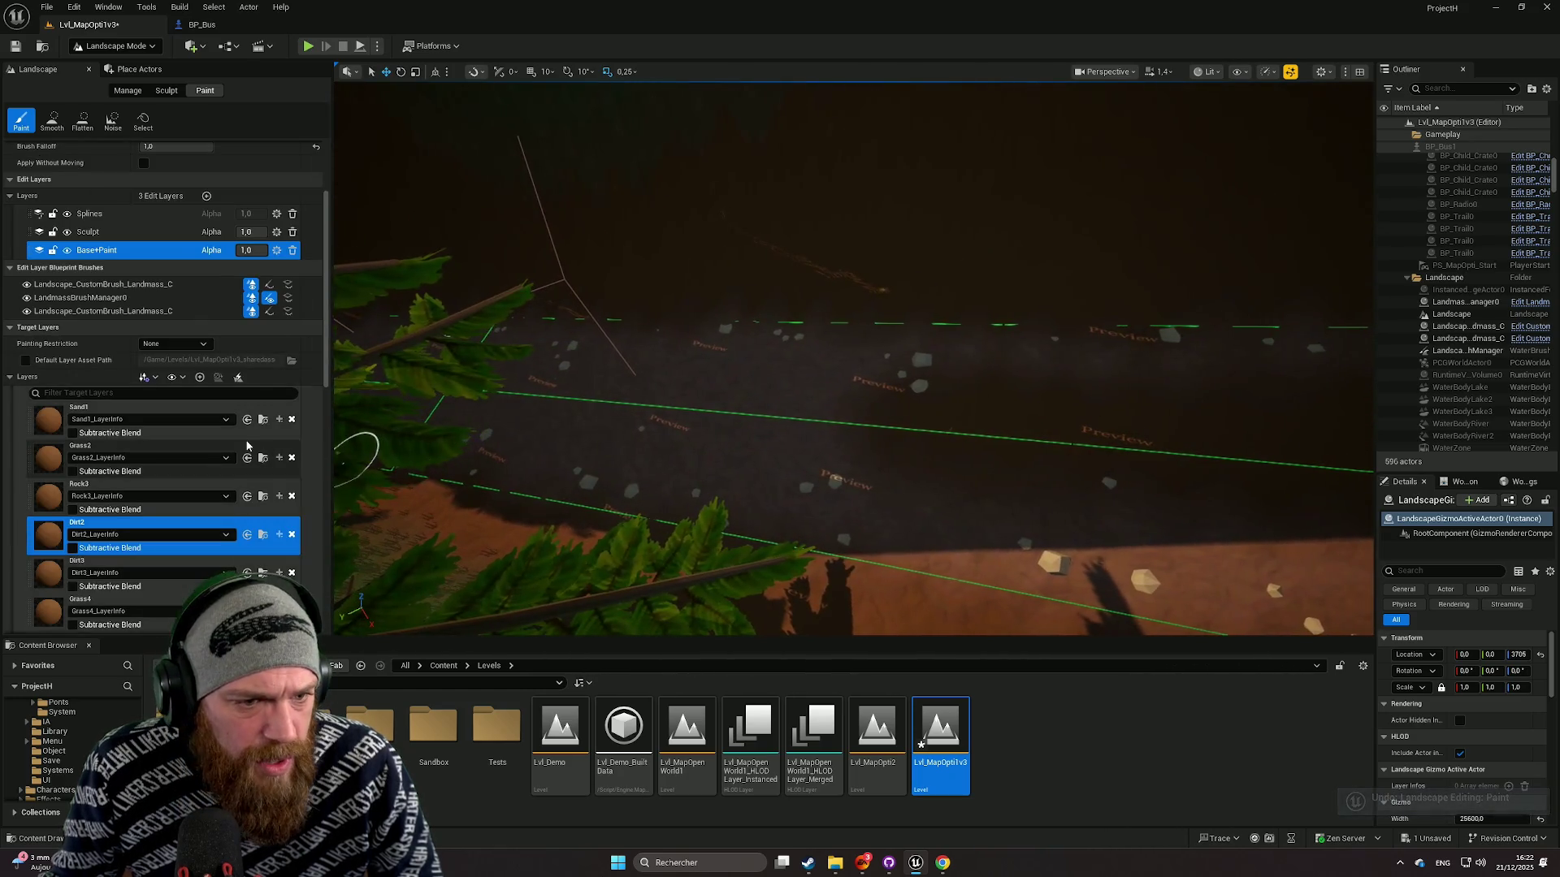
scroll(220, 441, "up", 3)
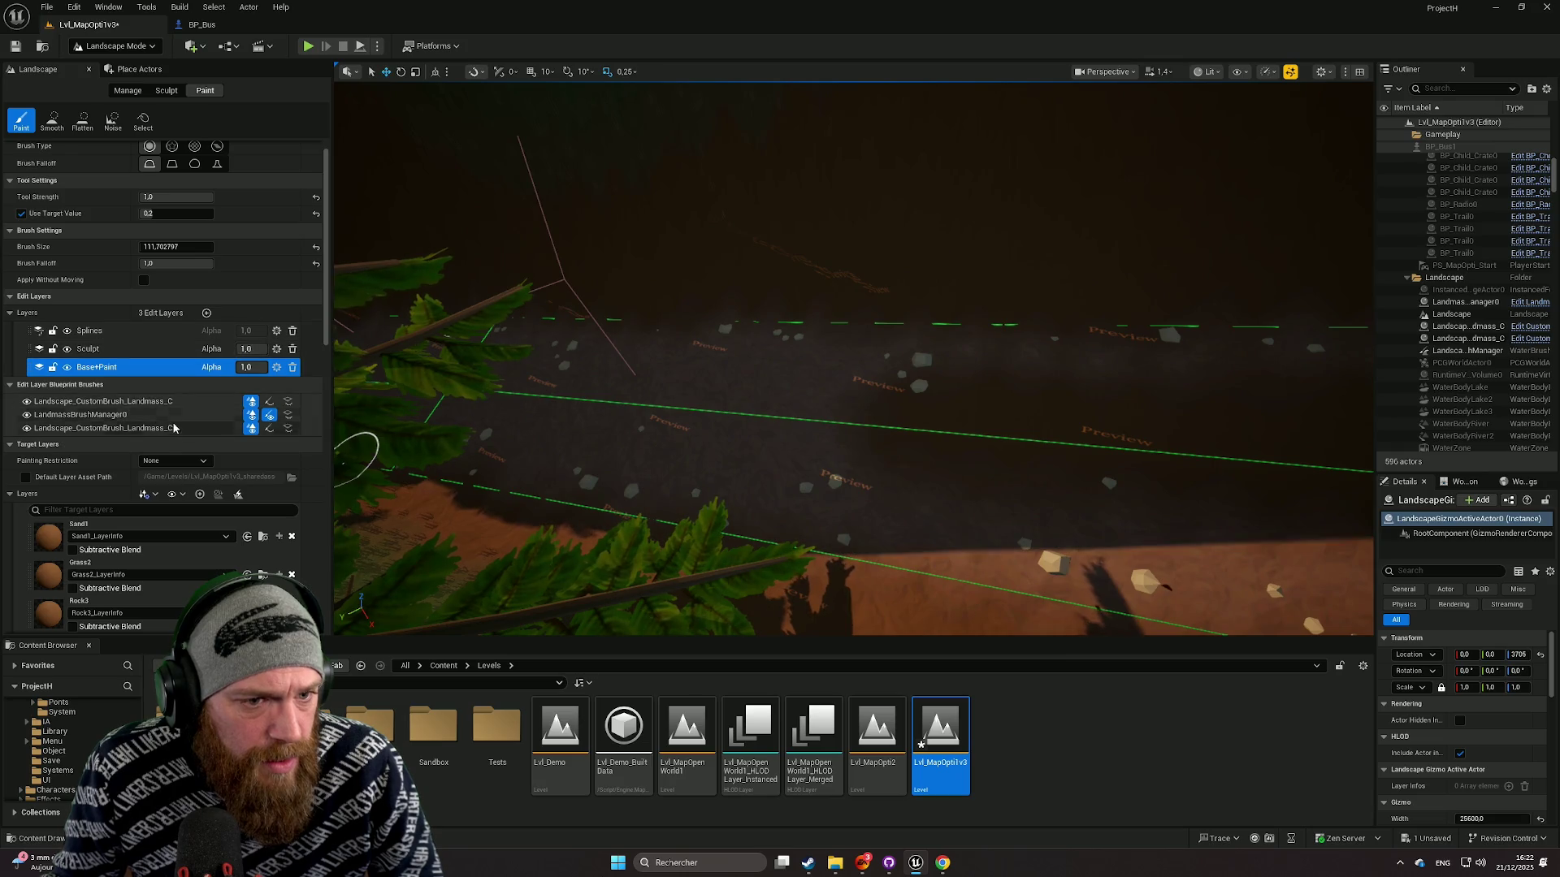
scroll(173, 428, "up", 1)
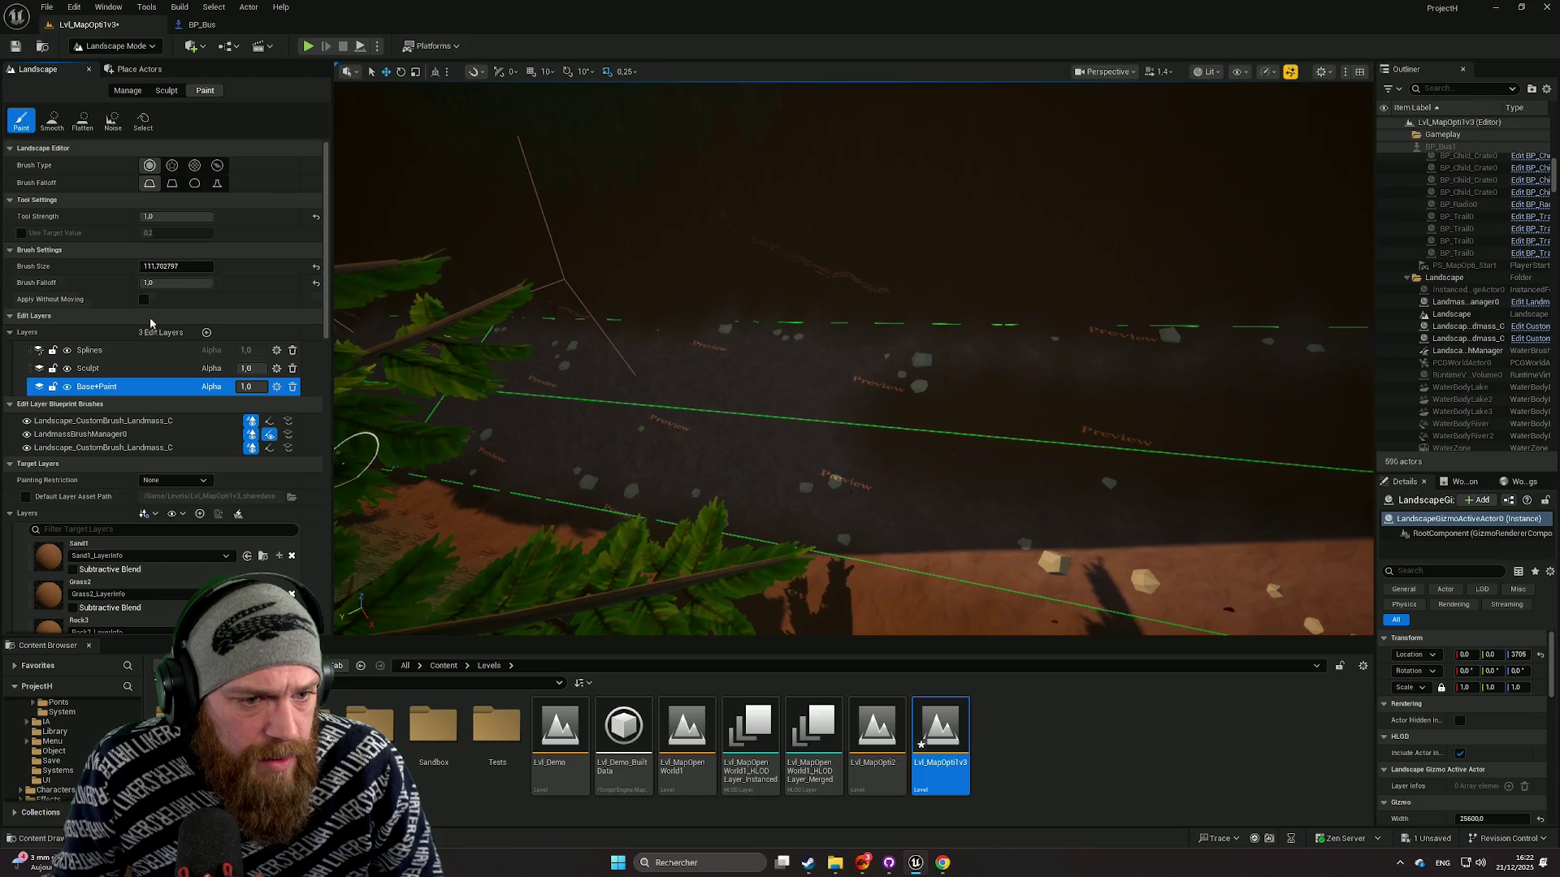
scroll(167, 559, "down", 2)
Step: Settle on Dirt3 as the target layer and zoom the viewport onto the road
left_click(123, 581)
scroll(124, 582, "down", 1)
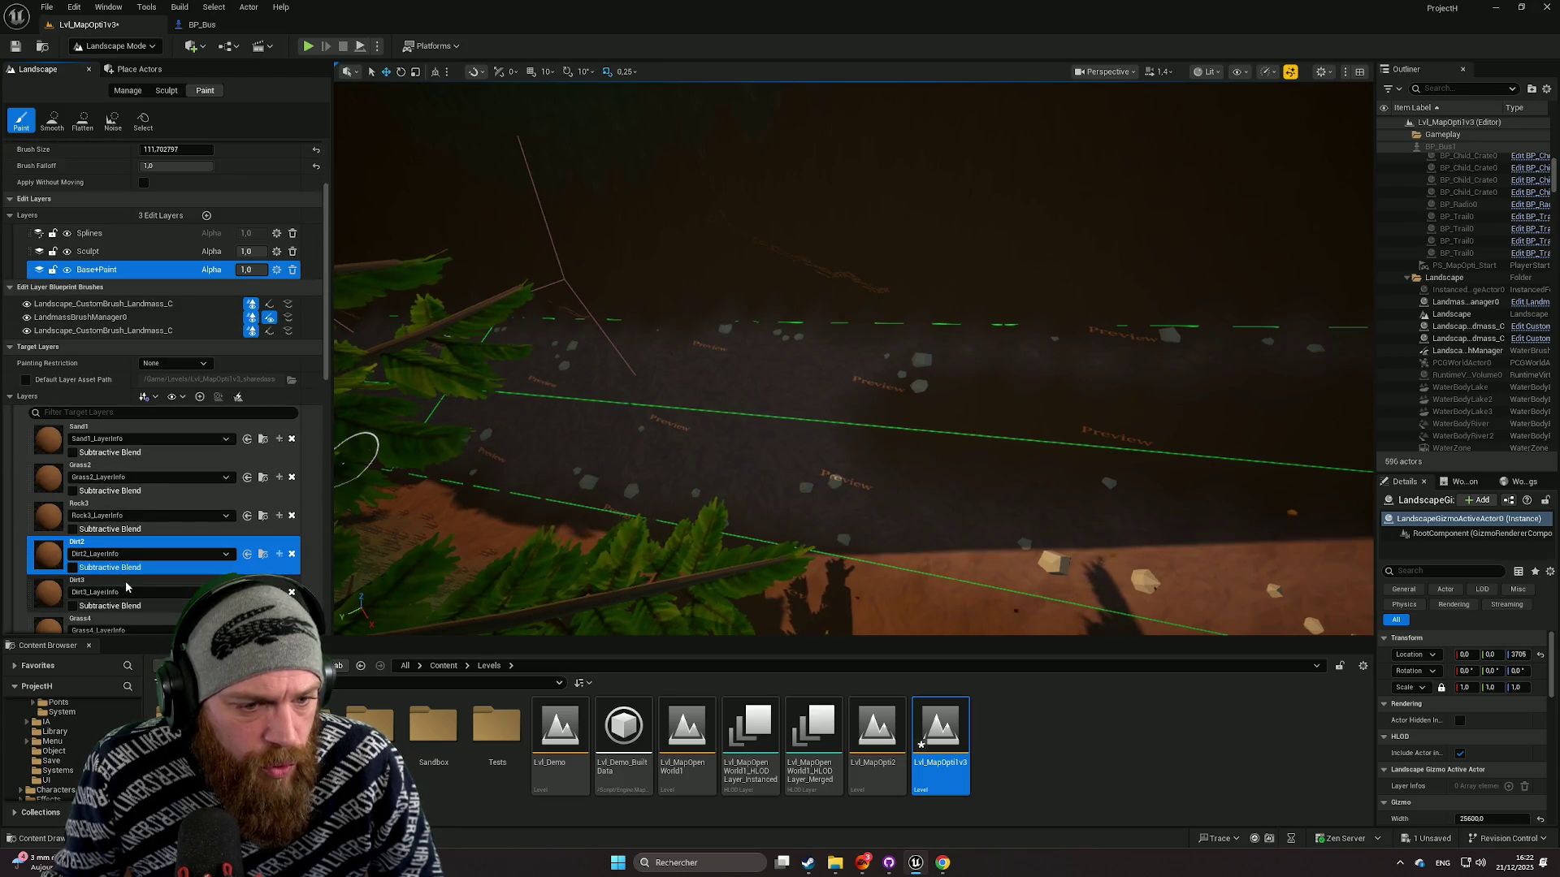
left_click(125, 582)
scroll(662, 410, "up", 5)
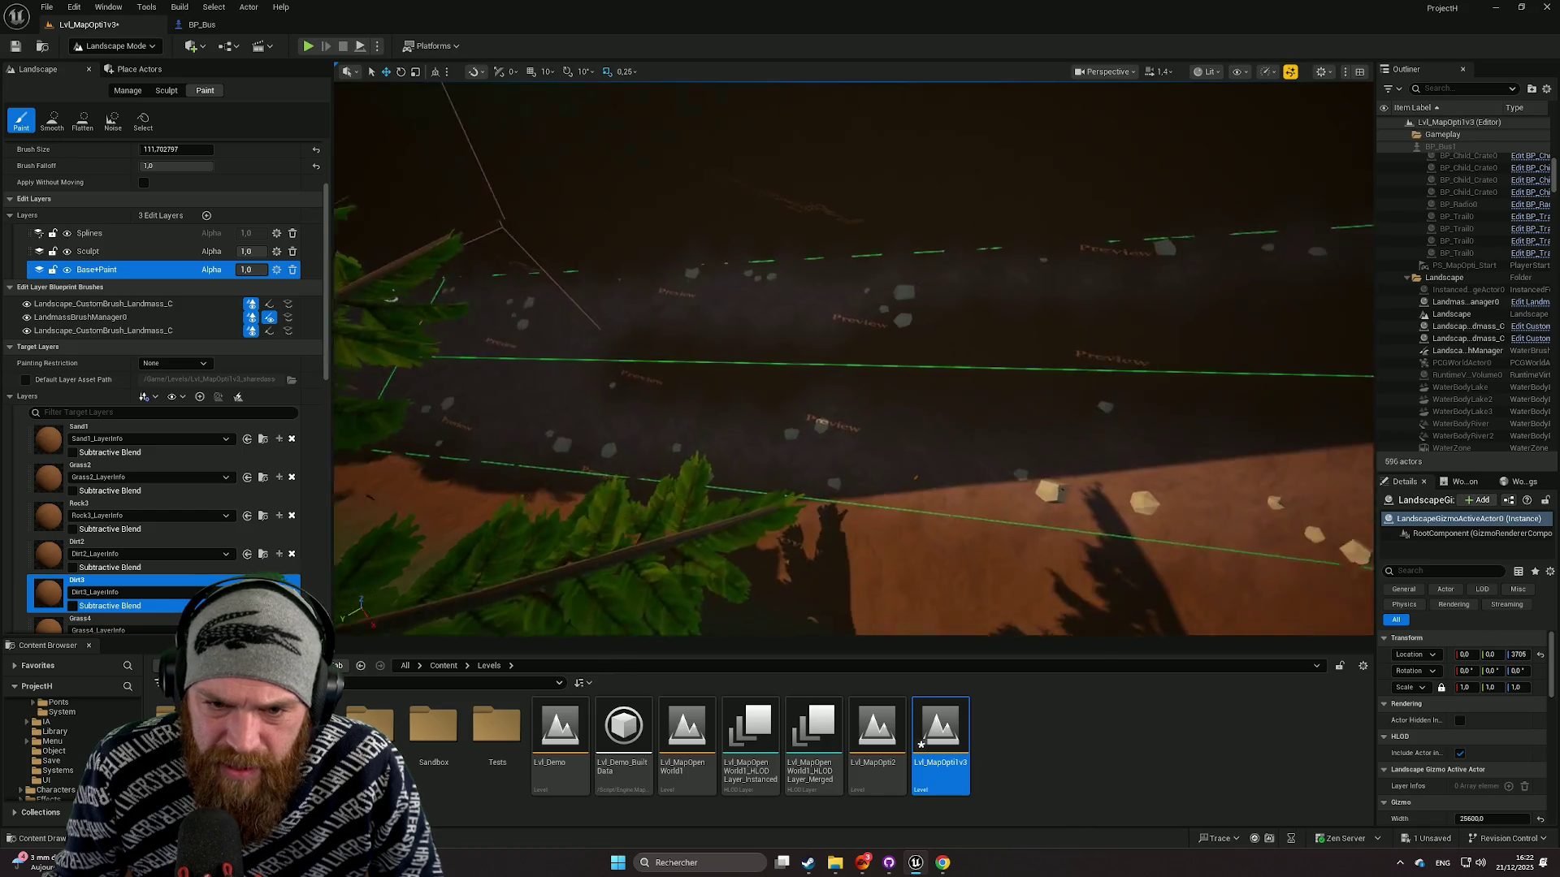
scroll(791, 422, "up", 5)
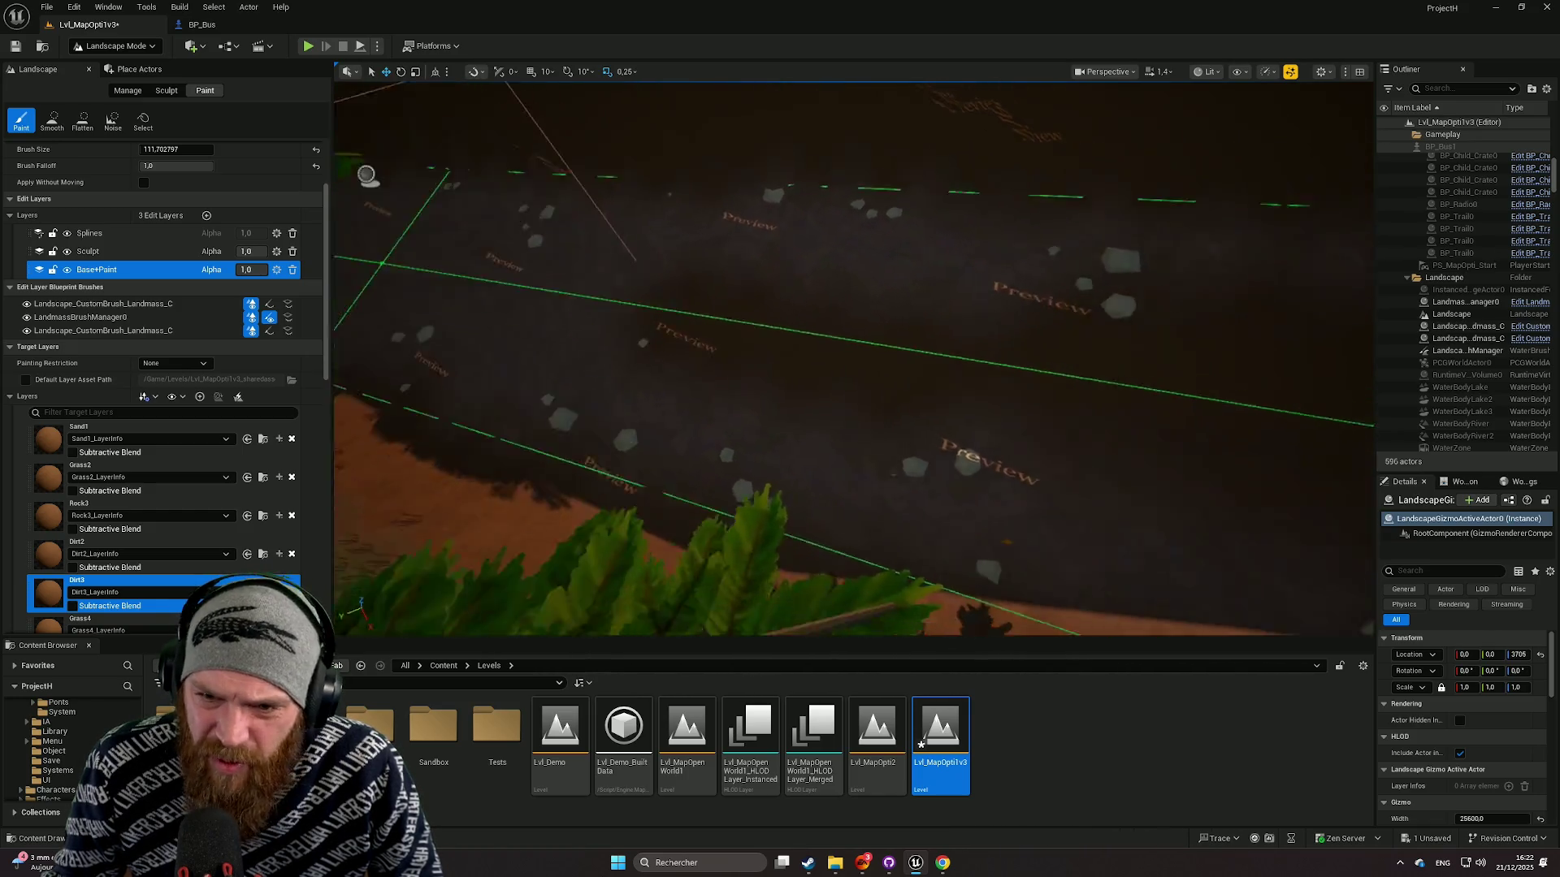
scroll(488, 342, "up", 5)
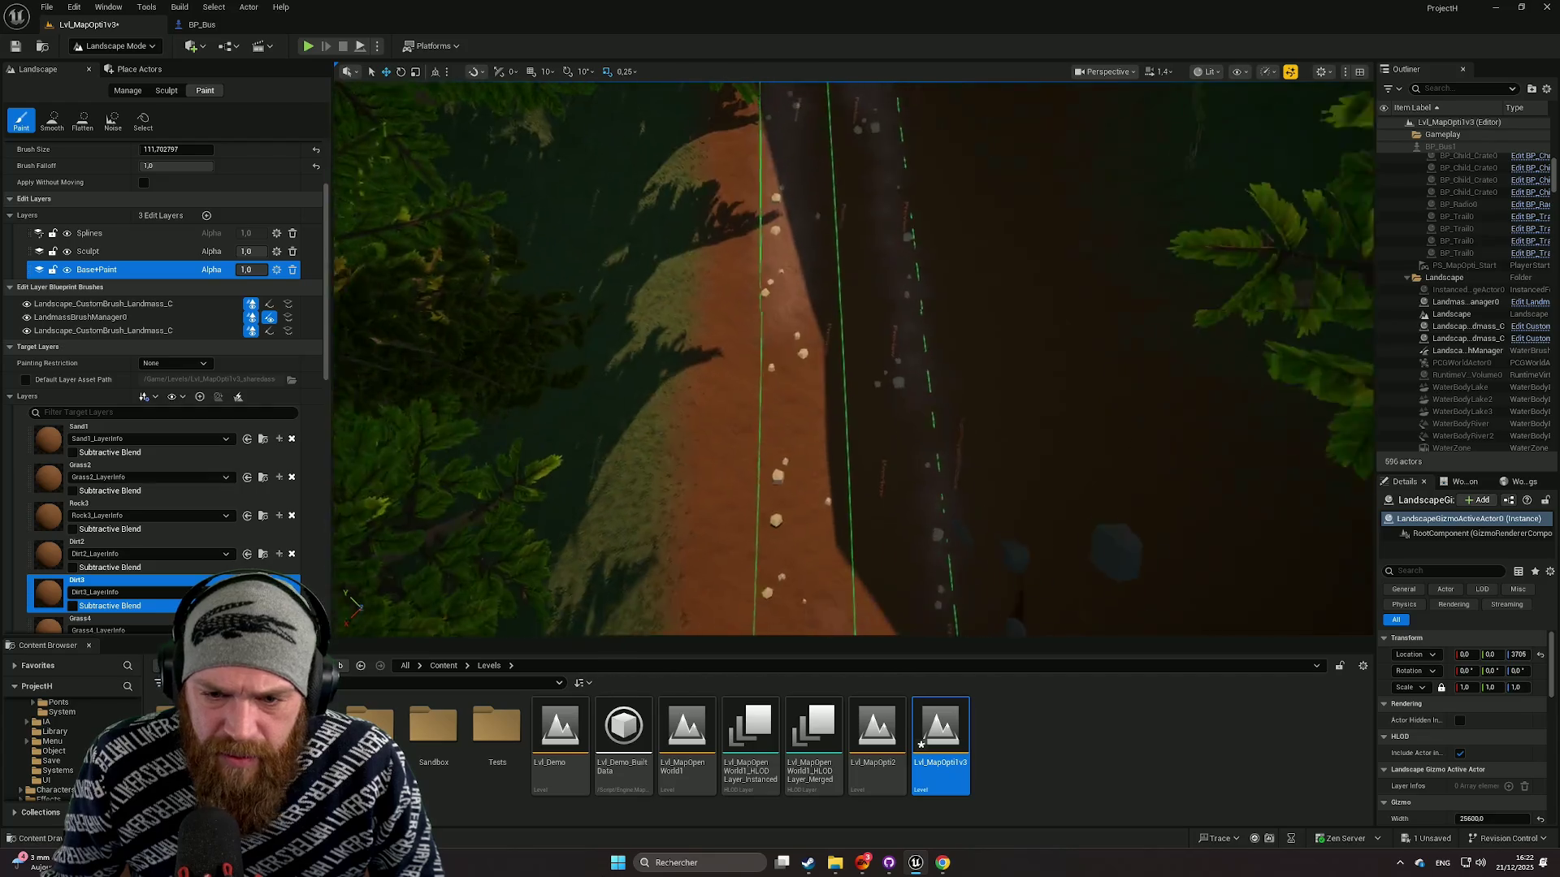
scroll(526, 434, "up", 4)
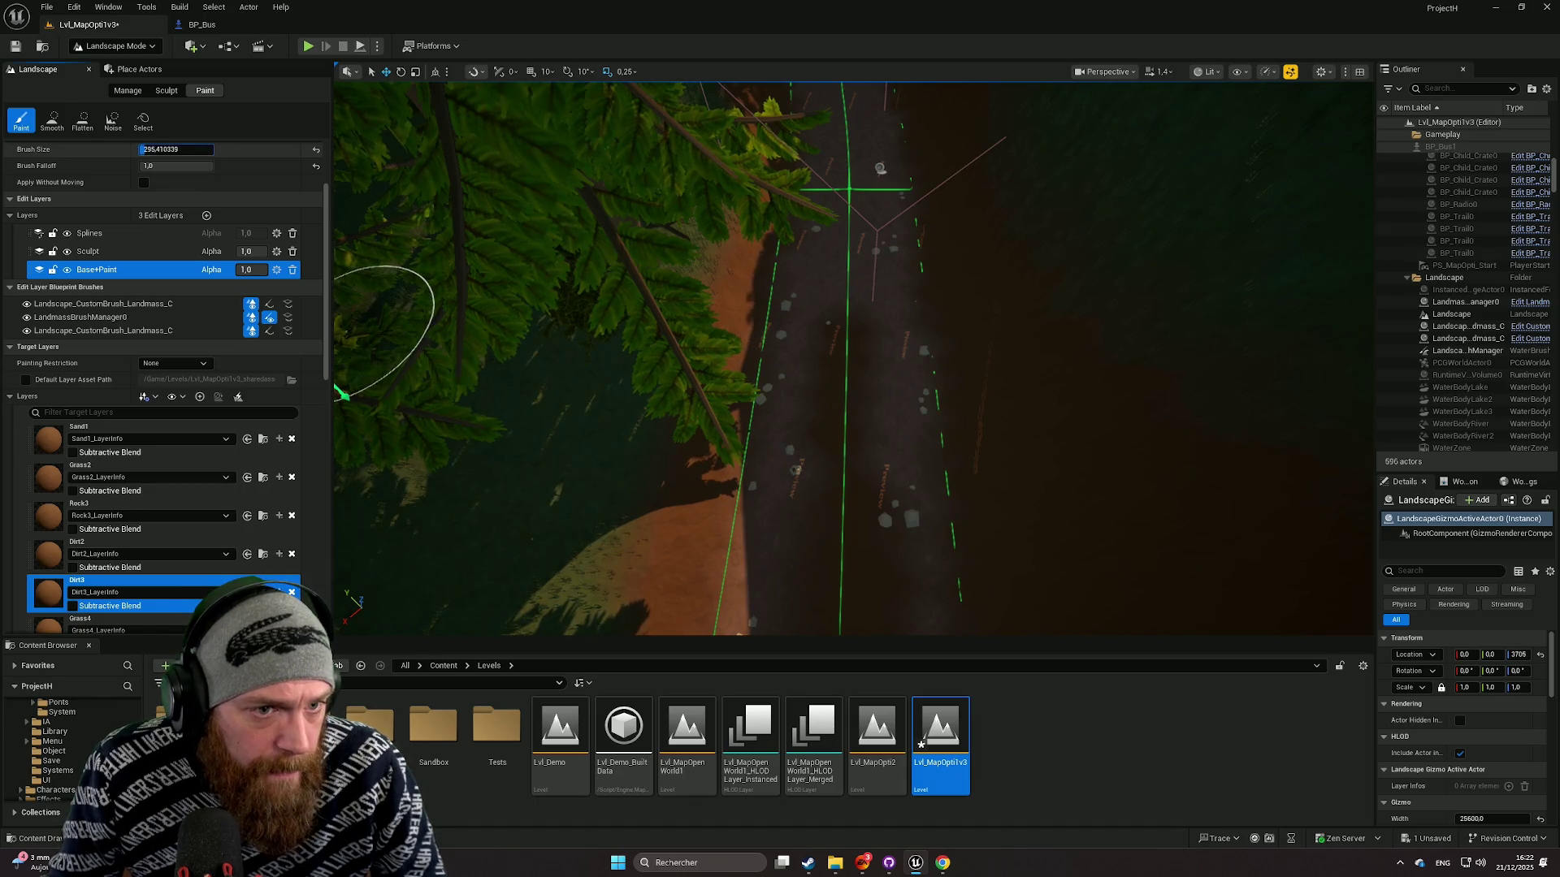
Step: Raise the brush size to about 318.98 and paint Dirt3 along the road spline
left_click_drag(174, 149, 195, 148)
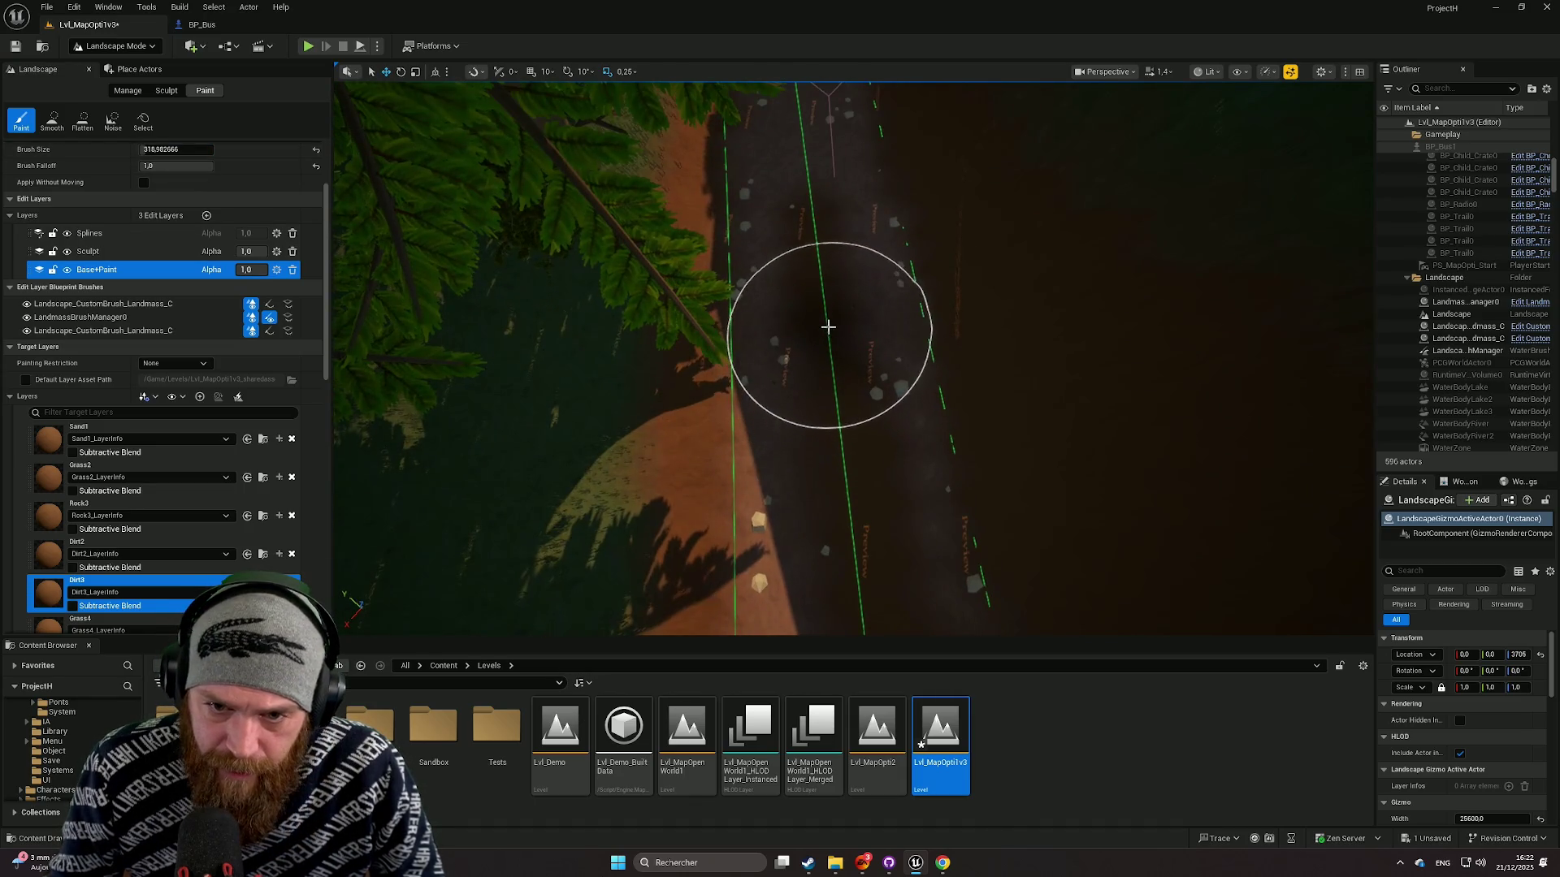
scroll(821, 277, "up", 5)
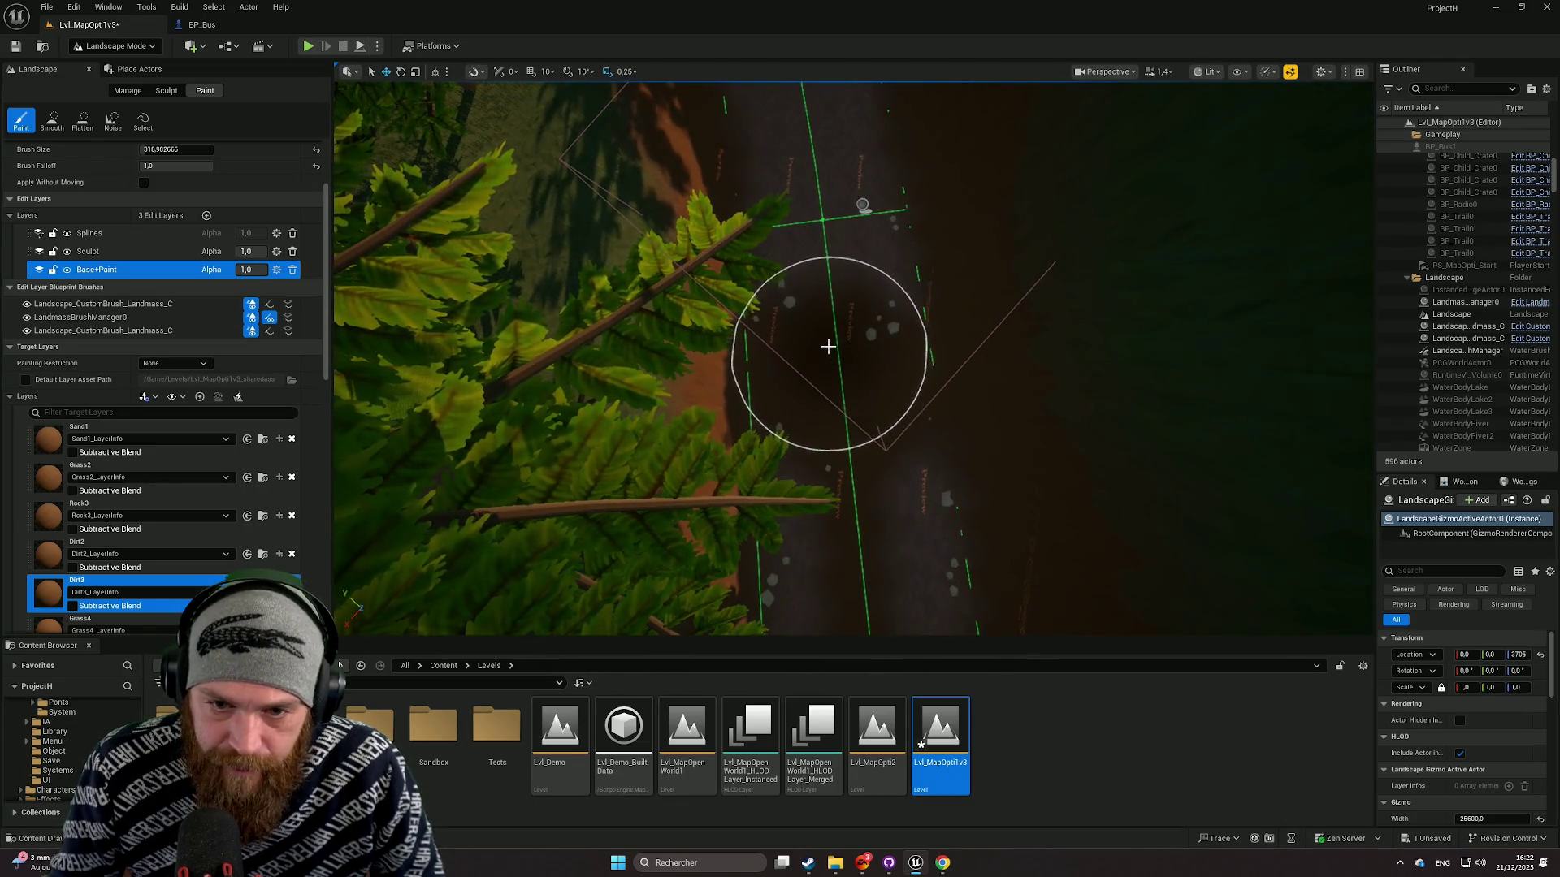
scroll(815, 176, "up", 5)
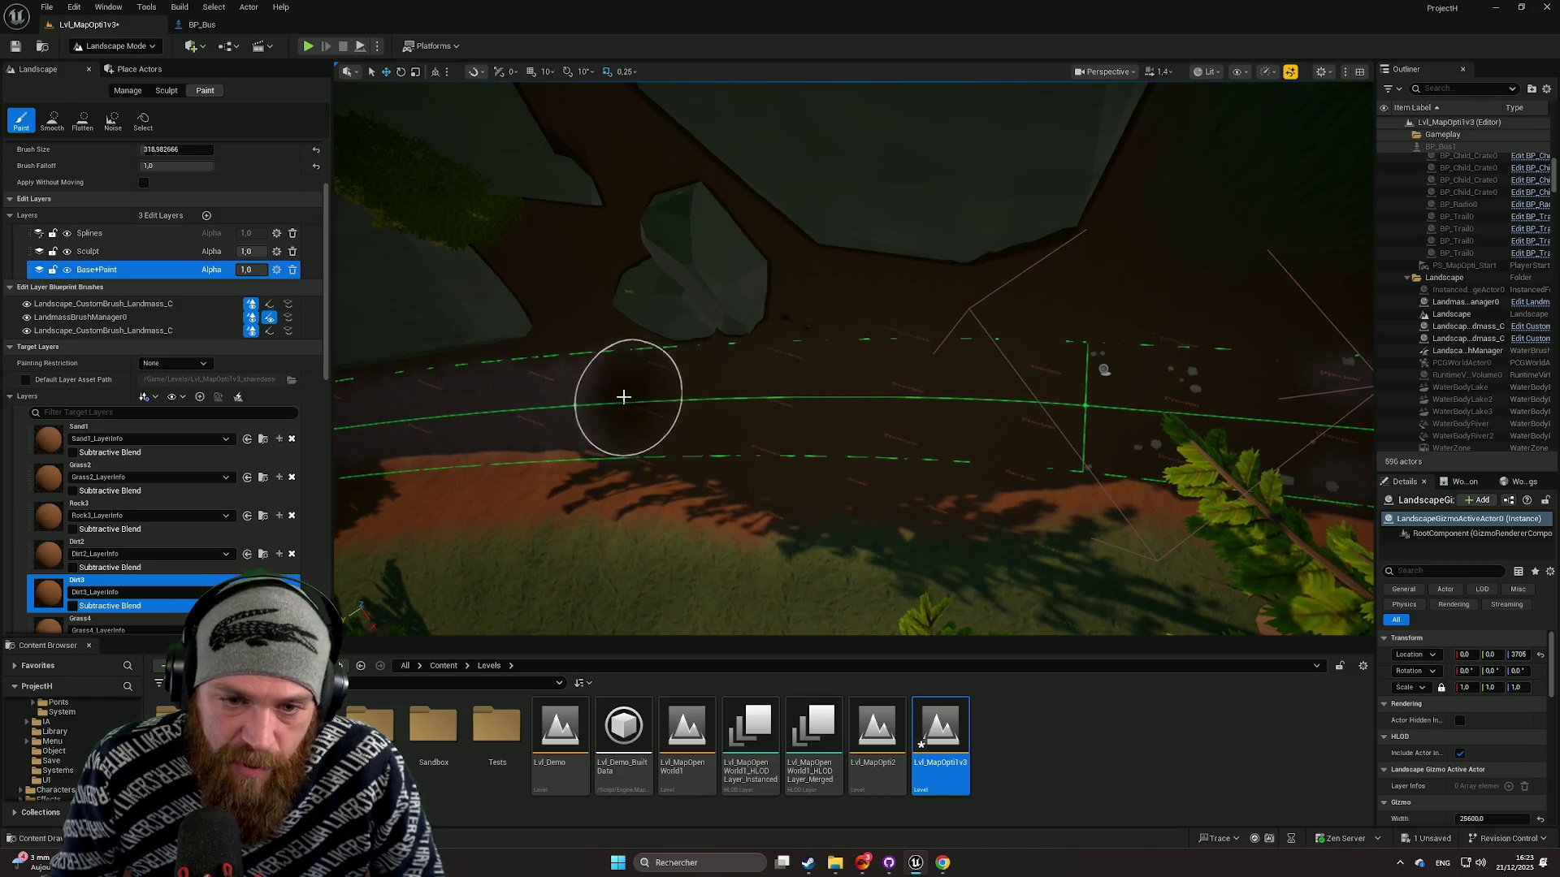
scroll(677, 407, "down", 5)
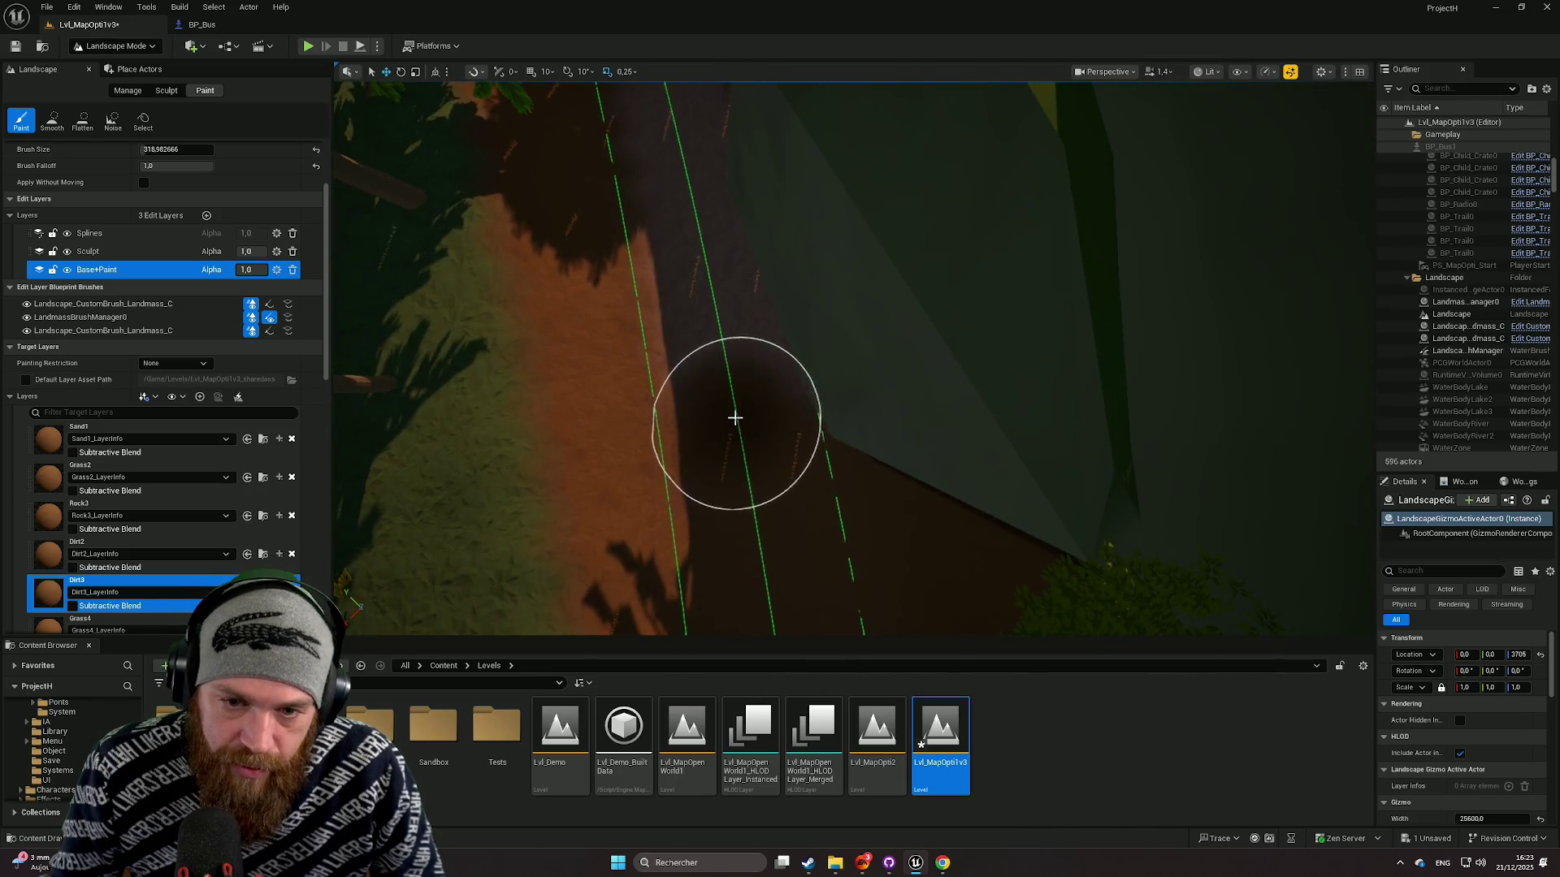
scroll(699, 203, "up", 5)
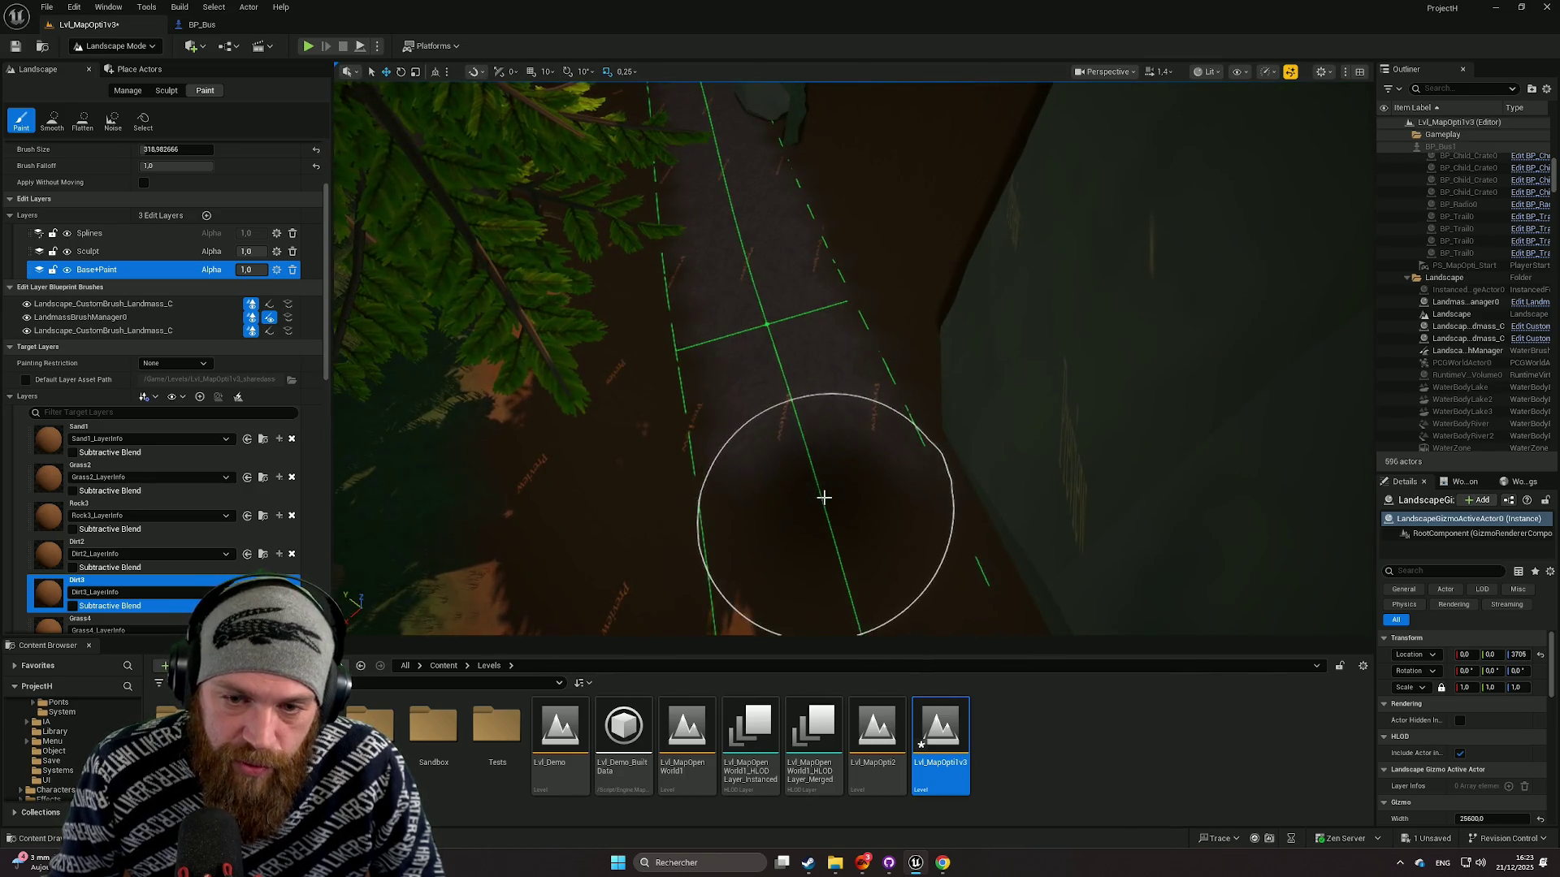
left_click_drag(773, 323, 714, 157)
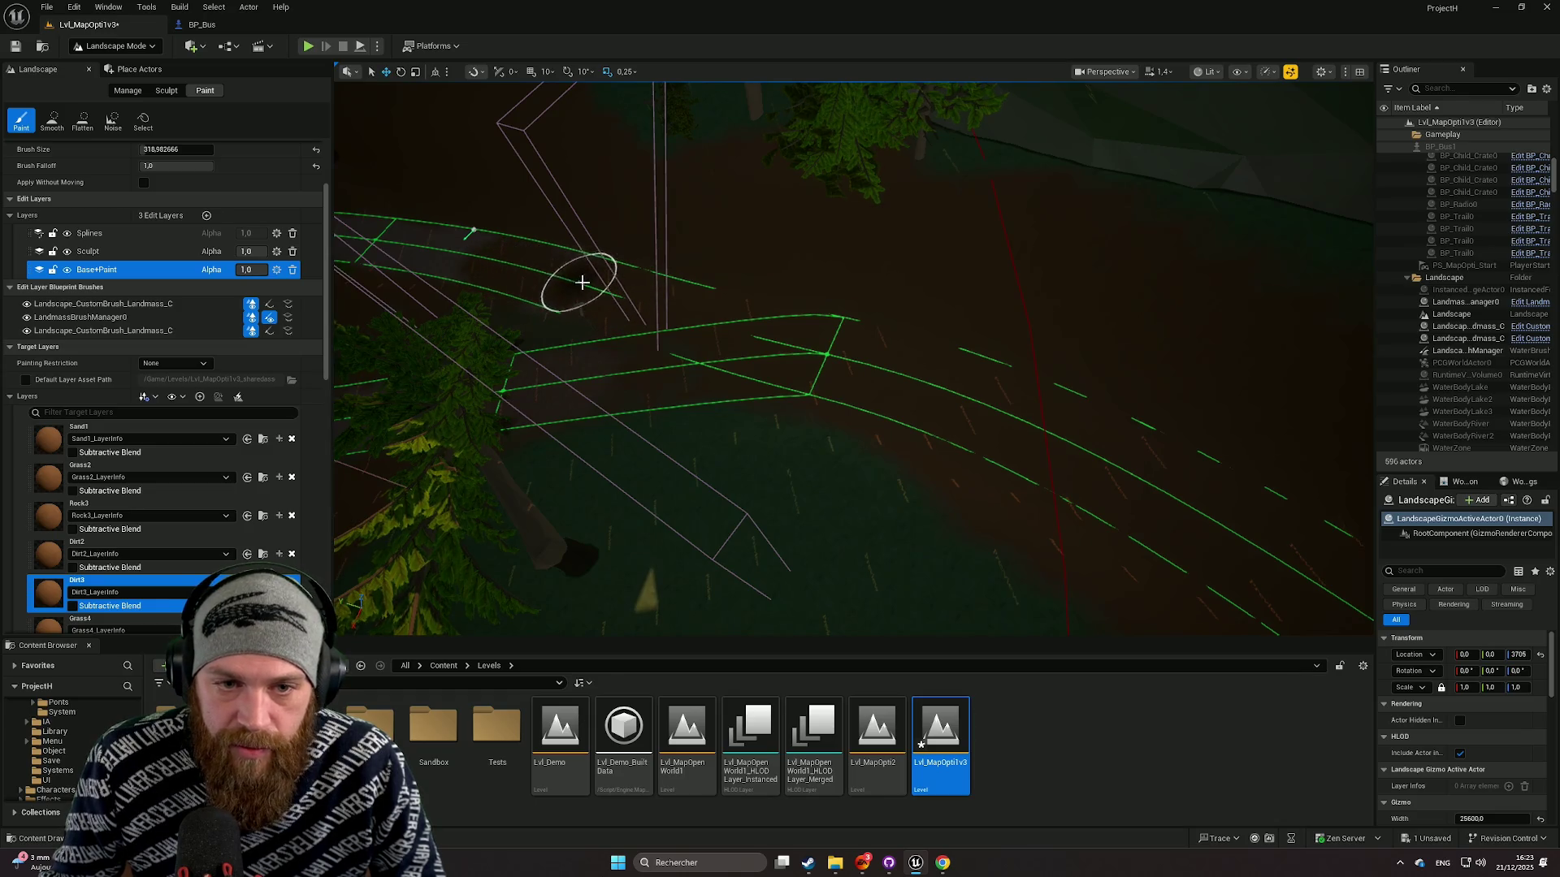
right_click(714, 321)
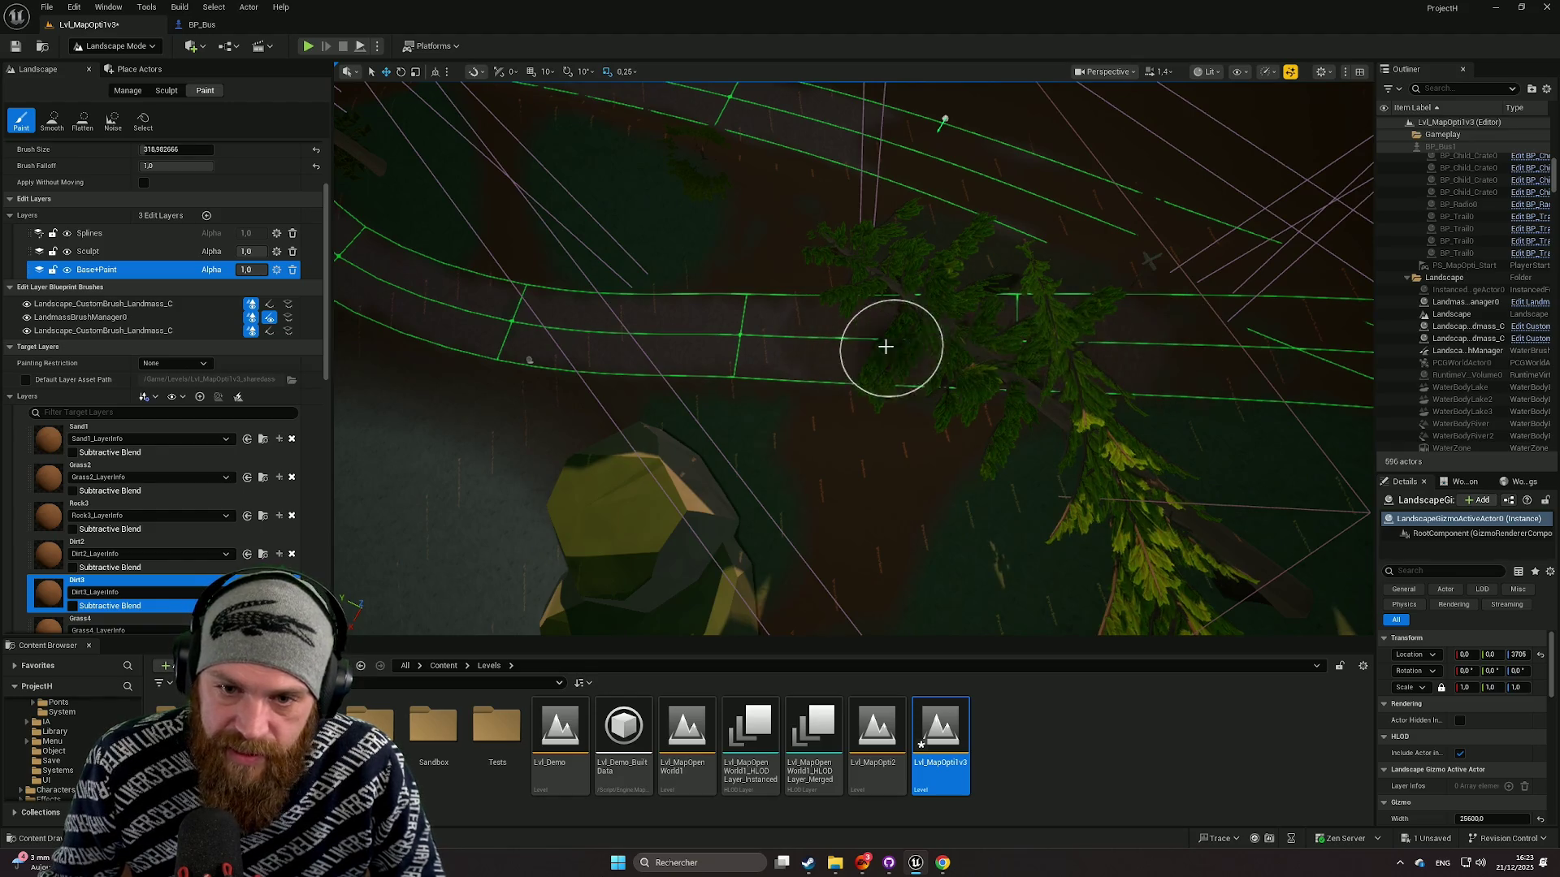
right_click(744, 333)
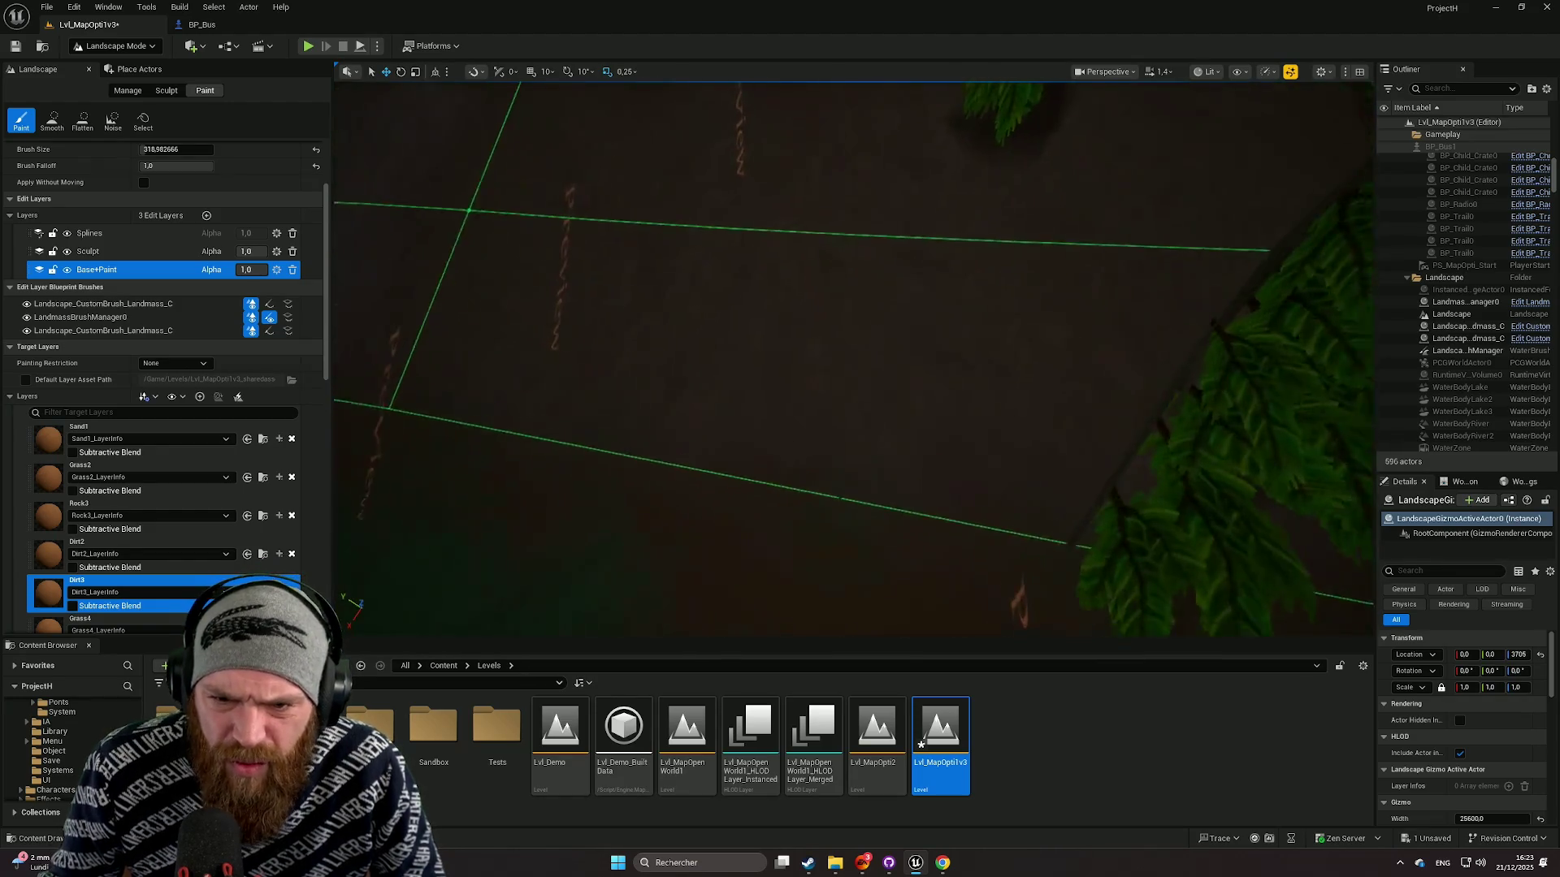
right_click(806, 330)
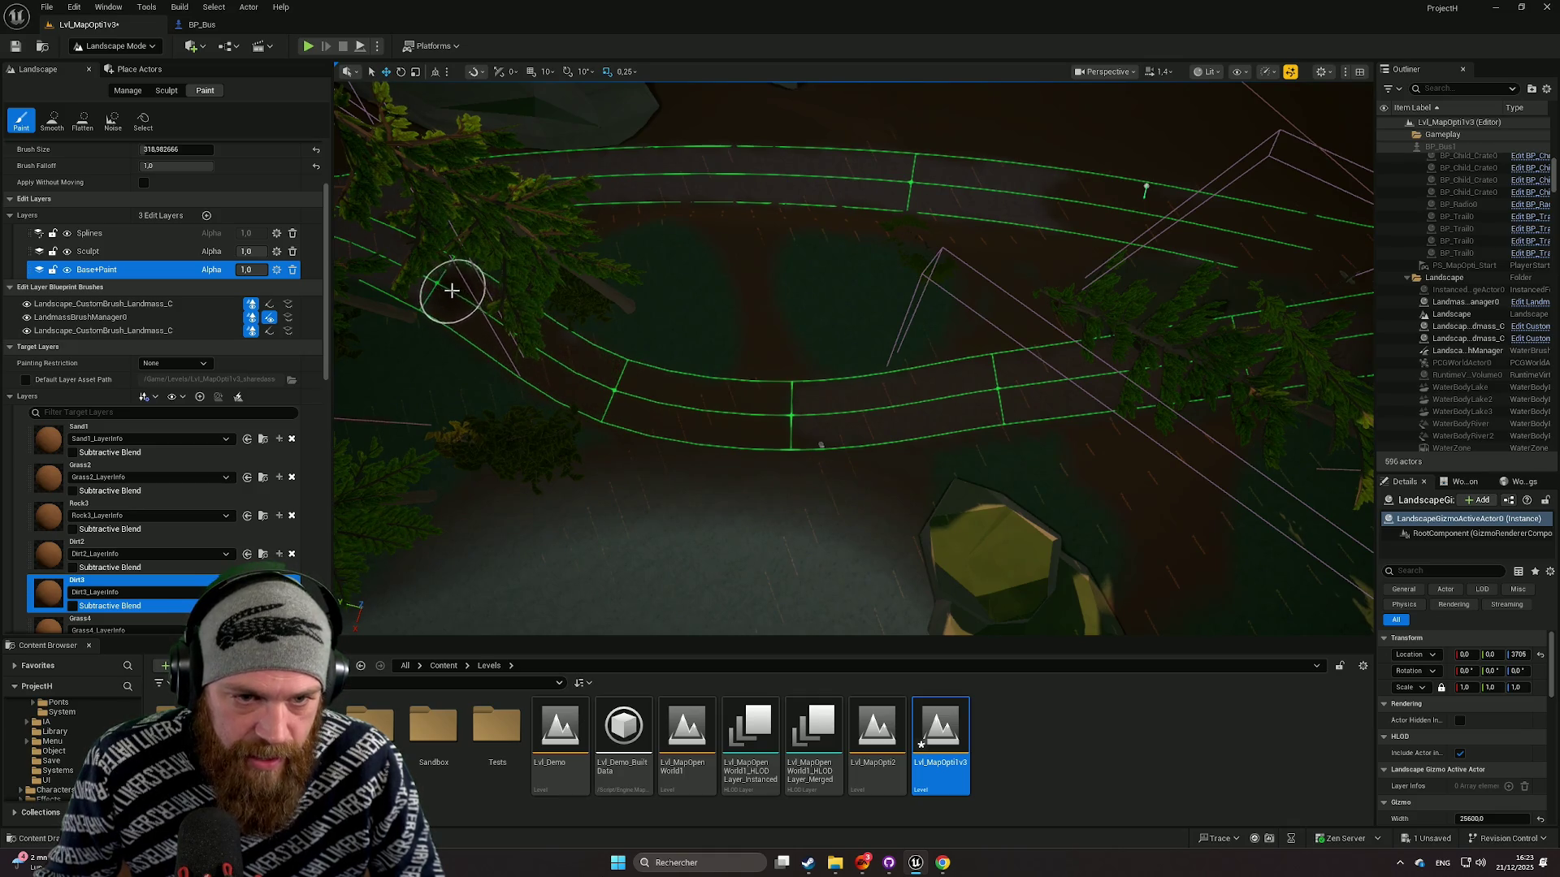
mouse_move(365, 252)
left_mouse_down()
mouse_move(569, 301)
mouse_move(943, 285)
left_mouse_up()
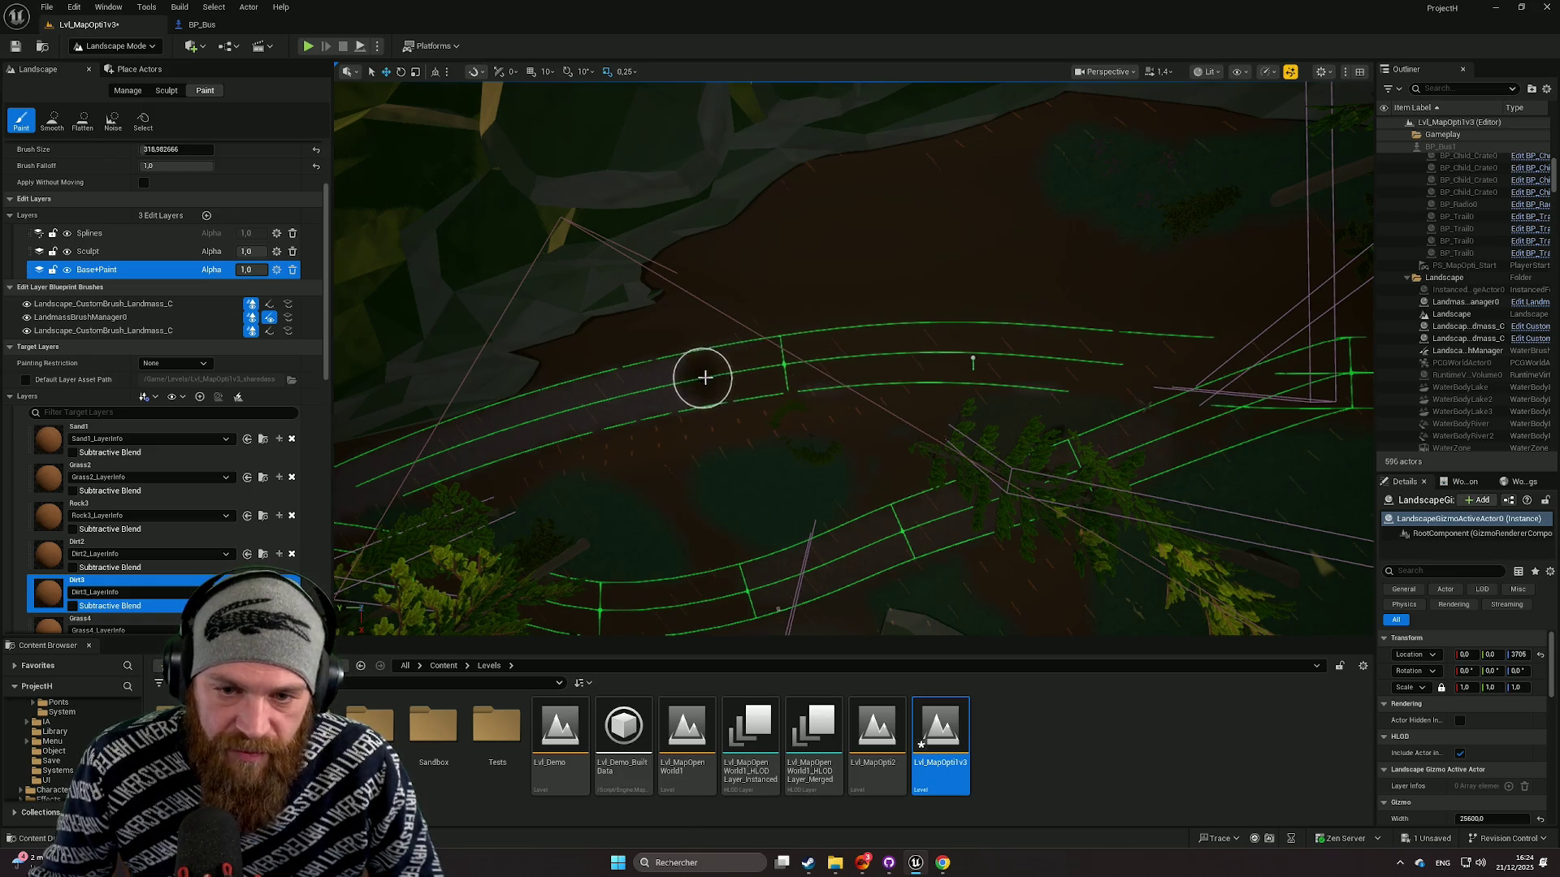
left_click_drag(835, 364, 1054, 384)
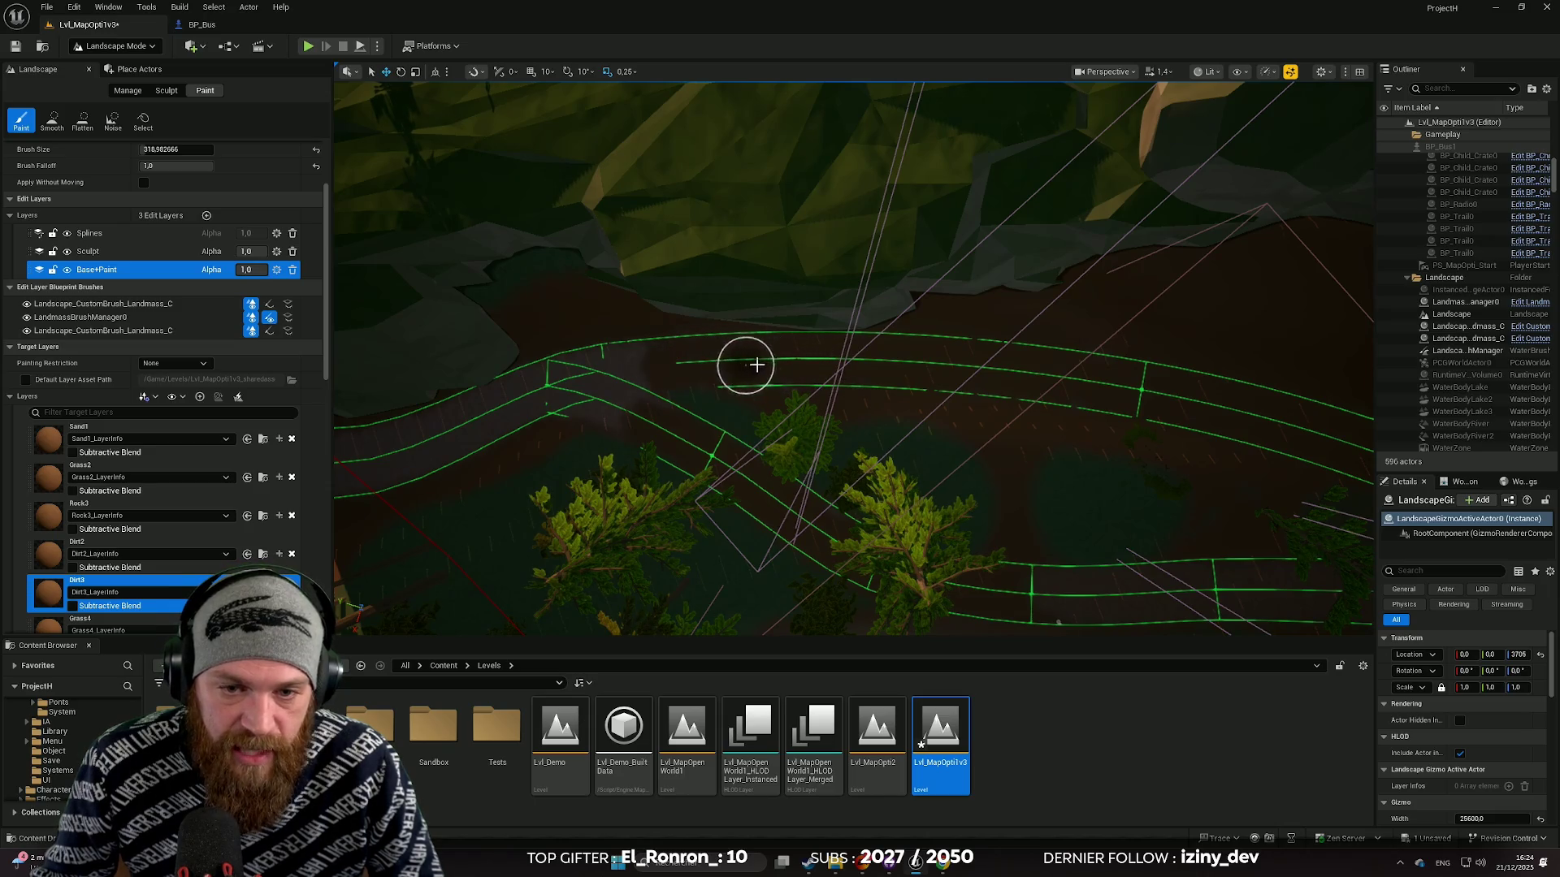
left_click_drag(801, 355, 891, 355)
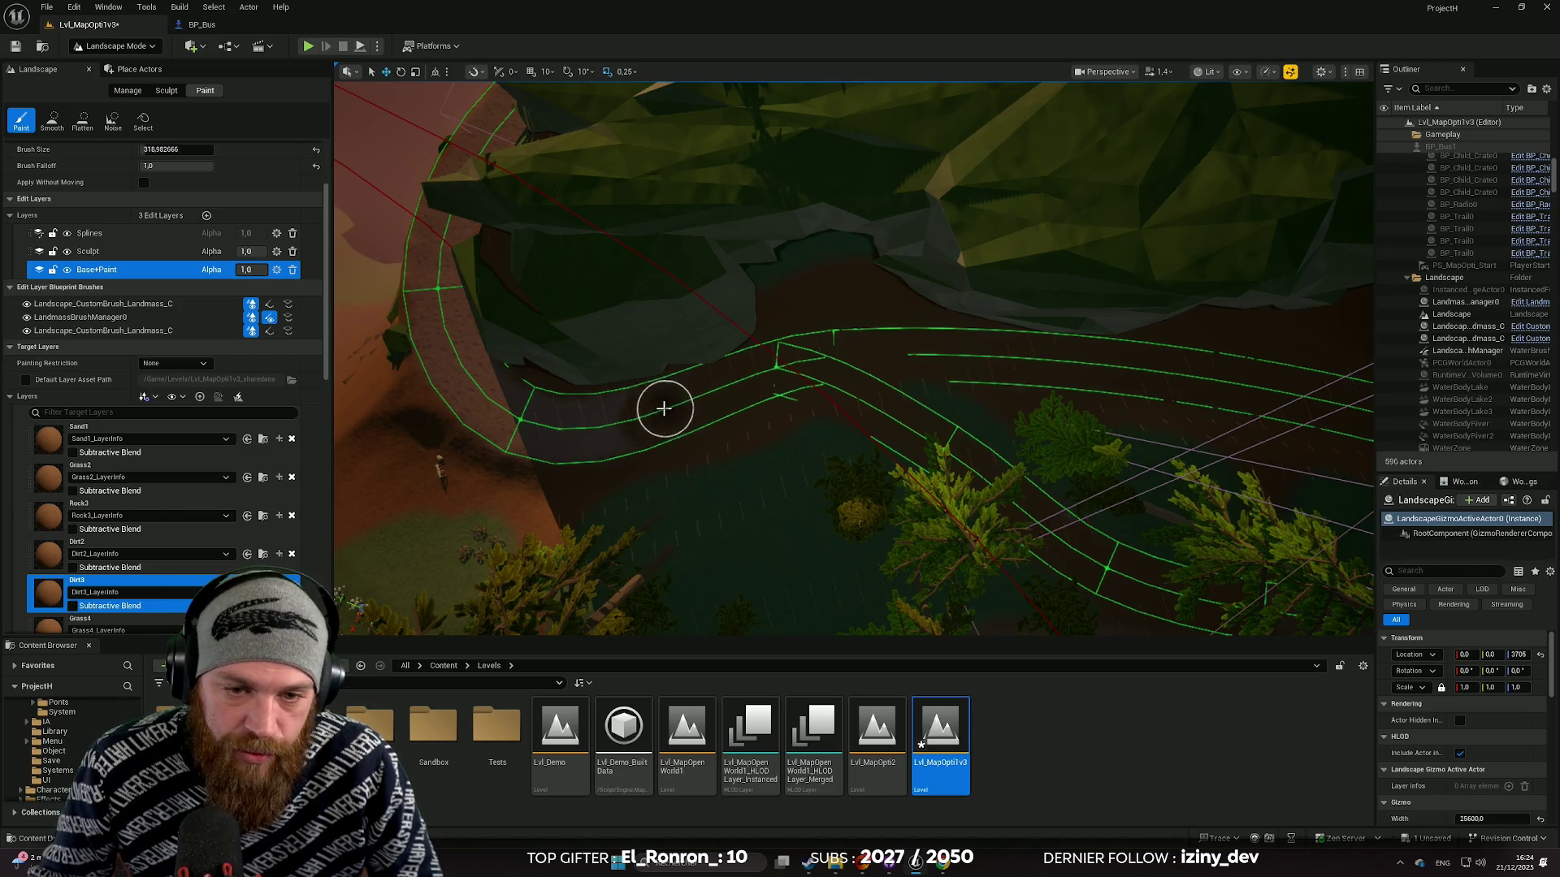
scroll(685, 411, "up", 3)
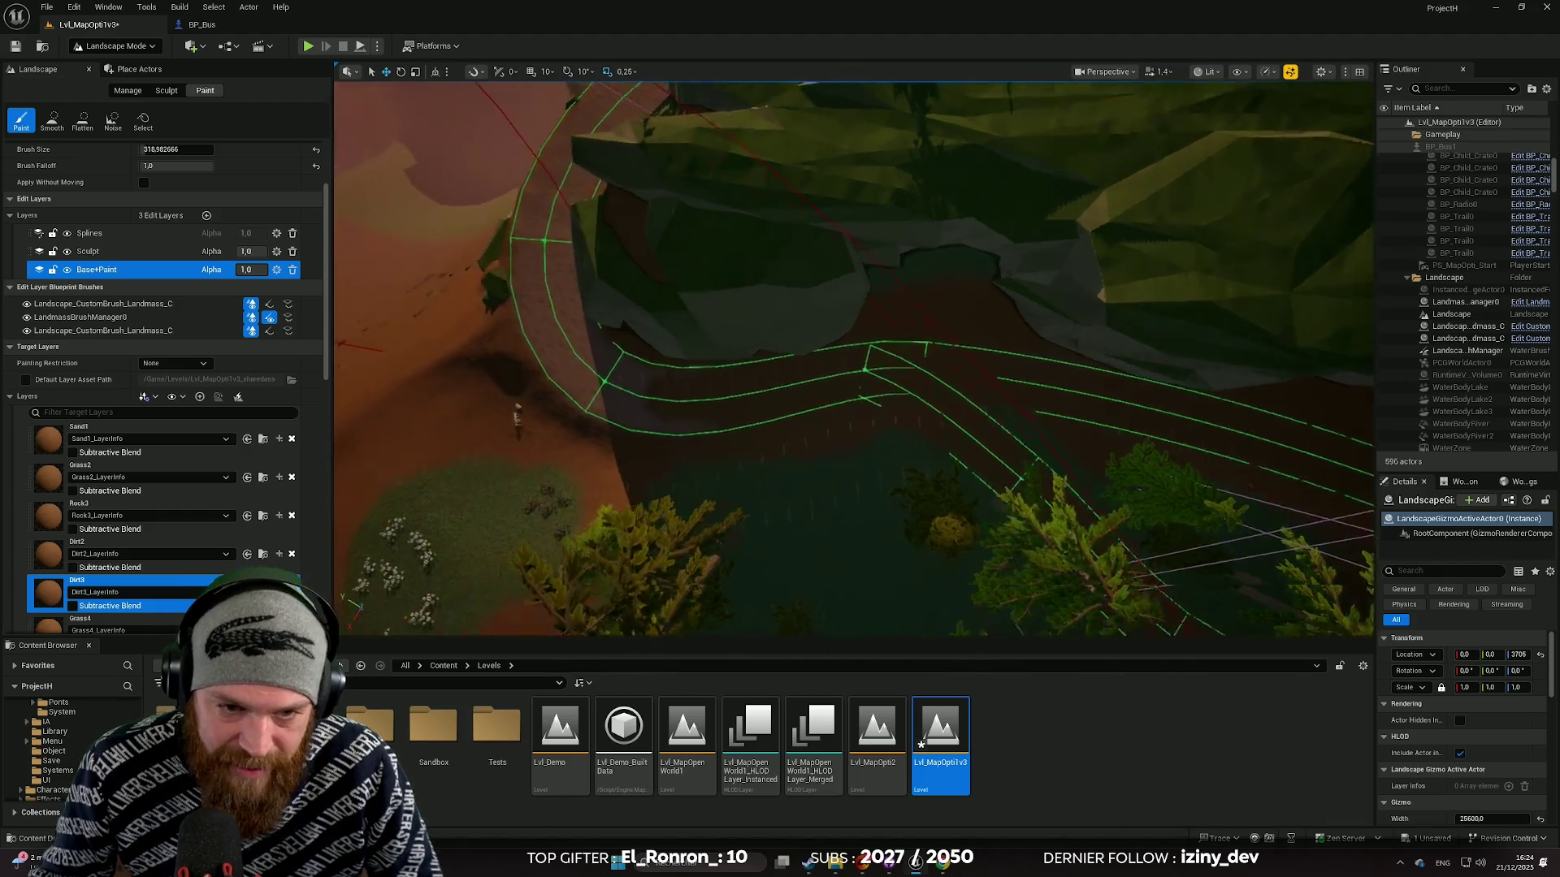
scroll(749, 425, "down", 2)
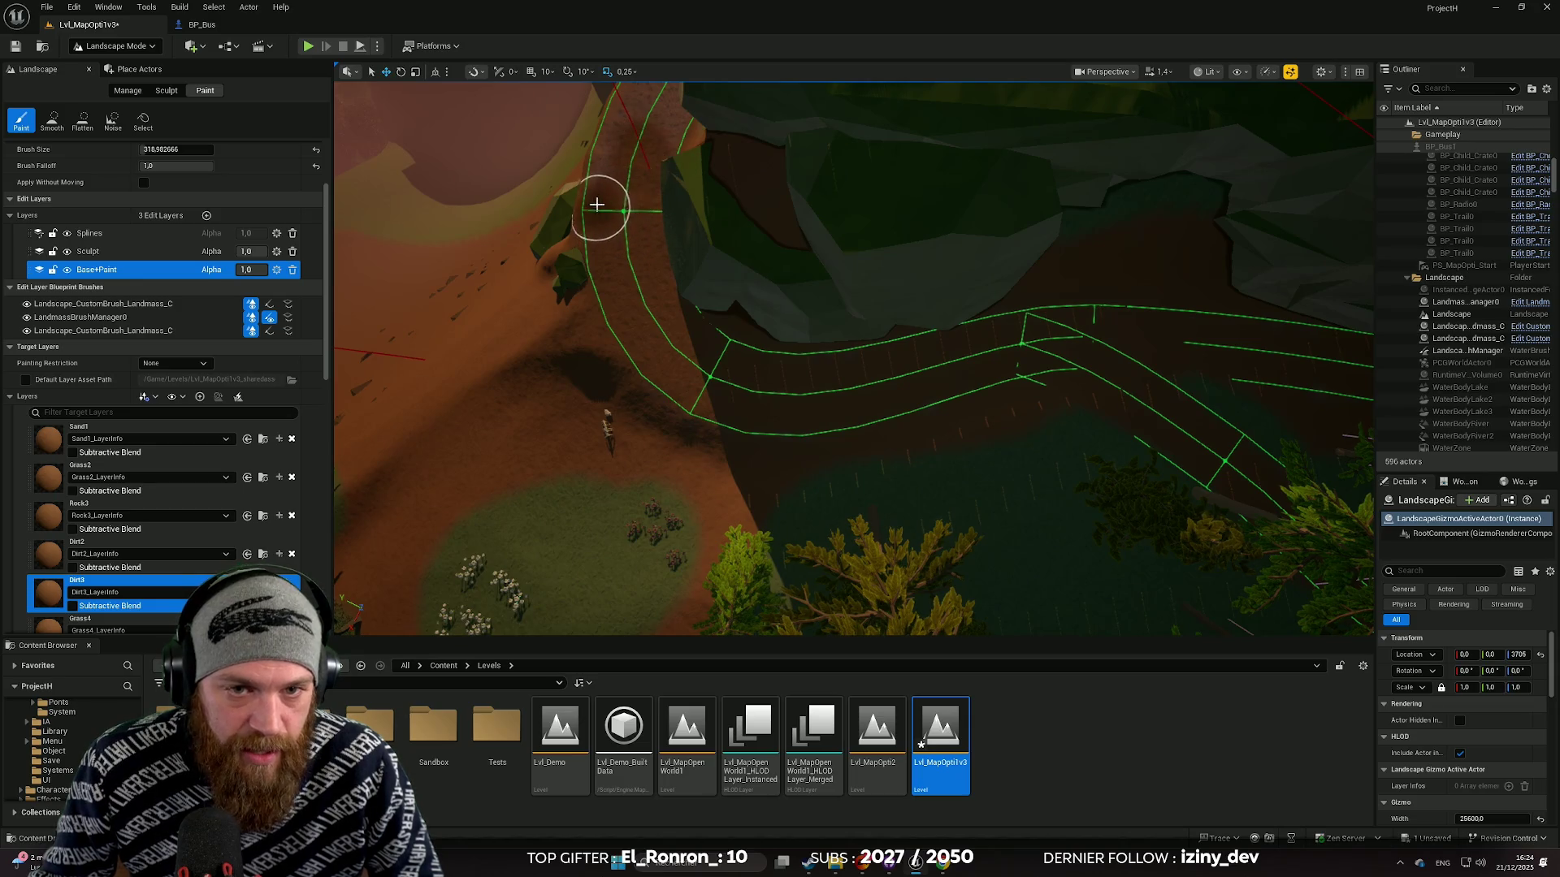
mouse_move(655, 179)
left_mouse_down()
mouse_move(798, 345)
mouse_move(893, 382)
mouse_move(853, 300)
mouse_move(1113, 279)
mouse_move(913, 236)
mouse_move(838, 247)
mouse_move(654, 349)
mouse_move(837, 276)
mouse_move(881, 300)
mouse_move(889, 341)
mouse_move(522, 390)
mouse_move(732, 285)
mouse_move(1200, 236)
mouse_move(830, 199)
mouse_move(888, 383)
left_mouse_up()
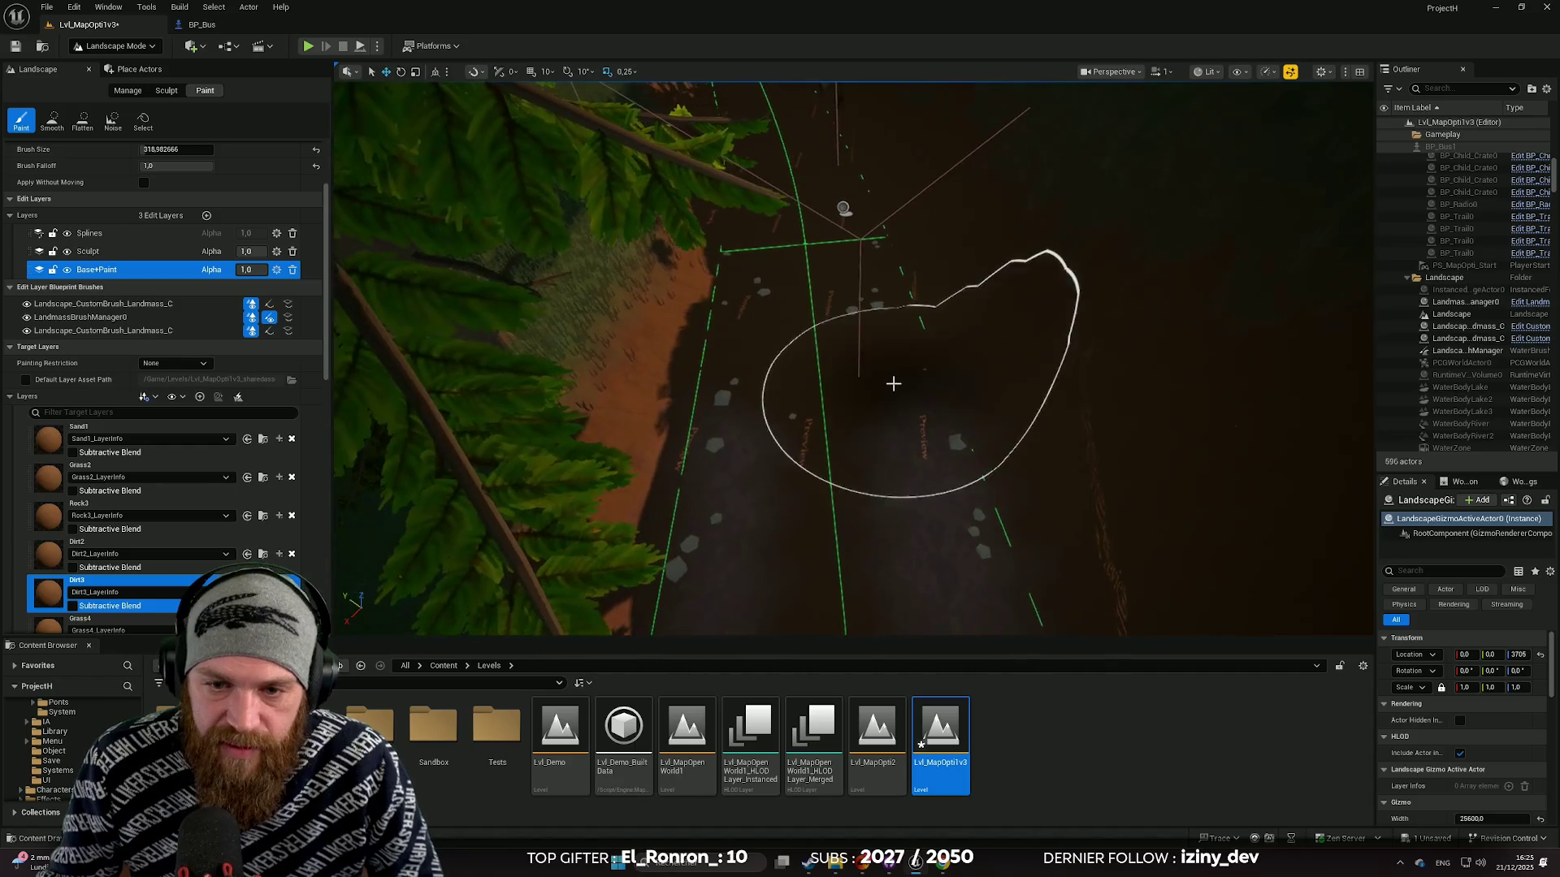
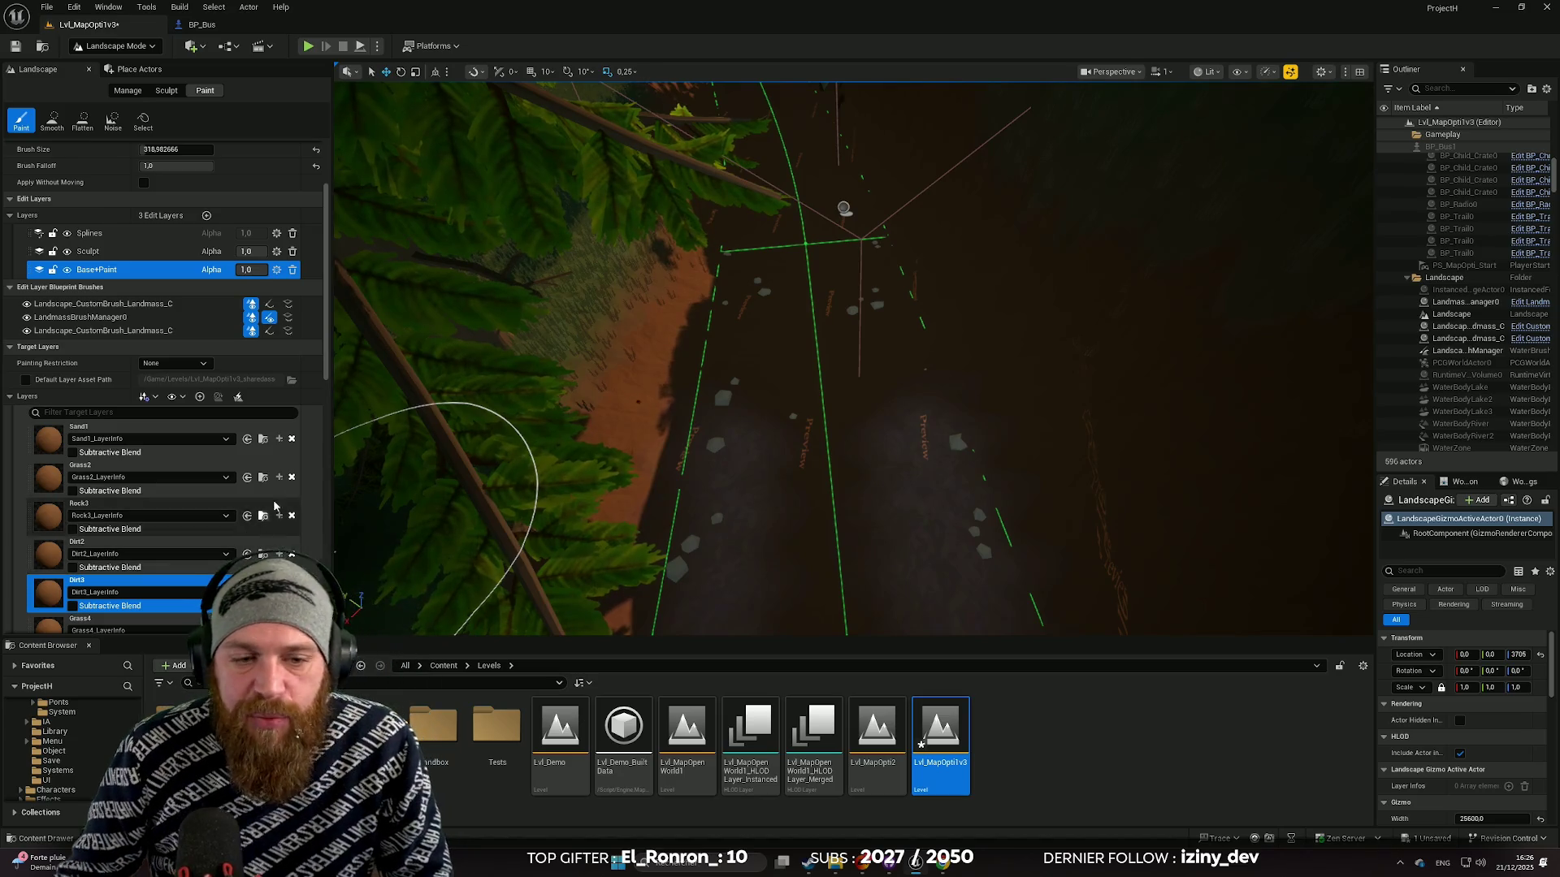
Step: Fly the view over the road and switch the active paint layer from Dirt3 to Dirt2
key("Down")
scroll(763, 431, "down", 2)
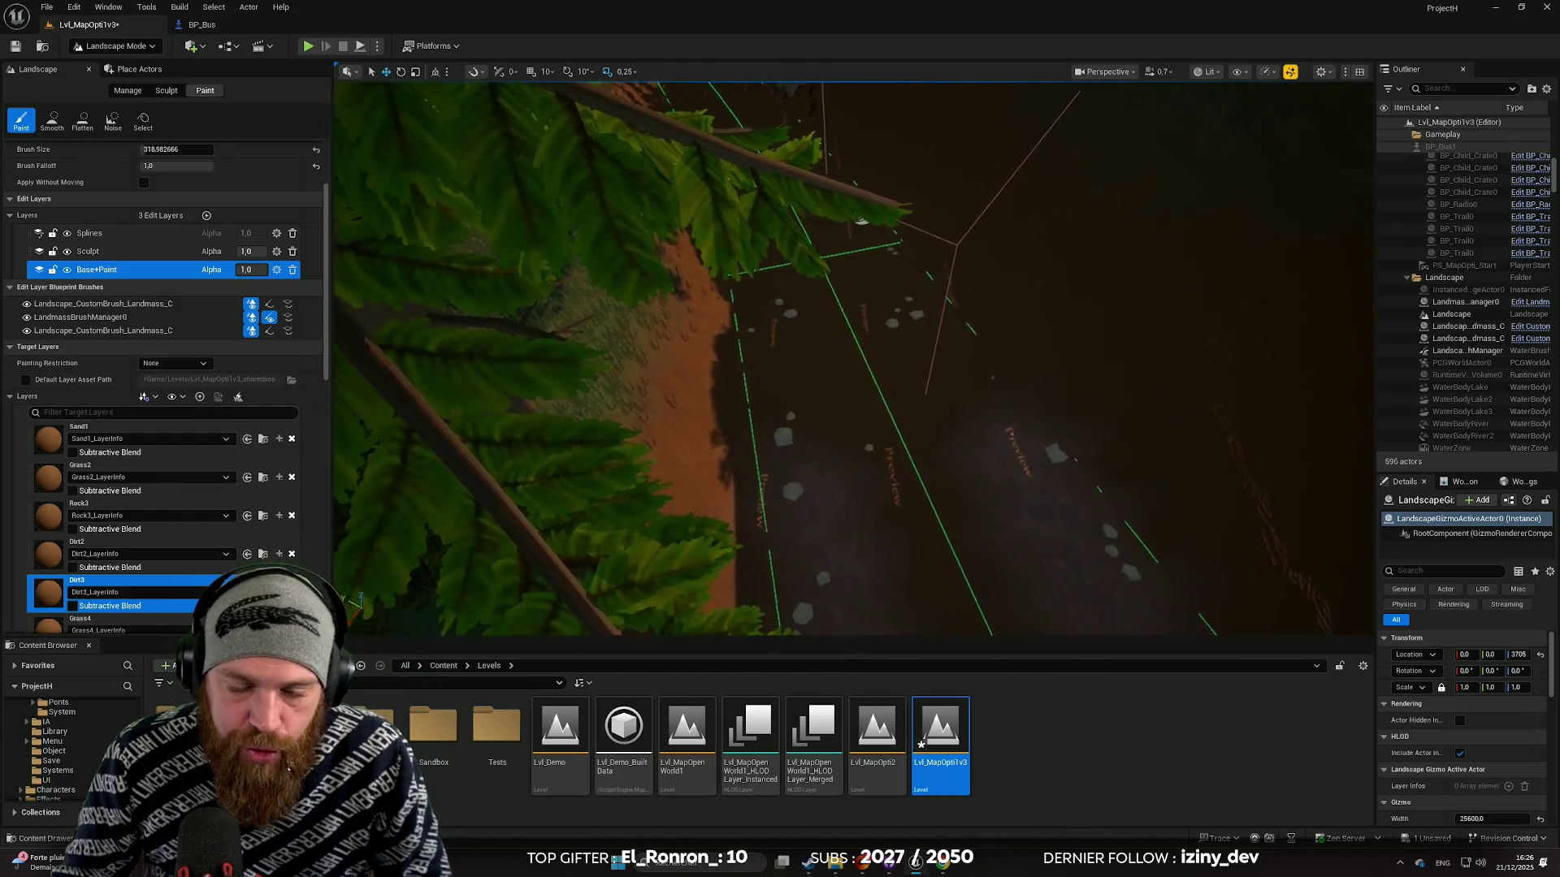
key("Down")
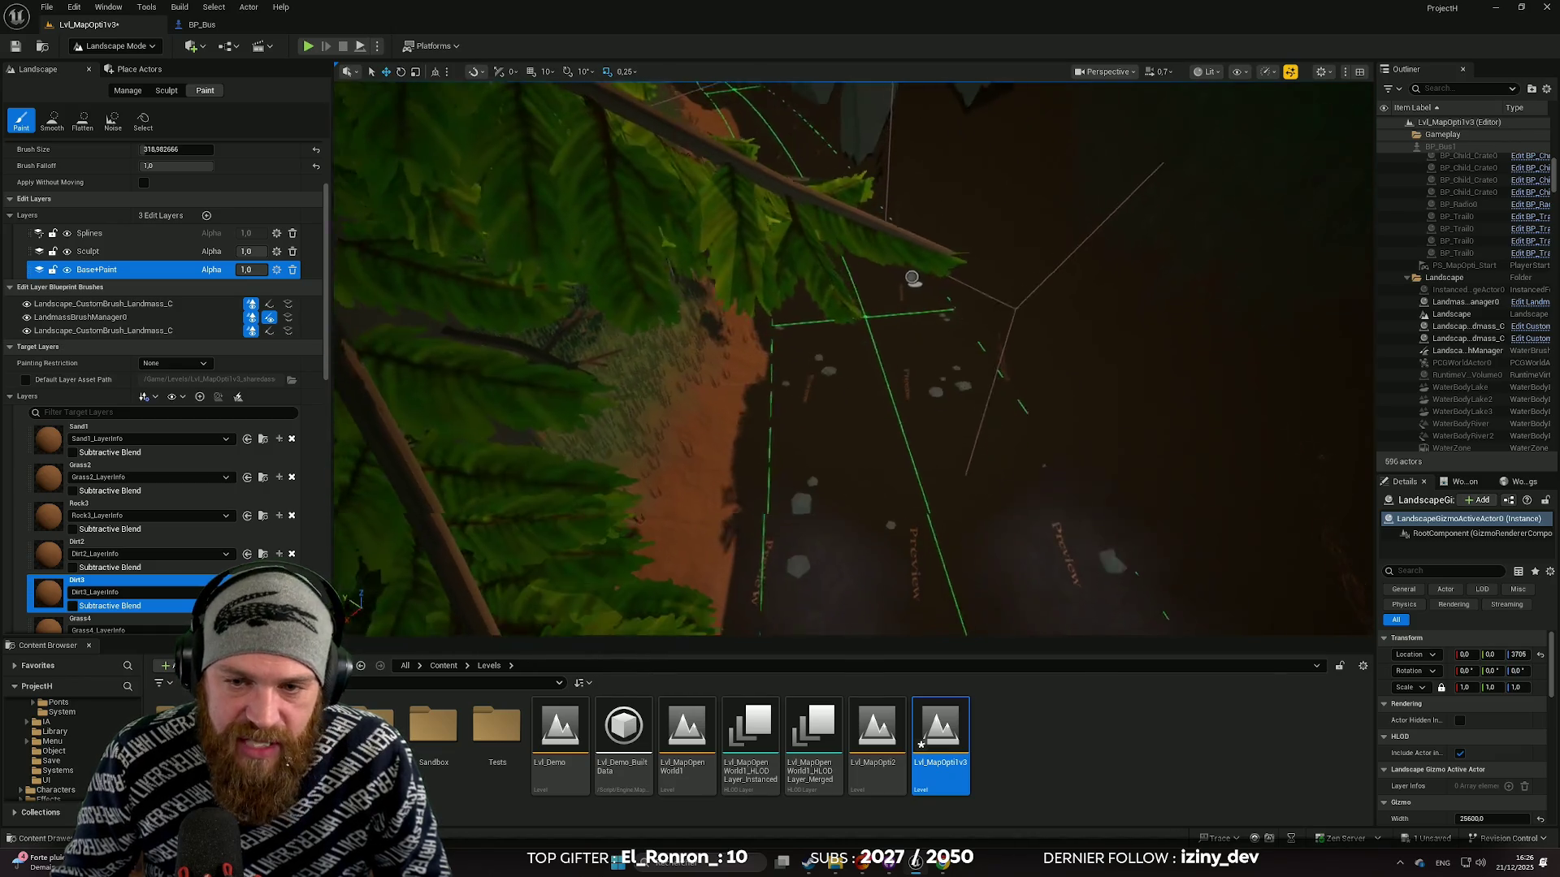
key("Up")
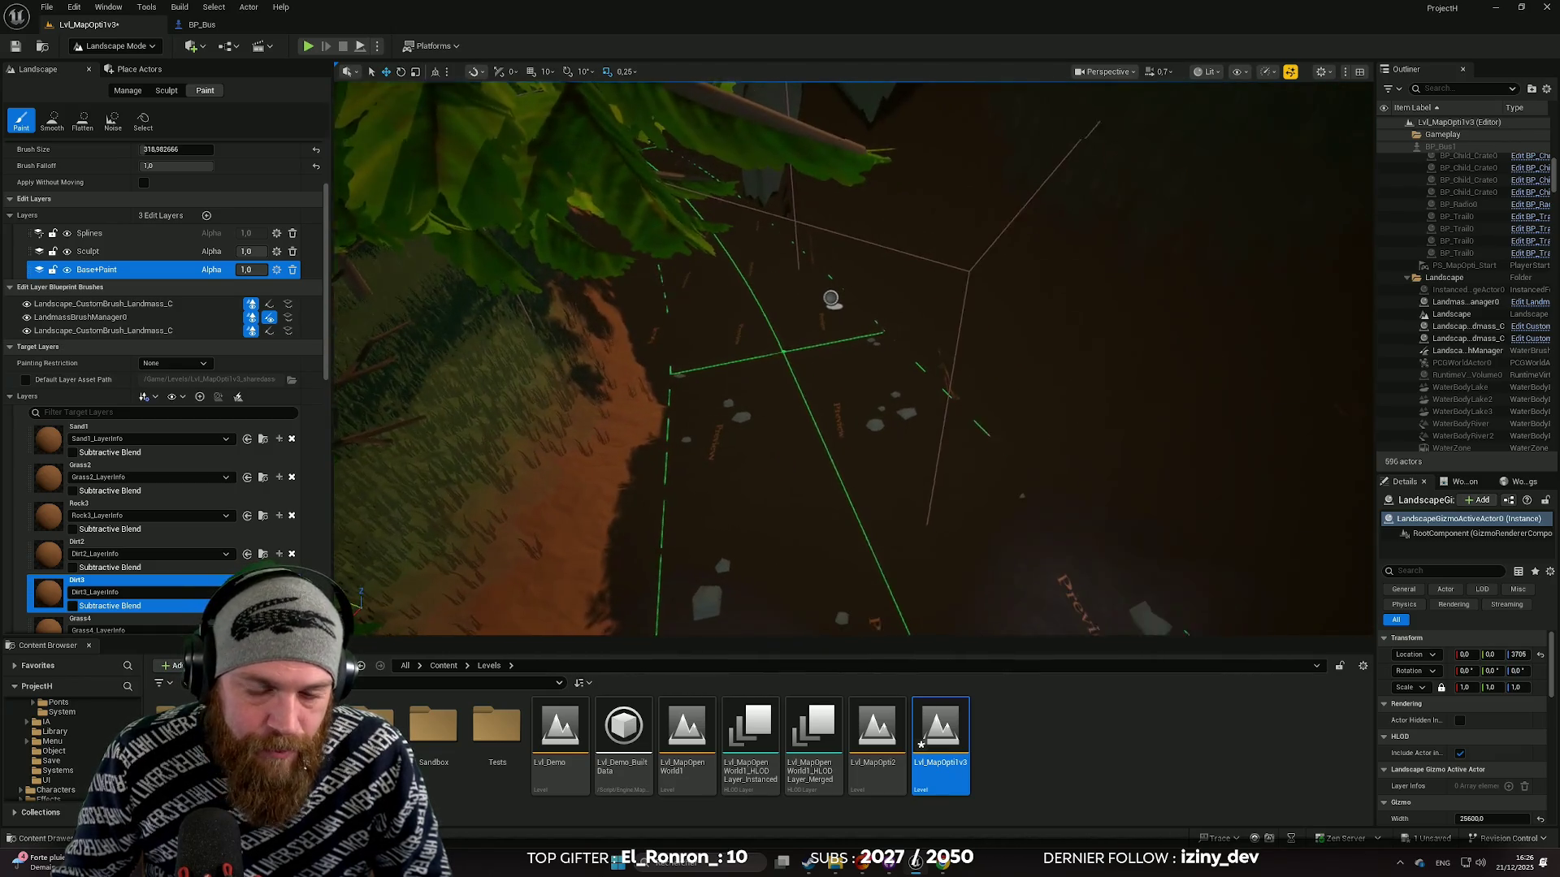
scroll(529, 553, "down", 2)
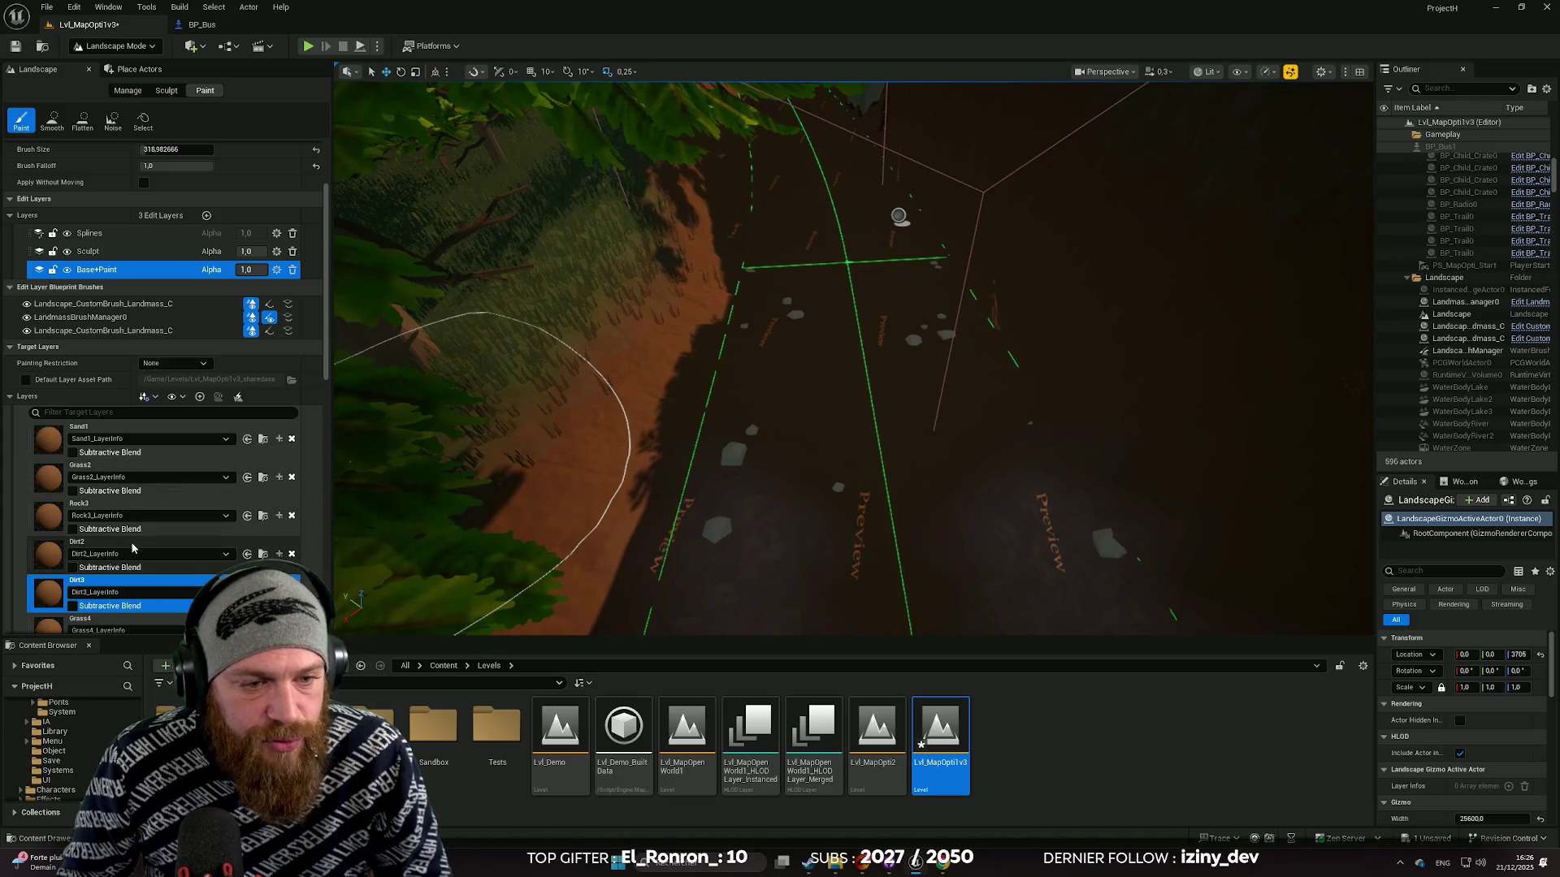
left_click(163, 542)
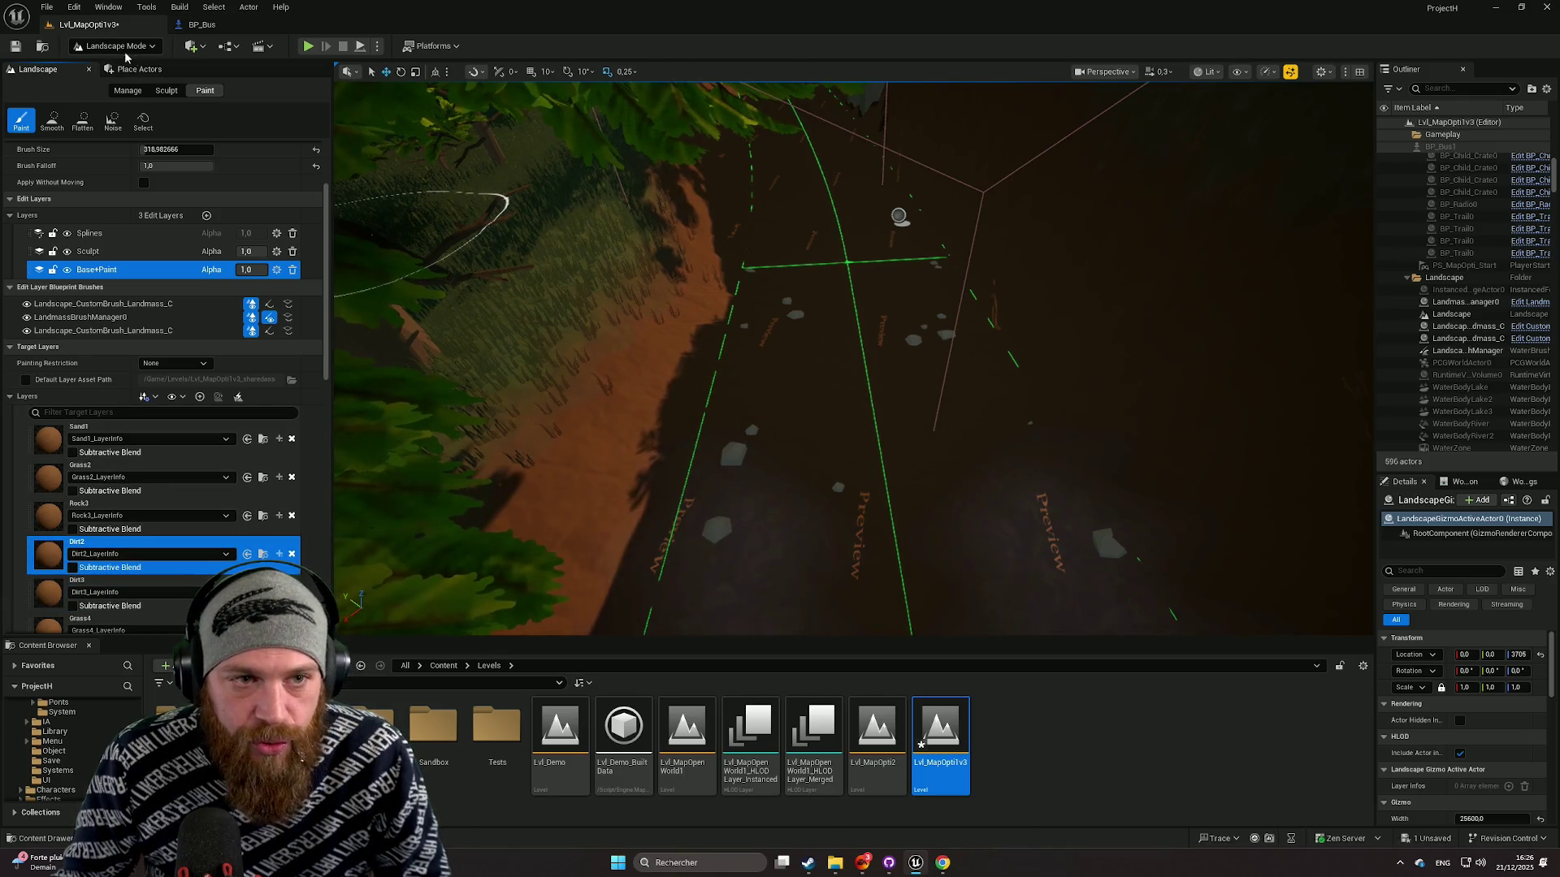
Step: Shrink the paint brush and paint a trial Dirt2 stroke along the road edge
mouse_move(144, 149)
left_mouse_down()
mouse_move(77, 149)
mouse_move(159, 150)
left_mouse_up()
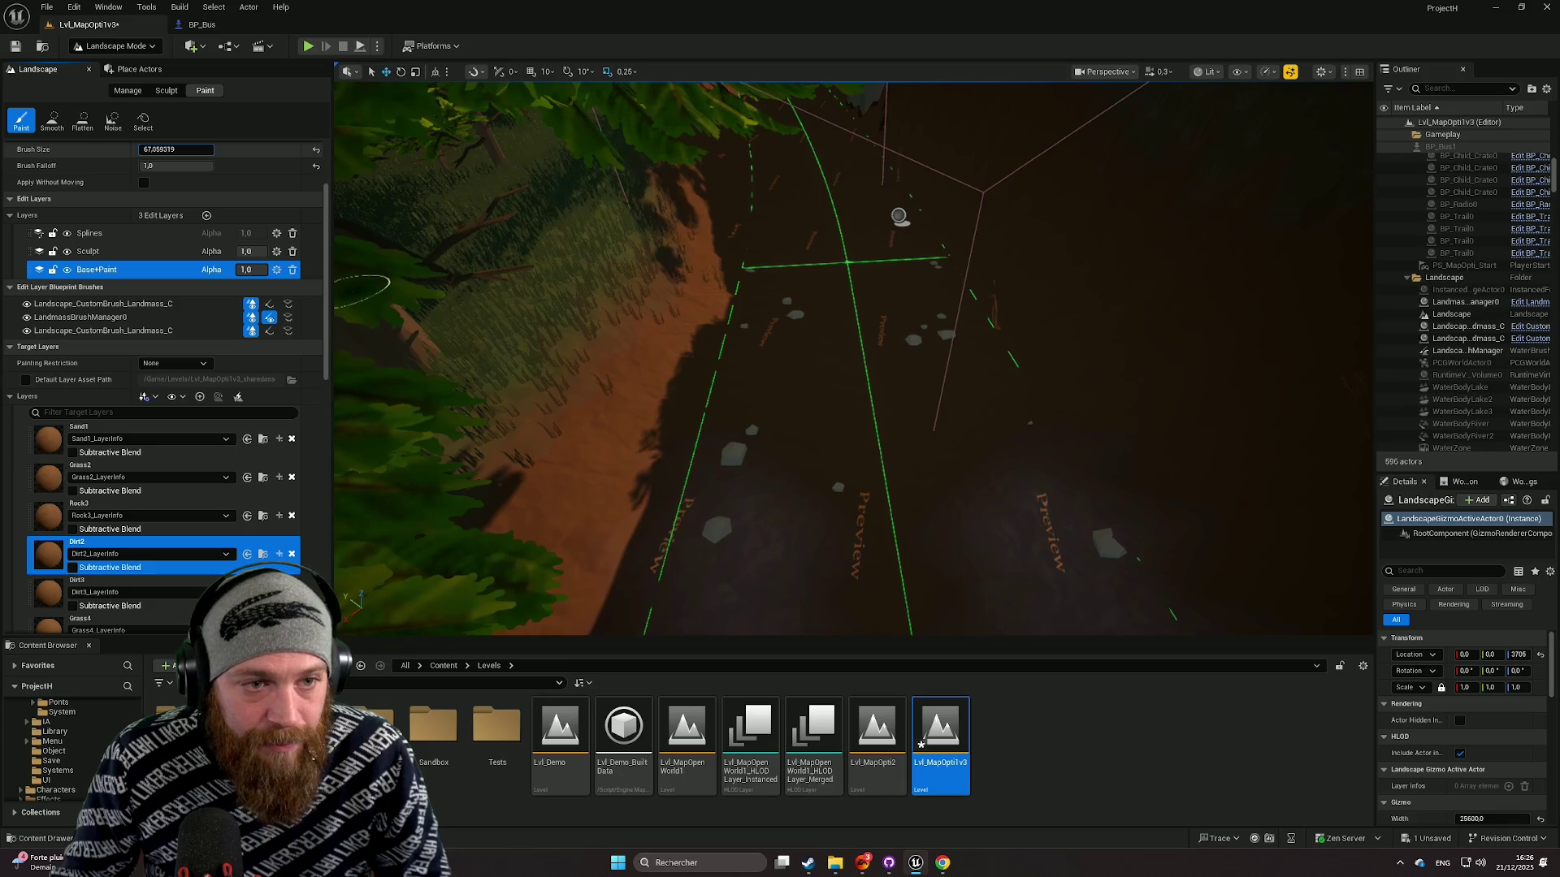
mouse_move(825, 550)
left_mouse_down()
mouse_move(675, 476)
mouse_move(988, 557)
left_mouse_up()
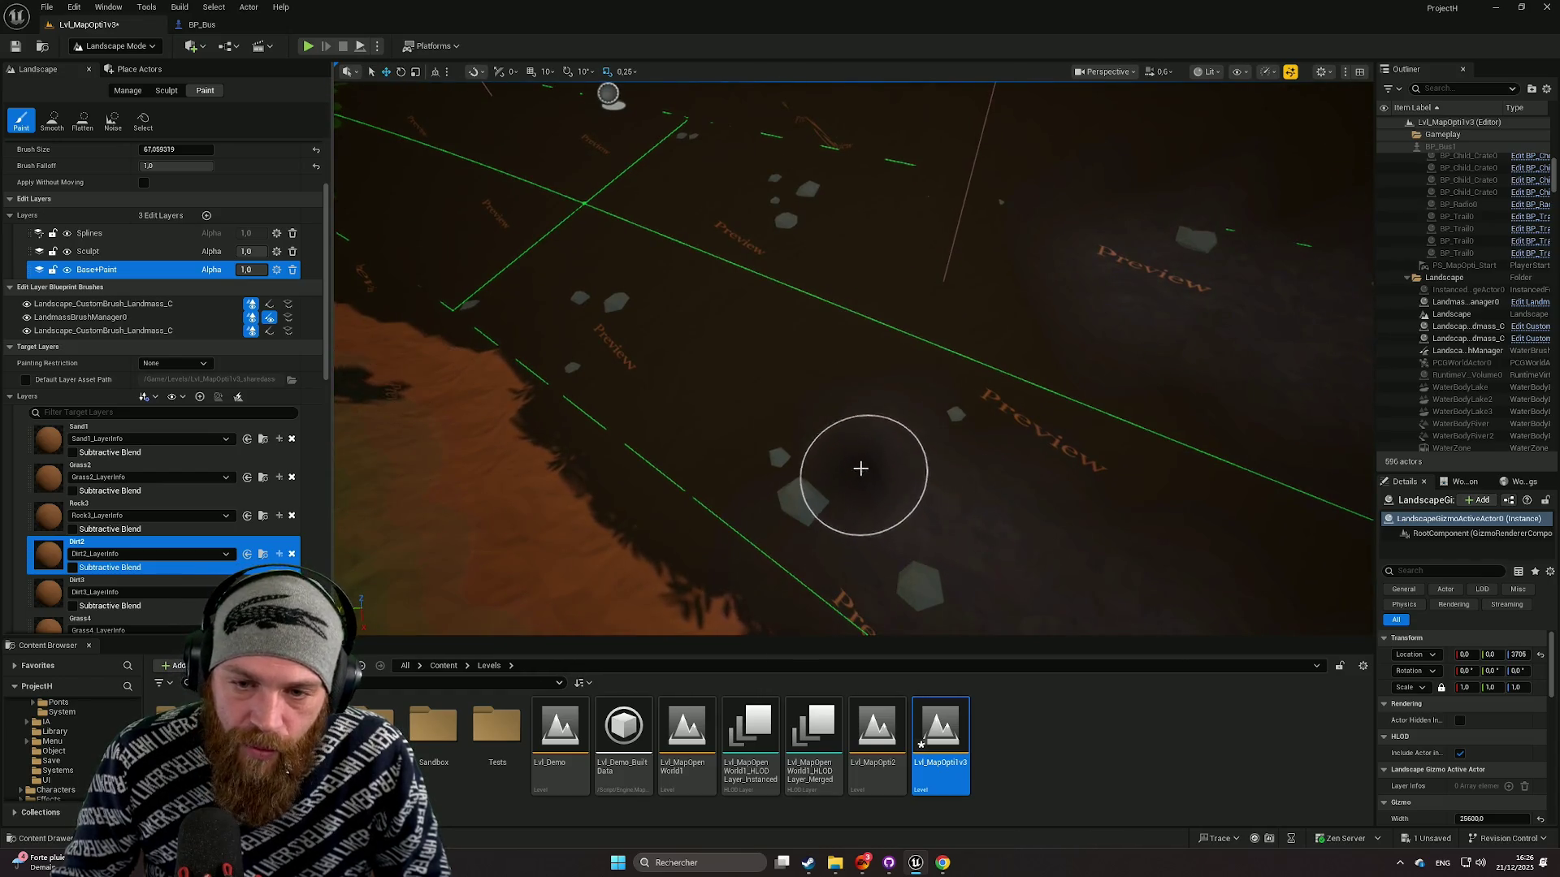
mouse_move(713, 422)
left_mouse_down()
mouse_move(866, 401)
mouse_move(866, 481)
mouse_move(1124, 258)
mouse_move(1092, 313)
mouse_move(909, 446)
mouse_move(586, 461)
mouse_move(691, 382)
mouse_move(546, 425)
left_mouse_up()
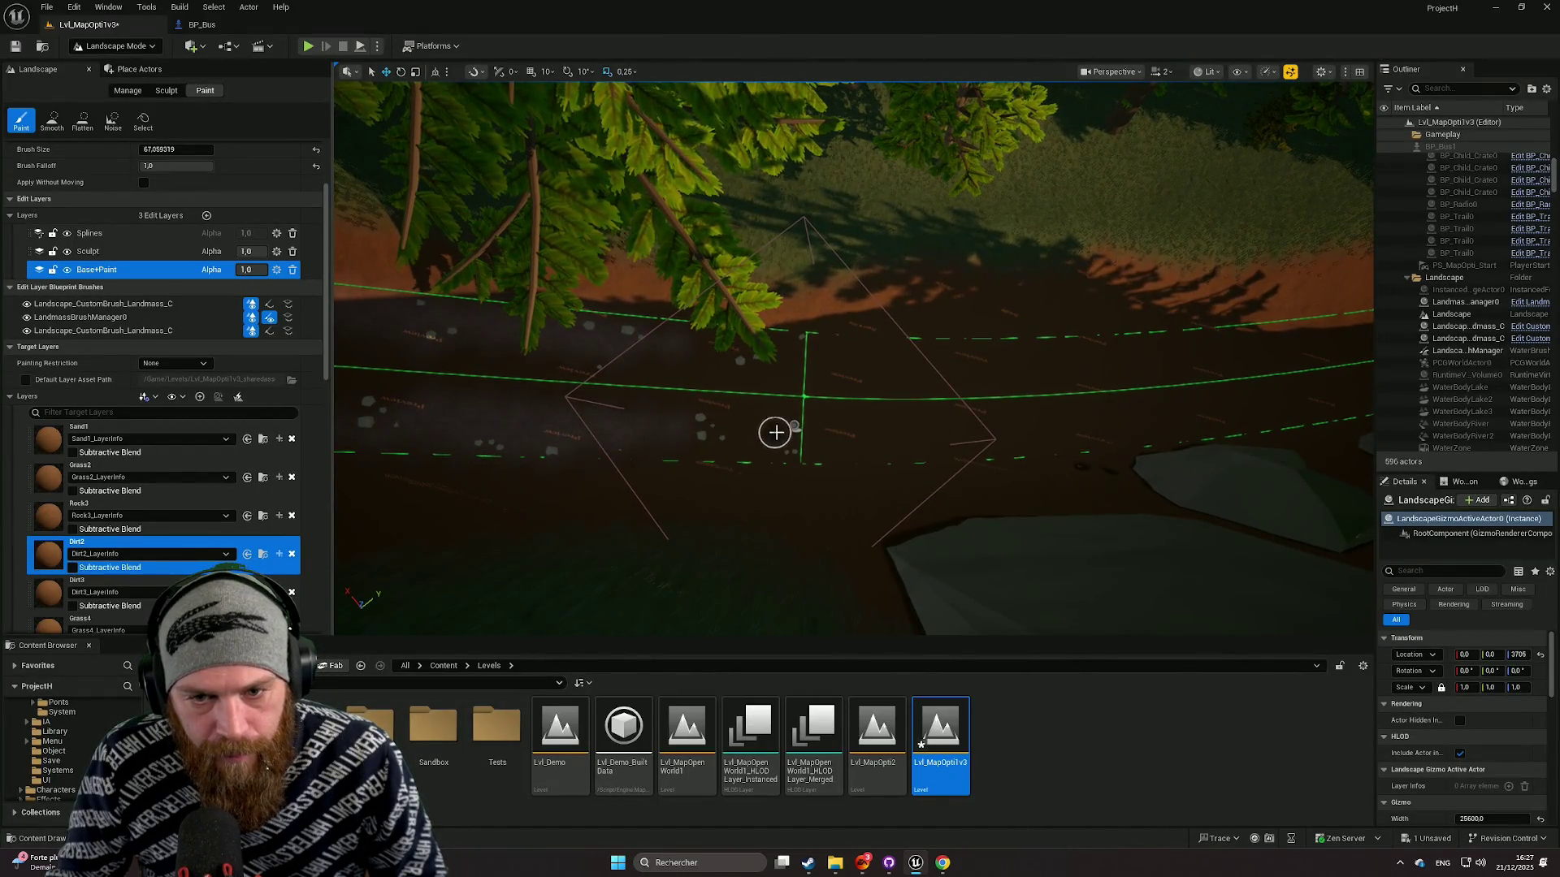
mouse_move(1008, 422)
left_mouse_down()
mouse_move(793, 435)
mouse_move(811, 406)
left_mouse_up()
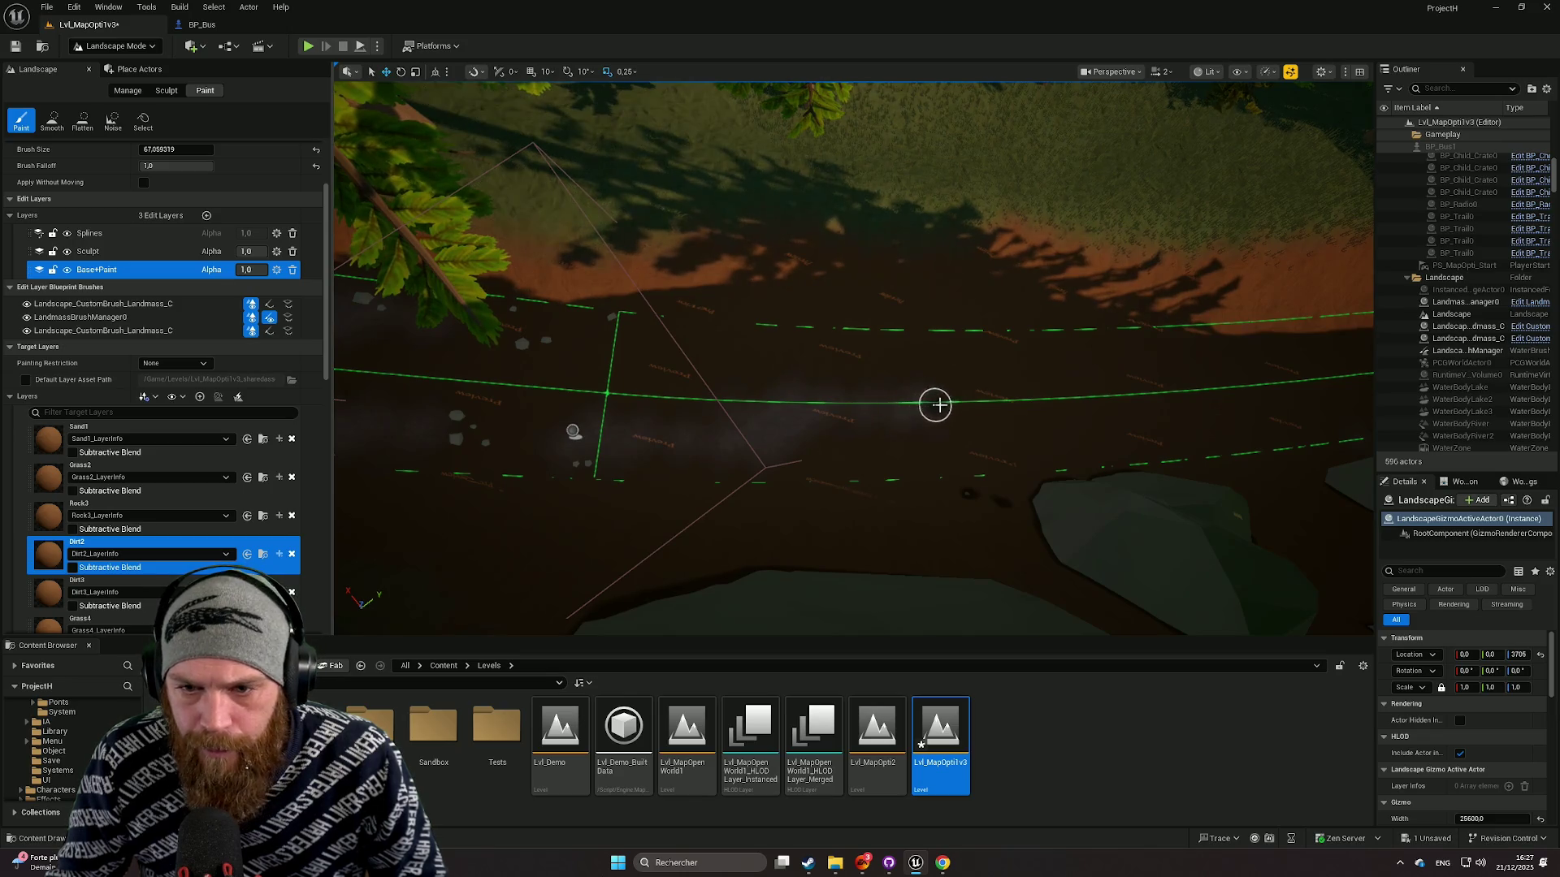
left_click_drag(756, 328, 528, 326)
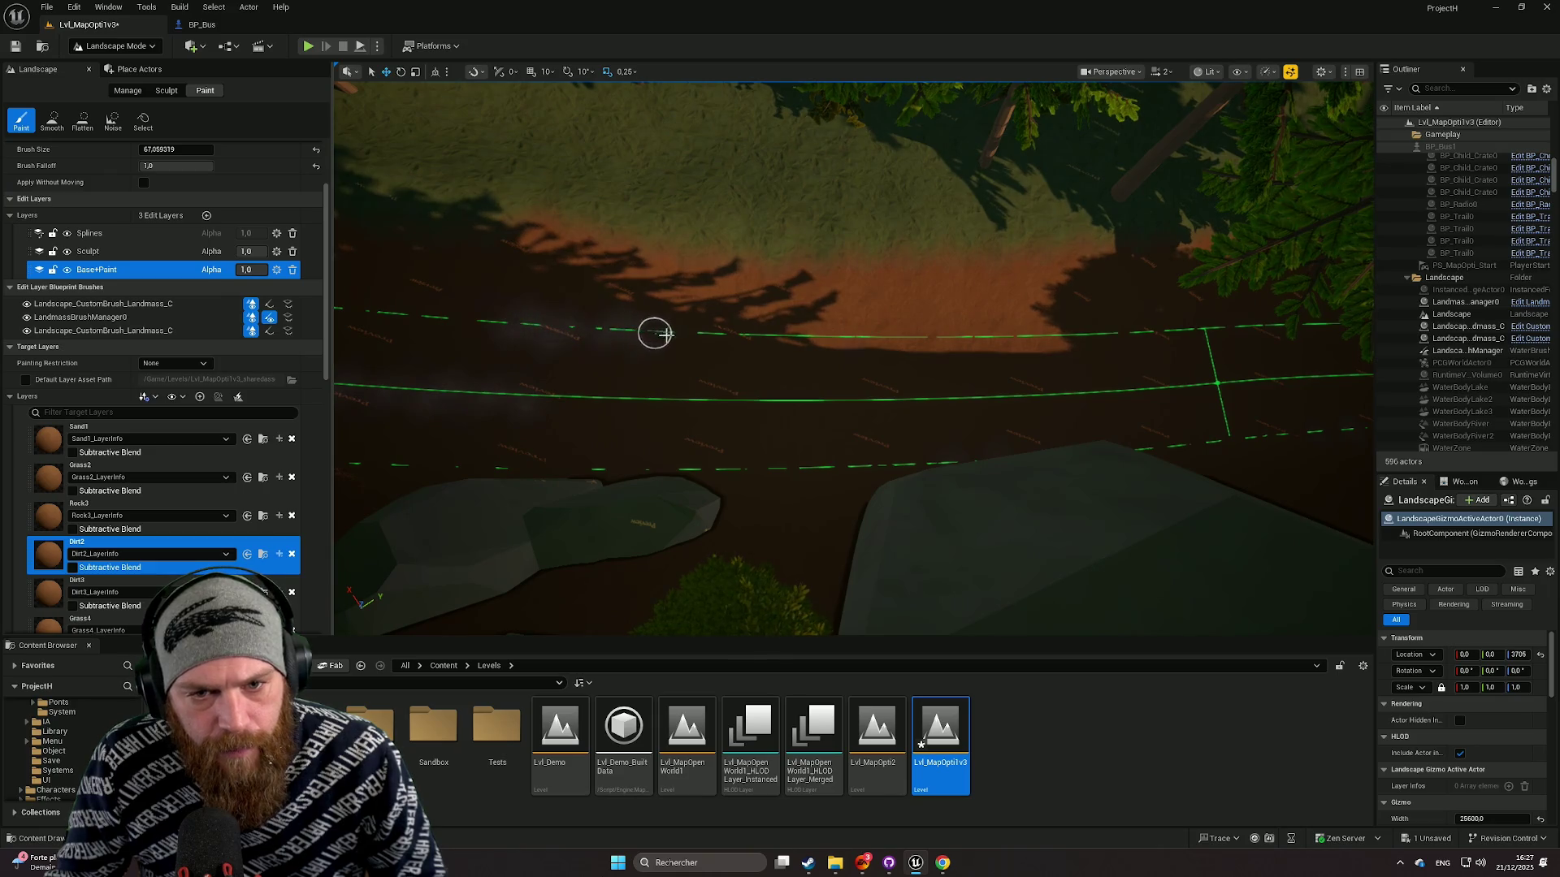
left_click_drag(827, 339, 1065, 335)
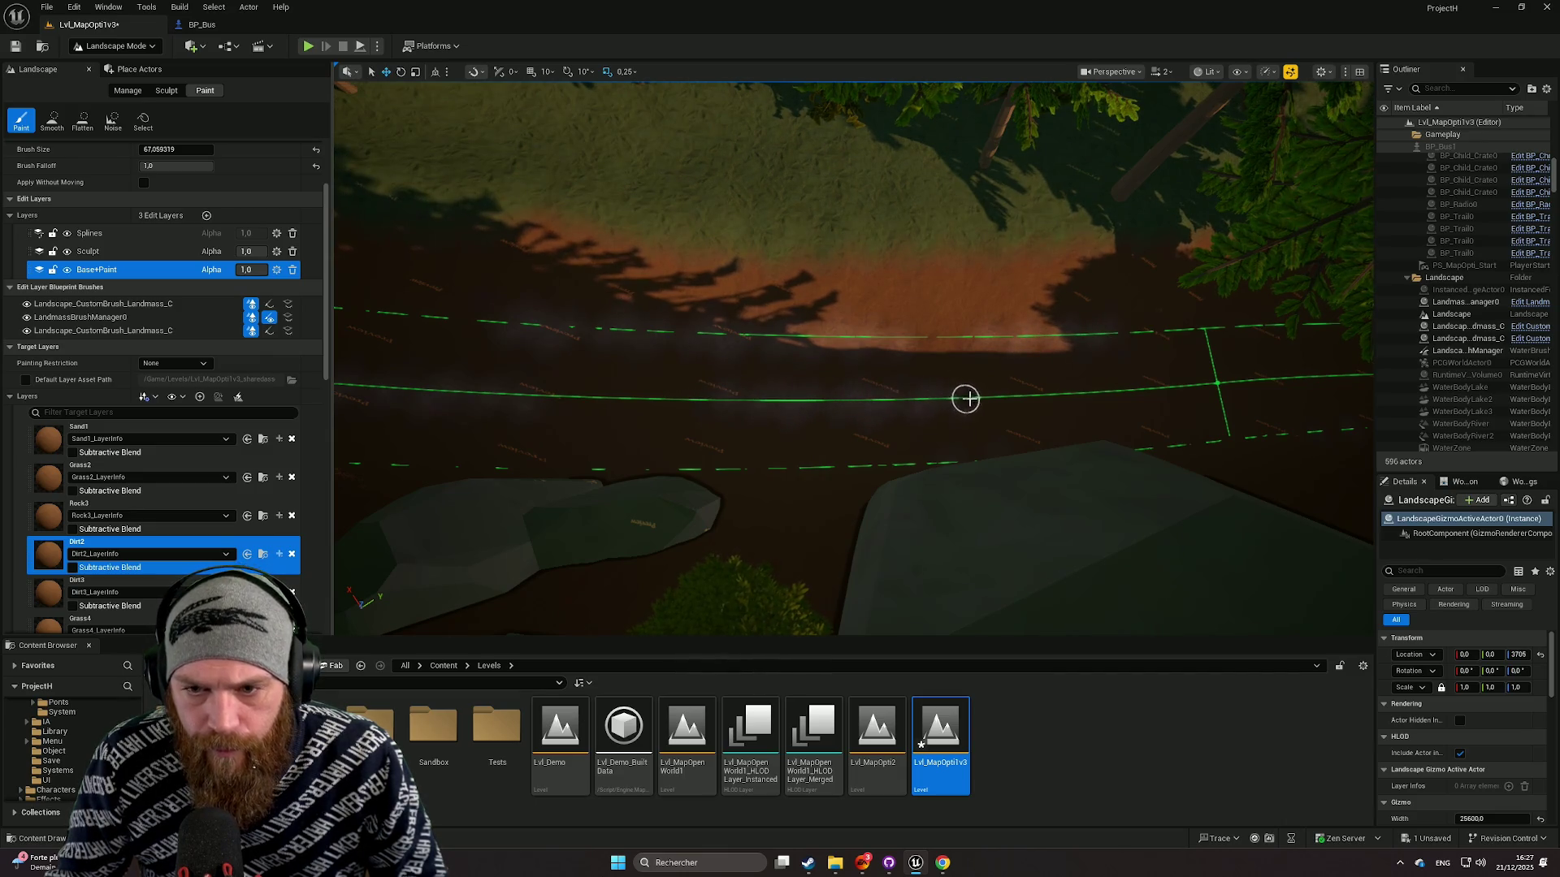
Step: Undo the three trial paint strokes with Ctrl+Z
mouse_move(1035, 396)
left_mouse_down()
mouse_move(1315, 339)
mouse_move(1251, 431)
mouse_move(1121, 512)
left_mouse_up()
left_click_drag(895, 394, 895, 394)
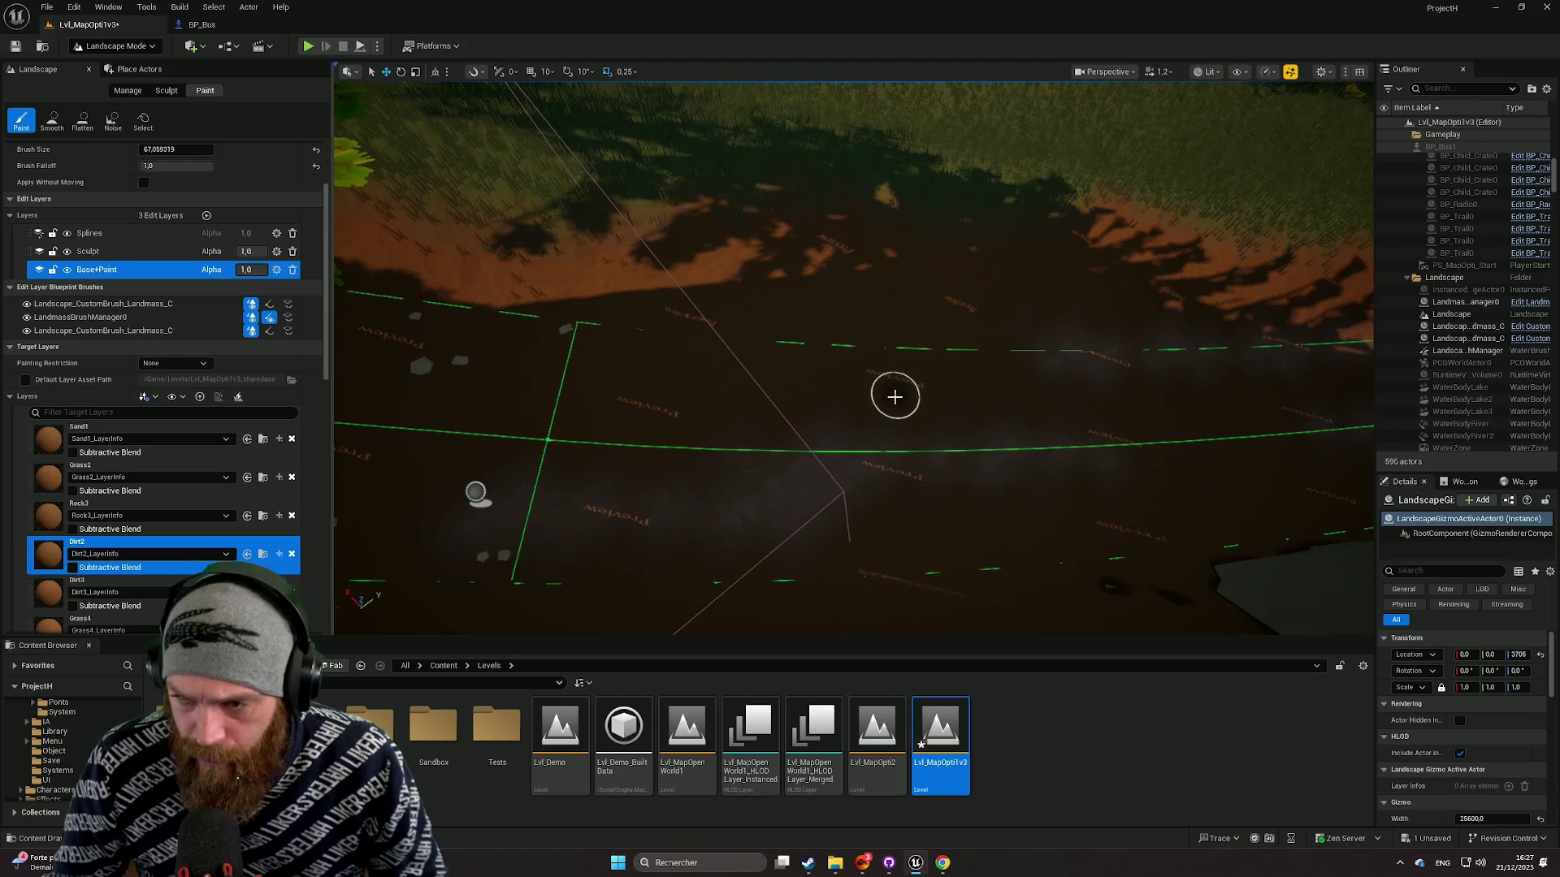
key("ctrl+z")
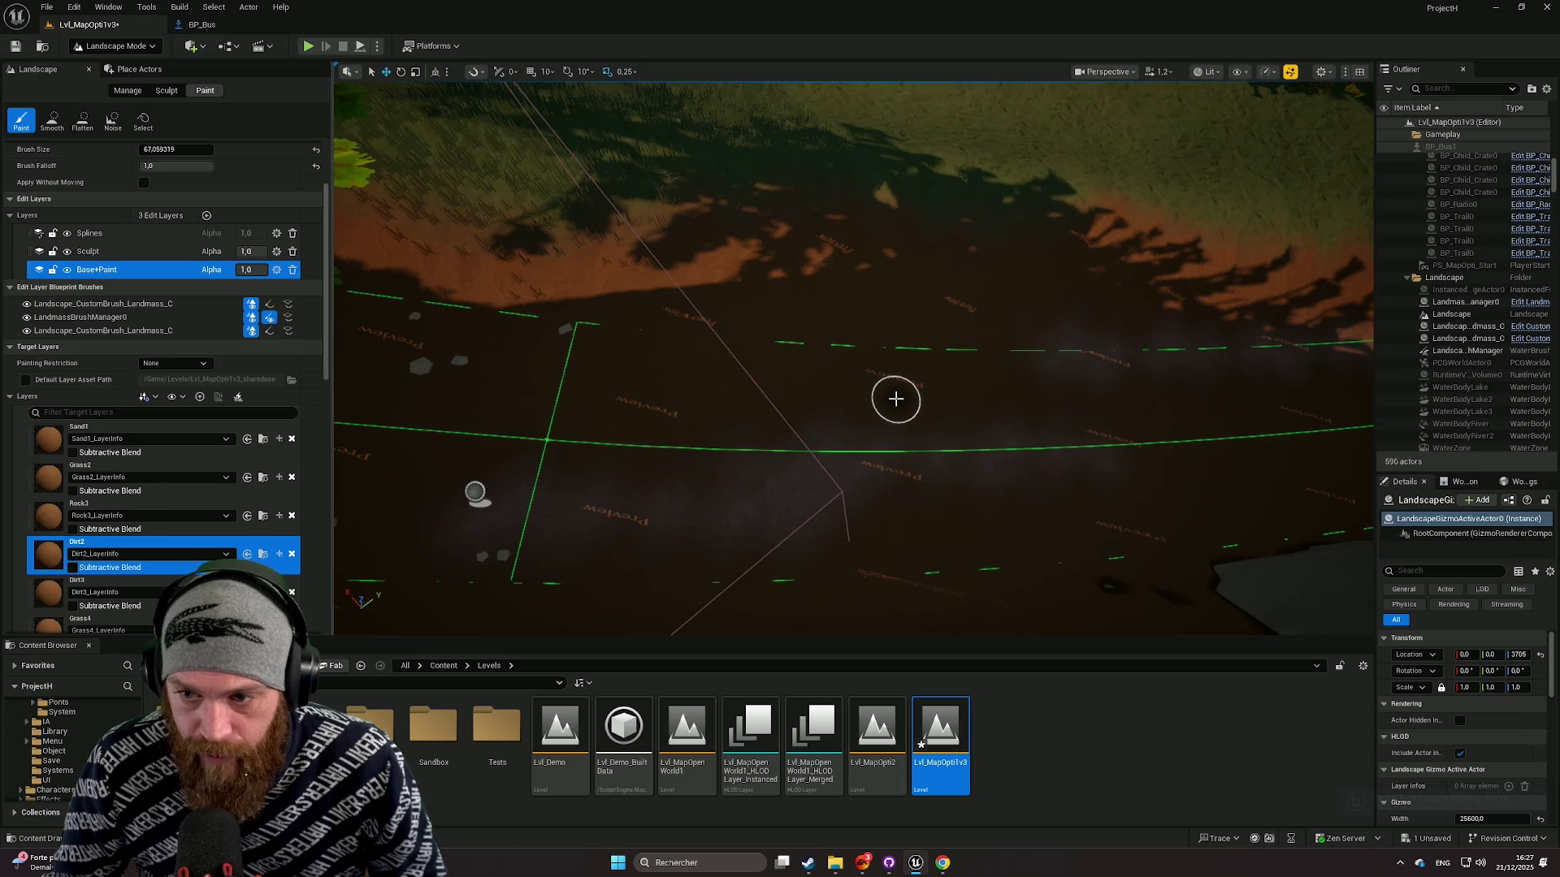
key("ctrl+z")
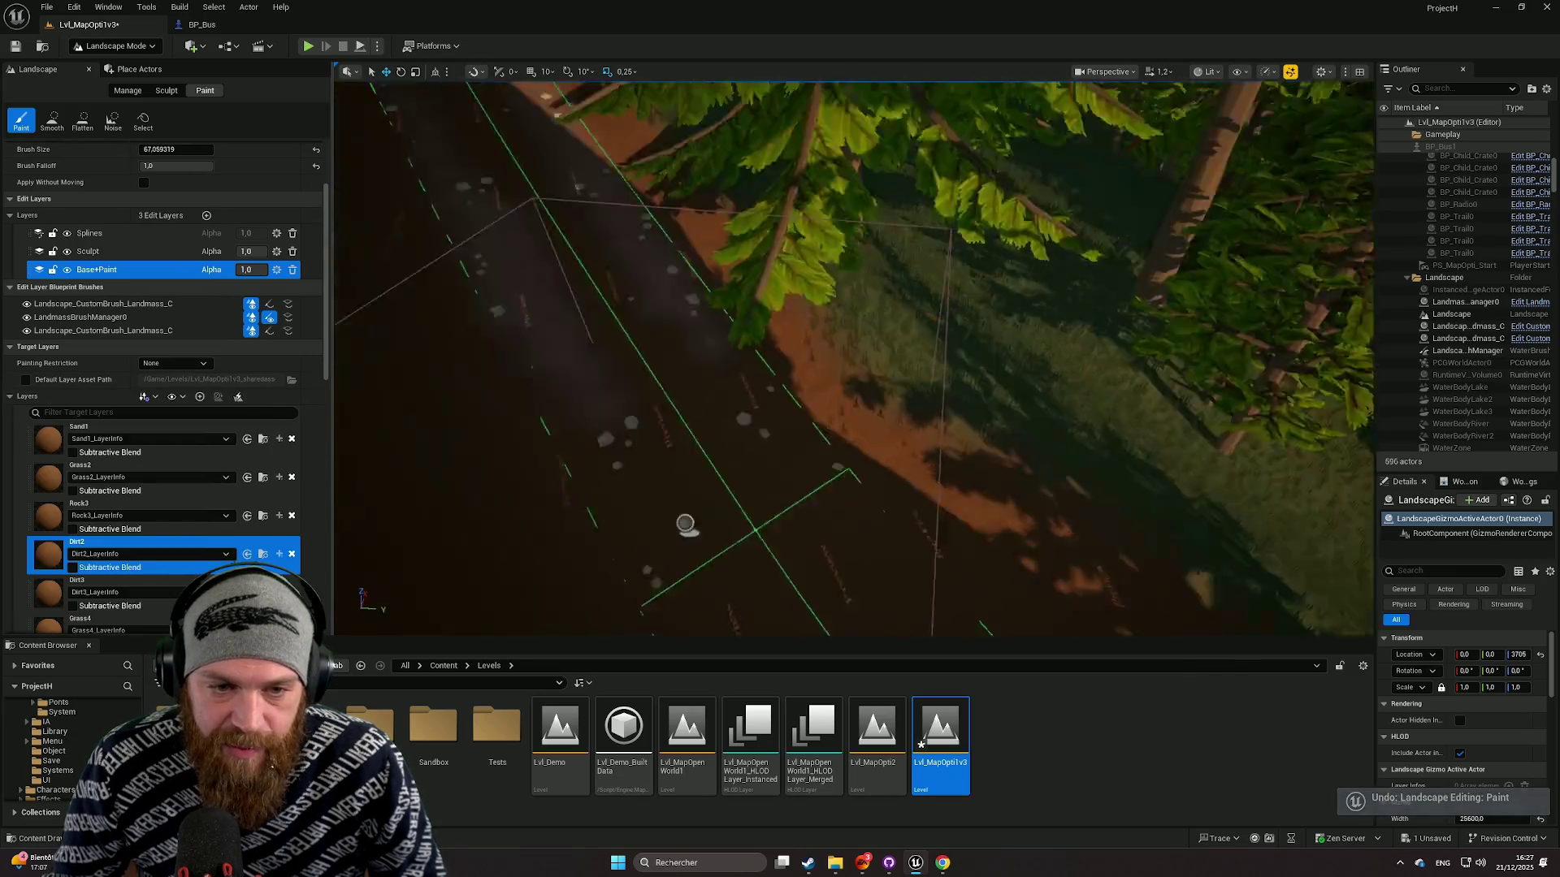
key("ctrl+z")
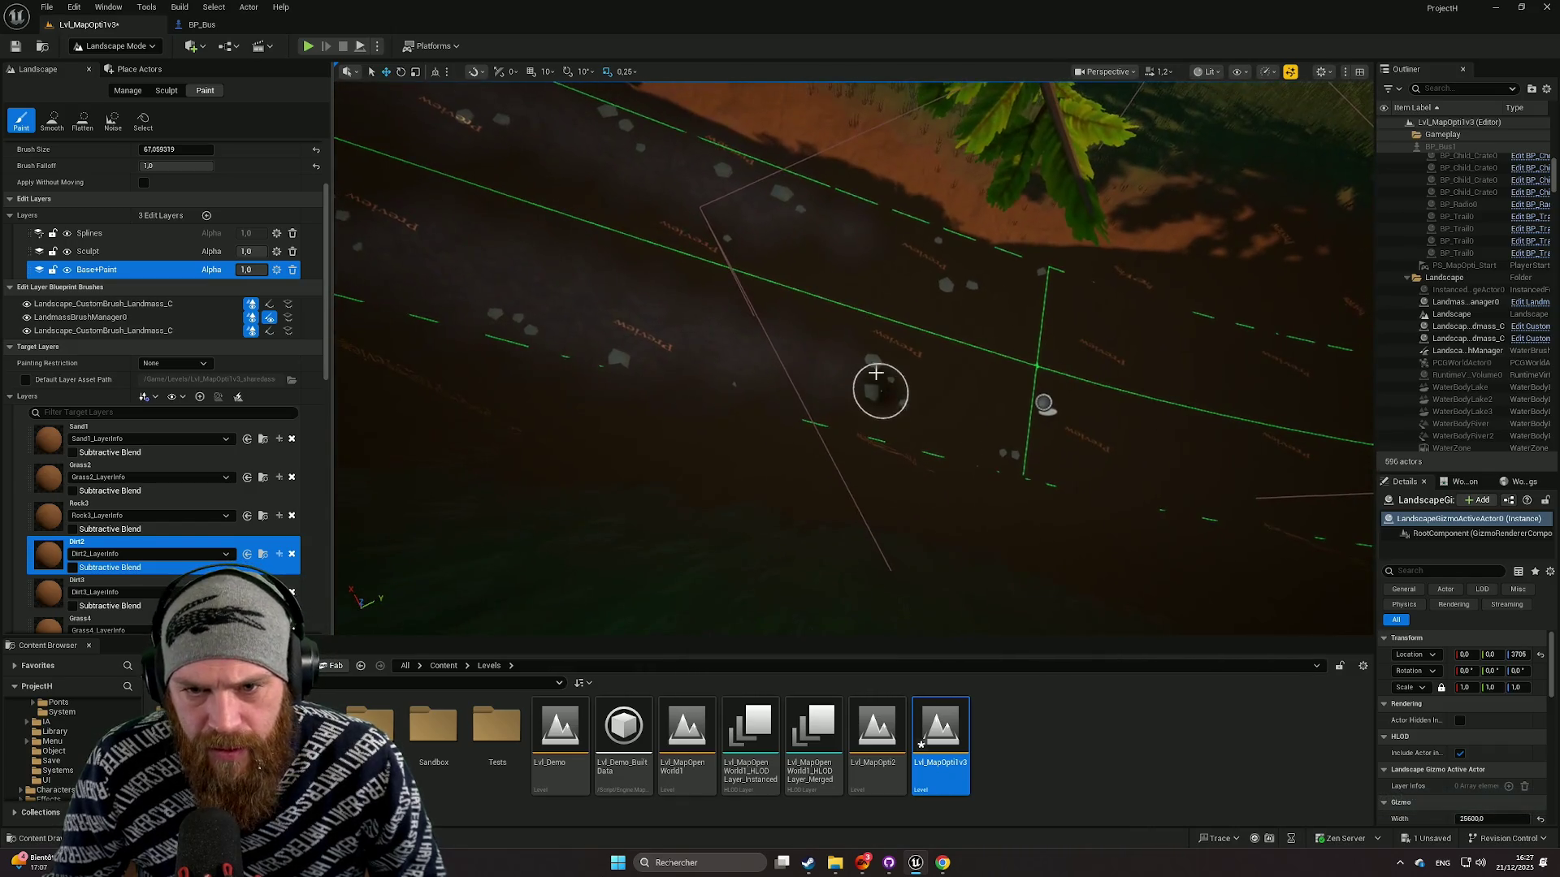
scroll(241, 216, "up", 3)
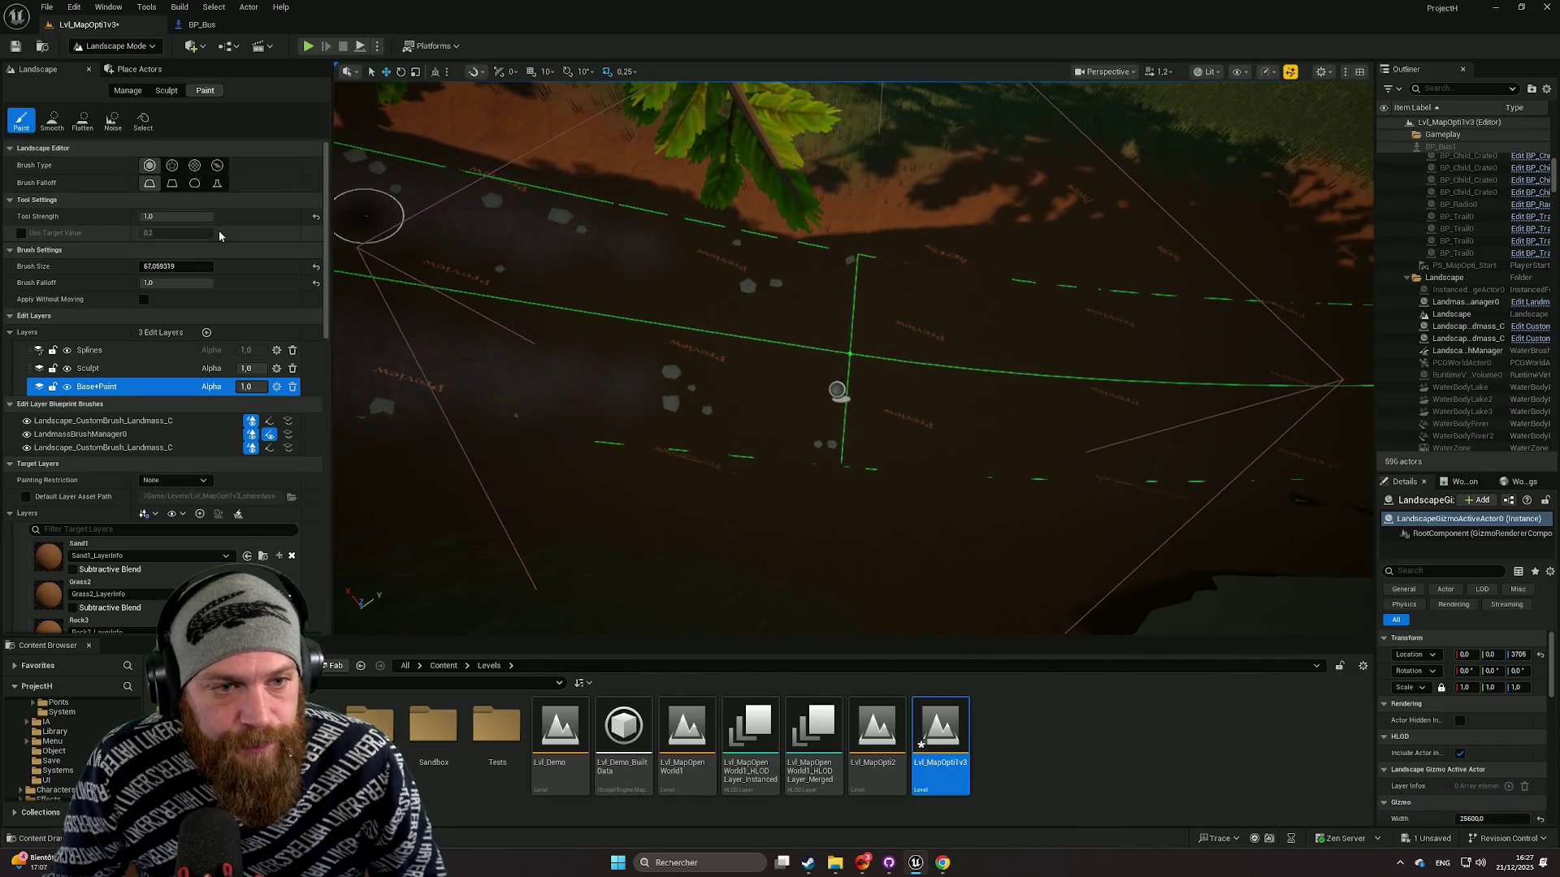
Step: Enable Use Target Value at 0.5 and undo the latest strokes on the road
left_click(22, 233)
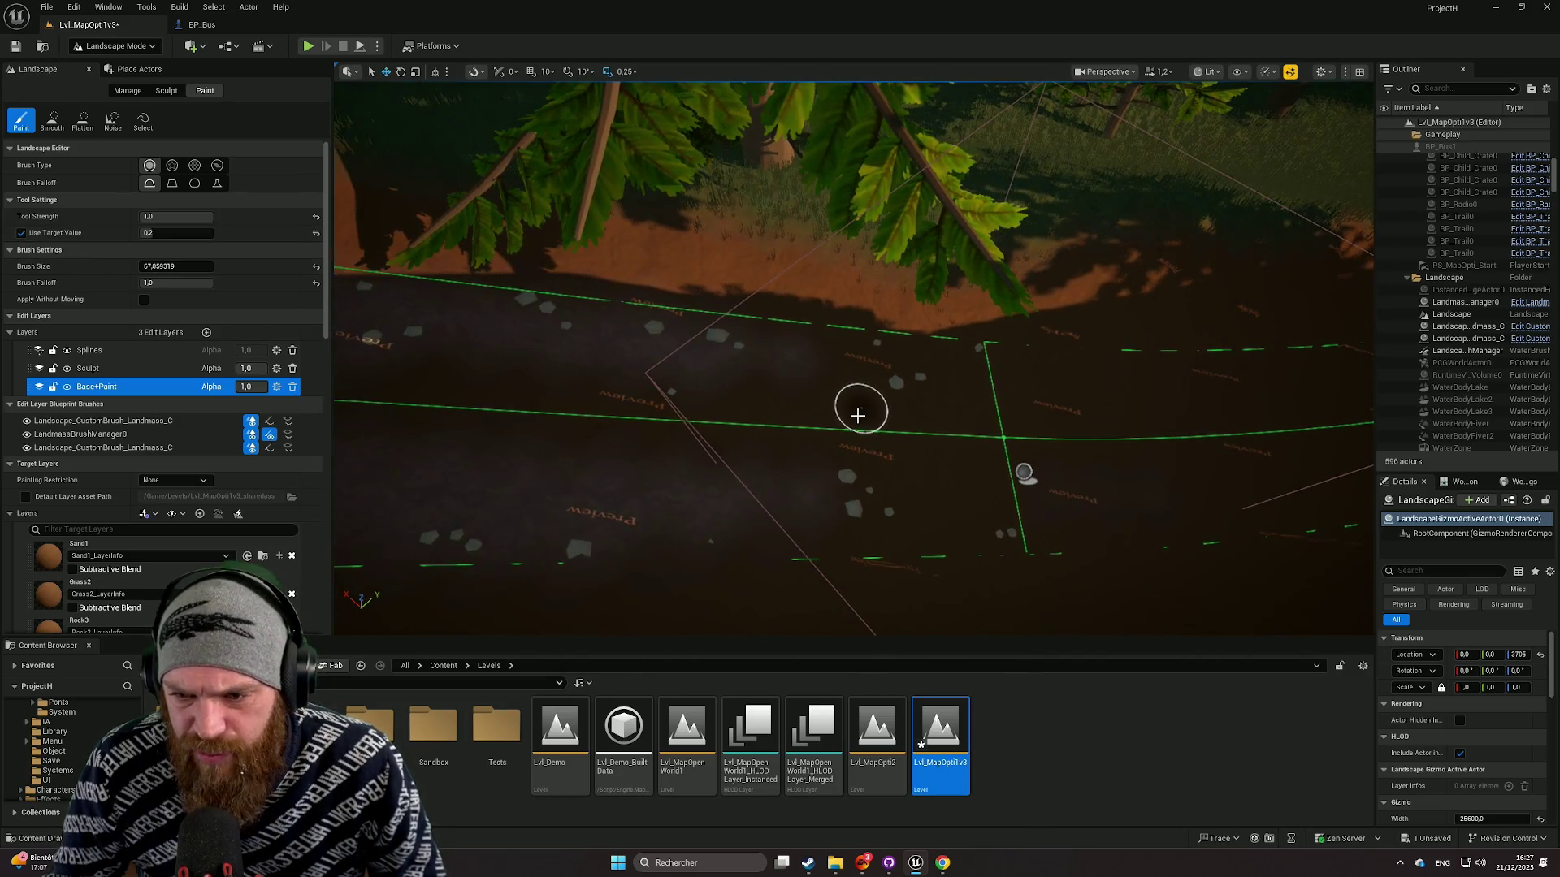
key("ctrl+z")
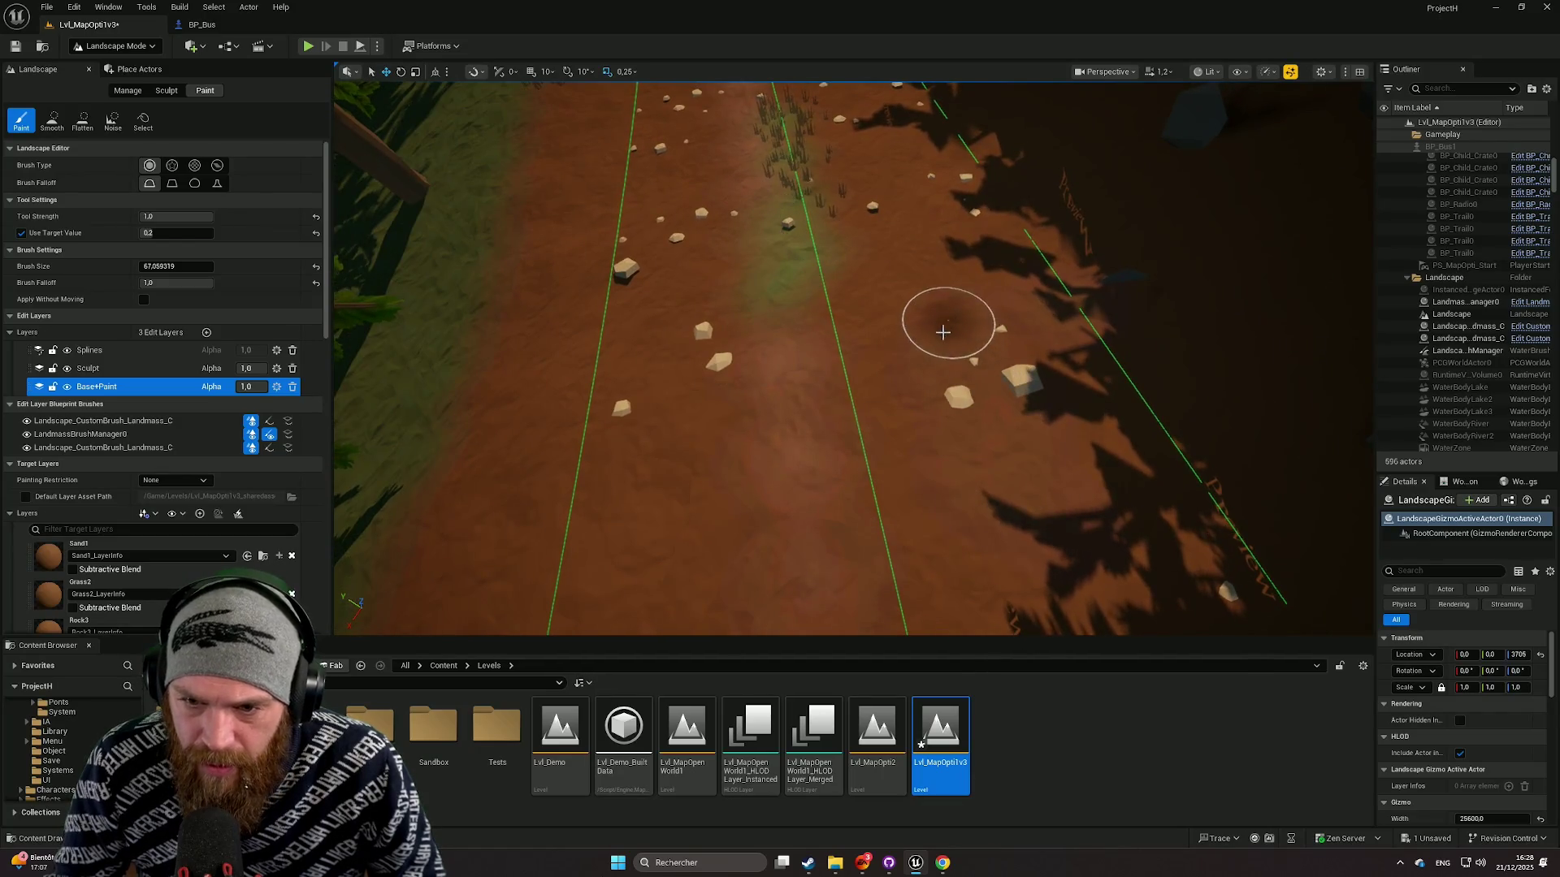
key("ctrl+z")
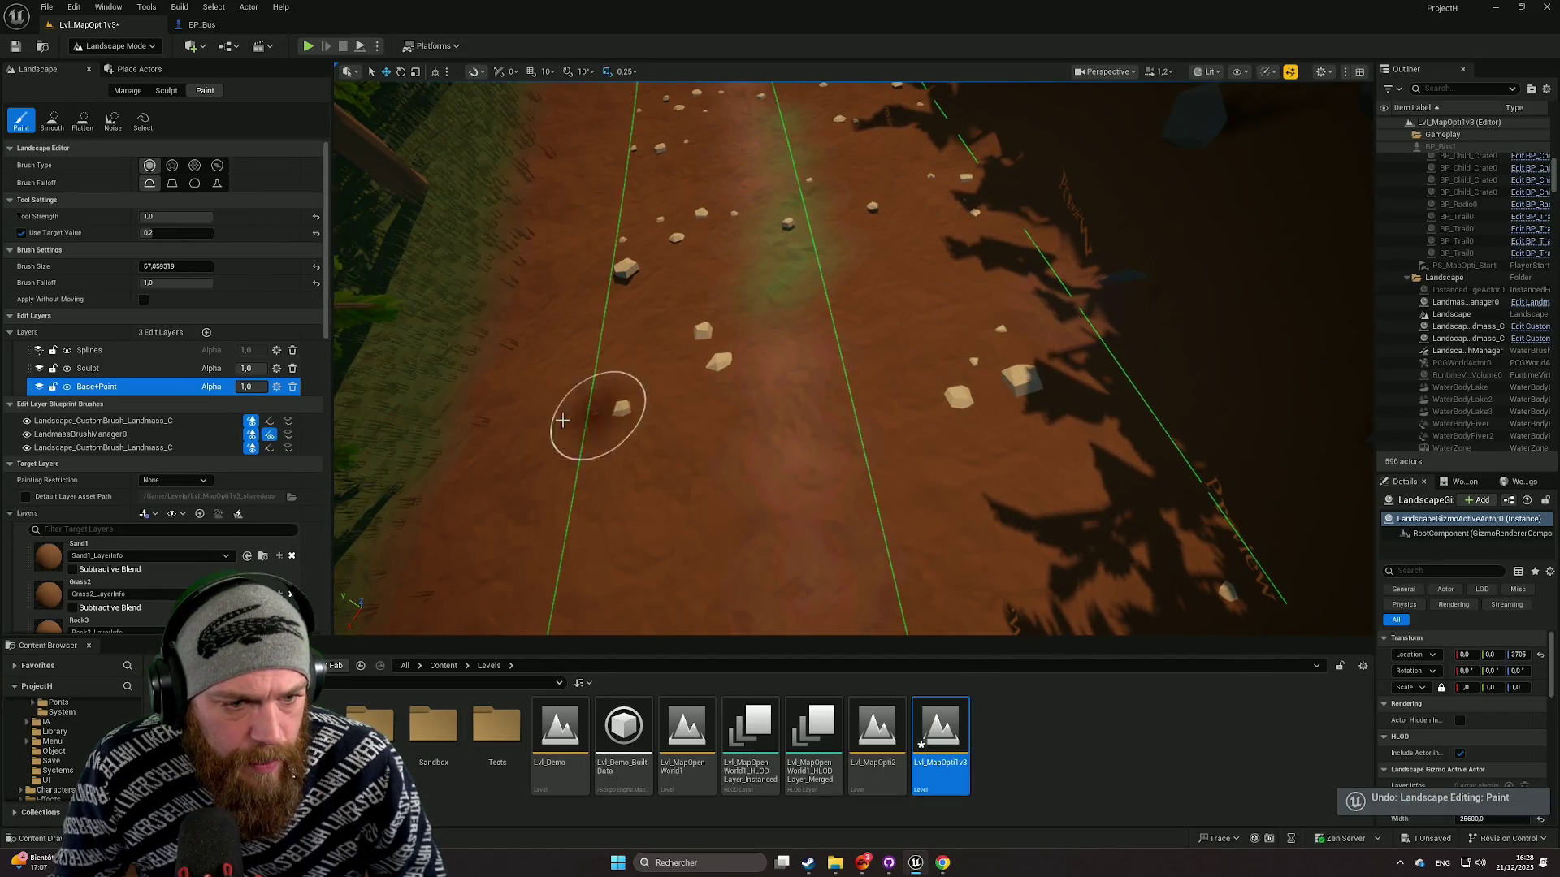
scroll(163, 528, "down", 2)
left_click(97, 608)
scroll(174, 303, "up", 2)
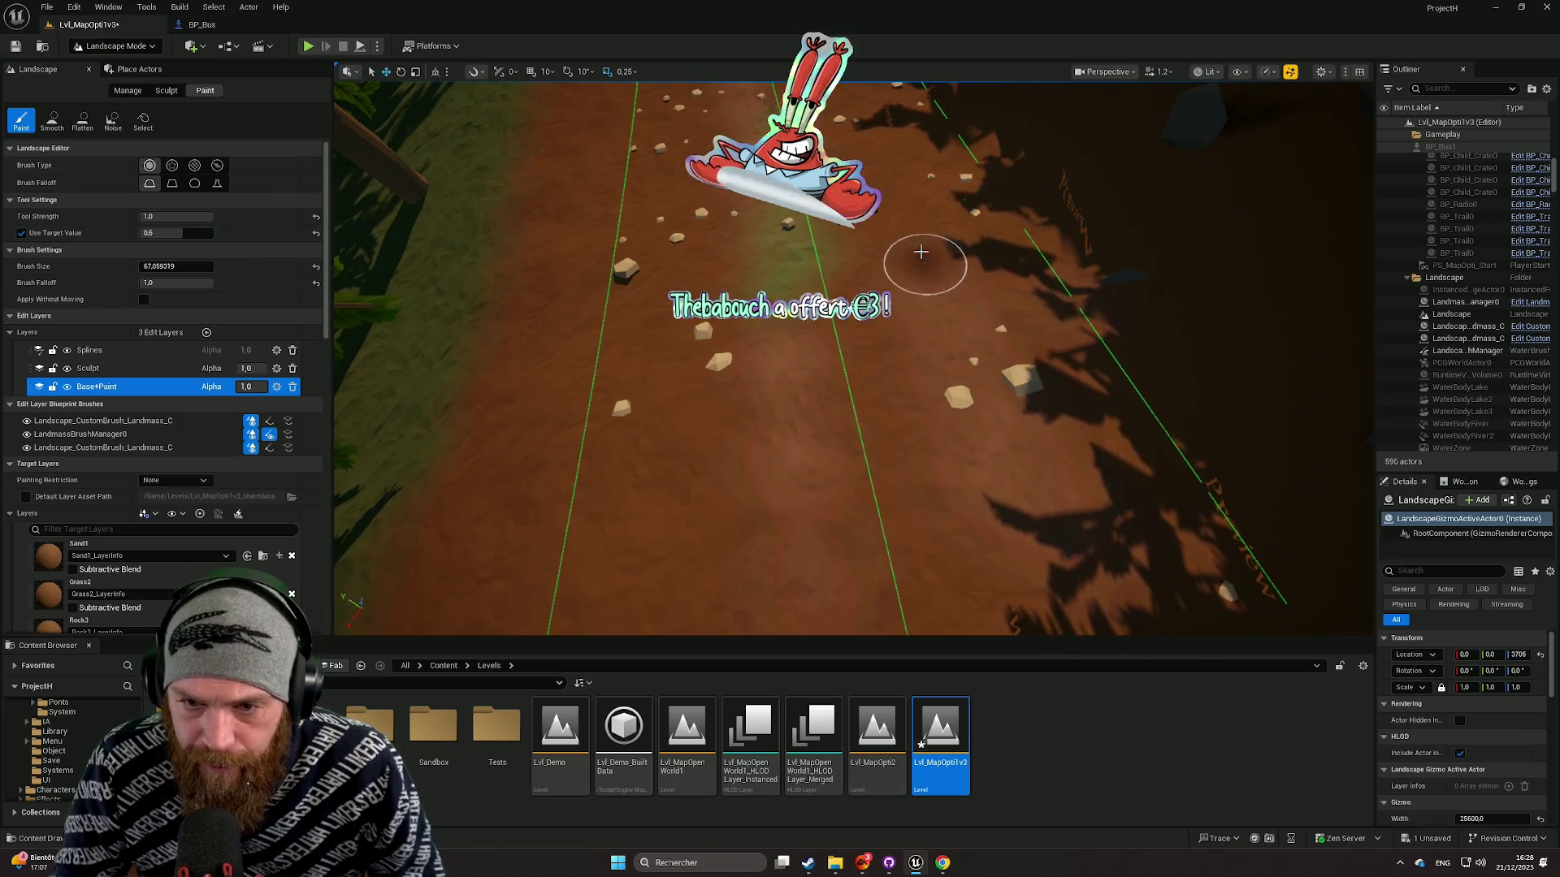
scroll(920, 252, "up", 3)
scroll(921, 253, "down", 3)
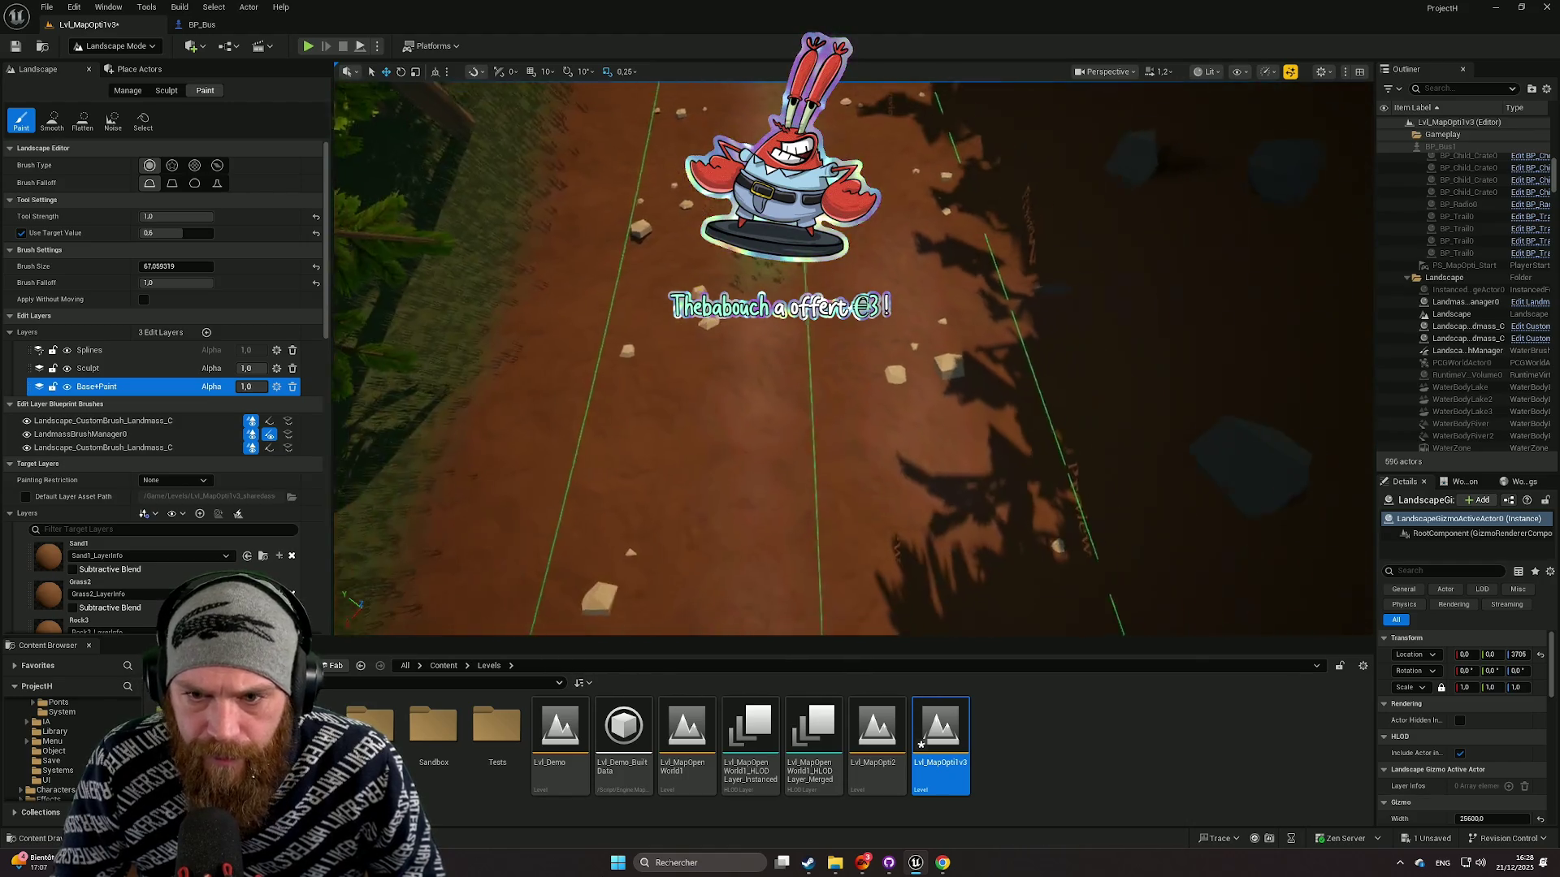
scroll(932, 272, "down", 1)
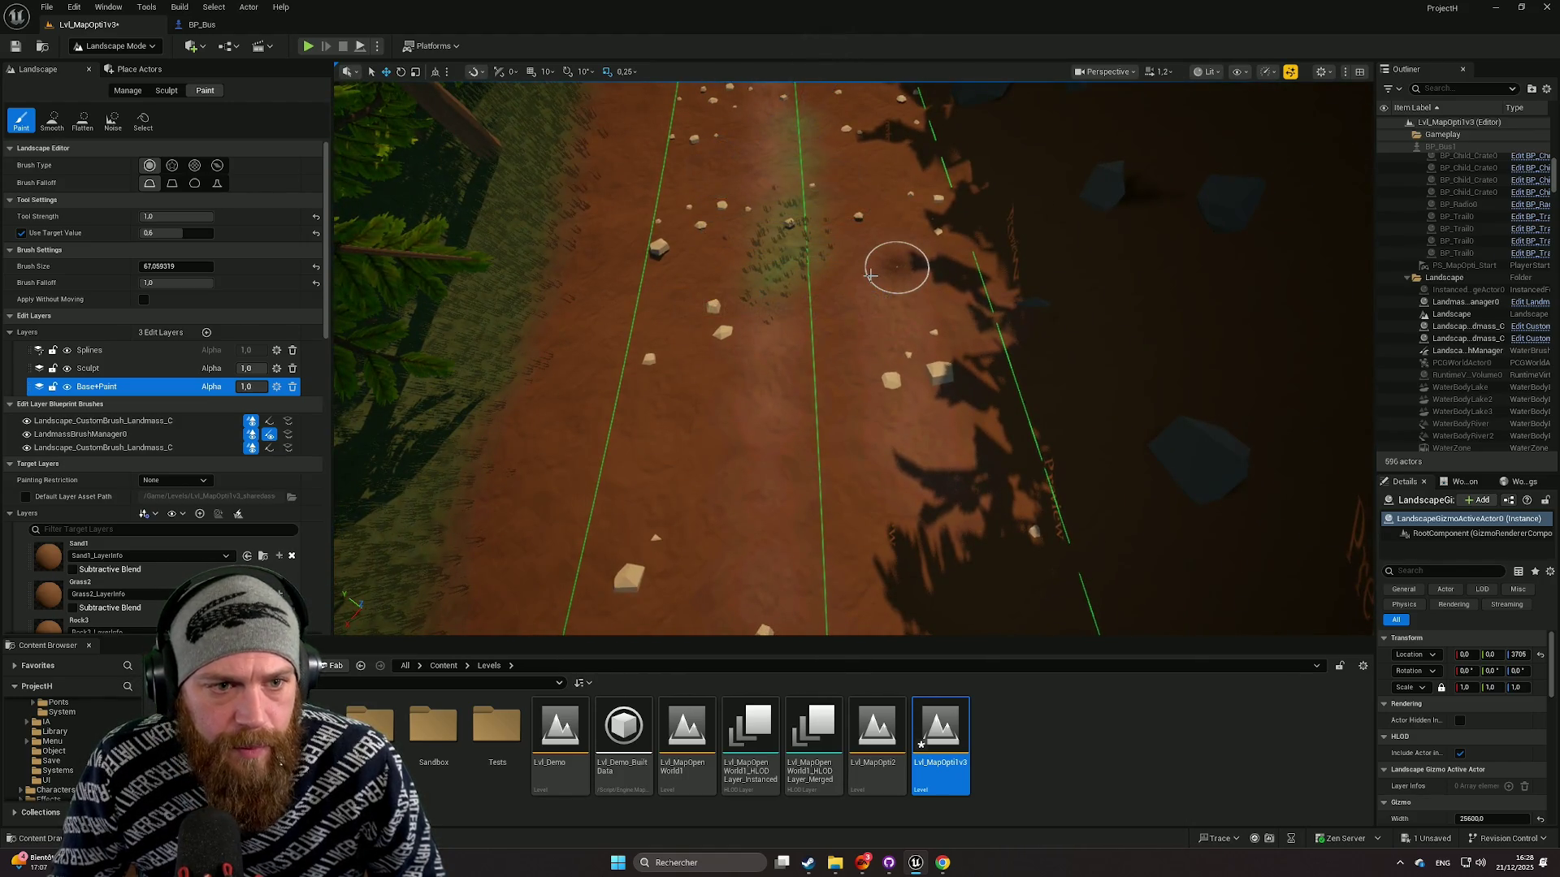
Step: Undo the last paint stroke and fly in for a close-up of the road
key("ctrl+z")
left_click_drag(864, 271, 864, 162)
left_click_drag(863, 325, 835, 286)
mouse_move(833, 428)
left_mouse_down()
mouse_move(841, 500)
mouse_move(804, 281)
left_mouse_up()
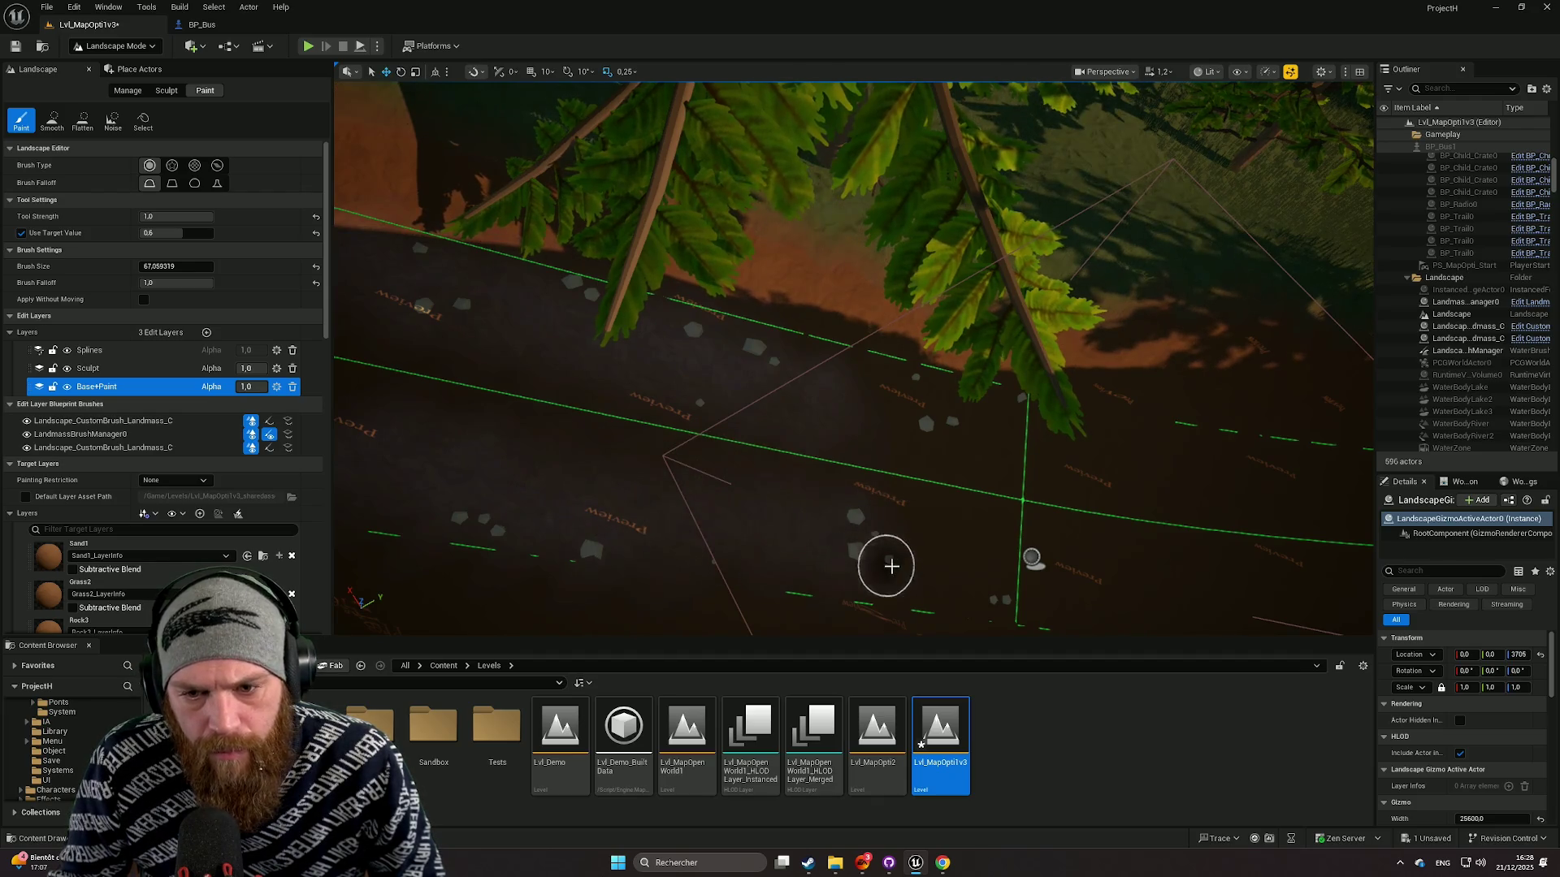
scroll(1026, 578, "up", 5)
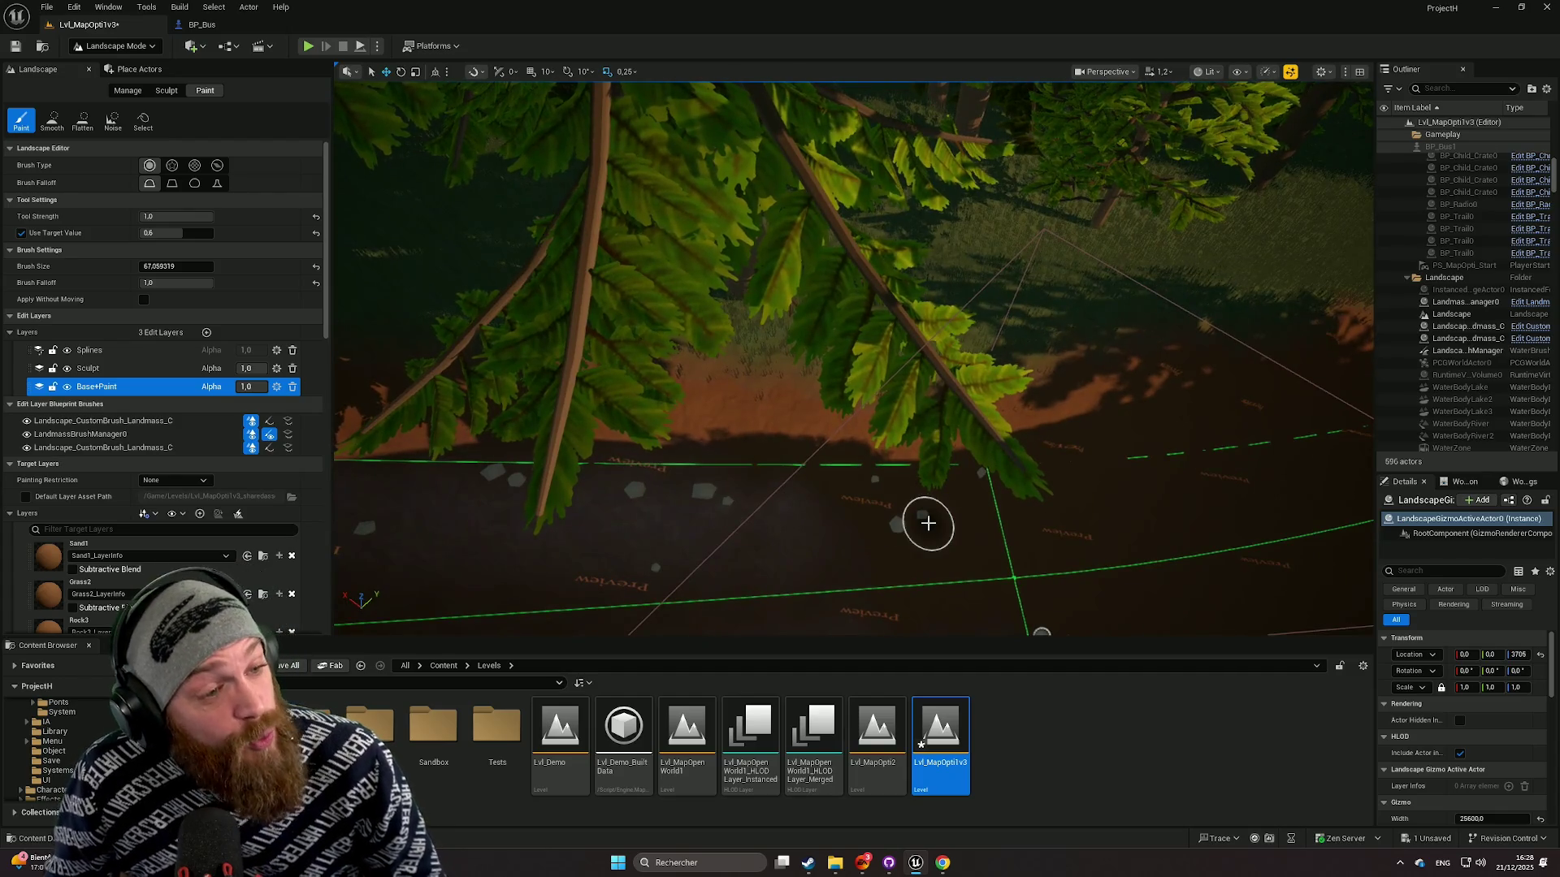
scroll(942, 510, "up", 6)
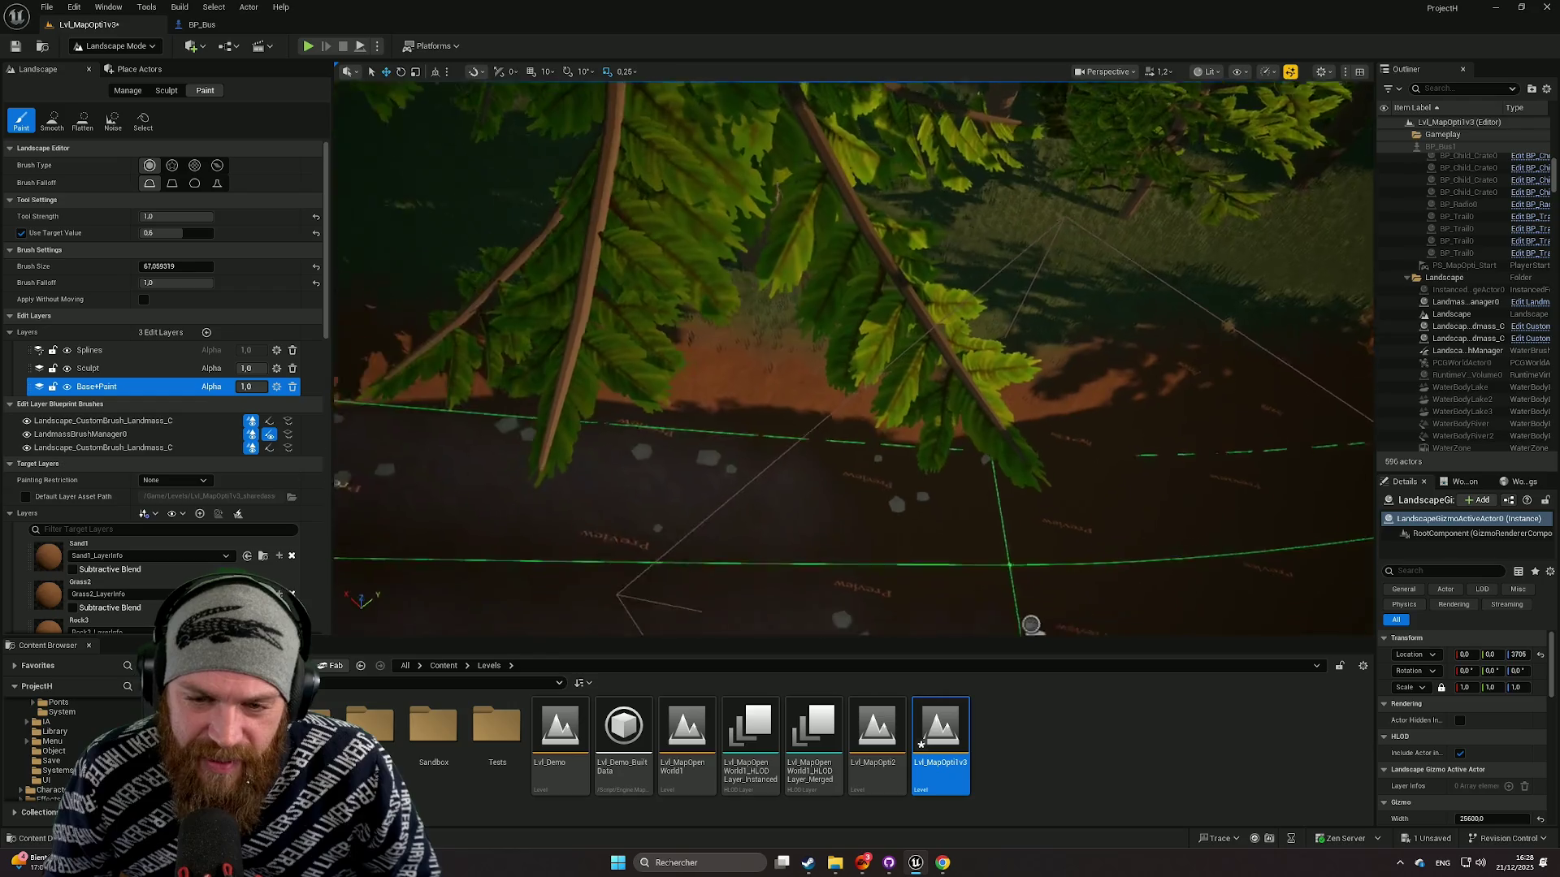
scroll(572, 368, "down", 3)
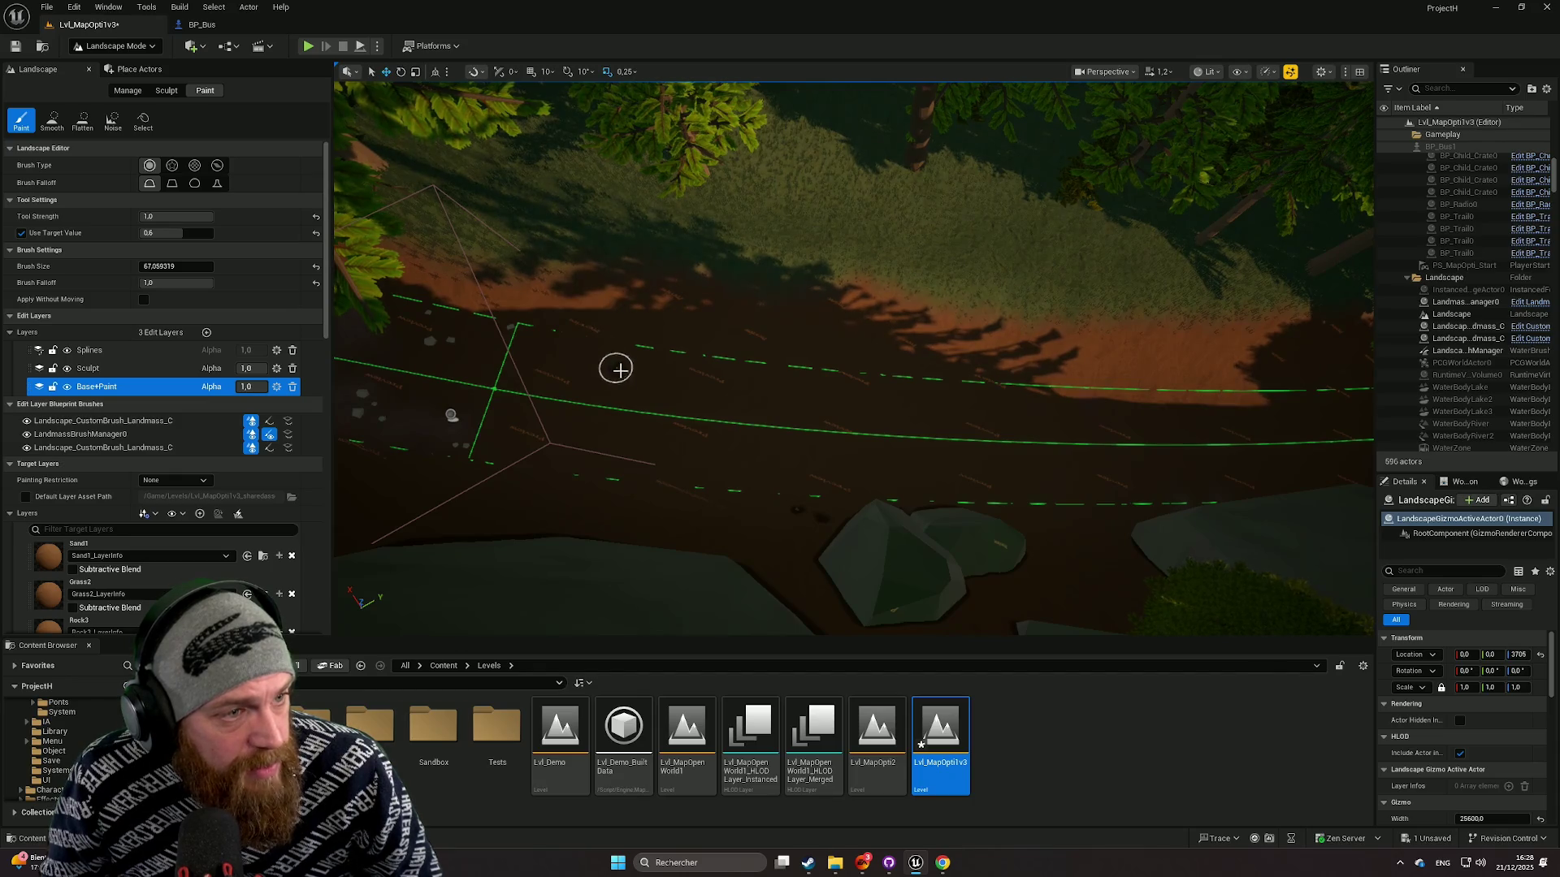
Step: Fly along the road past the rocks and undo another paint stroke
mouse_move(658, 393)
left_mouse_down()
mouse_move(910, 410)
mouse_move(910, 455)
left_mouse_up()
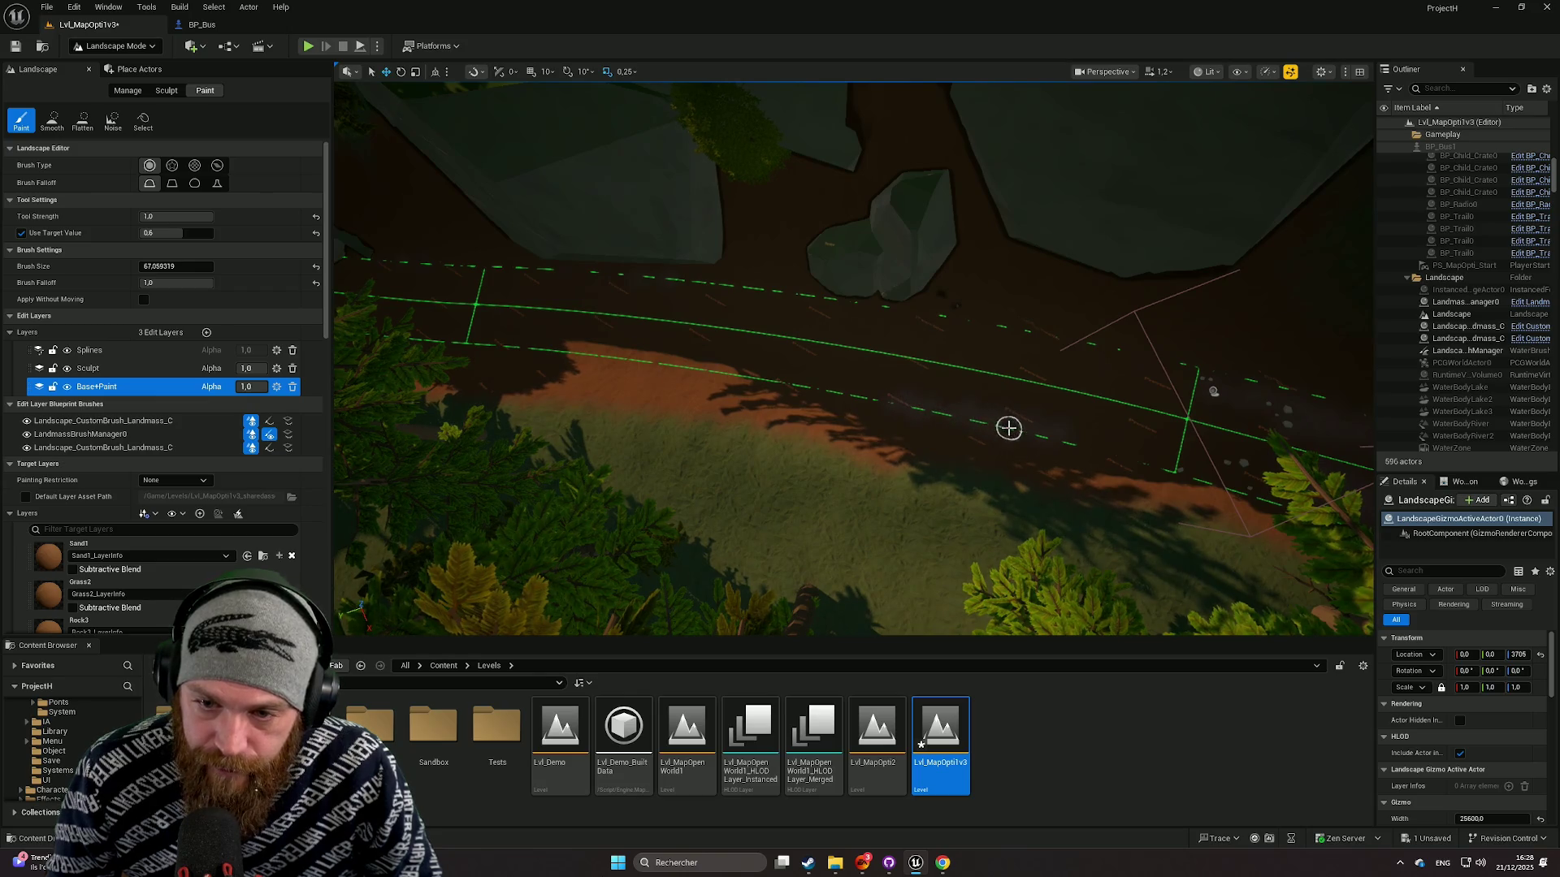
left_click_drag(1003, 429, 1013, 370)
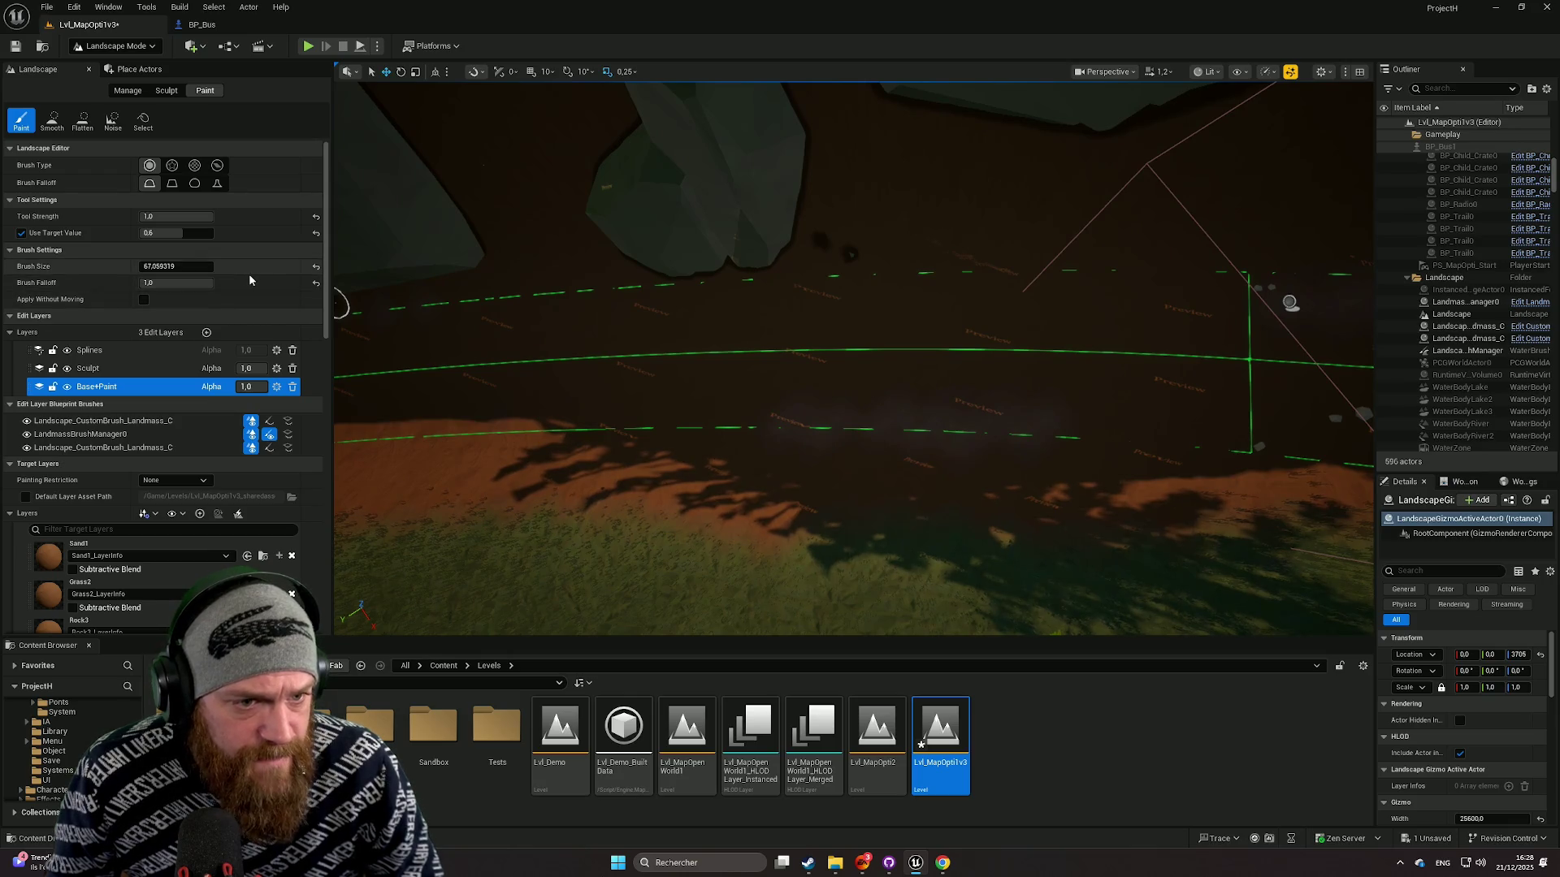
left_click_drag(563, 365, 581, 356)
mouse_move(823, 316)
left_mouse_down()
mouse_move(711, 296)
mouse_move(1184, 307)
mouse_move(693, 359)
mouse_move(1015, 298)
mouse_move(1024, 333)
mouse_move(1076, 377)
left_mouse_up()
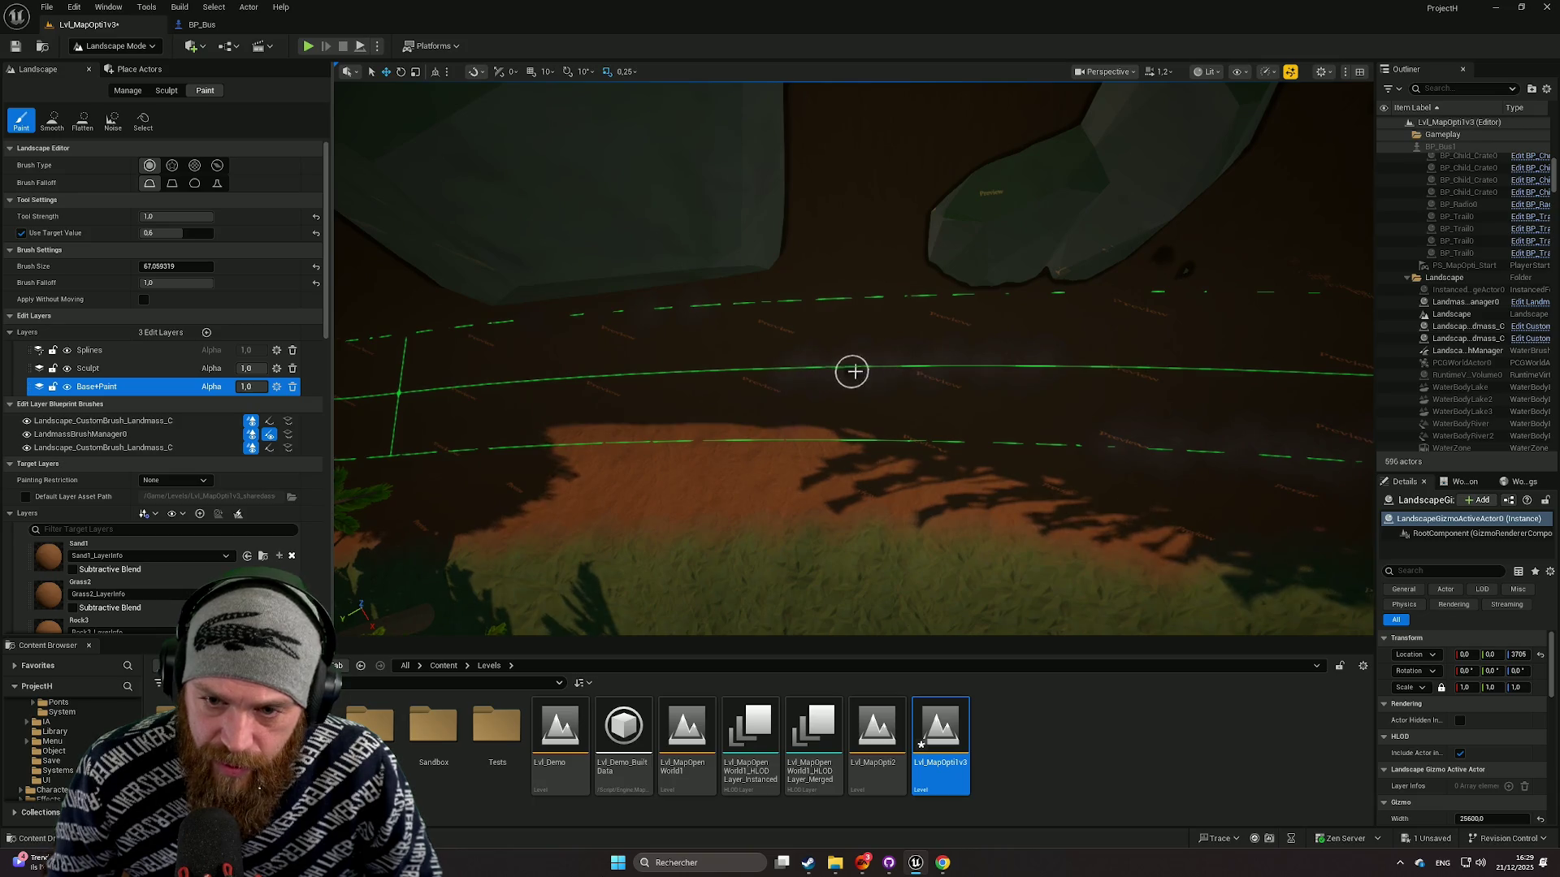
left_click_drag(1148, 299, 1292, 319)
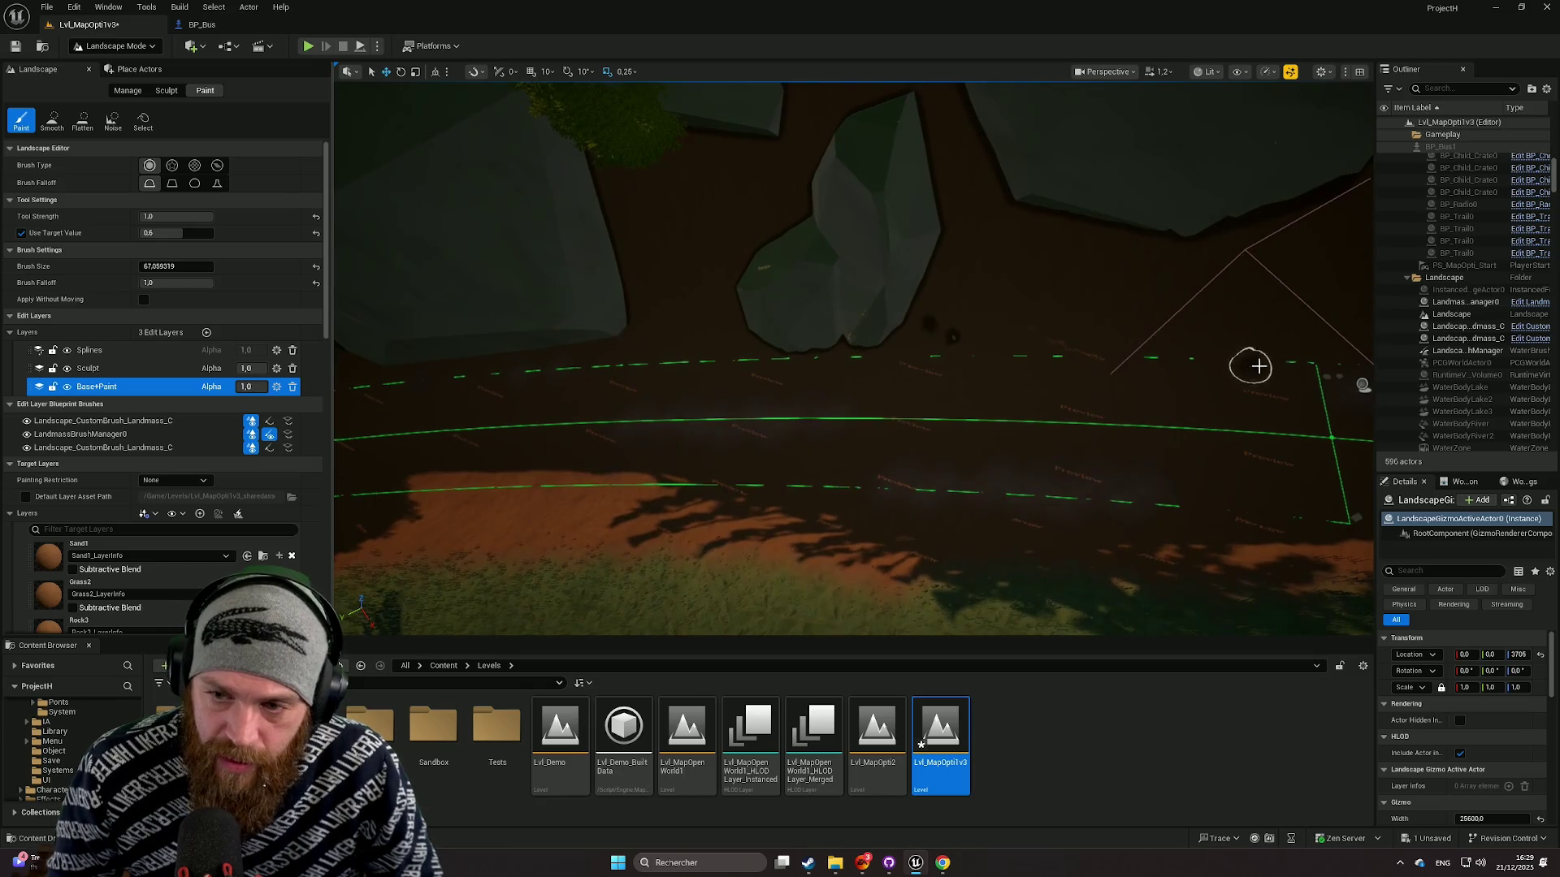
left_click_drag(1102, 368, 1065, 366)
key("ctrl+z")
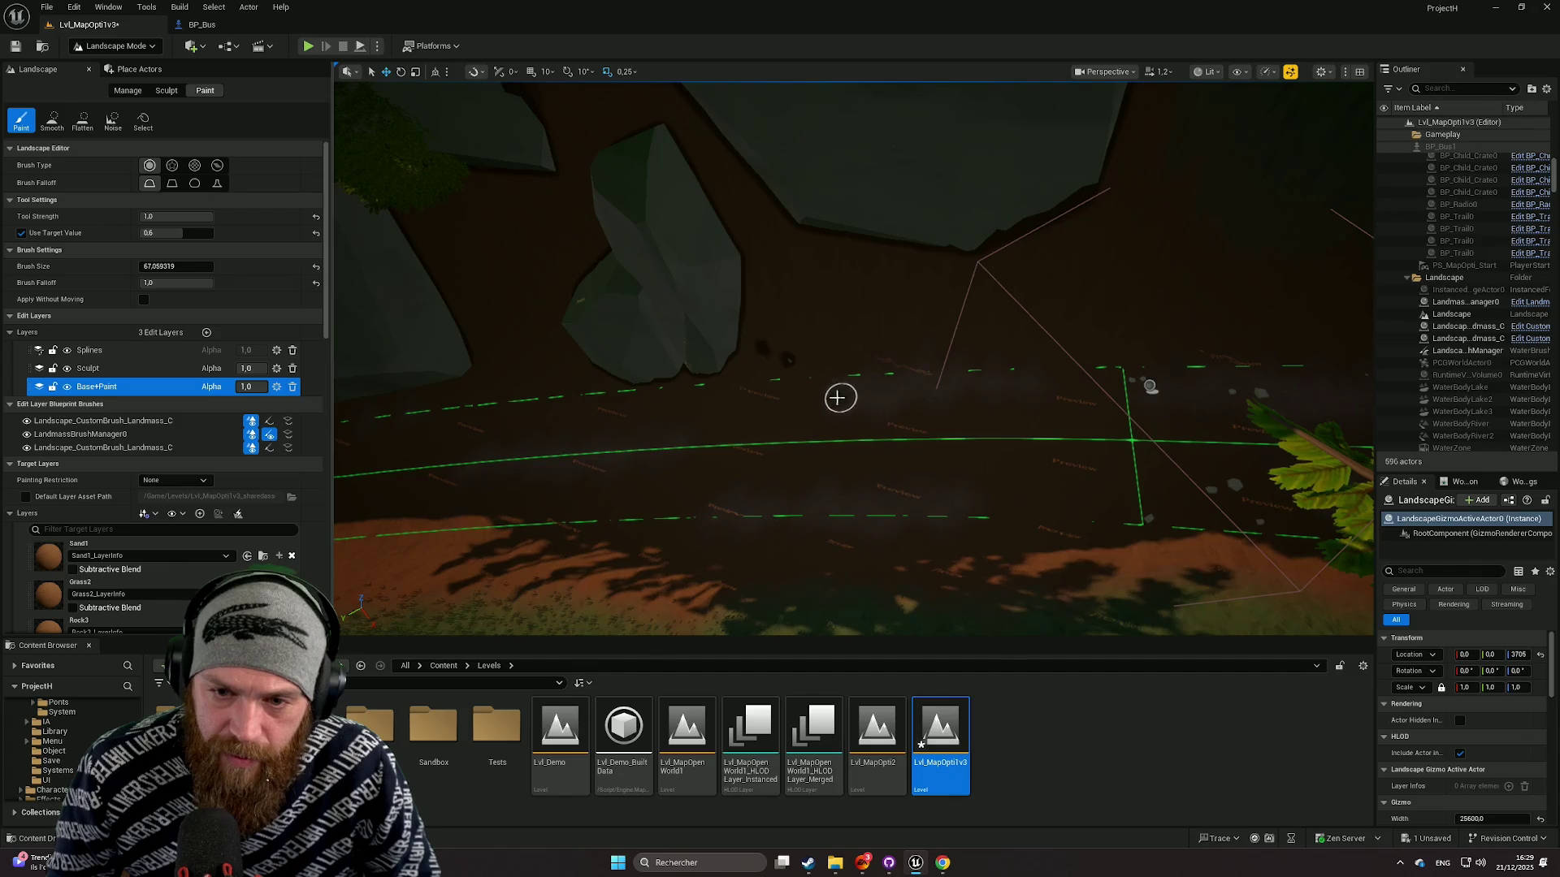
scroll(750, 396, "up", 2)
key("w")
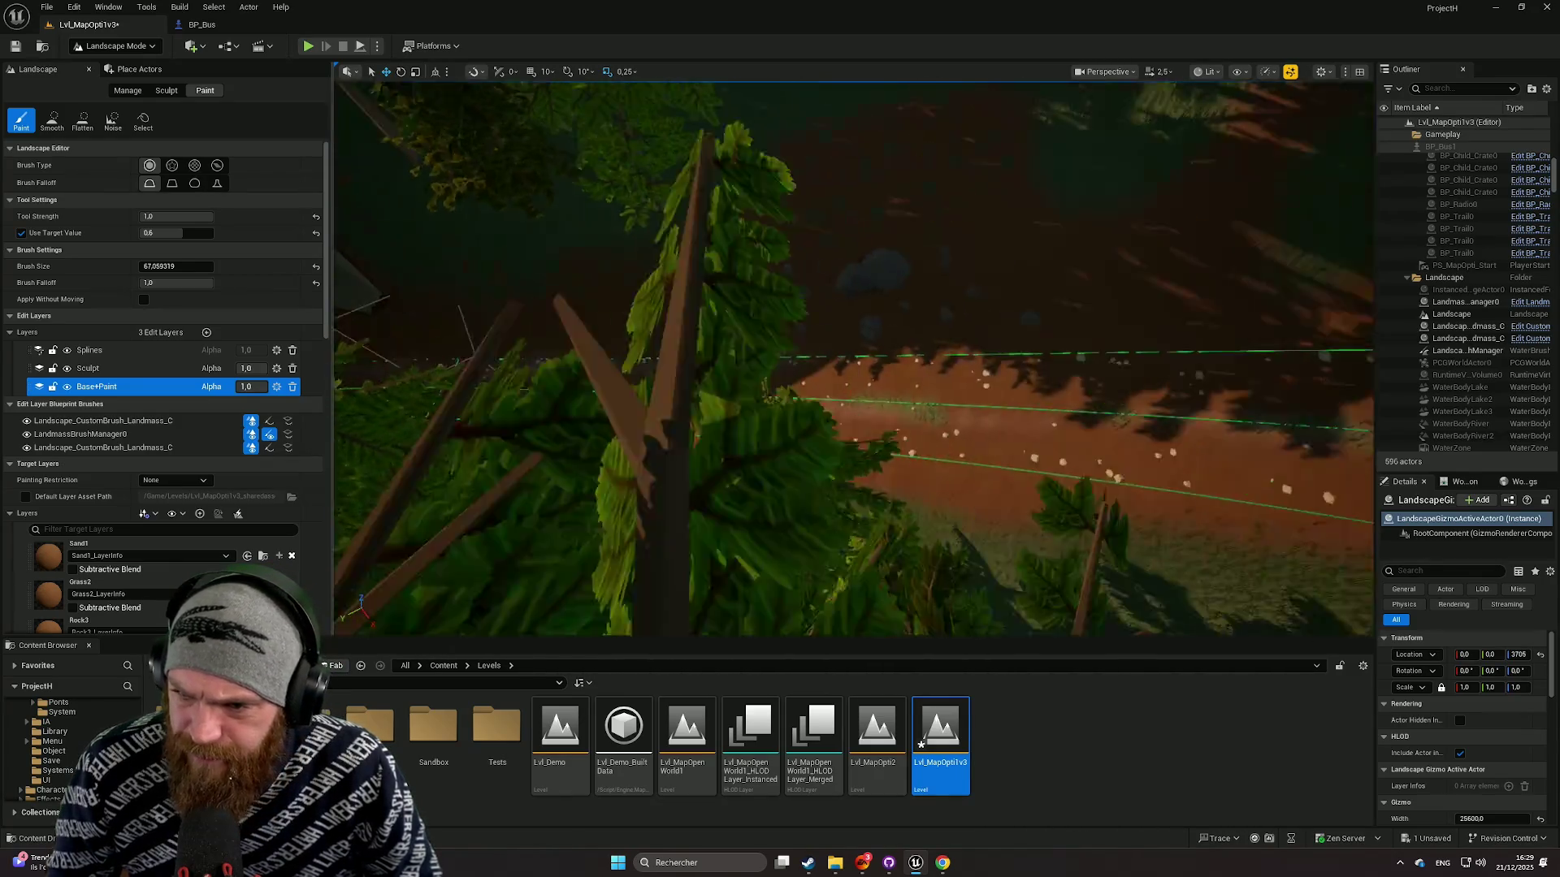
Step: Fly forward along the road through the trees, then rise to look down on it
scroll(853, 357, "down", 3)
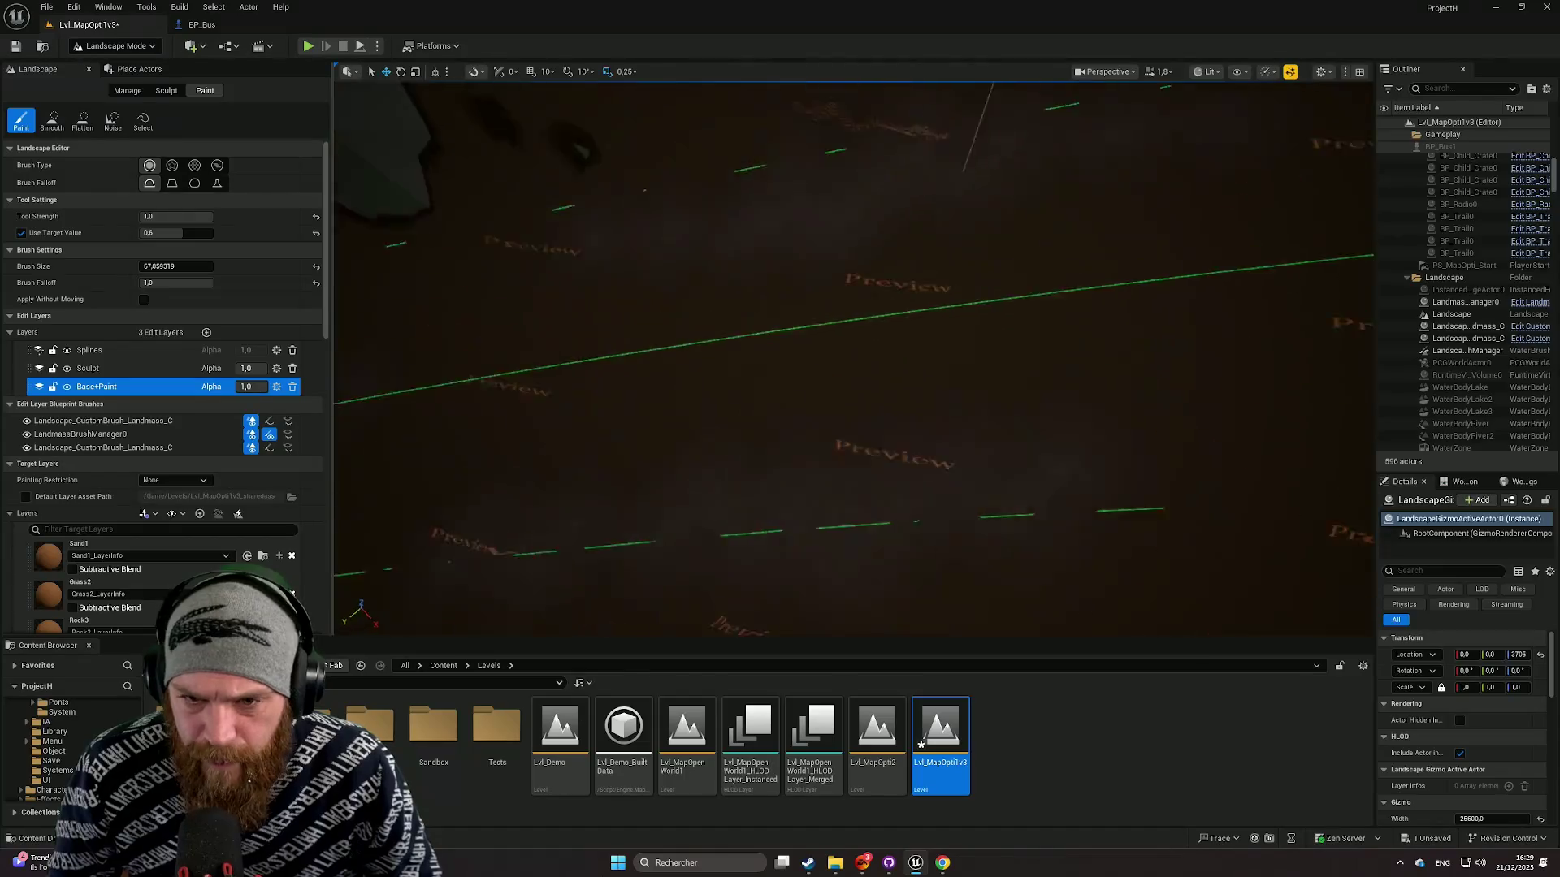
scroll(947, 412, "down", 3)
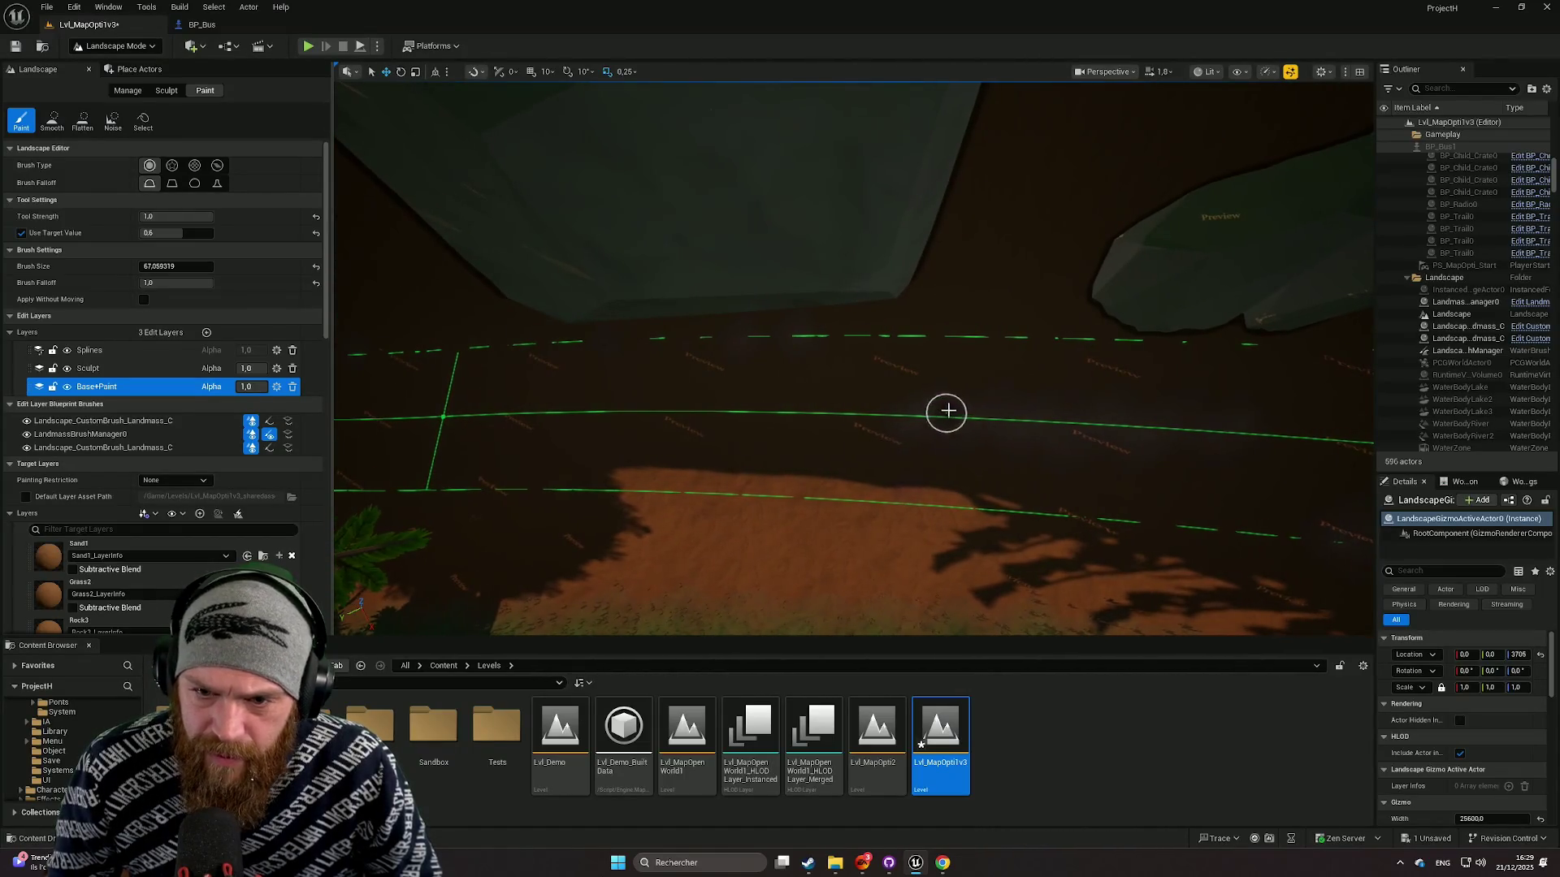
scroll(1018, 419, "down", 4)
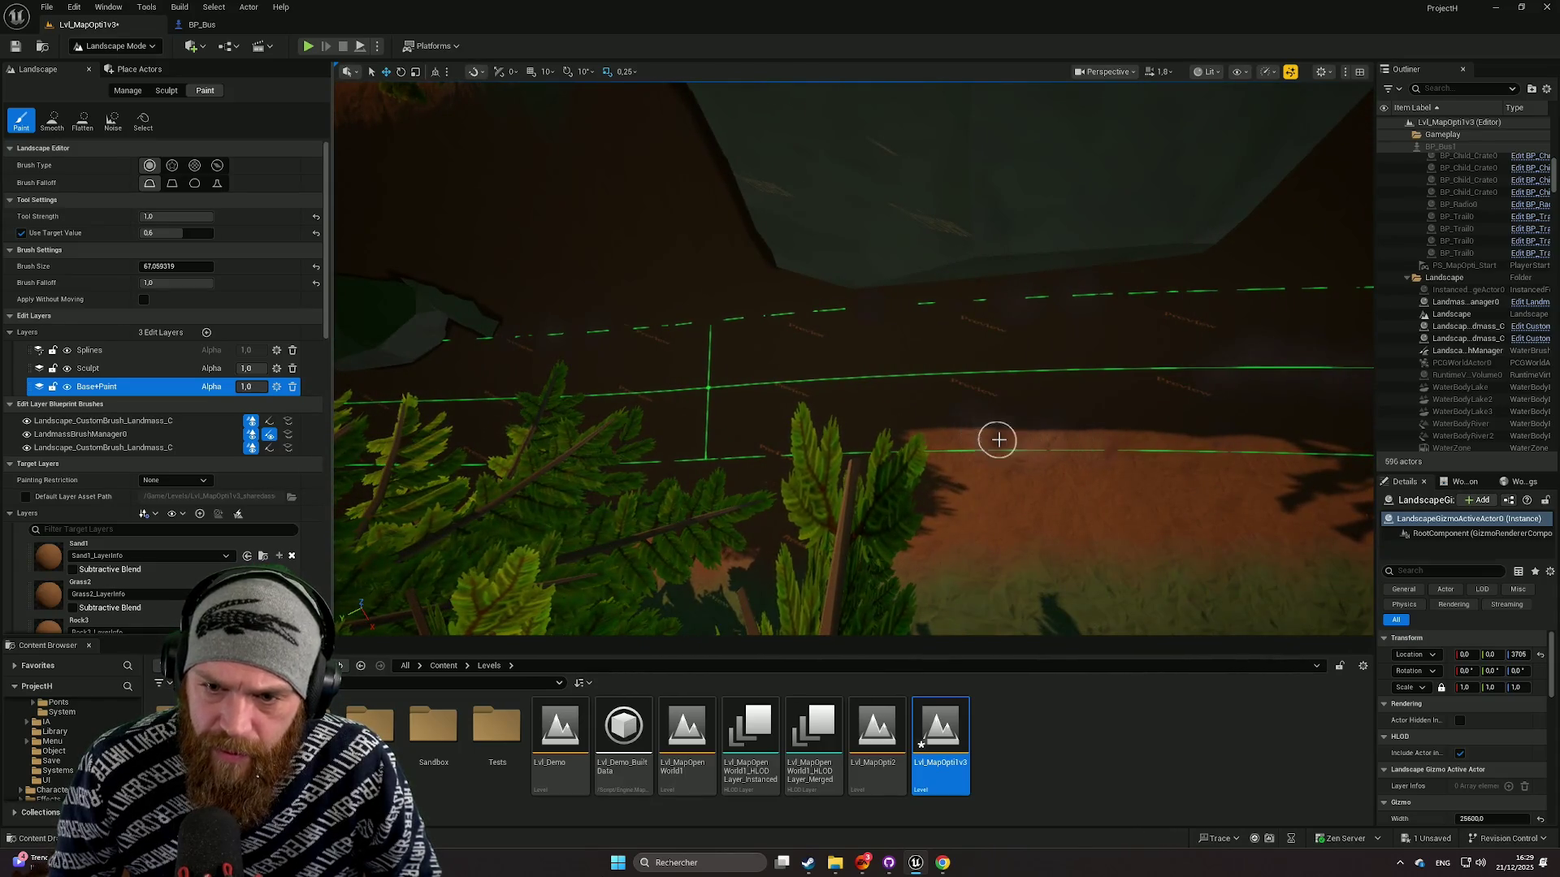
scroll(895, 443, "up", 4)
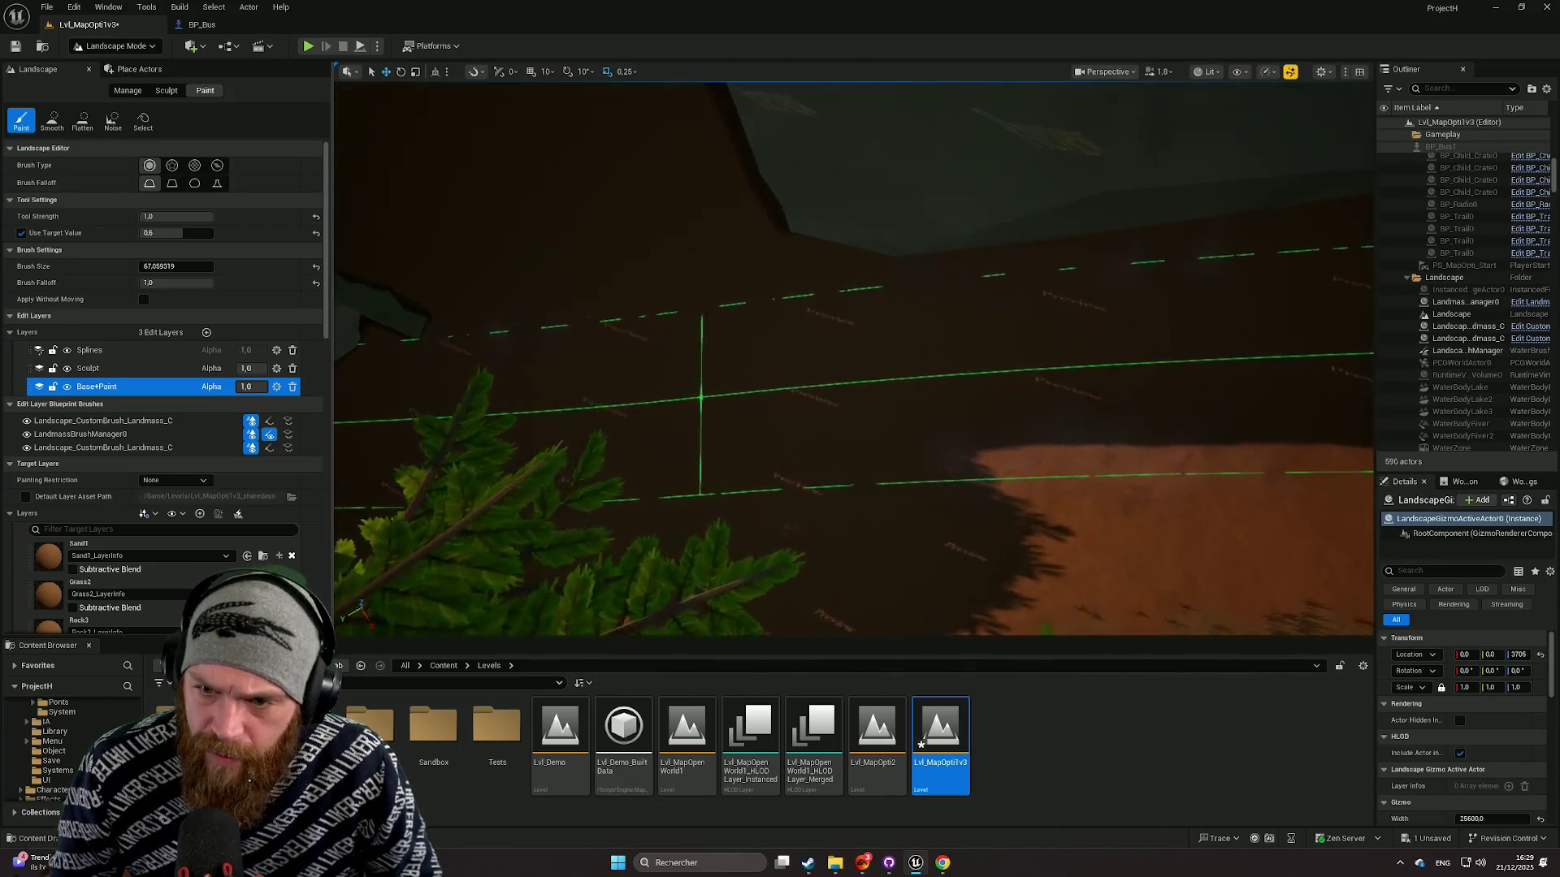
scroll(912, 496, "down", 4)
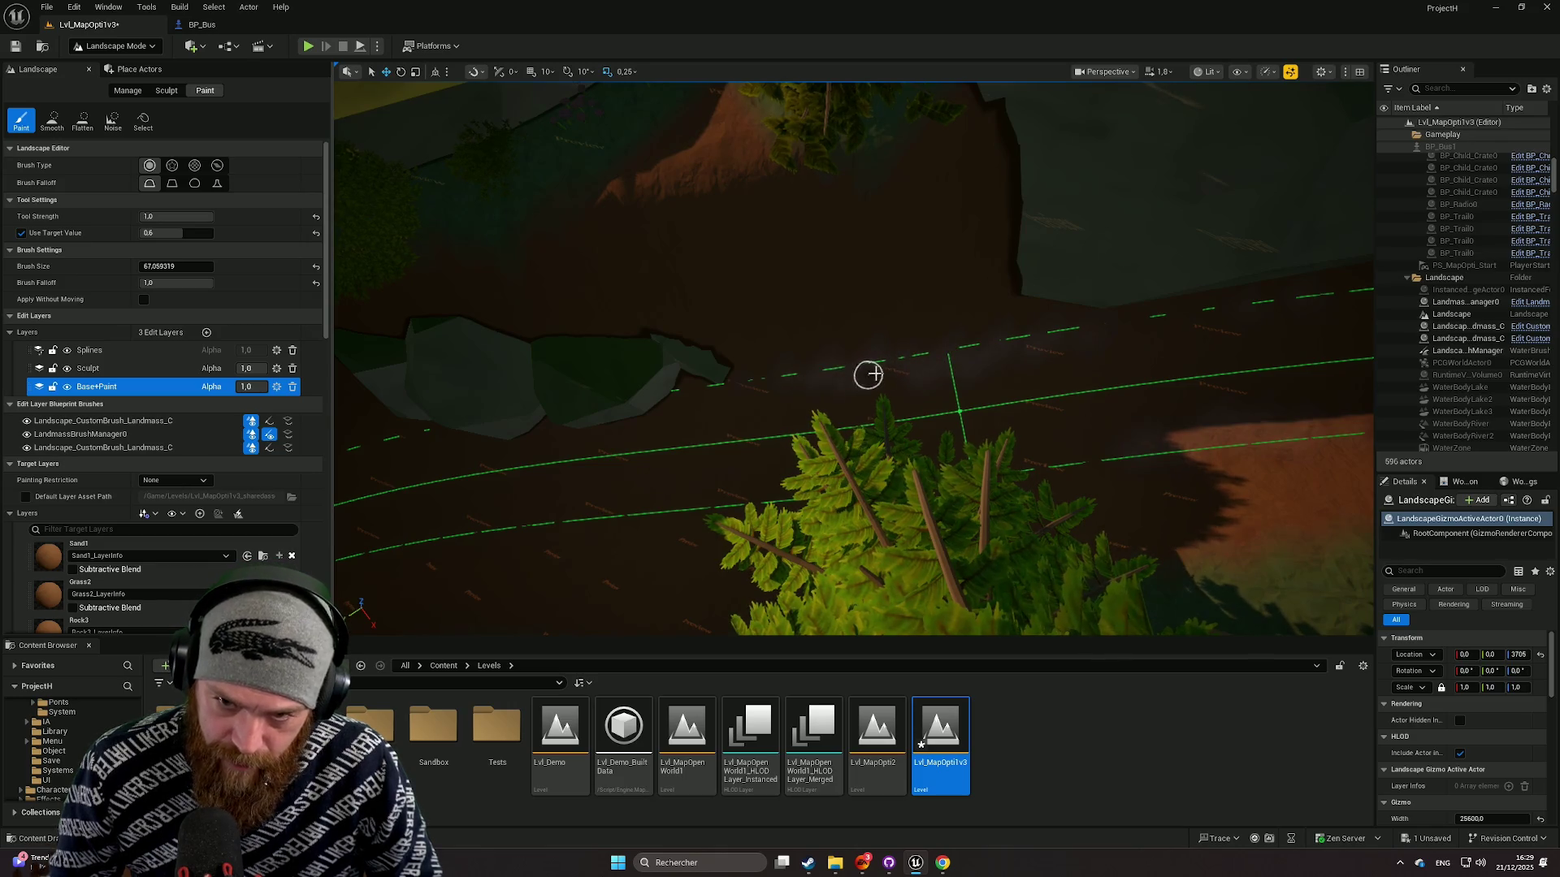
key("w")
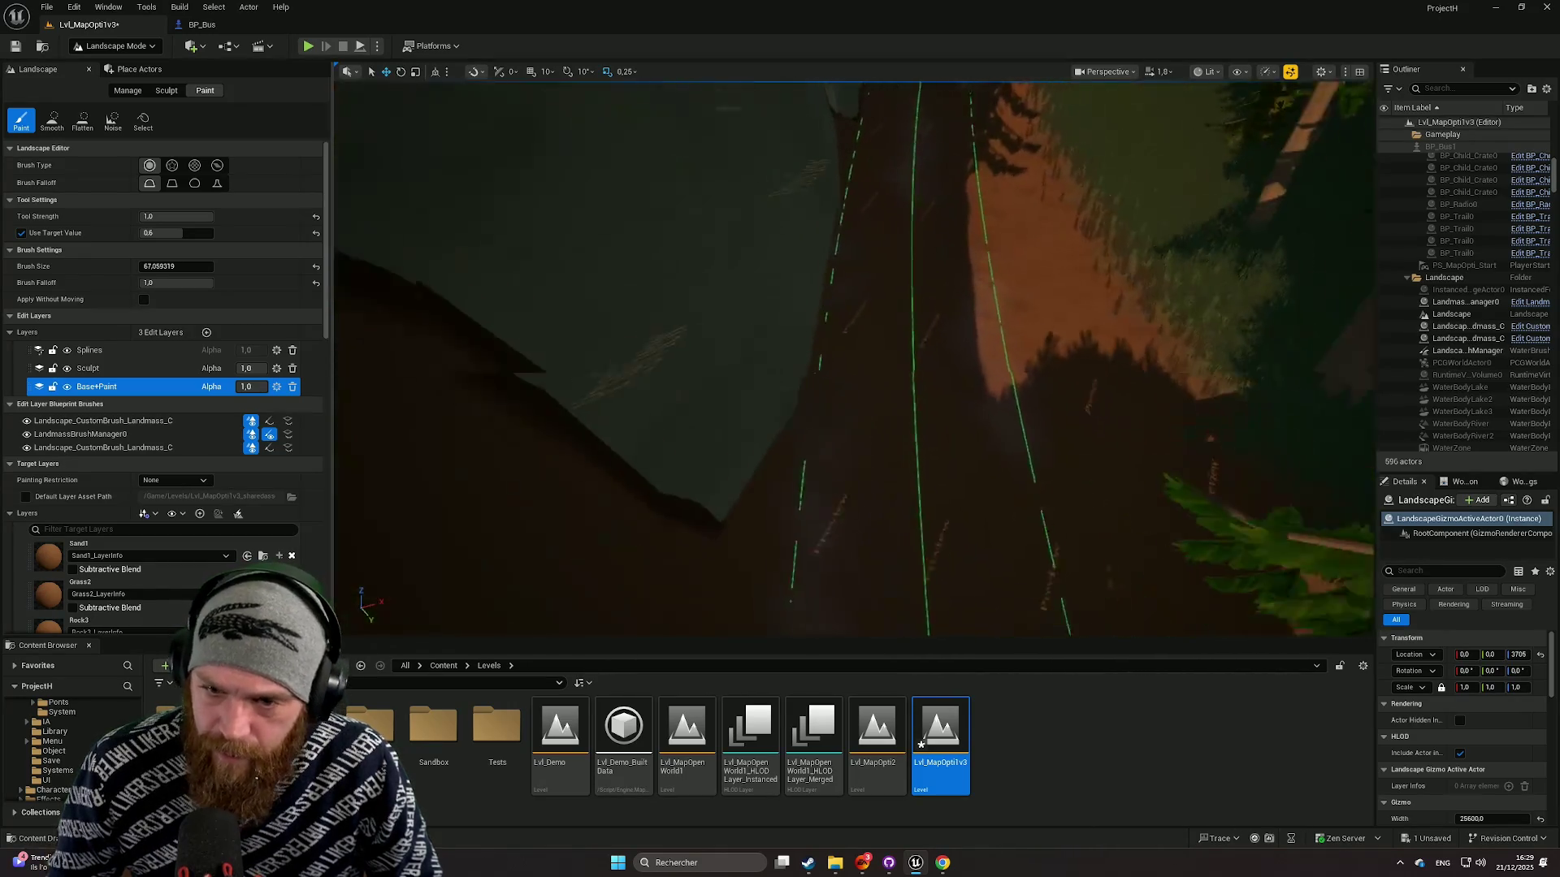
key("w")
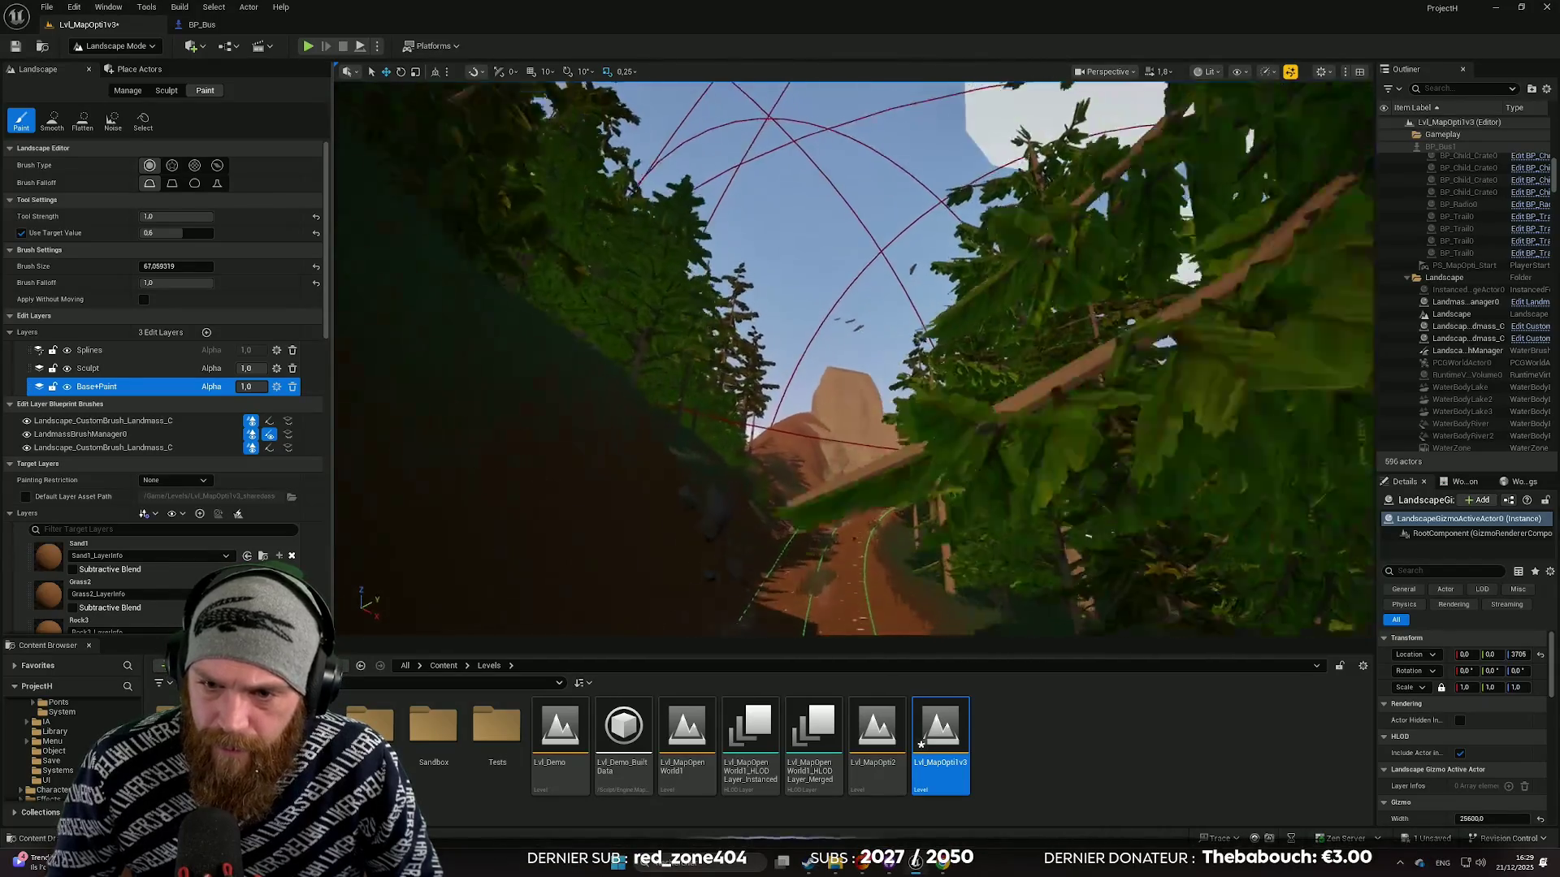
key("w")
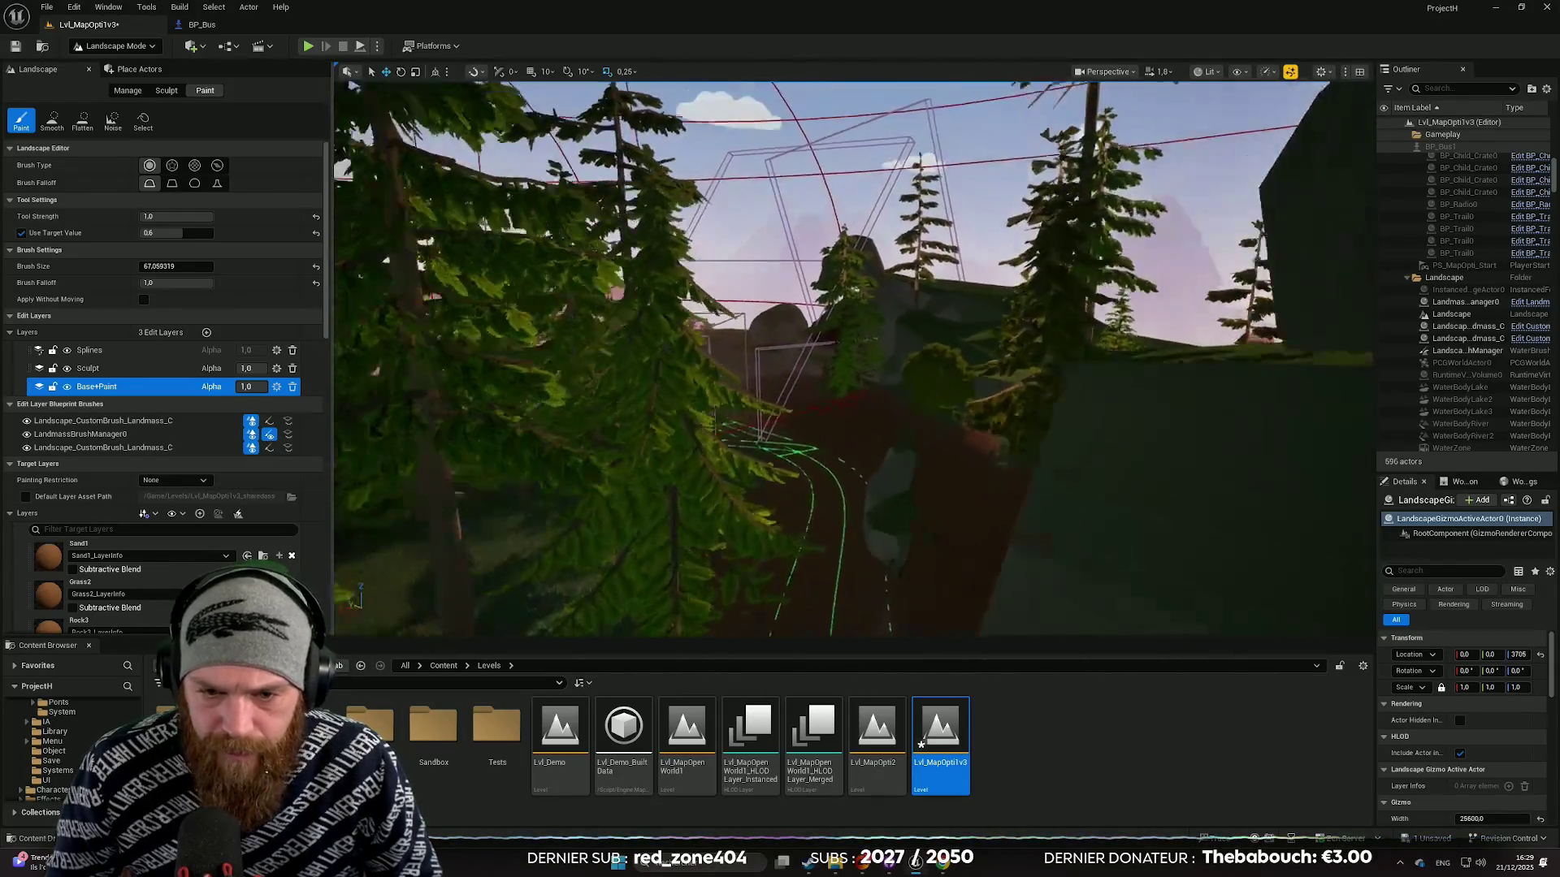
key("s")
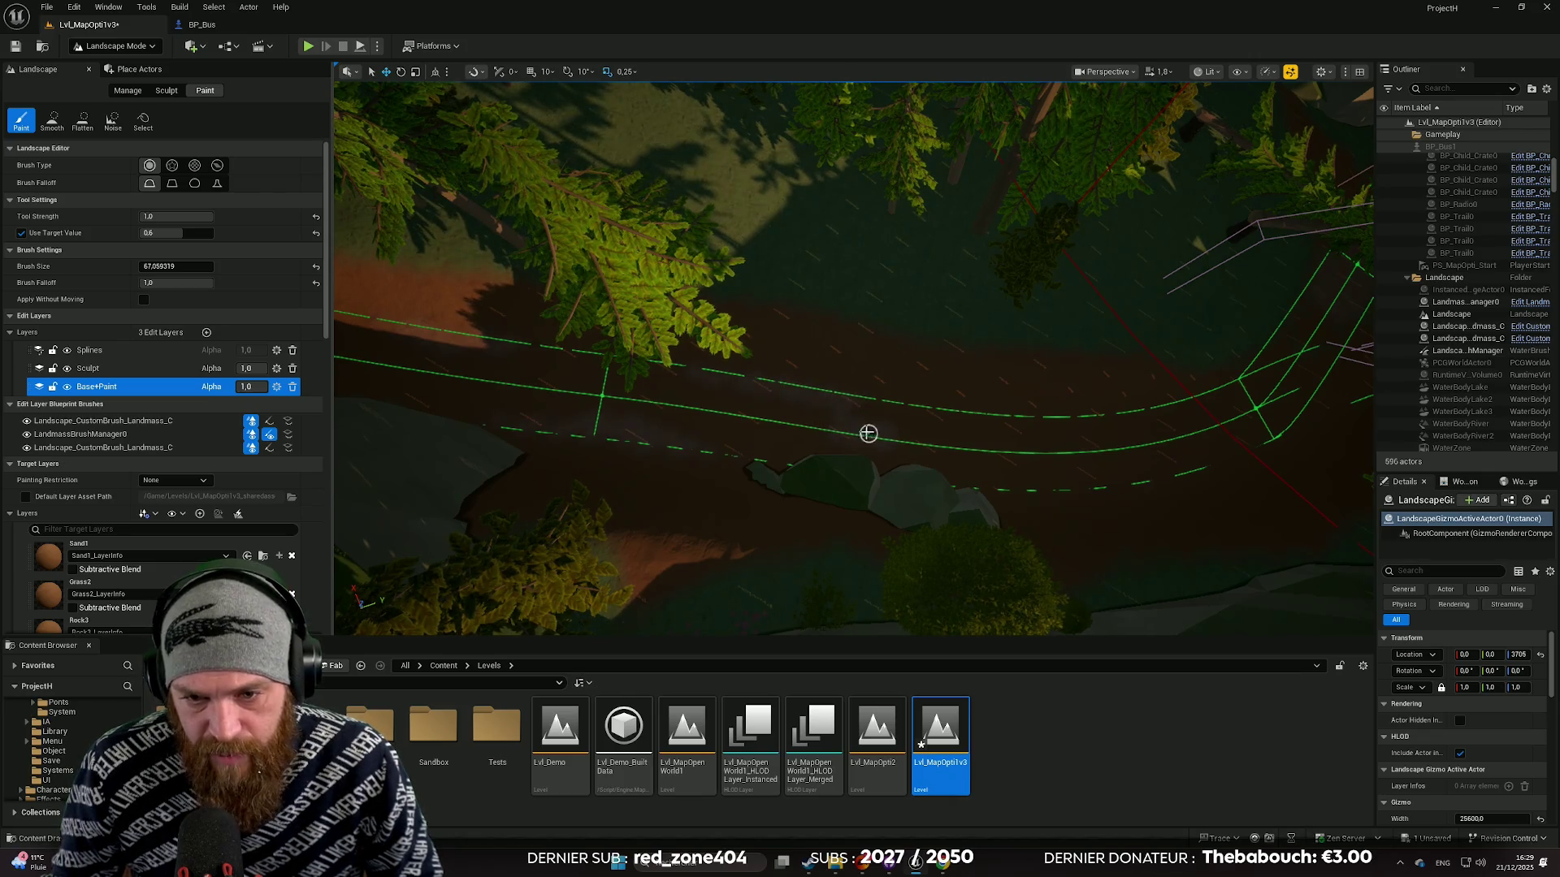
Step: Scroll the Target Layers list and select Grass2 as the paint layer
scroll(904, 441, "up", 5)
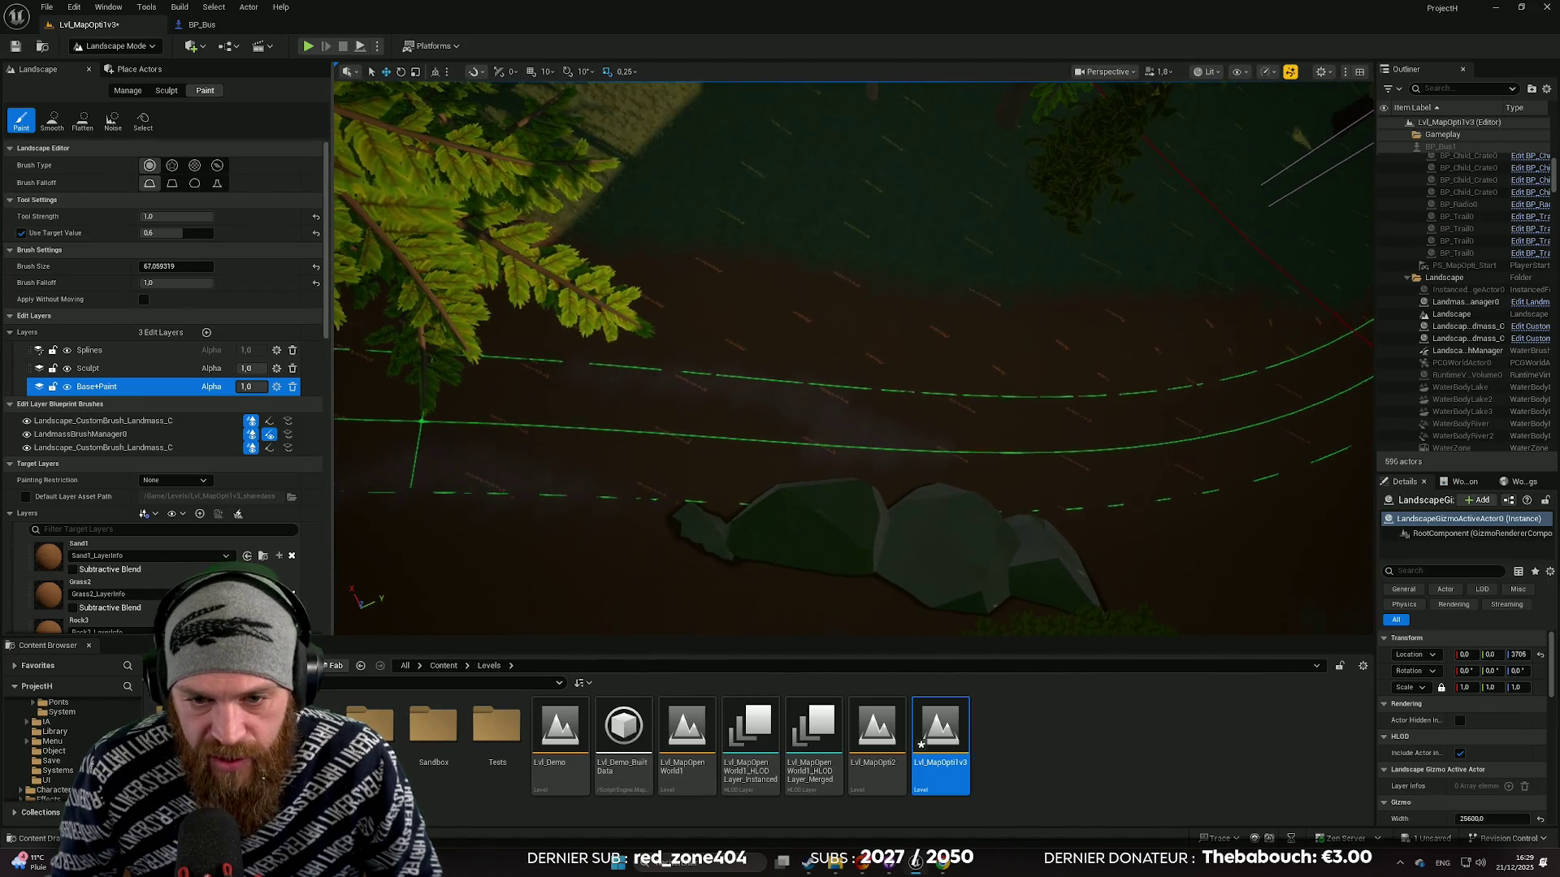
scroll(821, 427, "down", 2)
scroll(842, 437, "down", 2)
scroll(738, 431, "up", 2)
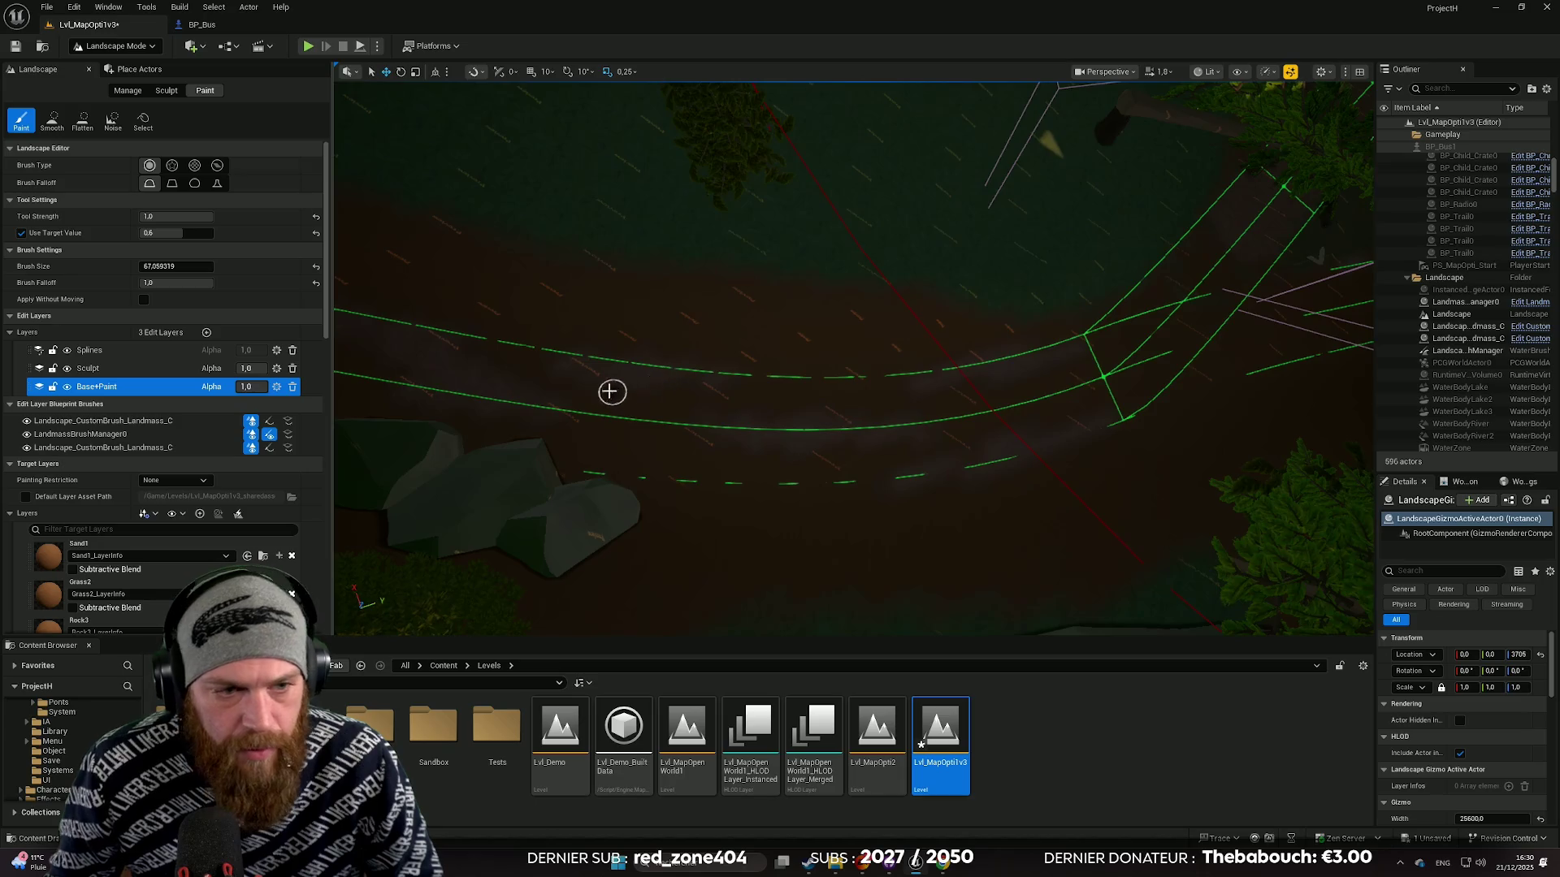
scroll(611, 393, "up", 3)
scroll(183, 357, "down", 2)
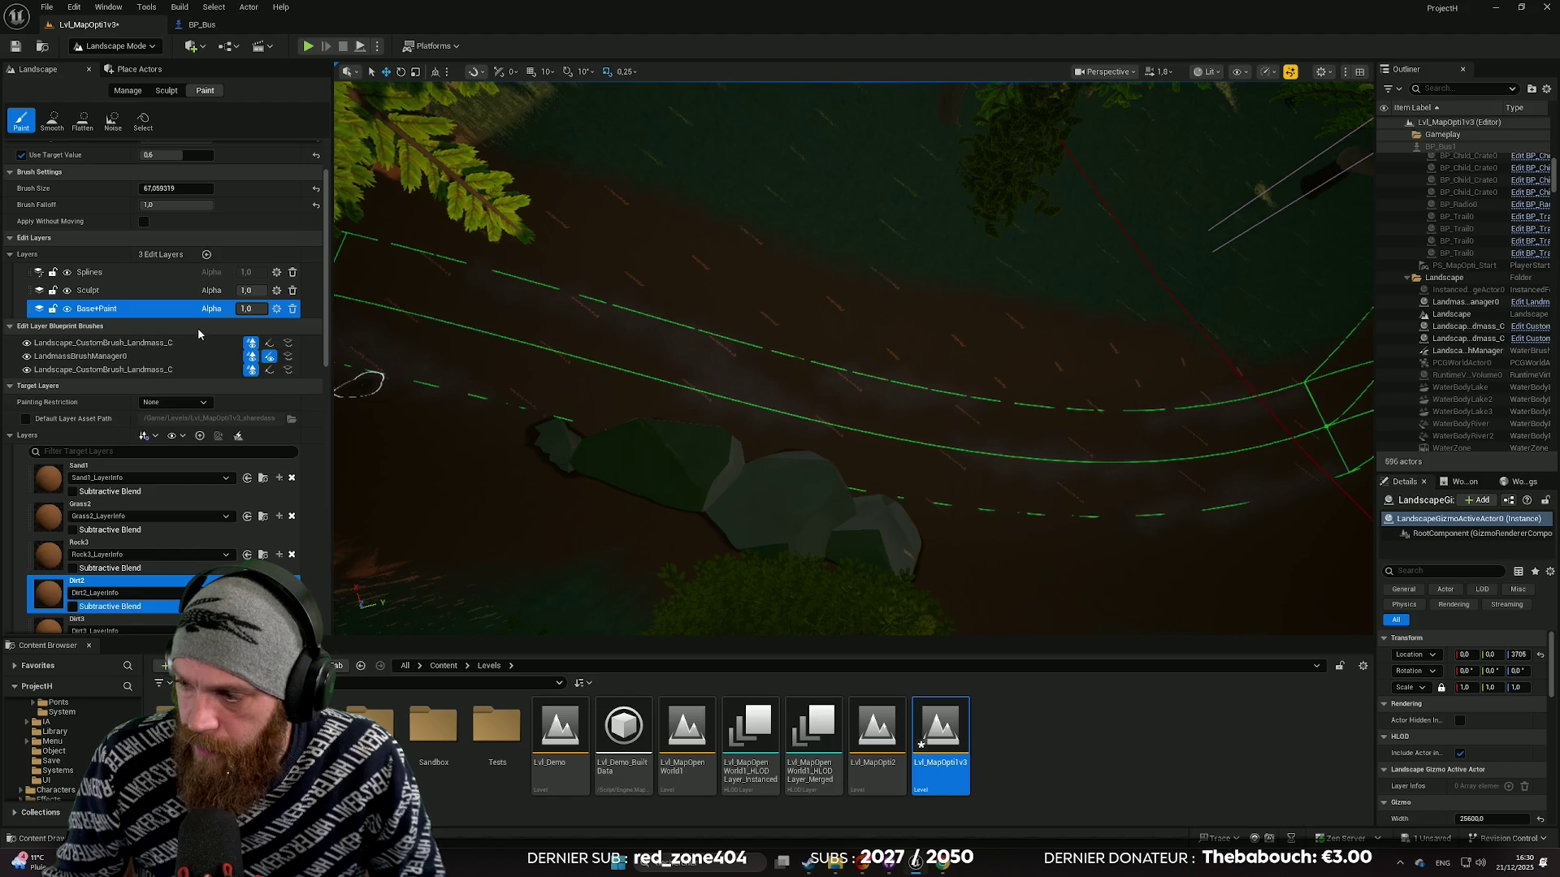
scroll(215, 504, "down", 7)
scroll(192, 514, "down", 3)
scroll(182, 487, "up", 8)
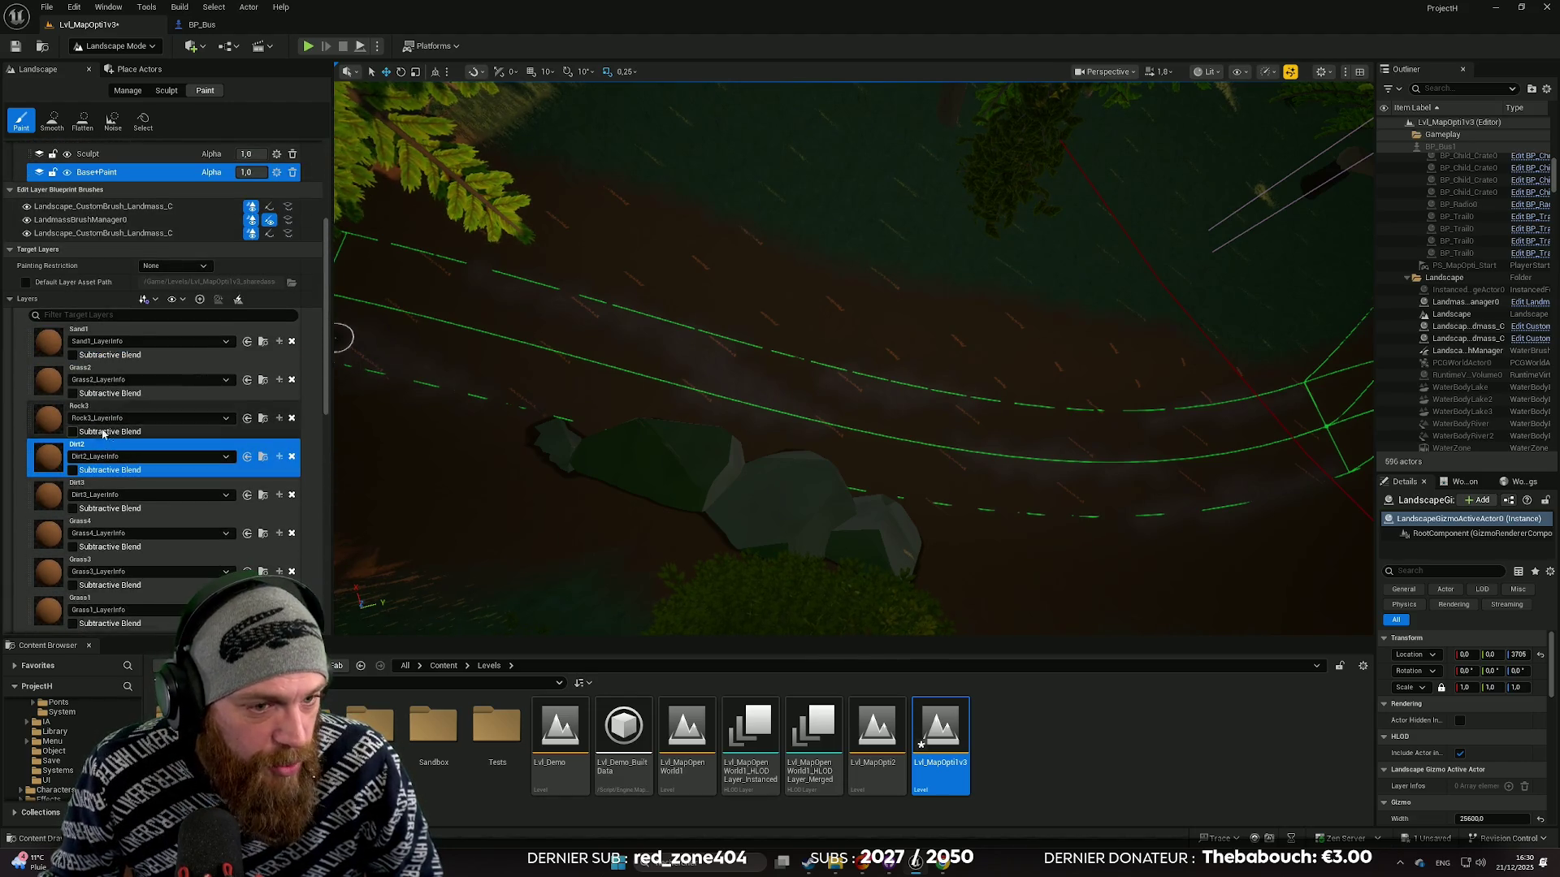
left_click(129, 369)
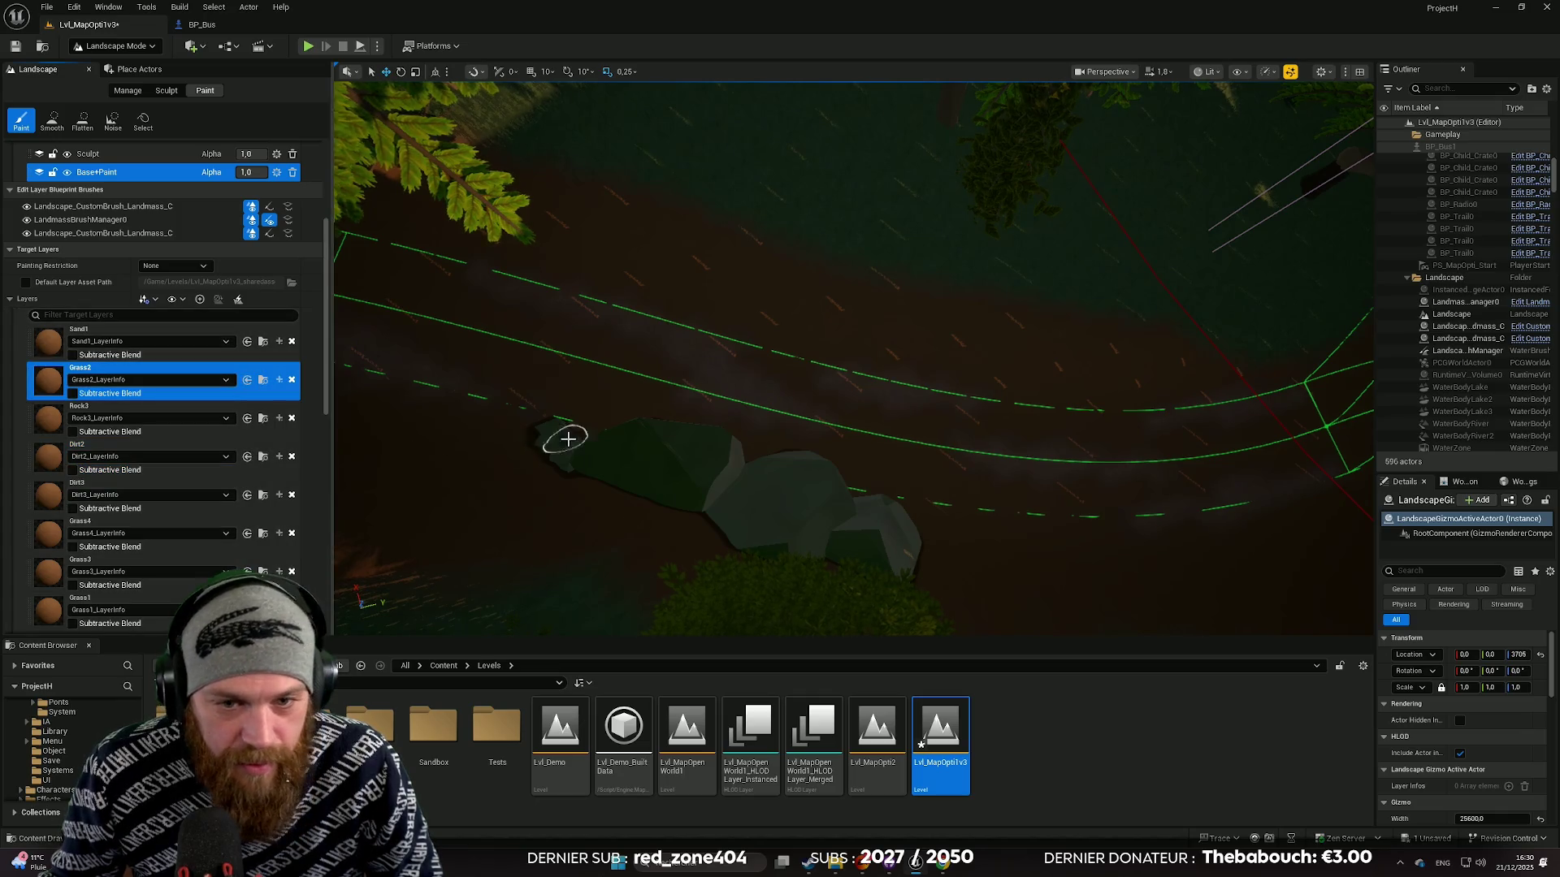
Step: Paint Grass2 along the road edge, then look down the path at the grassy slope
scroll(564, 442, "up", 2)
scroll(852, 357, "down", 2)
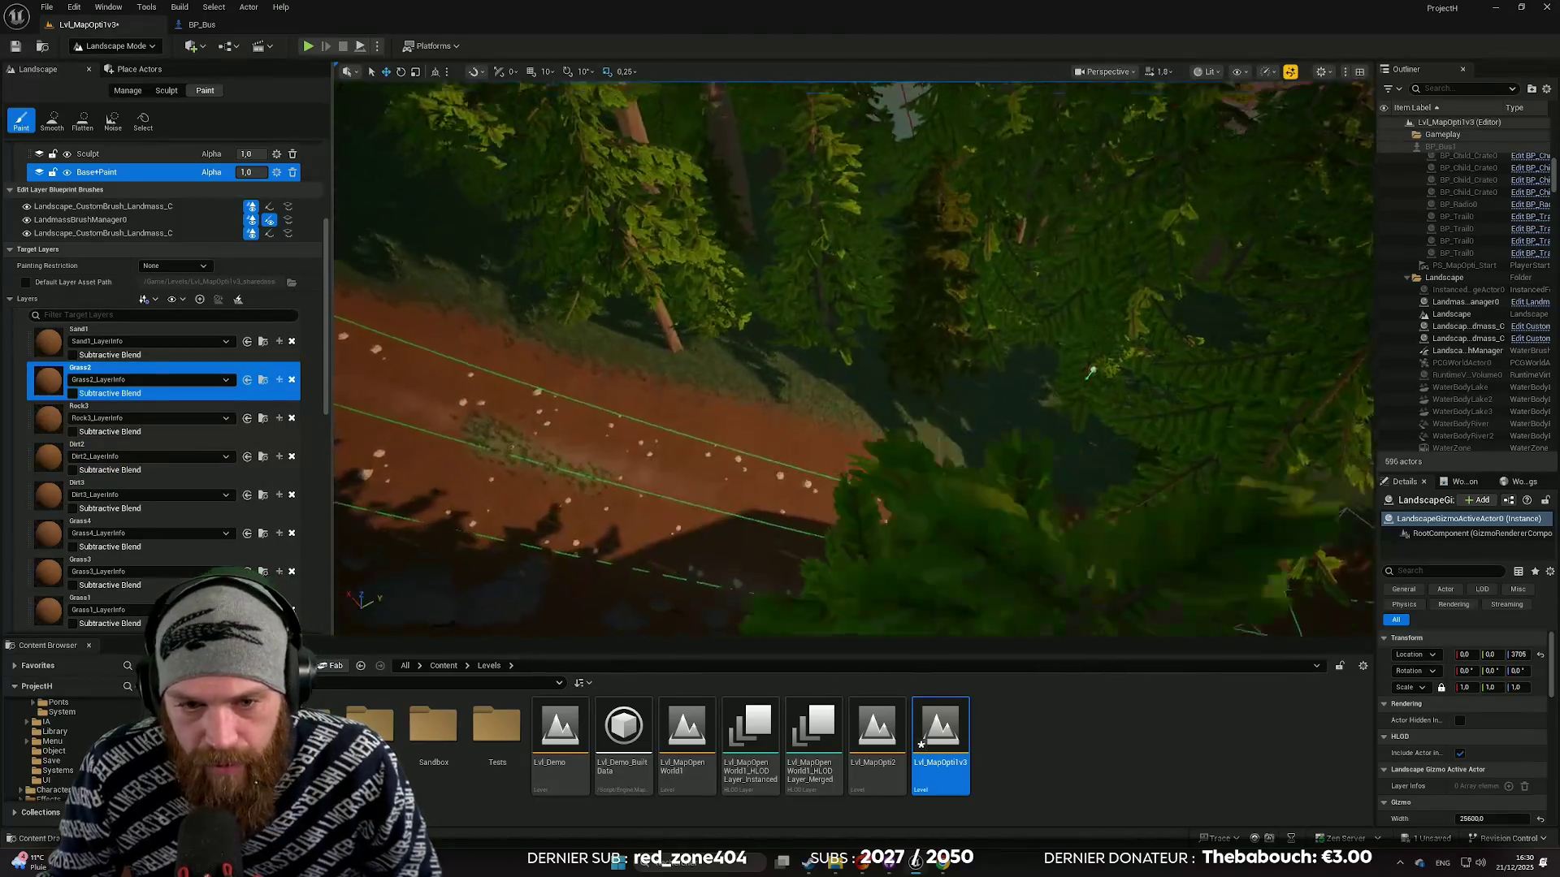
scroll(697, 438, "down", 3)
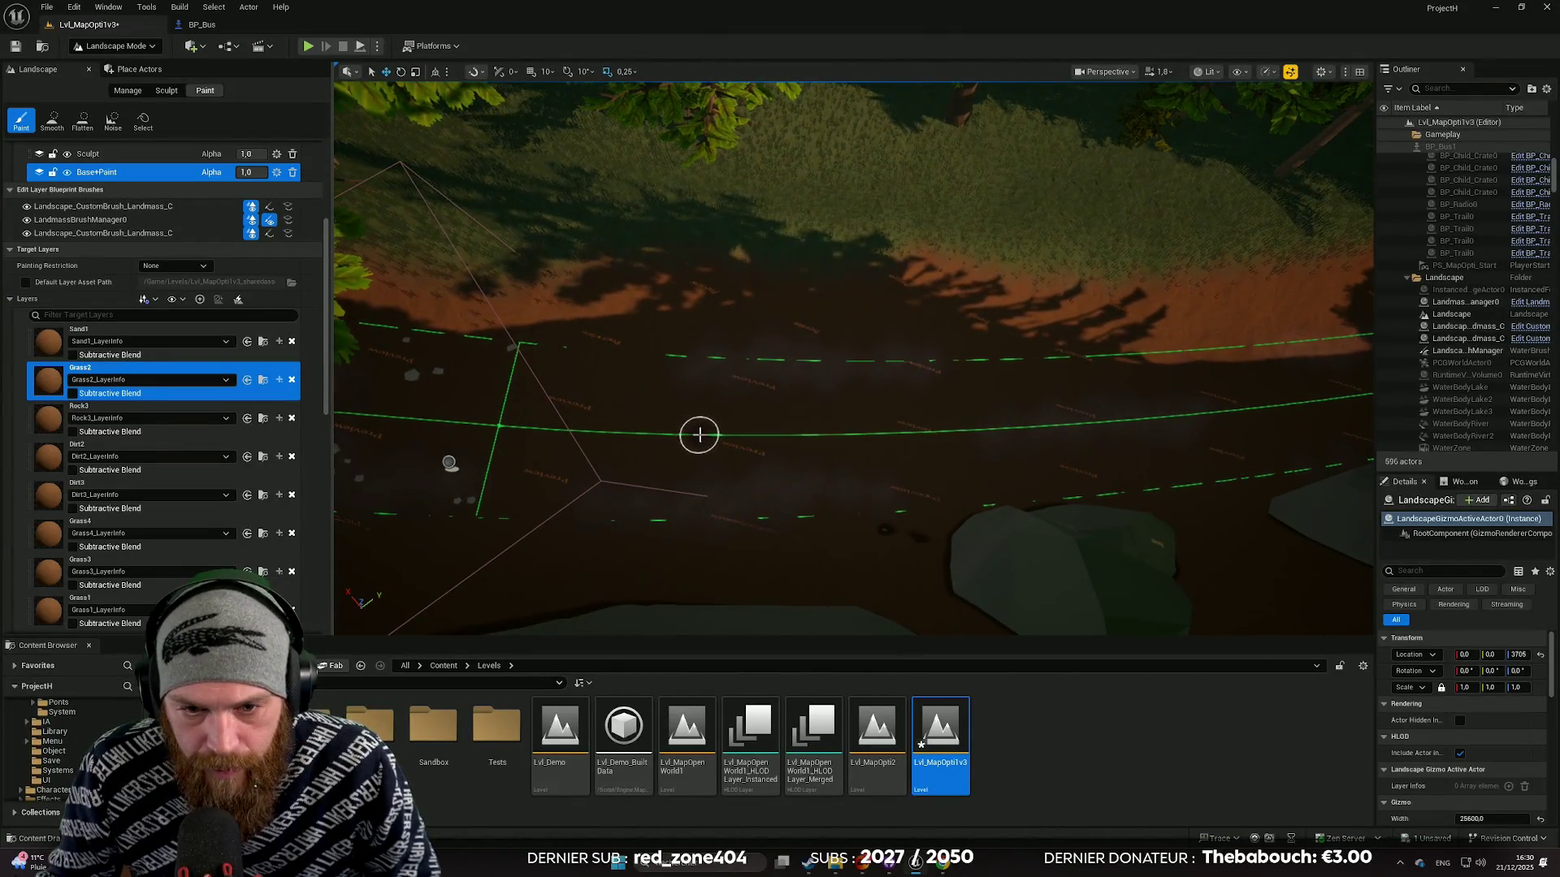
left_click_drag(847, 435, 881, 435)
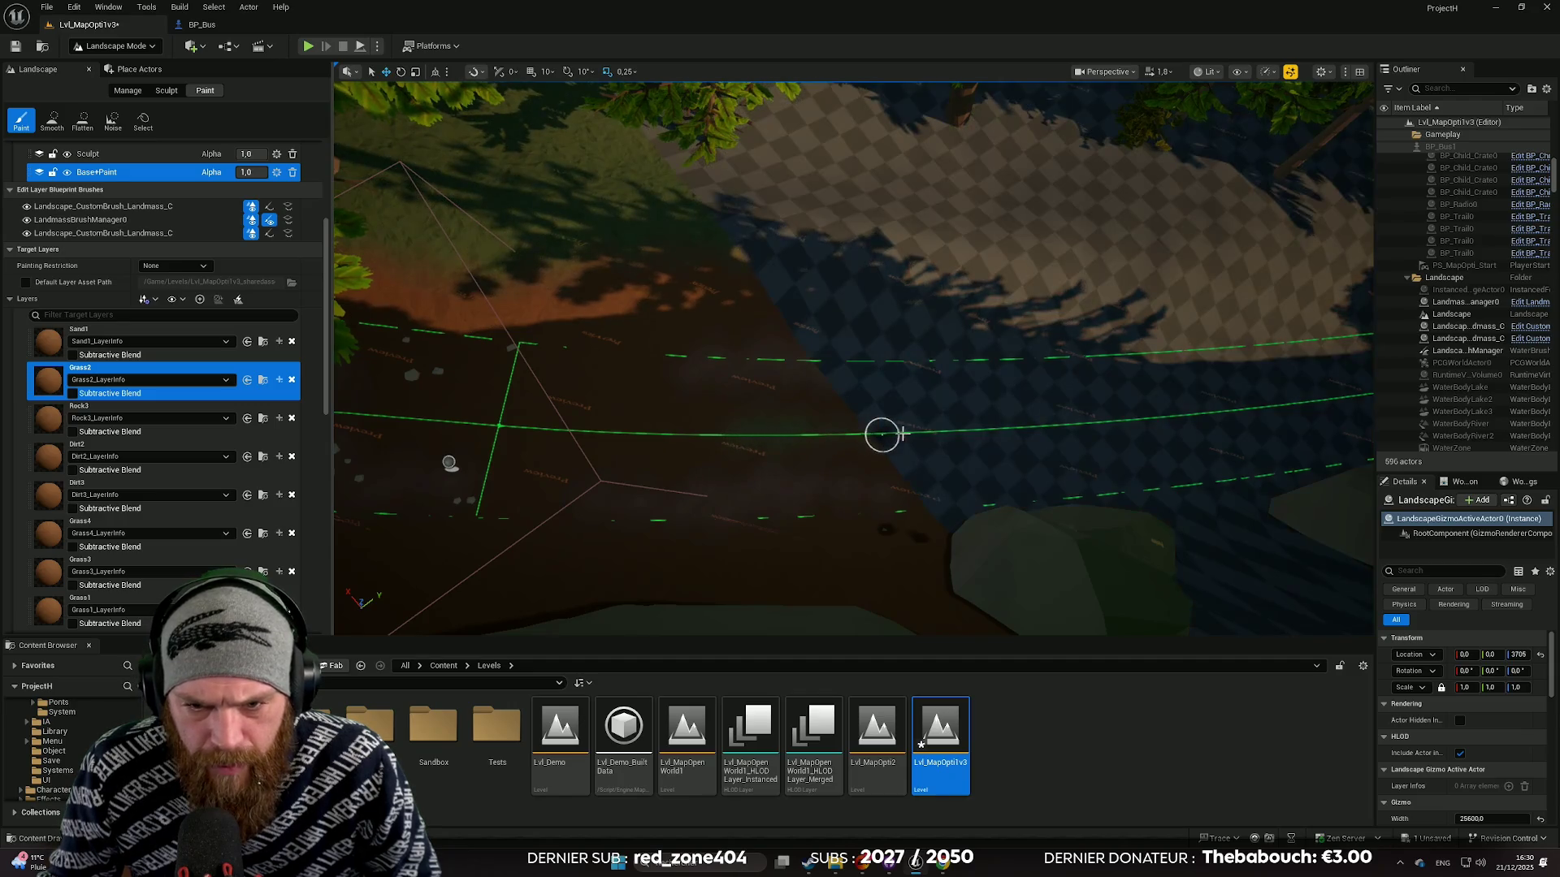
scroll(797, 435, "up", 3)
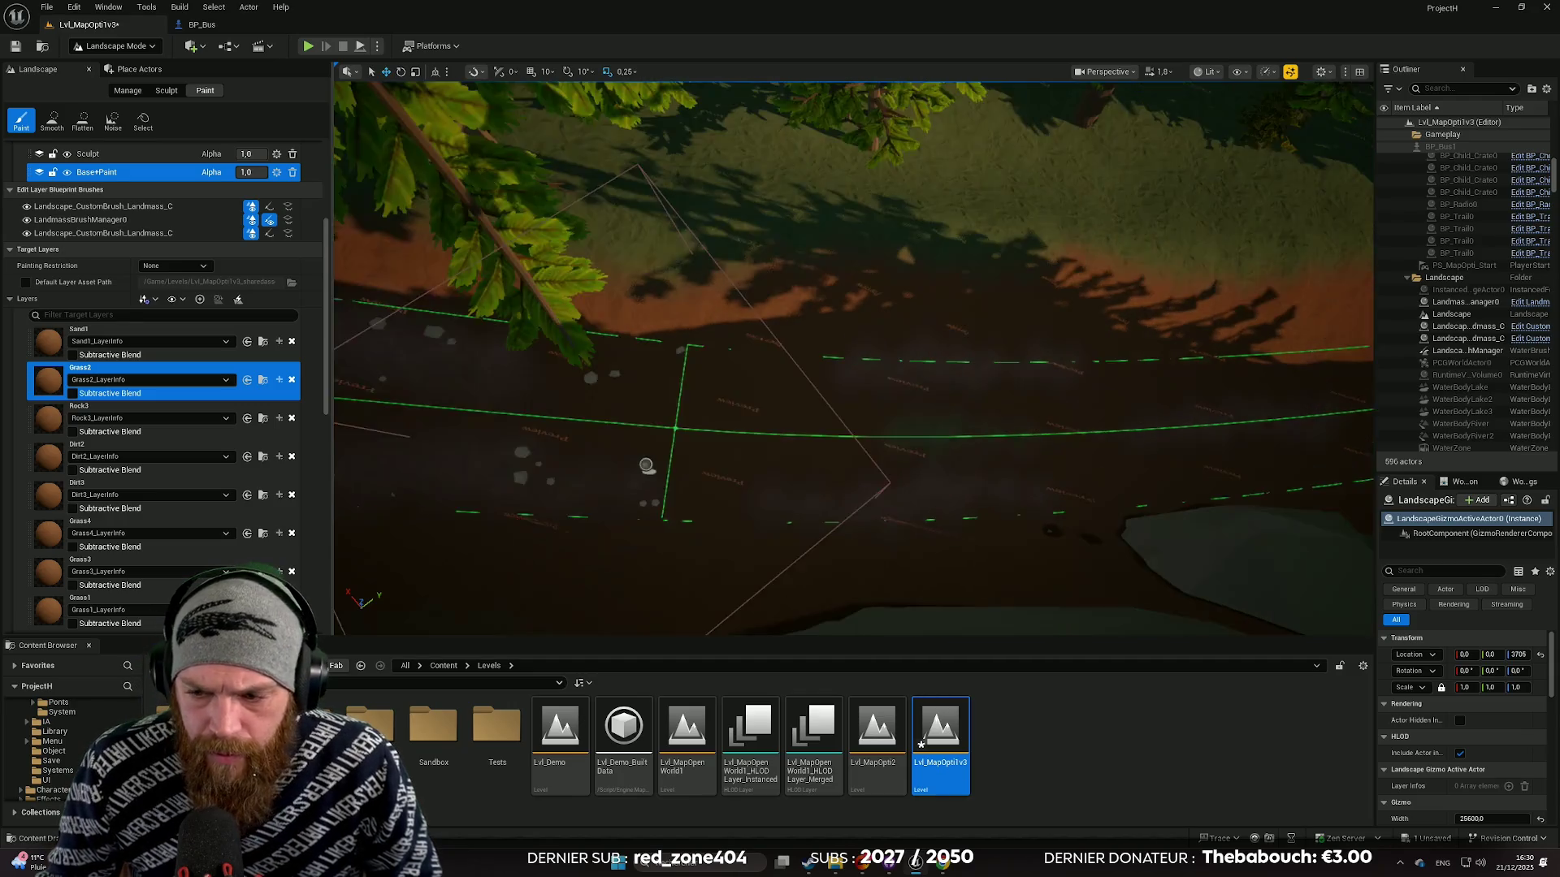
left_click_drag(733, 438, 784, 451)
scroll(918, 546, "up", 5)
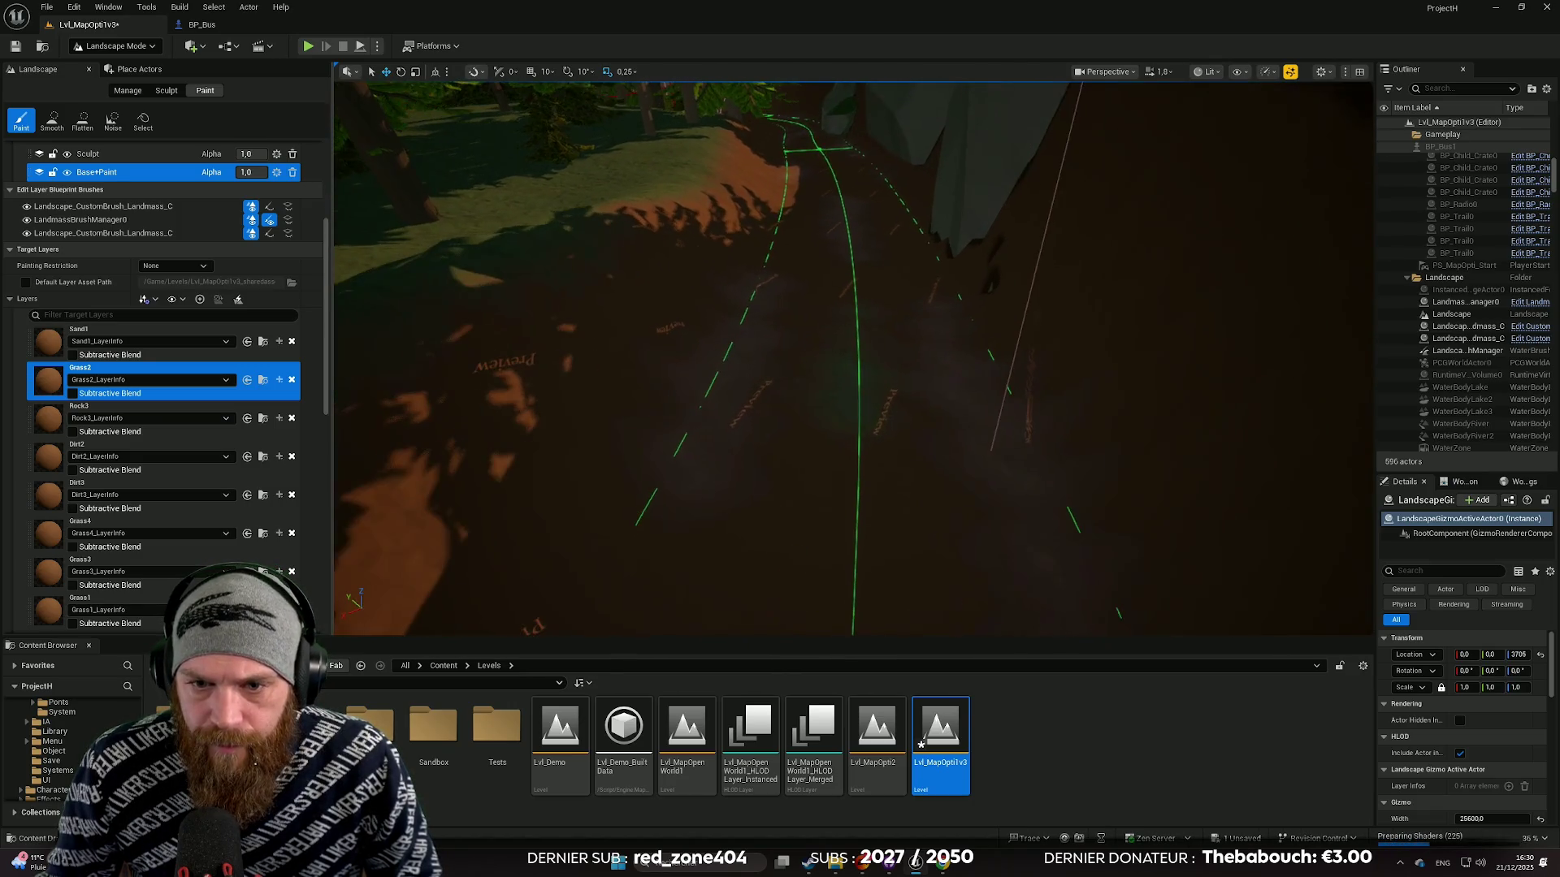
scroll(733, 439, "down", 2)
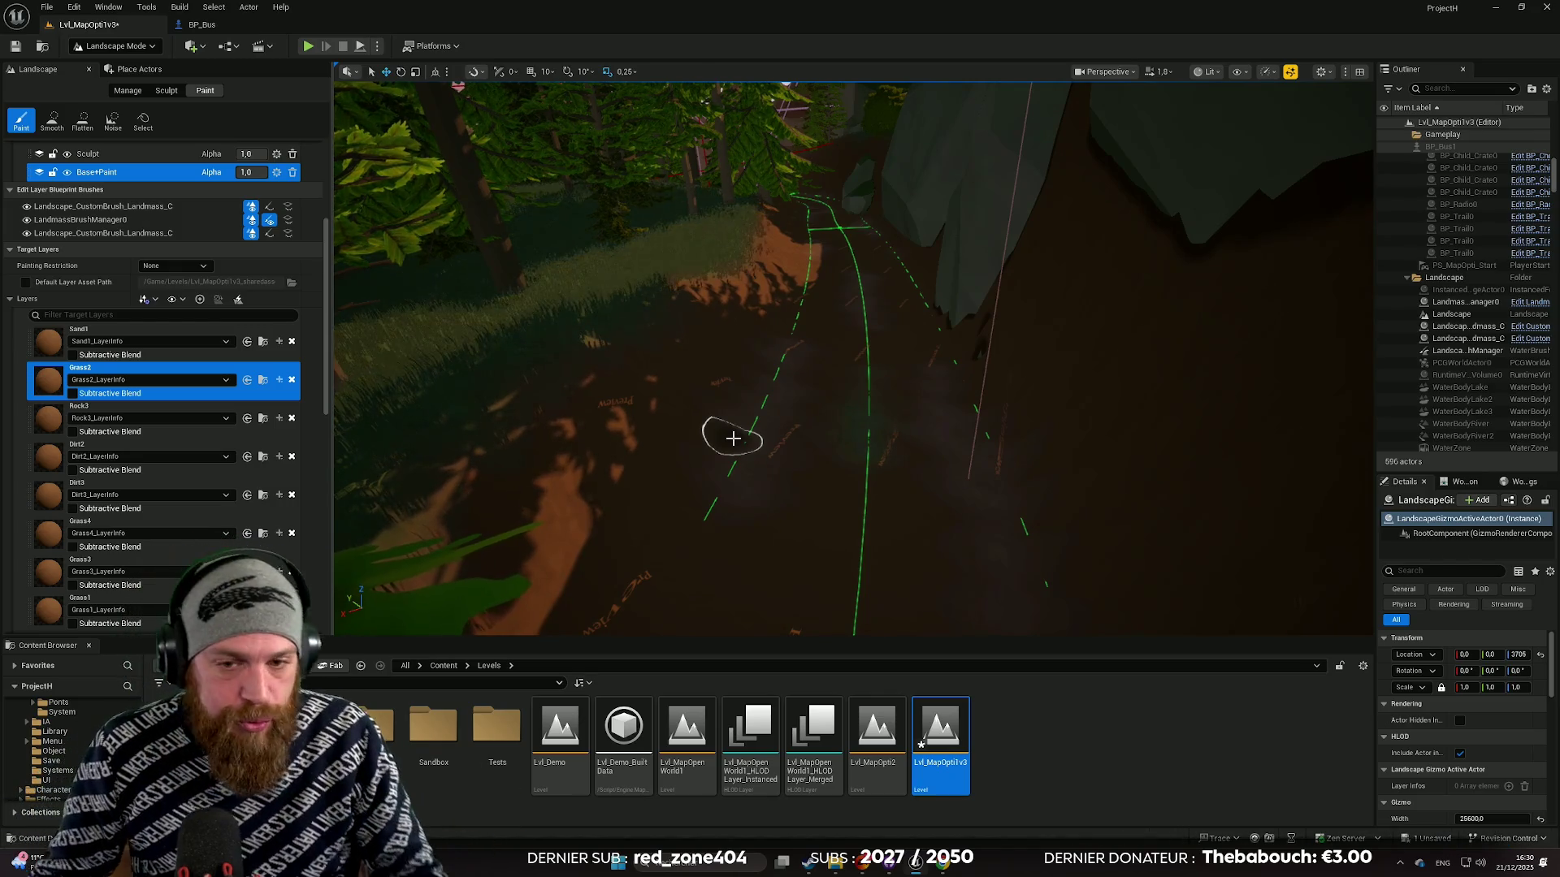
left_click_drag(793, 412, 1364, 497)
mouse_move(808, 463)
left_mouse_down()
mouse_move(885, 455)
mouse_move(929, 487)
left_mouse_up()
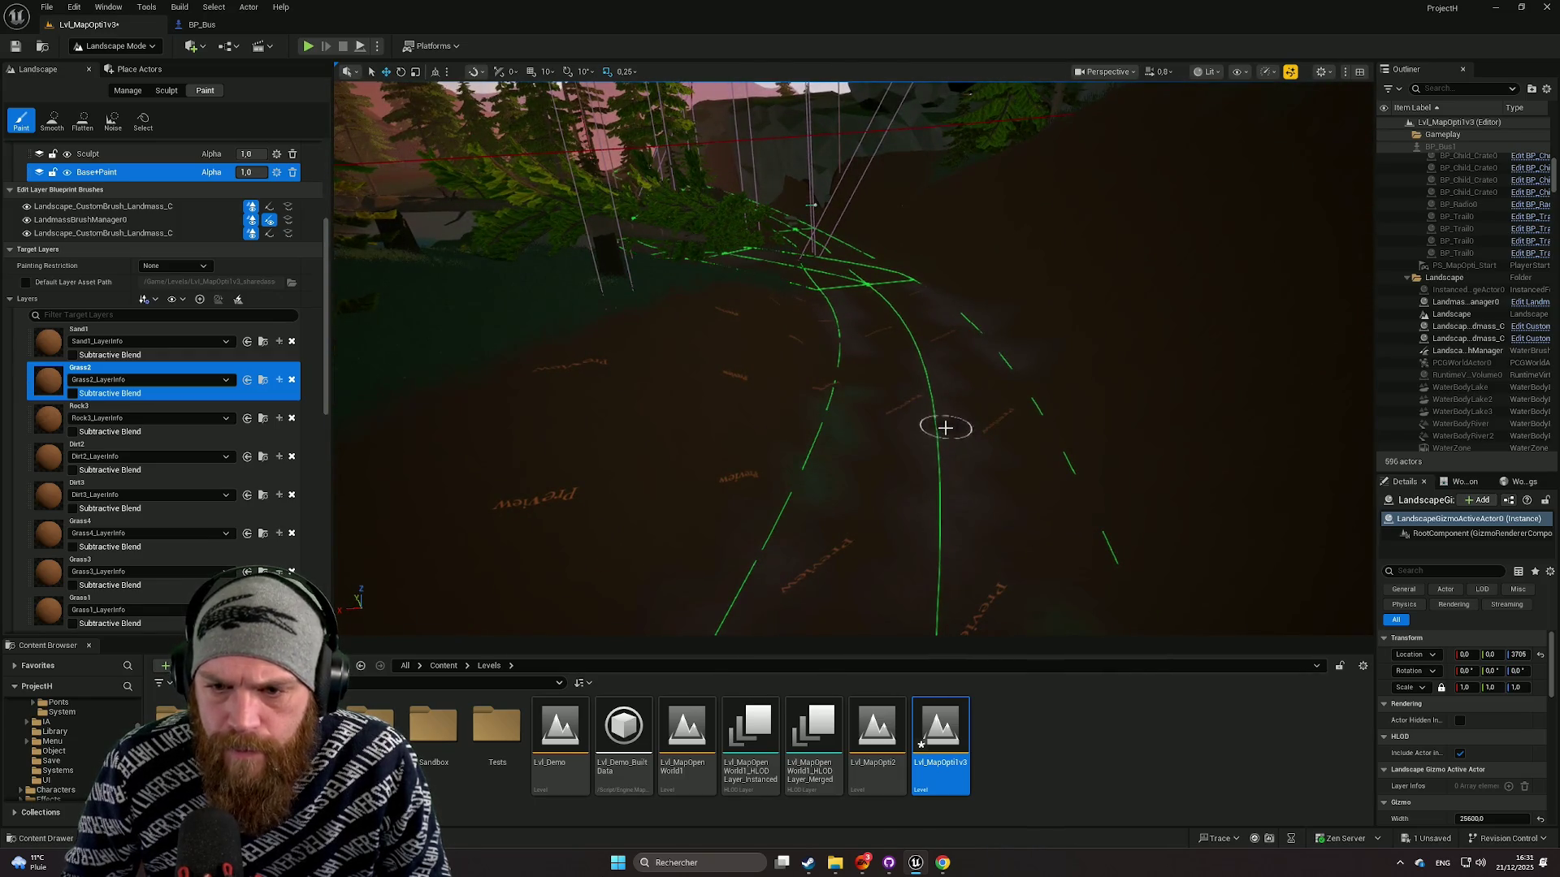
scroll(945, 428, "down", 5)
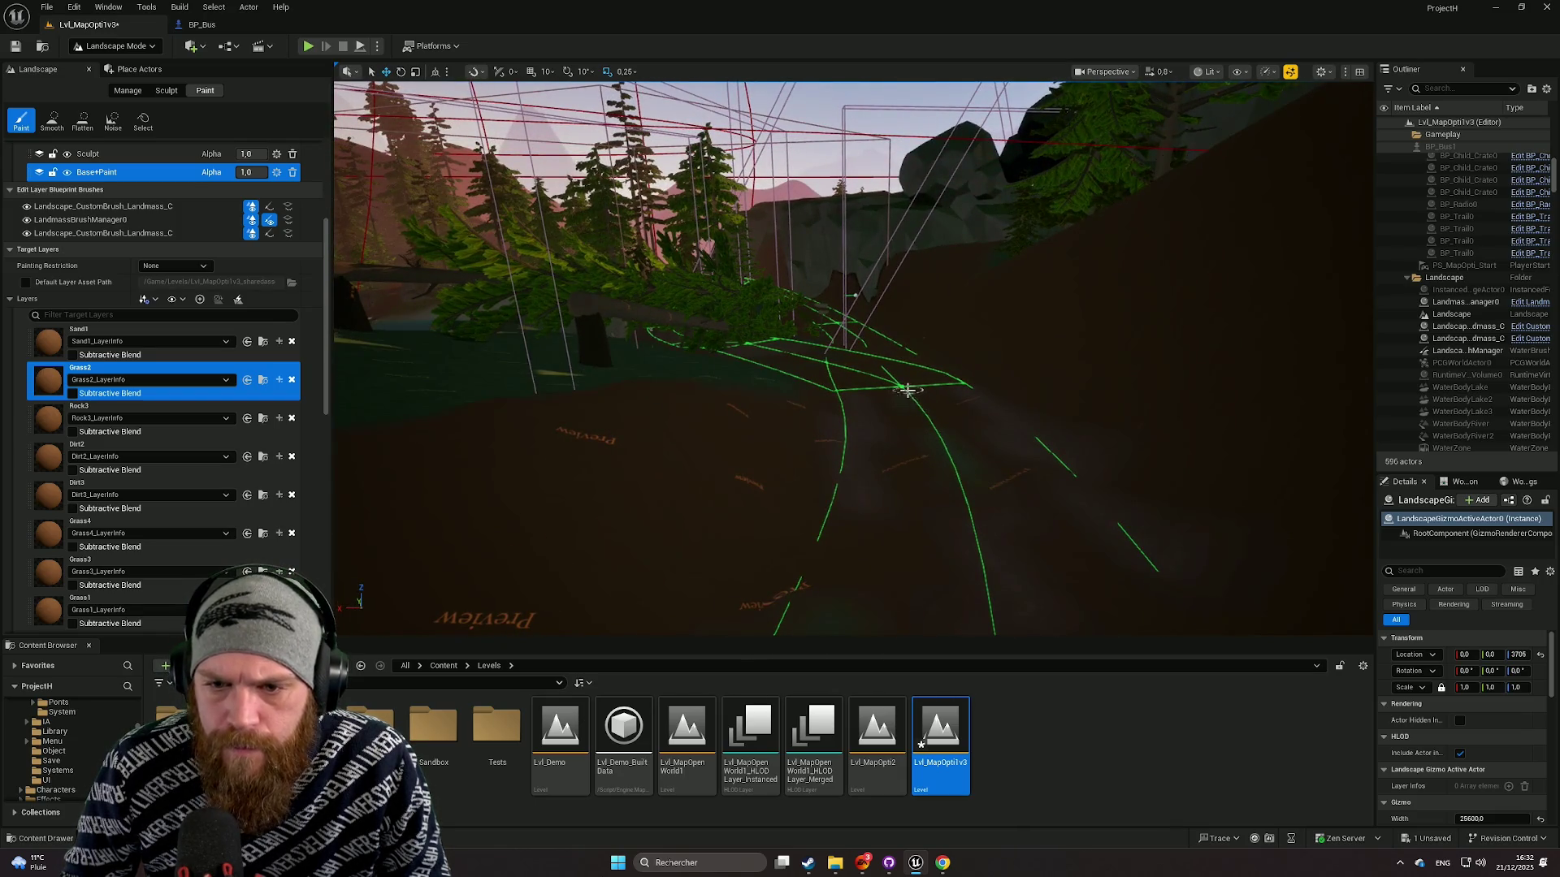
scroll(907, 391, "up", 10)
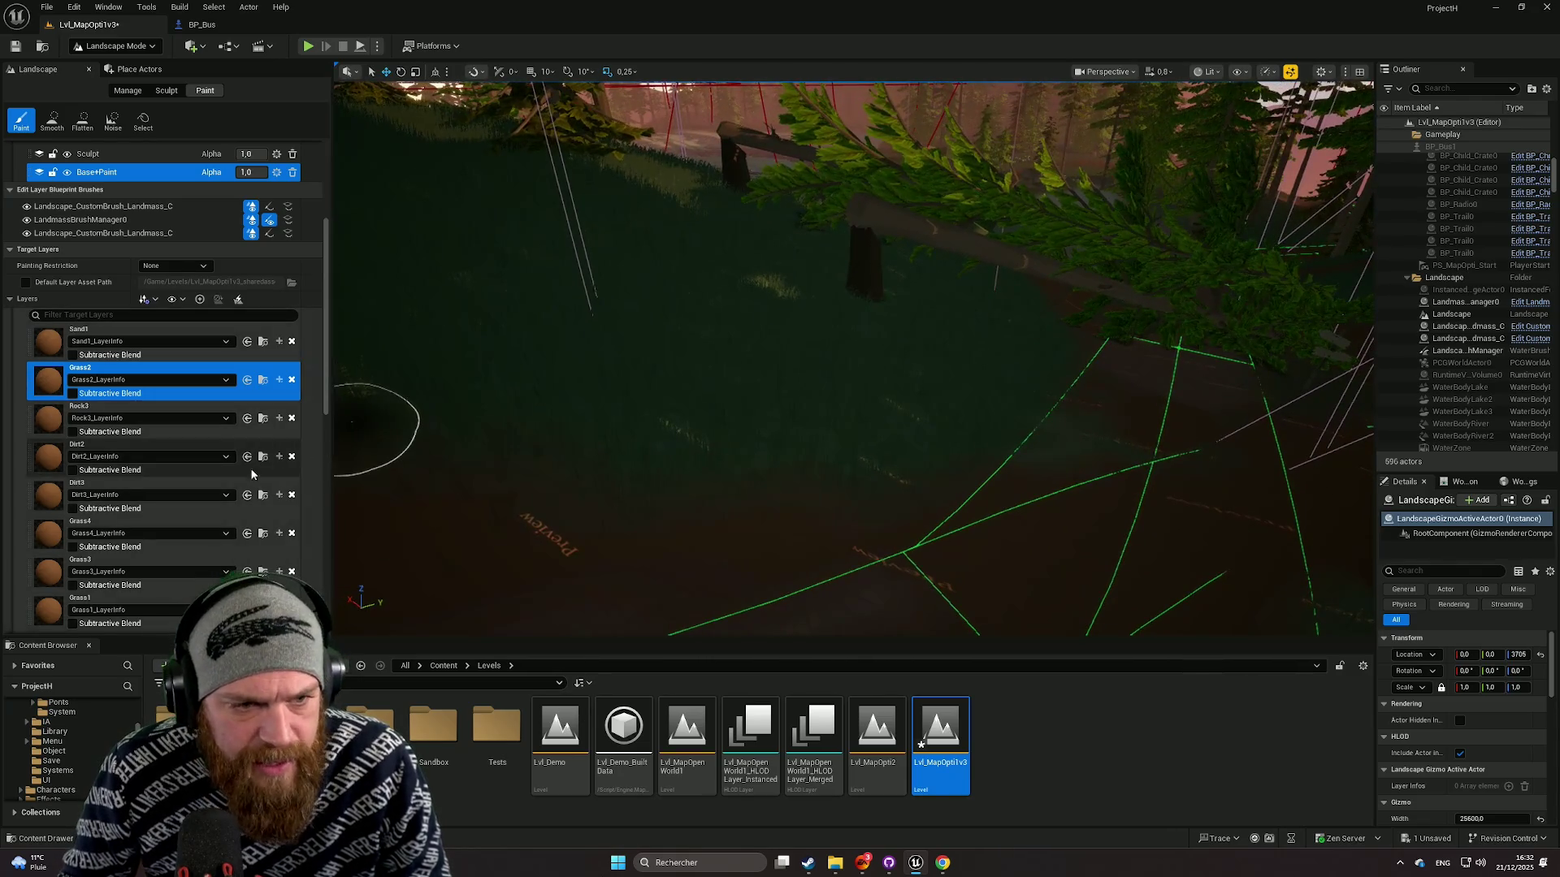
scroll(203, 203, "up", 3)
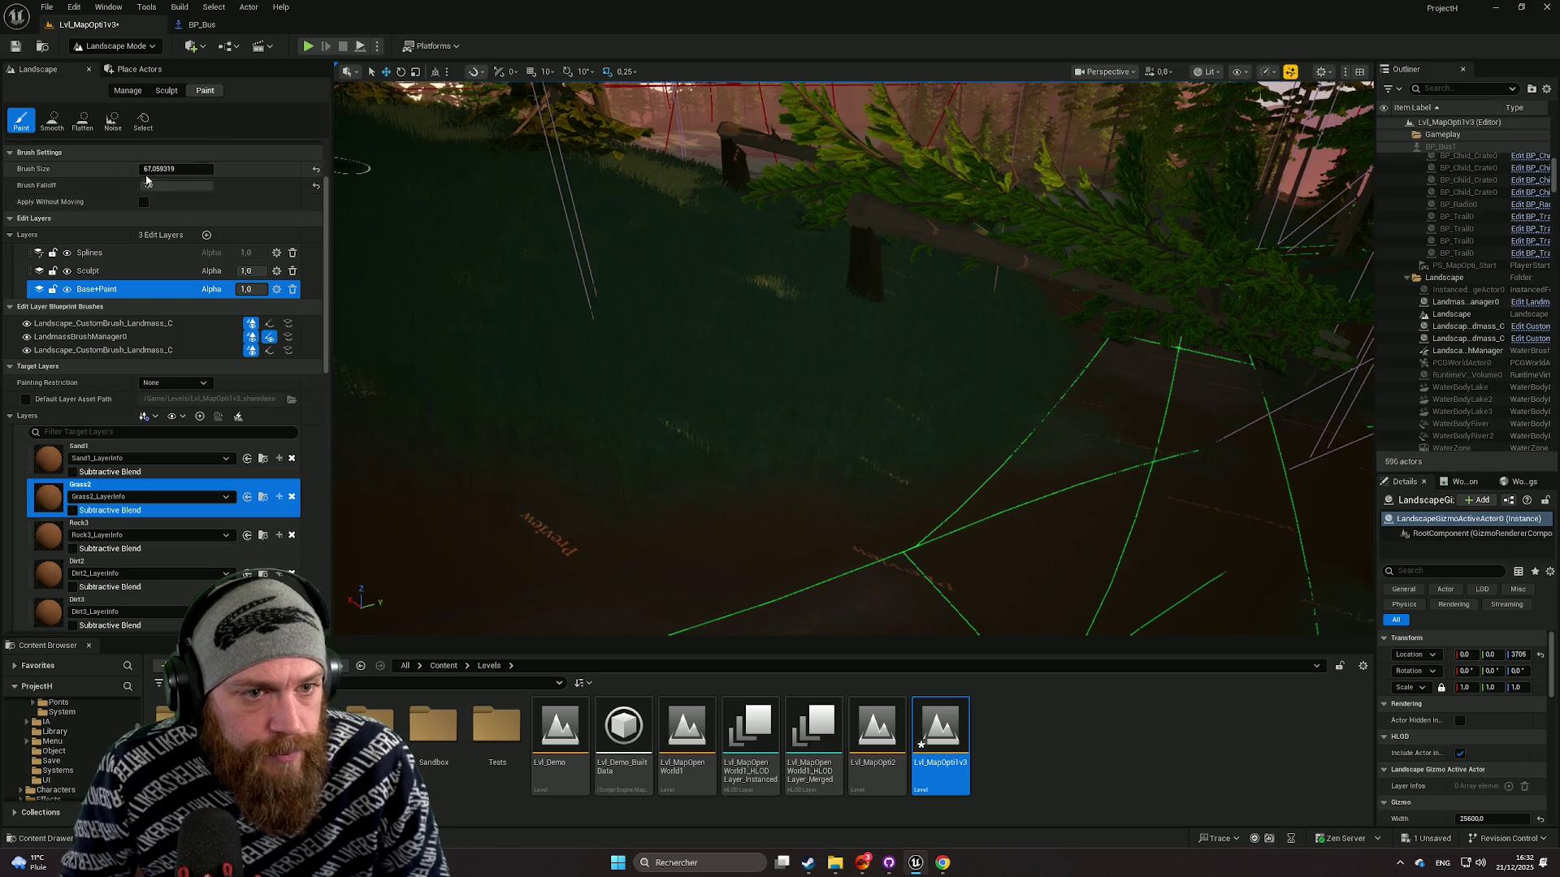
Step: Enlarge the brush to about 225, paint Grass2 up the hillside, then switch to Manage
left_click_drag(176, 169, 213, 169)
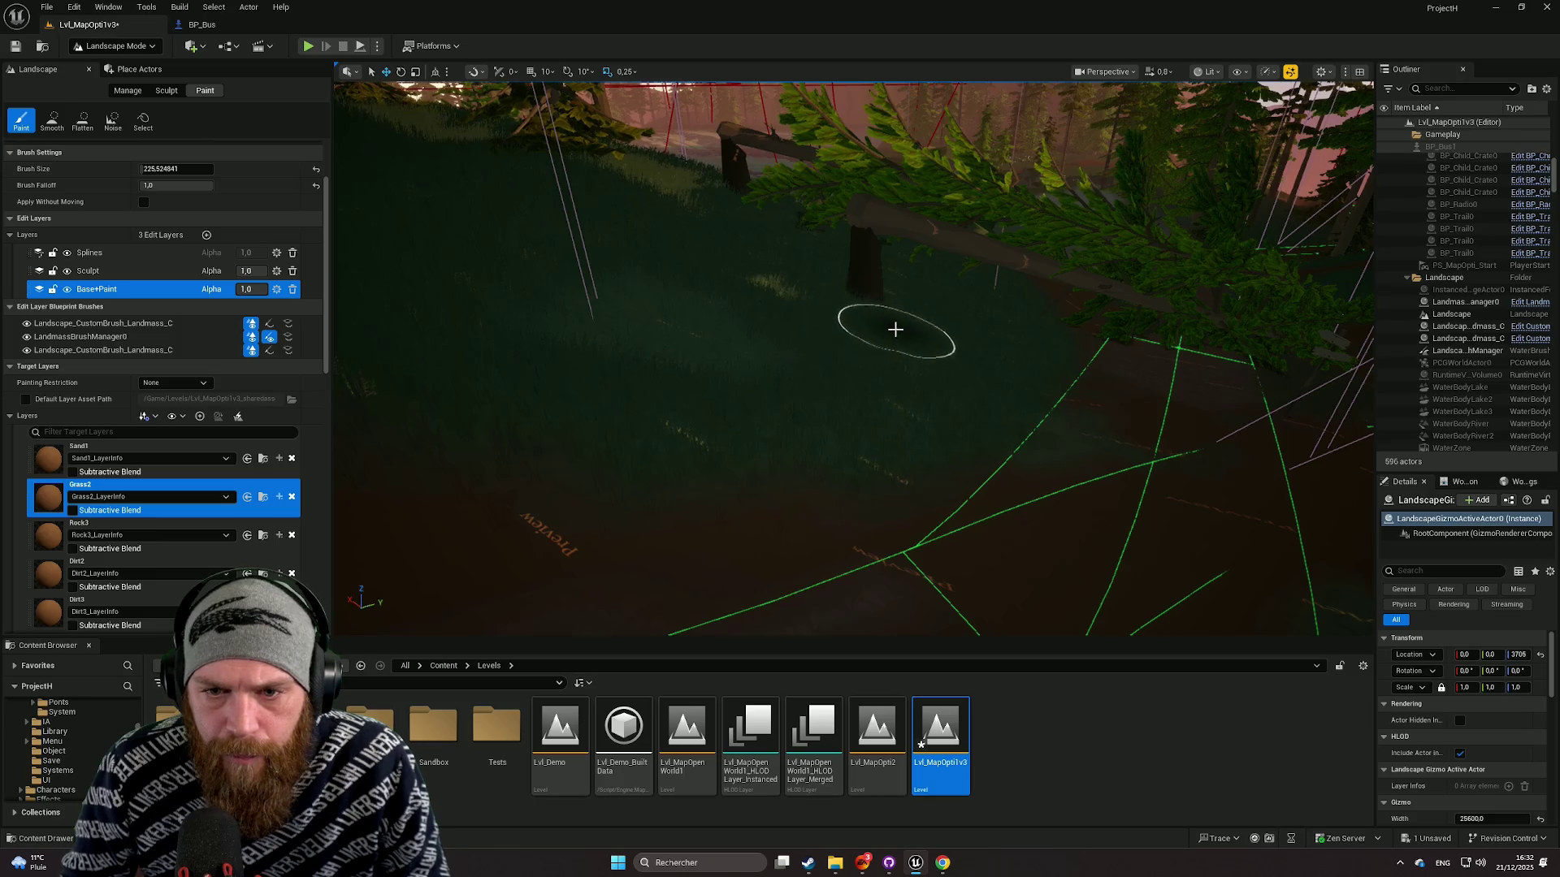
left_click_drag(895, 329, 902, 306)
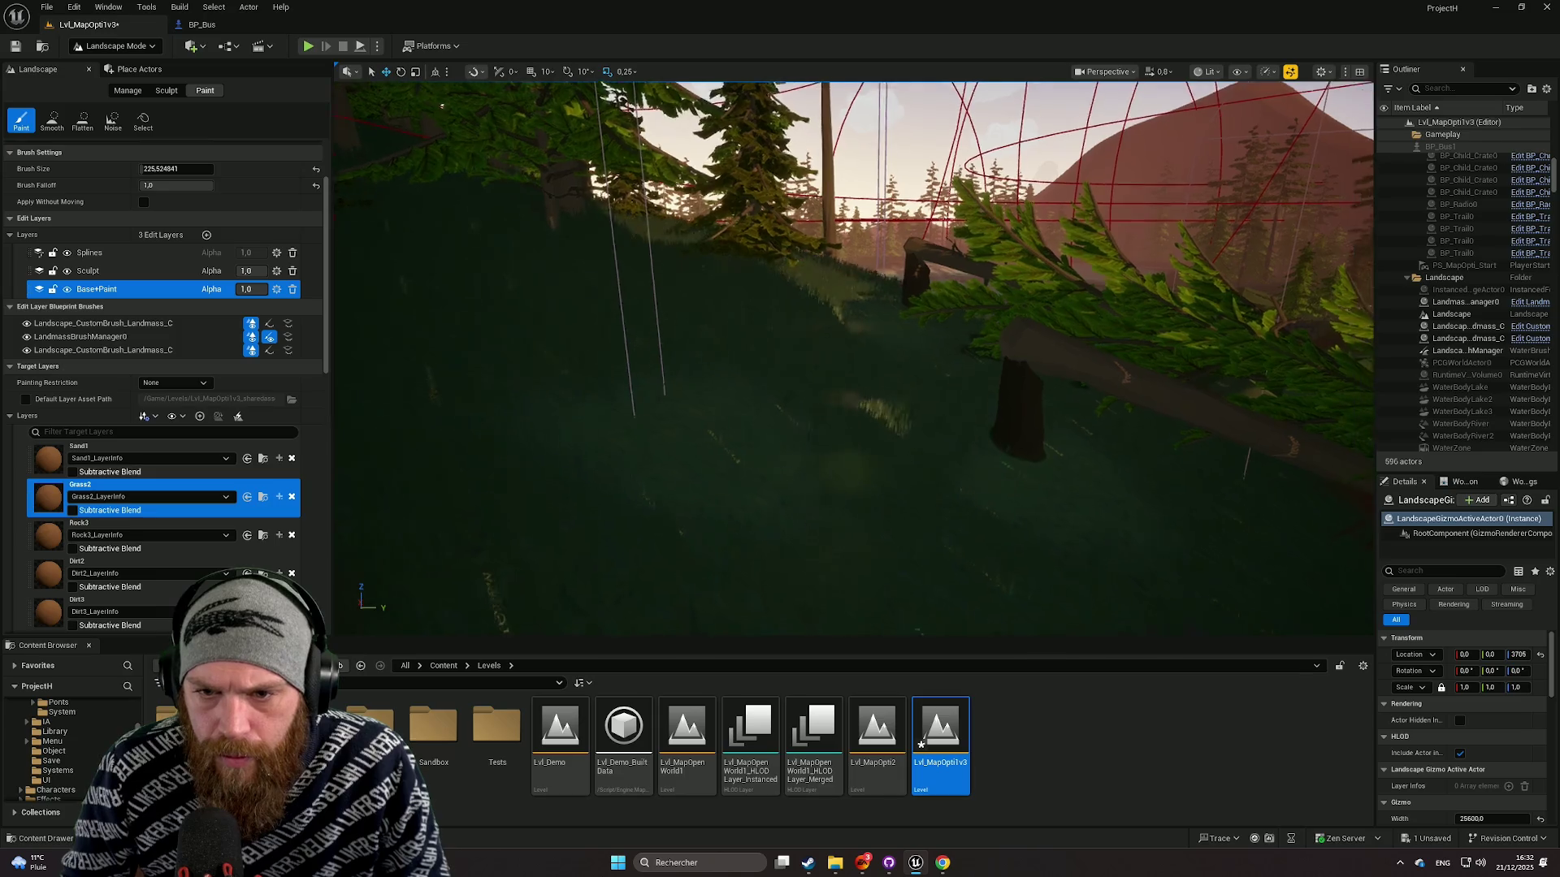
left_click_drag(810, 289, 817, 274)
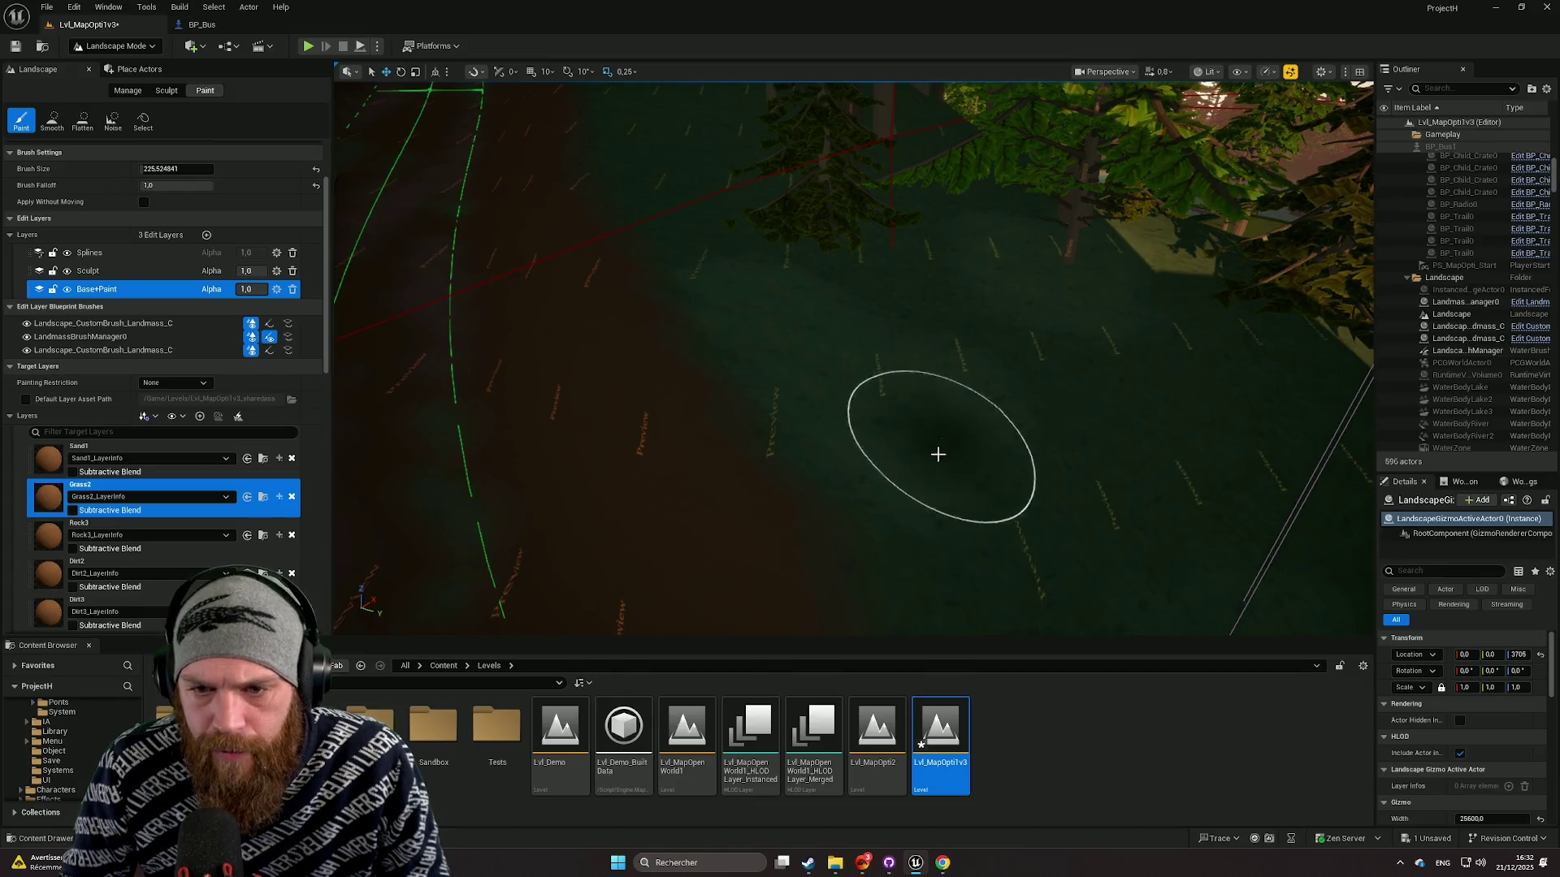
scroll(939, 446, "up", 1)
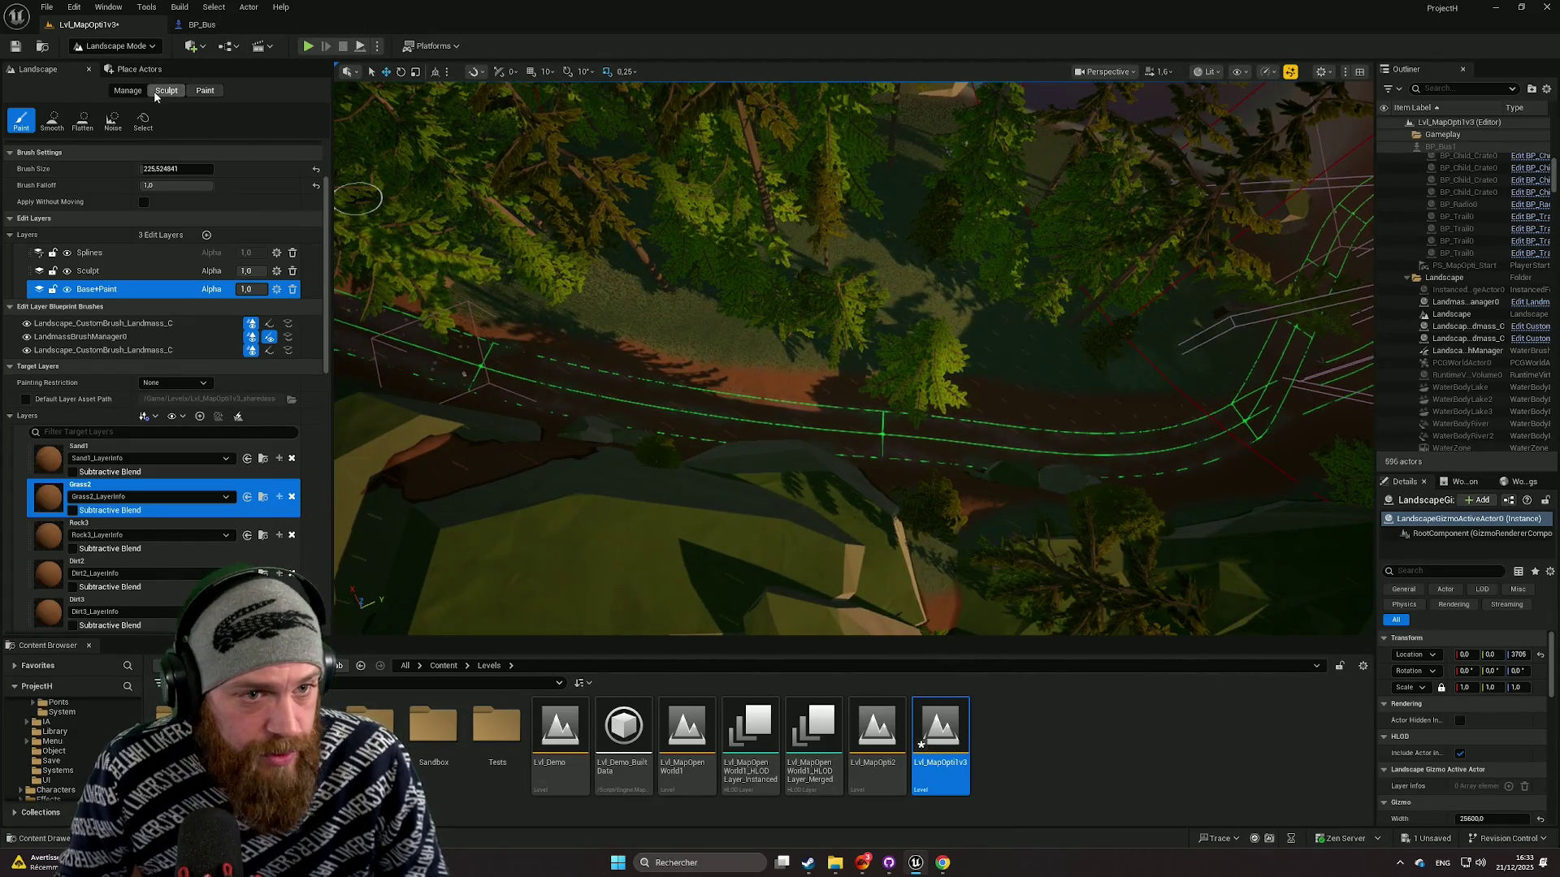
left_click(128, 90)
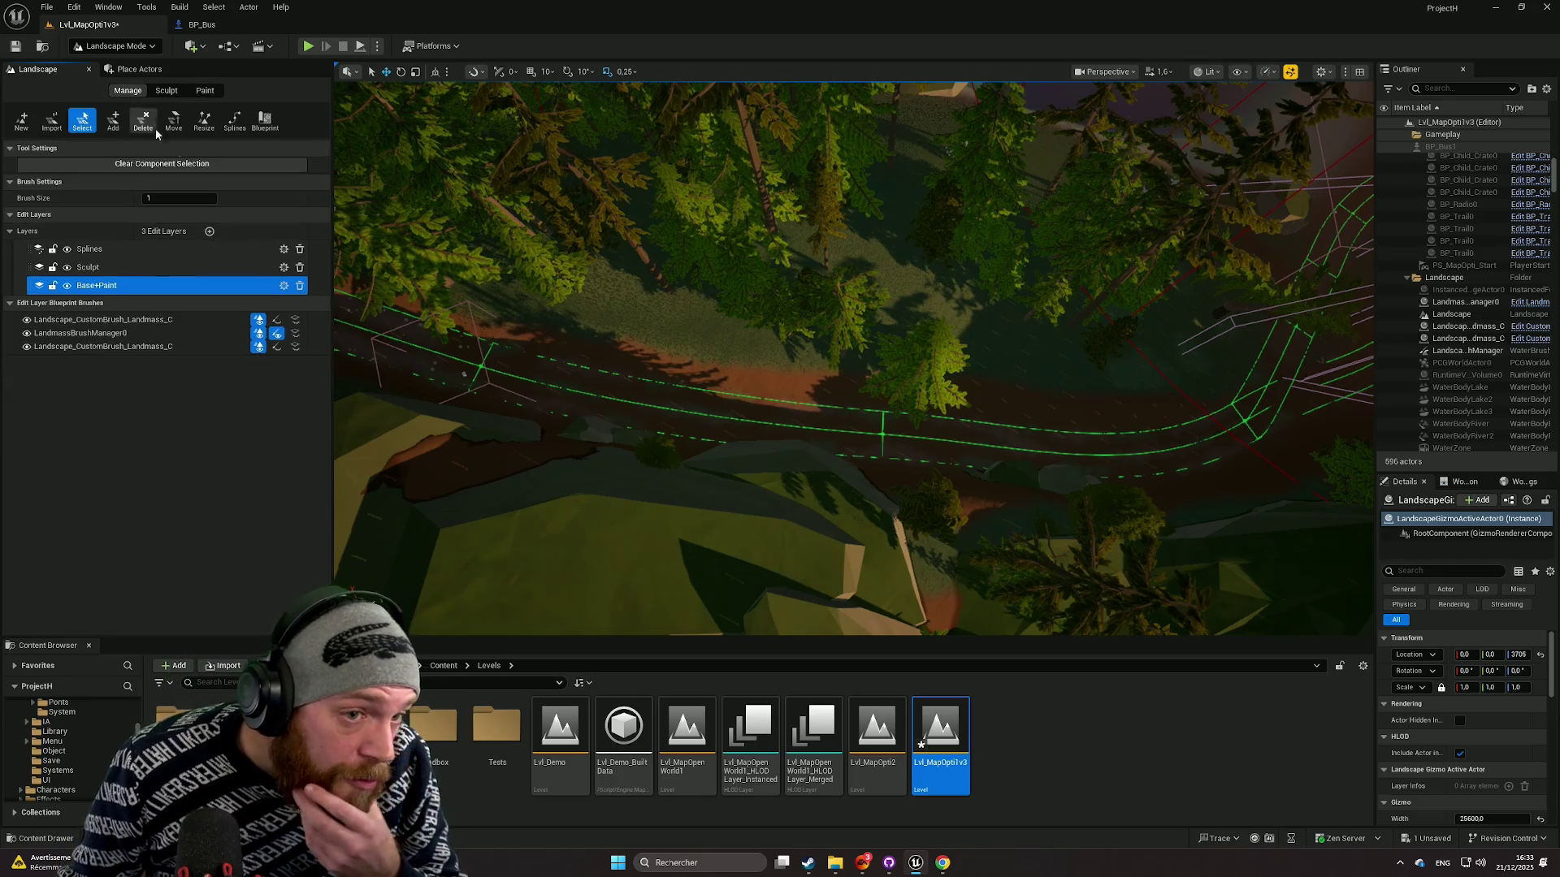
Step: Activate the Splines tool and inspect a road segment's properties in Details
left_click(235, 121)
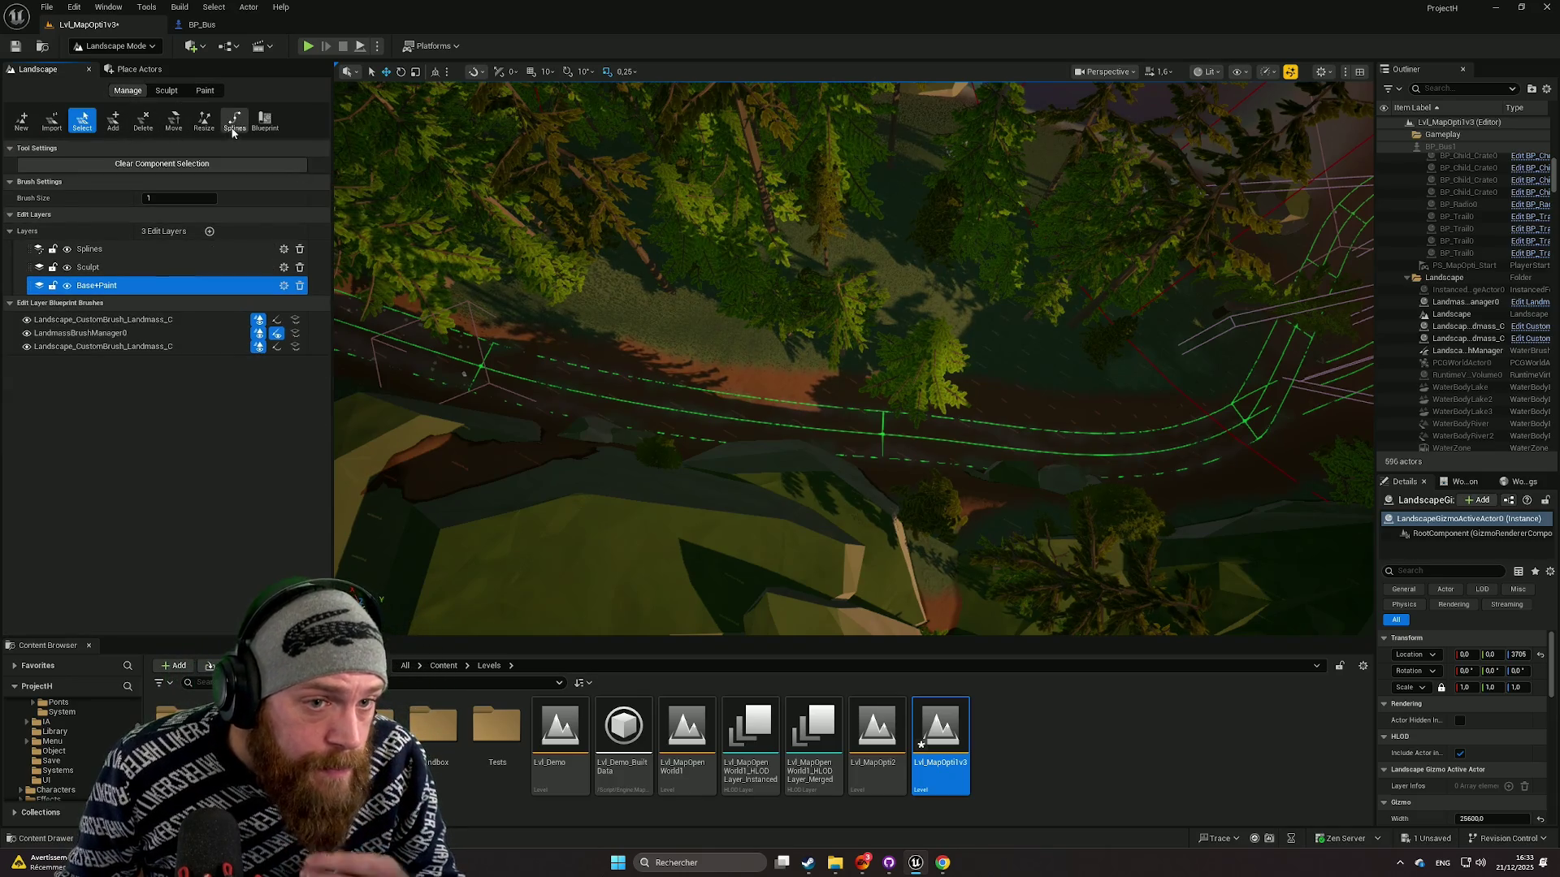
left_click(655, 390)
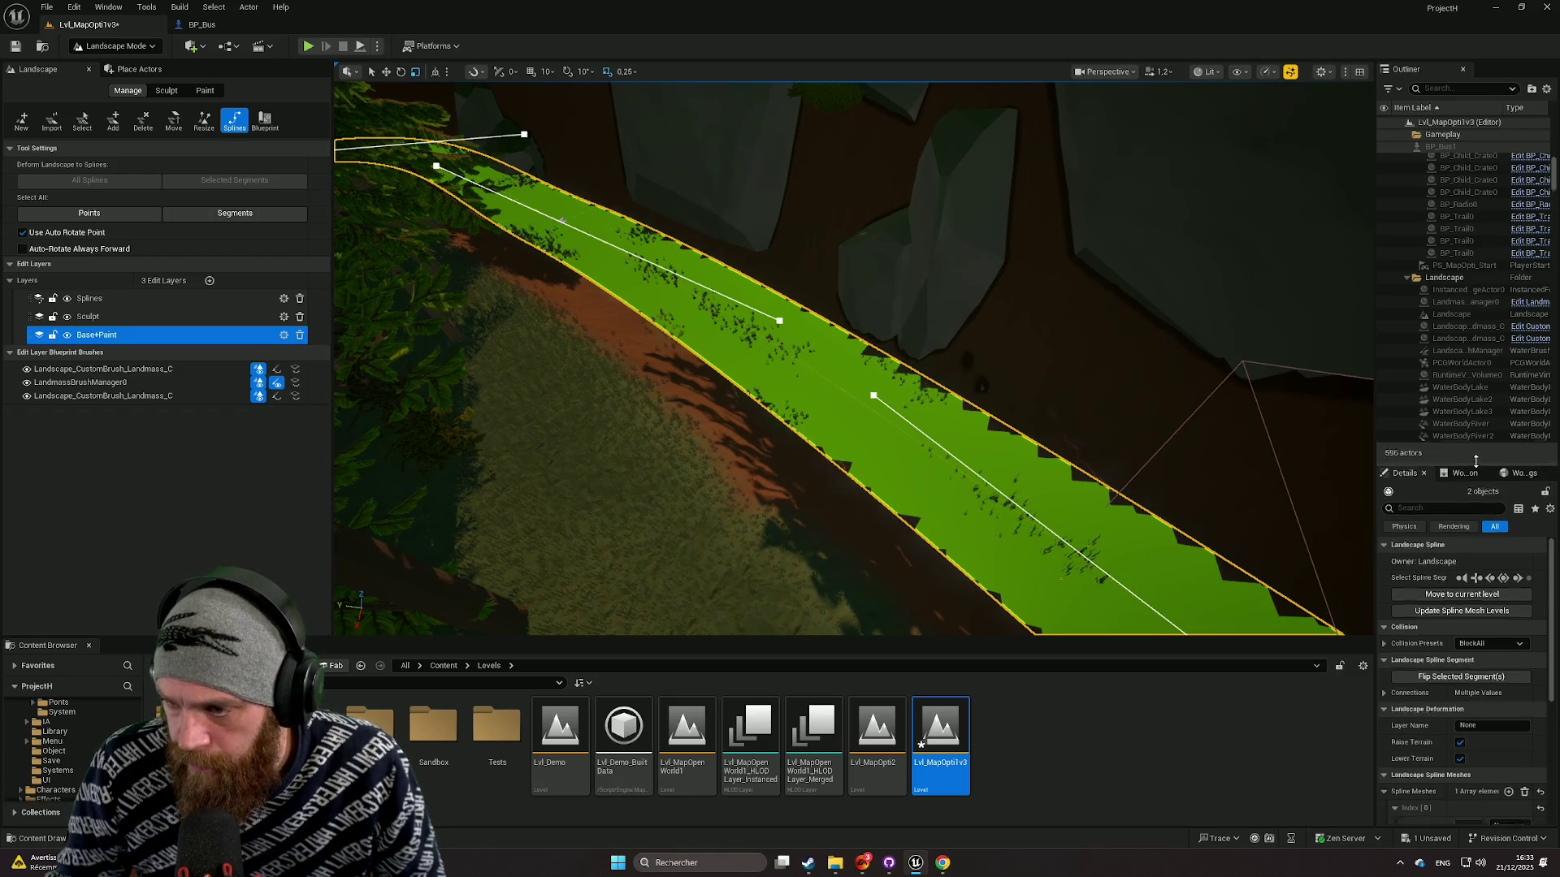
left_click_drag(1467, 470, 1468, 254)
scroll(1475, 543, "down", 2)
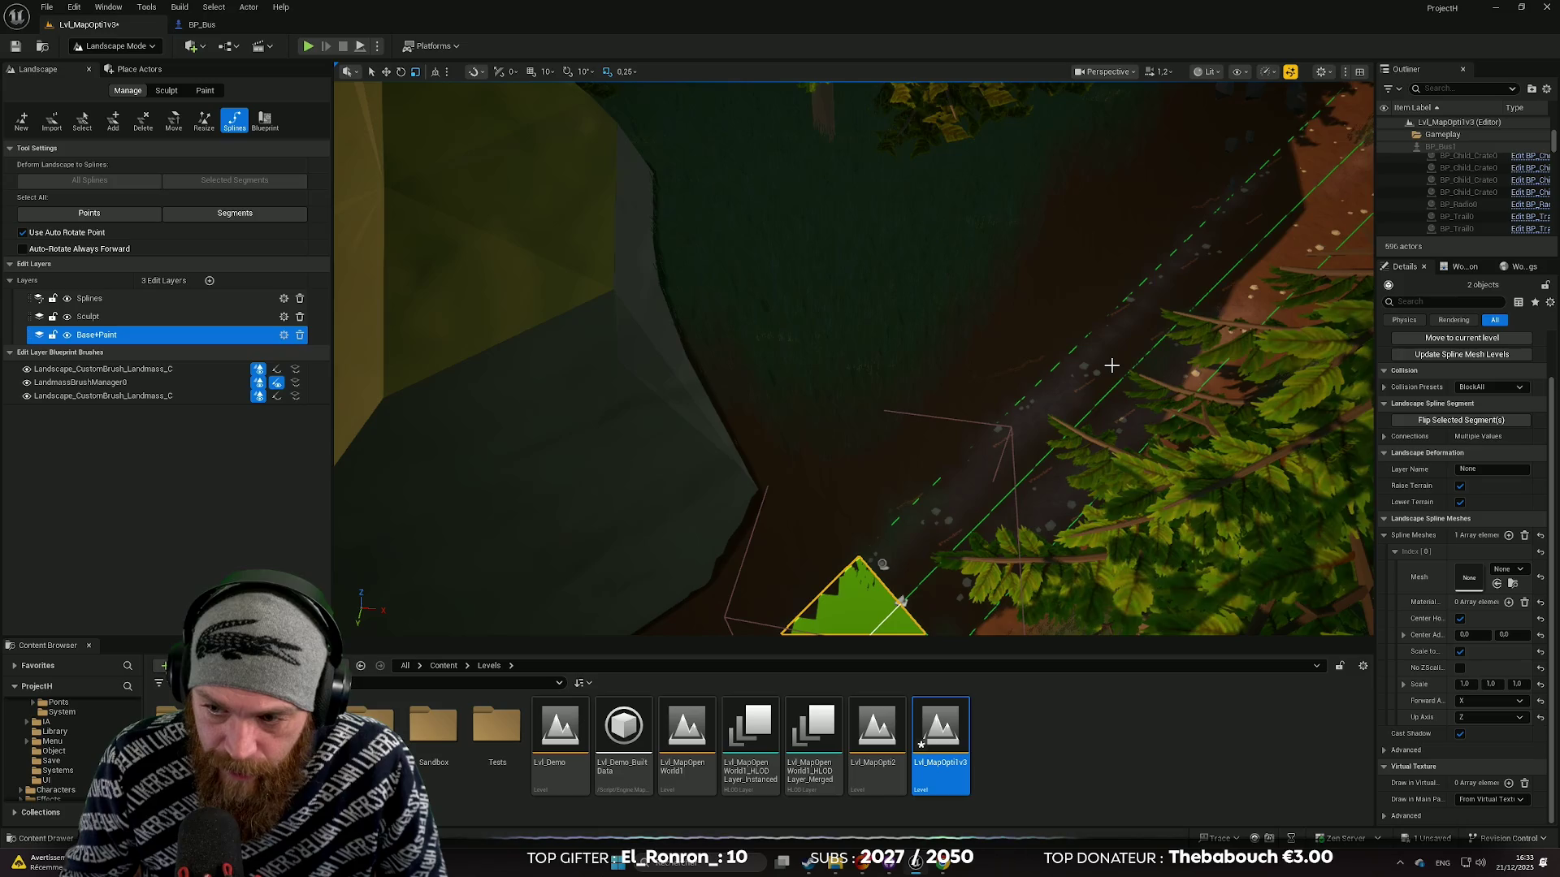
key("Escape")
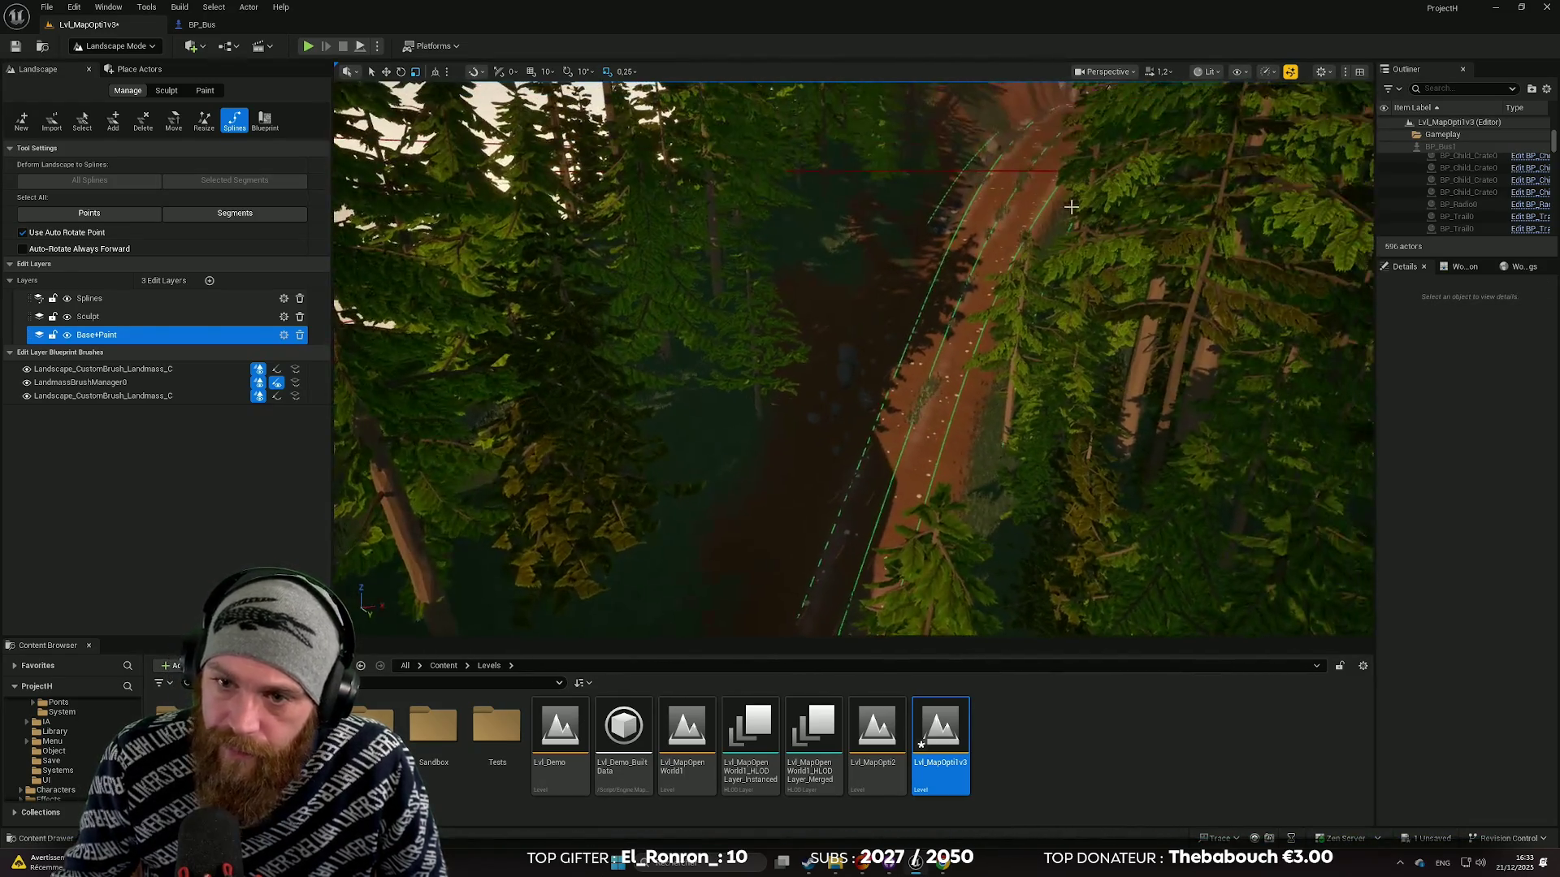
Step: Select segment 257 and its neighbour and paste segment 256's five spline meshes onto them
left_click(1001, 212)
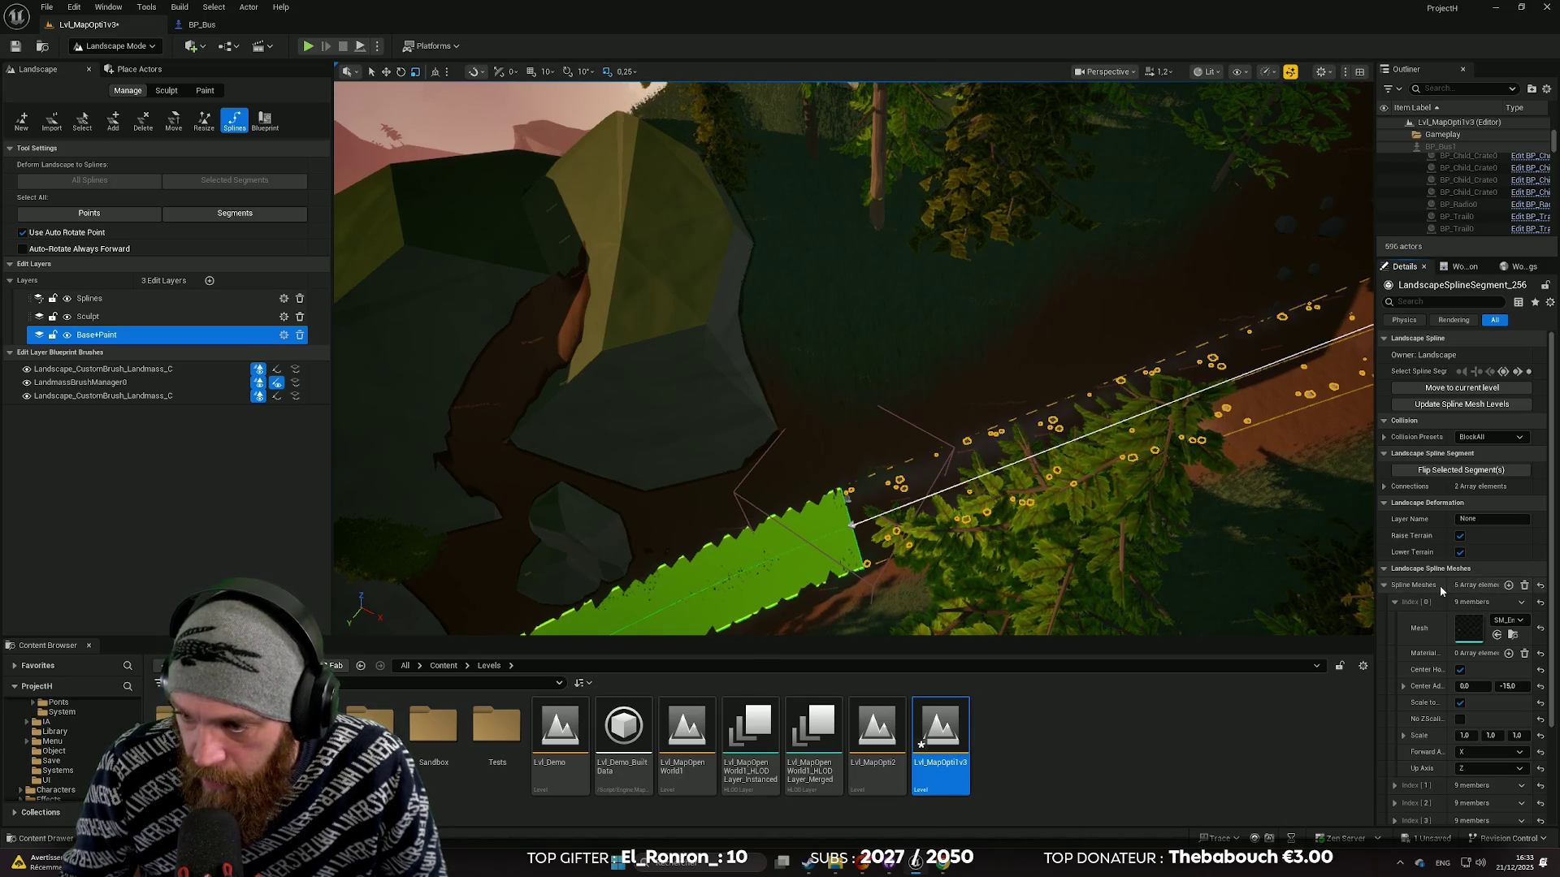
mouse_move(1298, 547)
left_mouse_down()
mouse_move(891, 495)
mouse_move(796, 439)
mouse_move(809, 429)
mouse_move(772, 467)
mouse_move(779, 495)
mouse_move(1009, 554)
left_mouse_up()
left_click(869, 464)
left_click(786, 397, "shift")
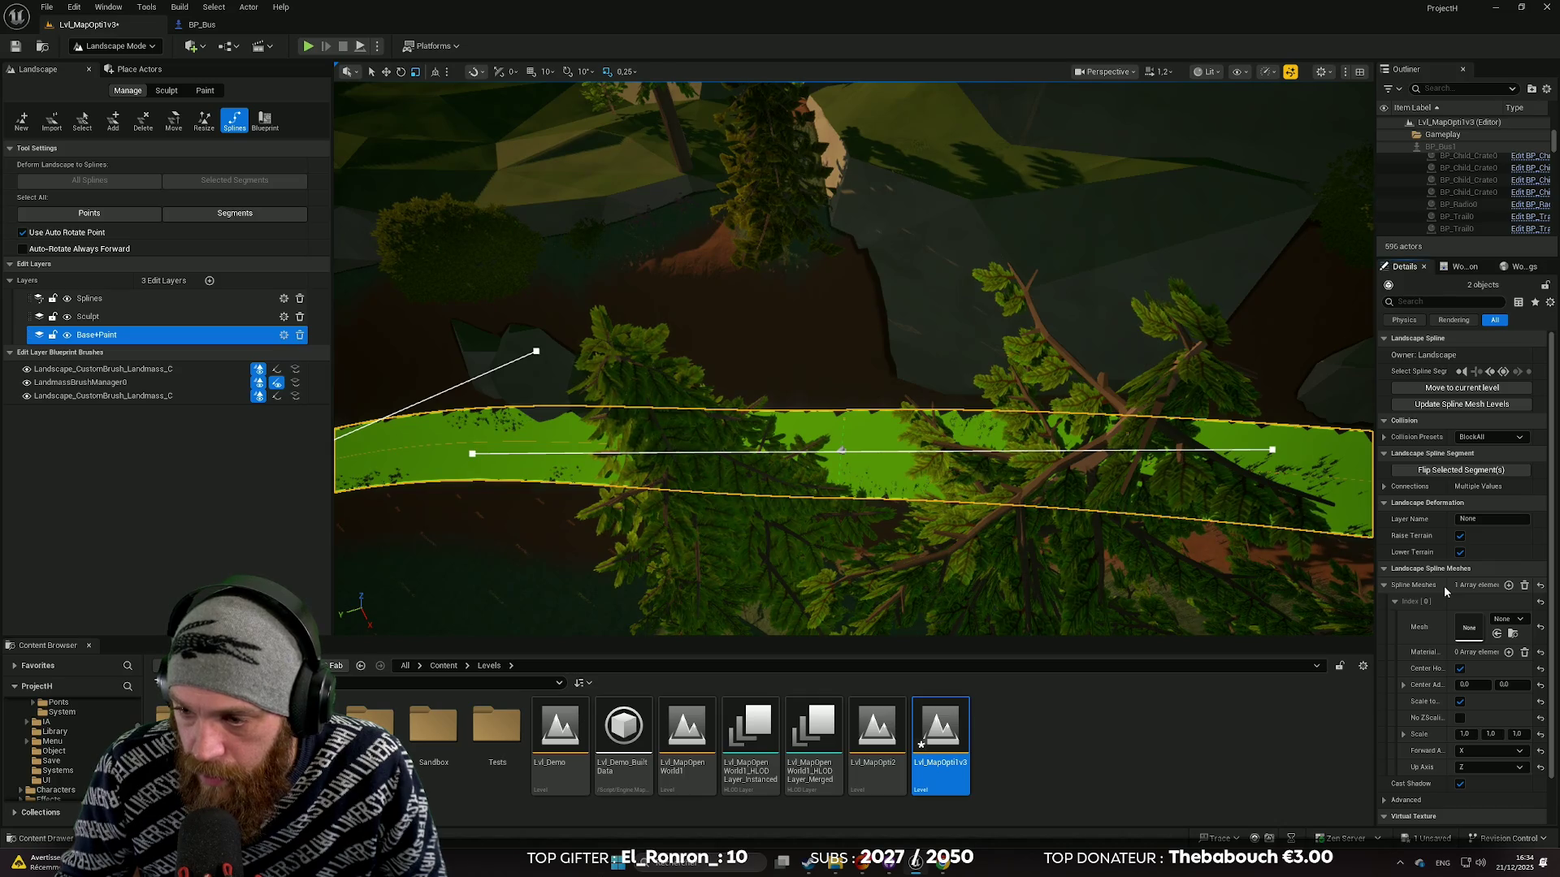
key("ctrl+z")
left_click_drag(1343, 561, 1259, 511)
scroll(852, 358, "up", 5)
key("Escape")
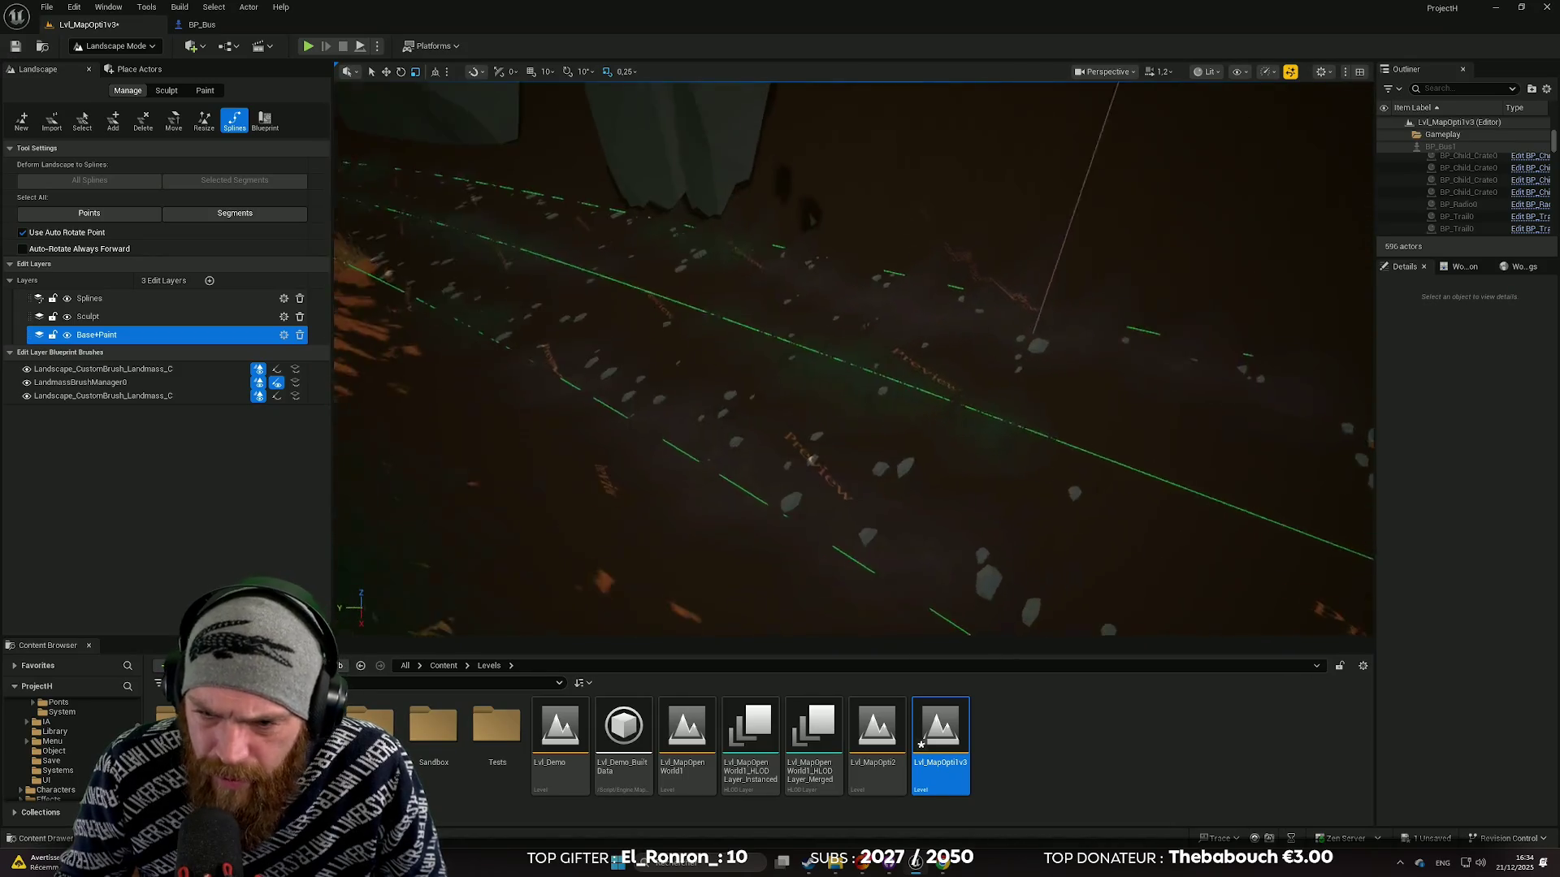
Step: Fly along the road spline to inspect it, then save the level with Ctrl+S
scroll(808, 464, "down", 3)
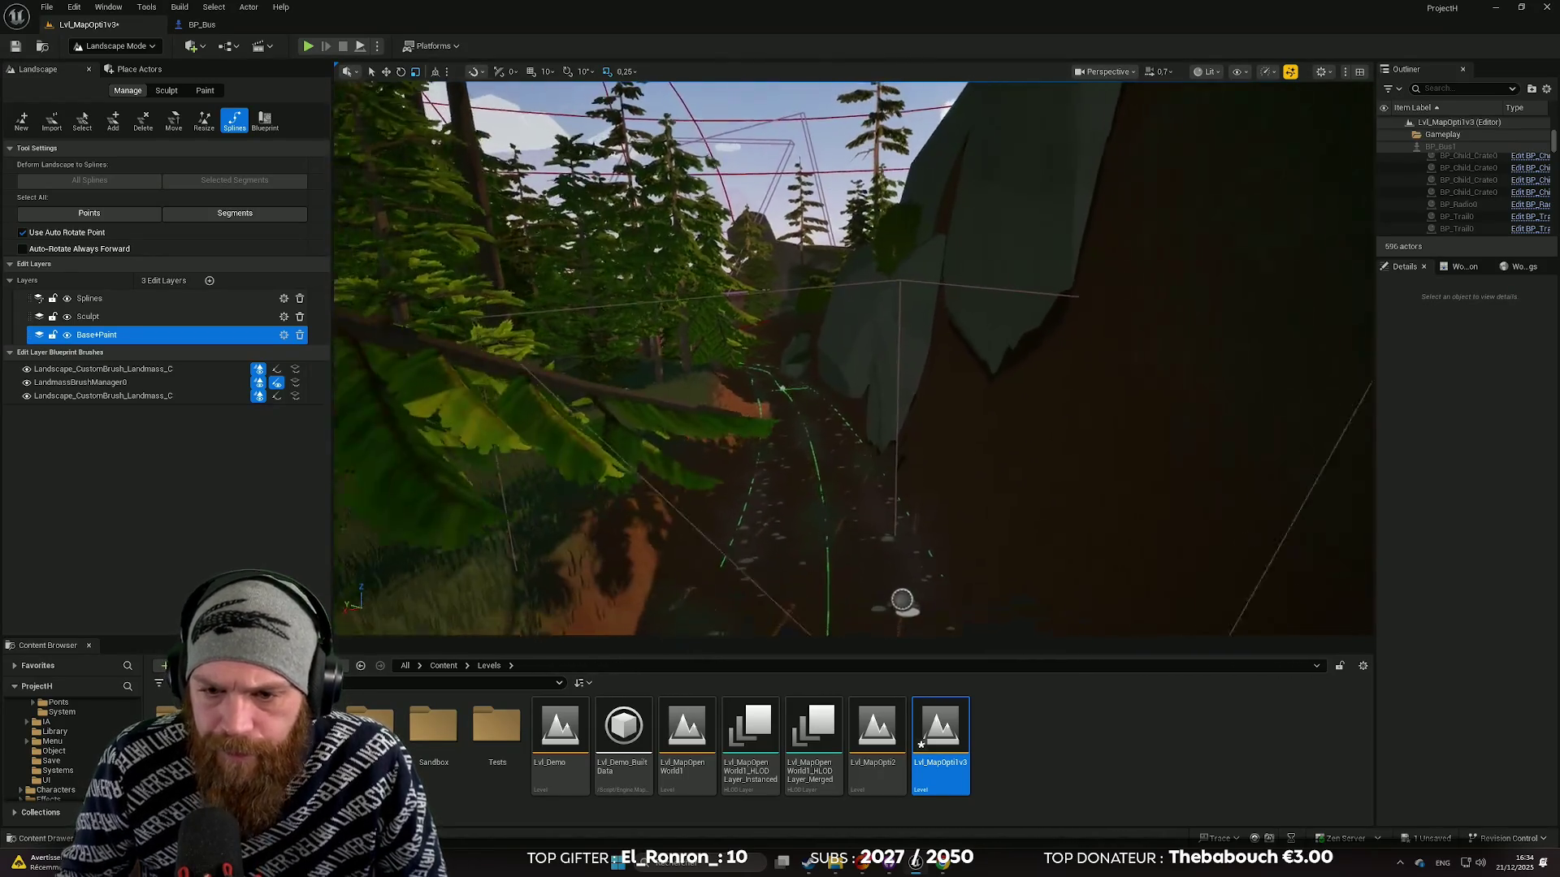
scroll(852, 358, "up", 4)
scroll(853, 357, "down", 3)
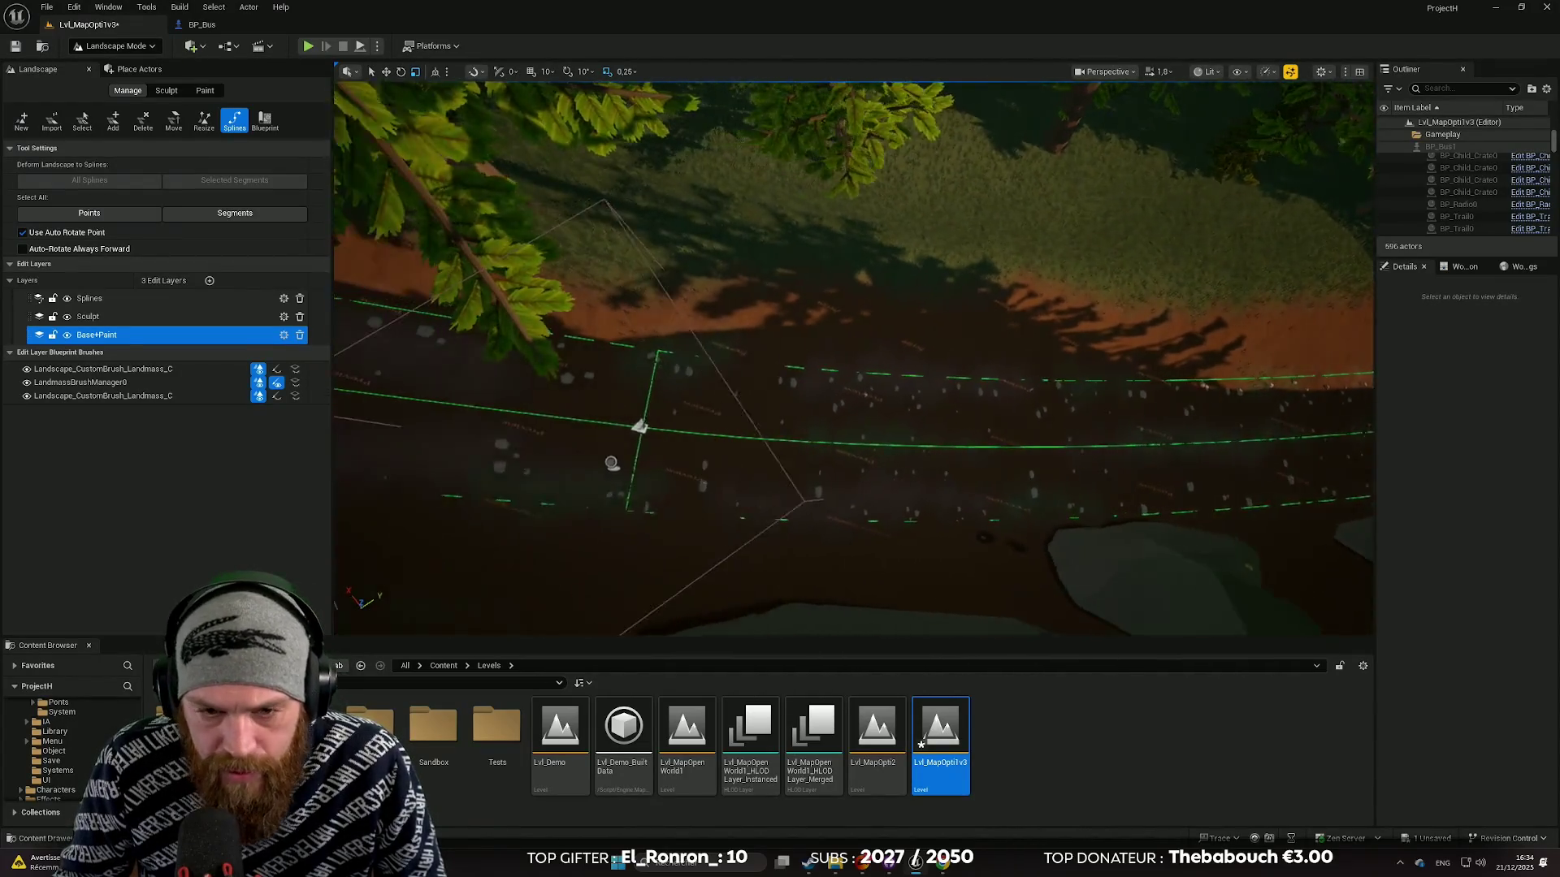
left_click_drag(853, 358, 853, 203)
scroll(853, 276, "up", 1)
scroll(853, 247, "down", 2)
scroll(853, 240, "up", 1)
left_click_drag(1078, 526, 1079, 523)
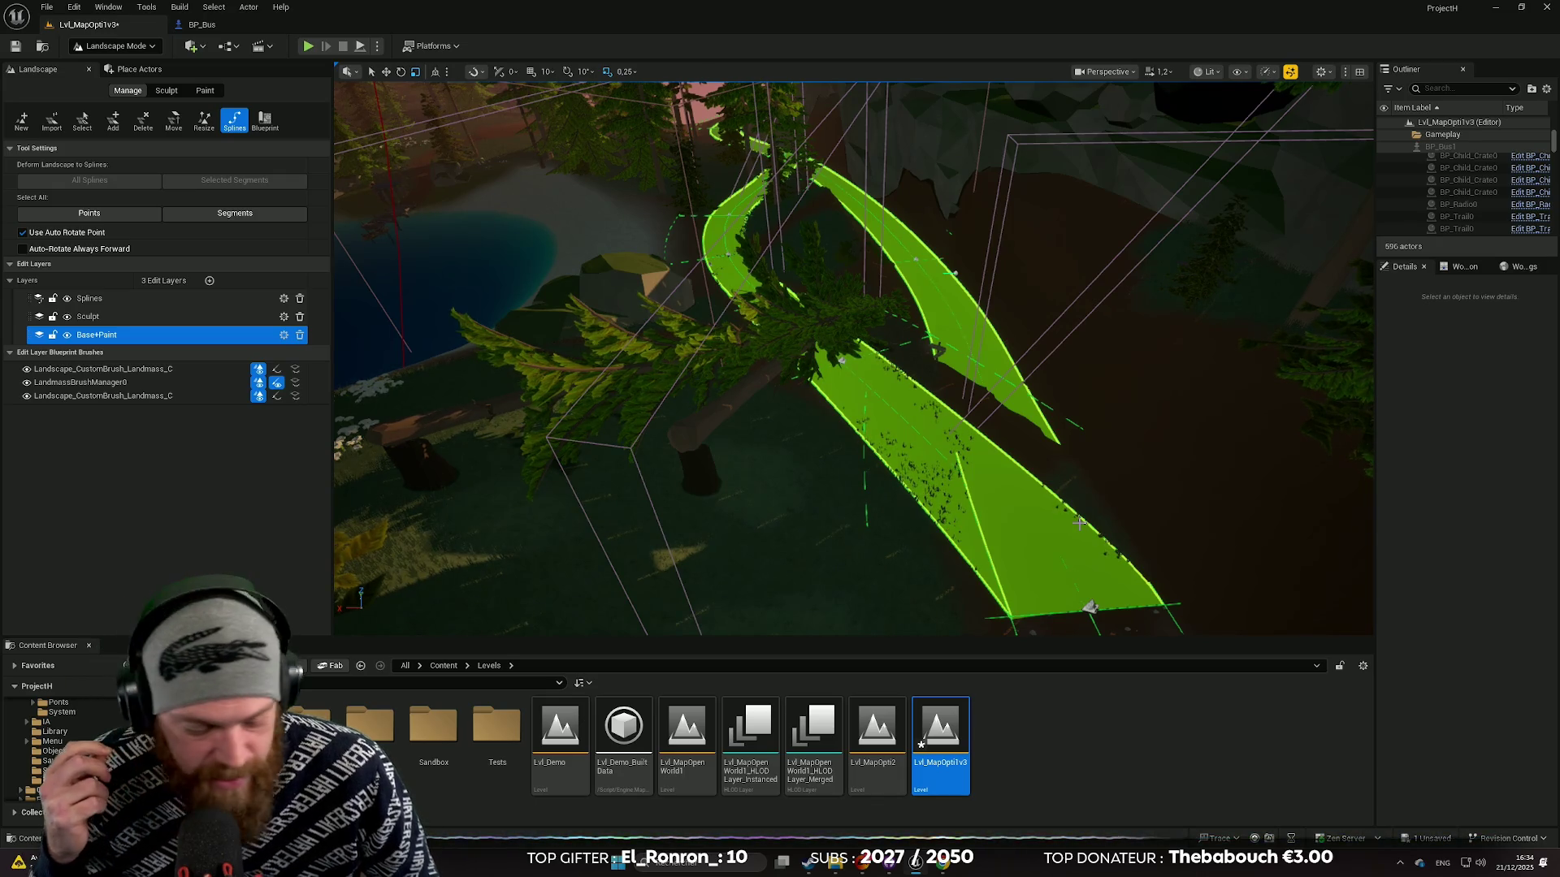
key("ctrl+s")
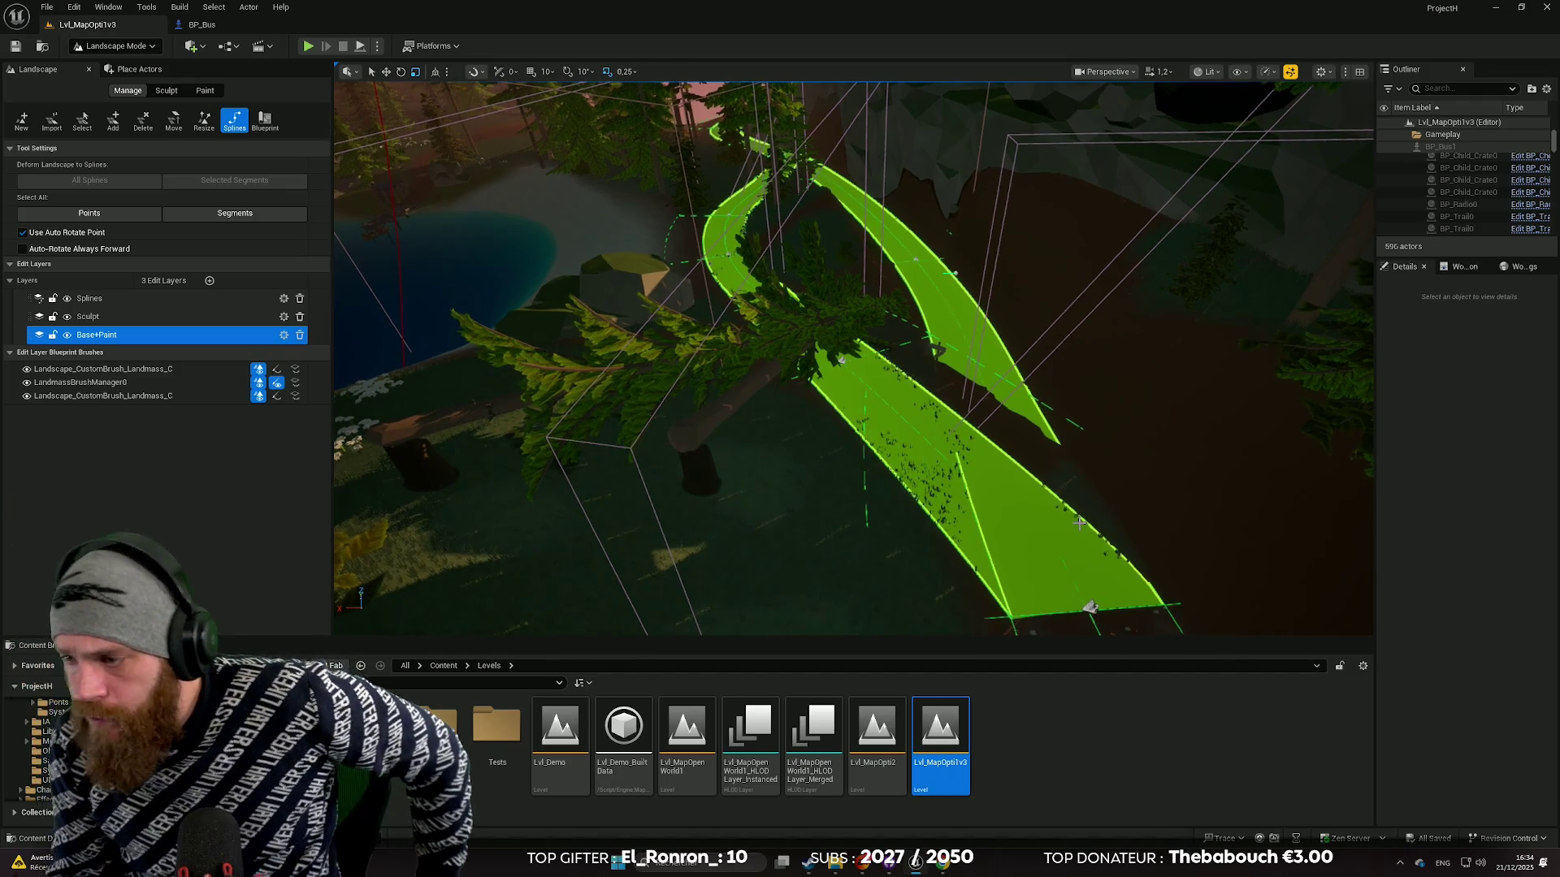
Step: Fly low over the slope and on through the forest toward the lake
scroll(1081, 527, "up", 3)
scroll(1079, 522, "down", 2)
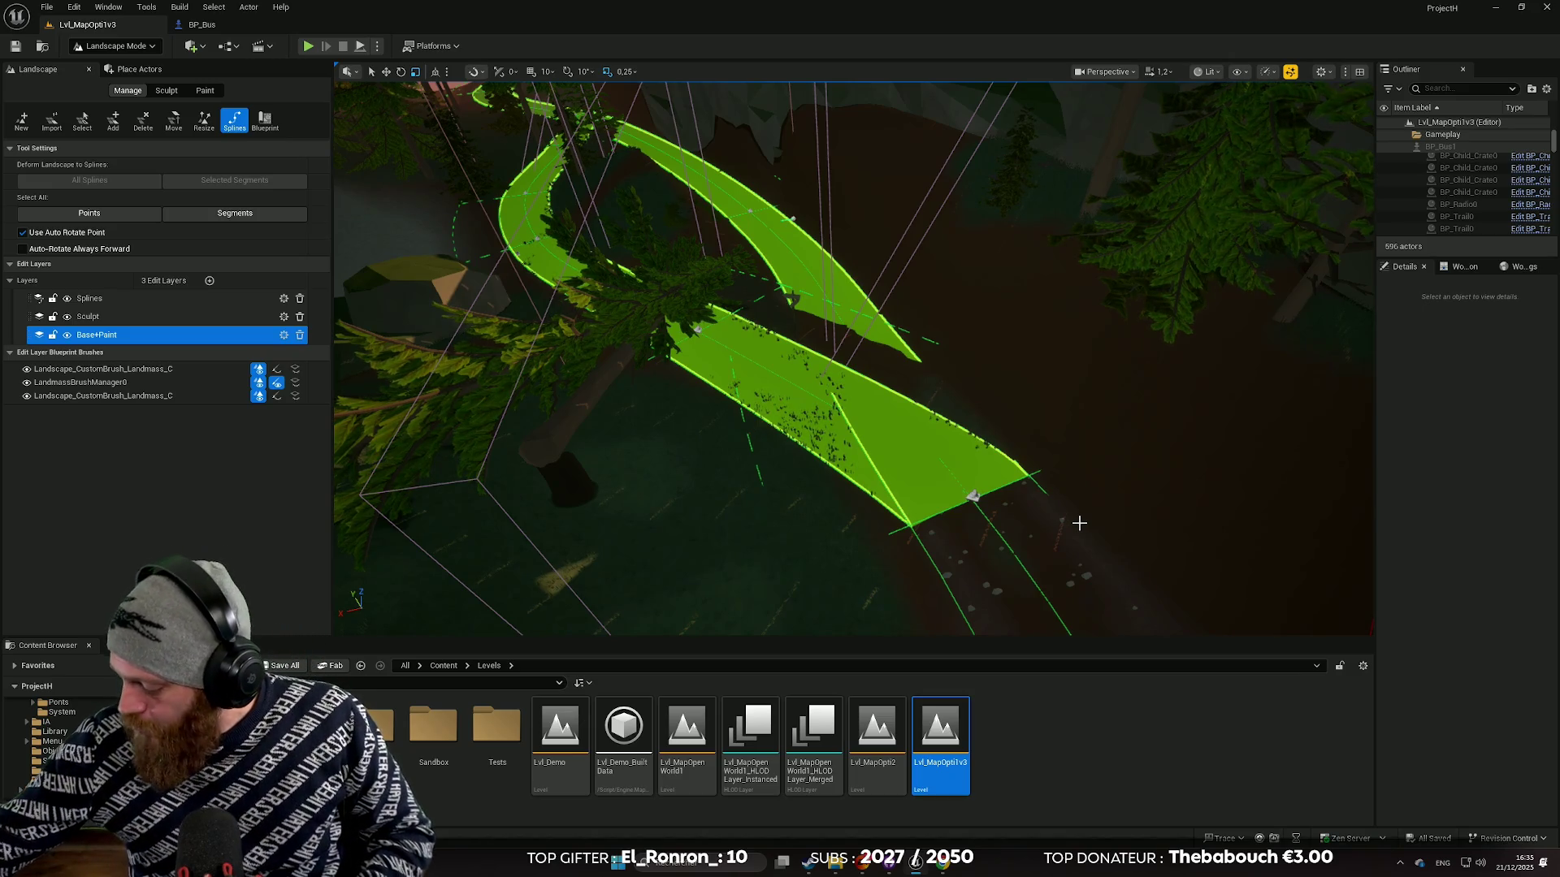
left_click_drag(1079, 522, 1084, 325)
mouse_move(1267, 301)
left_mouse_down()
mouse_move(1196, 234)
mouse_move(1157, 497)
mouse_move(880, 448)
mouse_move(880, 328)
mouse_move(880, 413)
mouse_move(854, 419)
mouse_move(844, 479)
left_mouse_up()
scroll(949, 461, "down", 1)
scroll(873, 414, "down", 1)
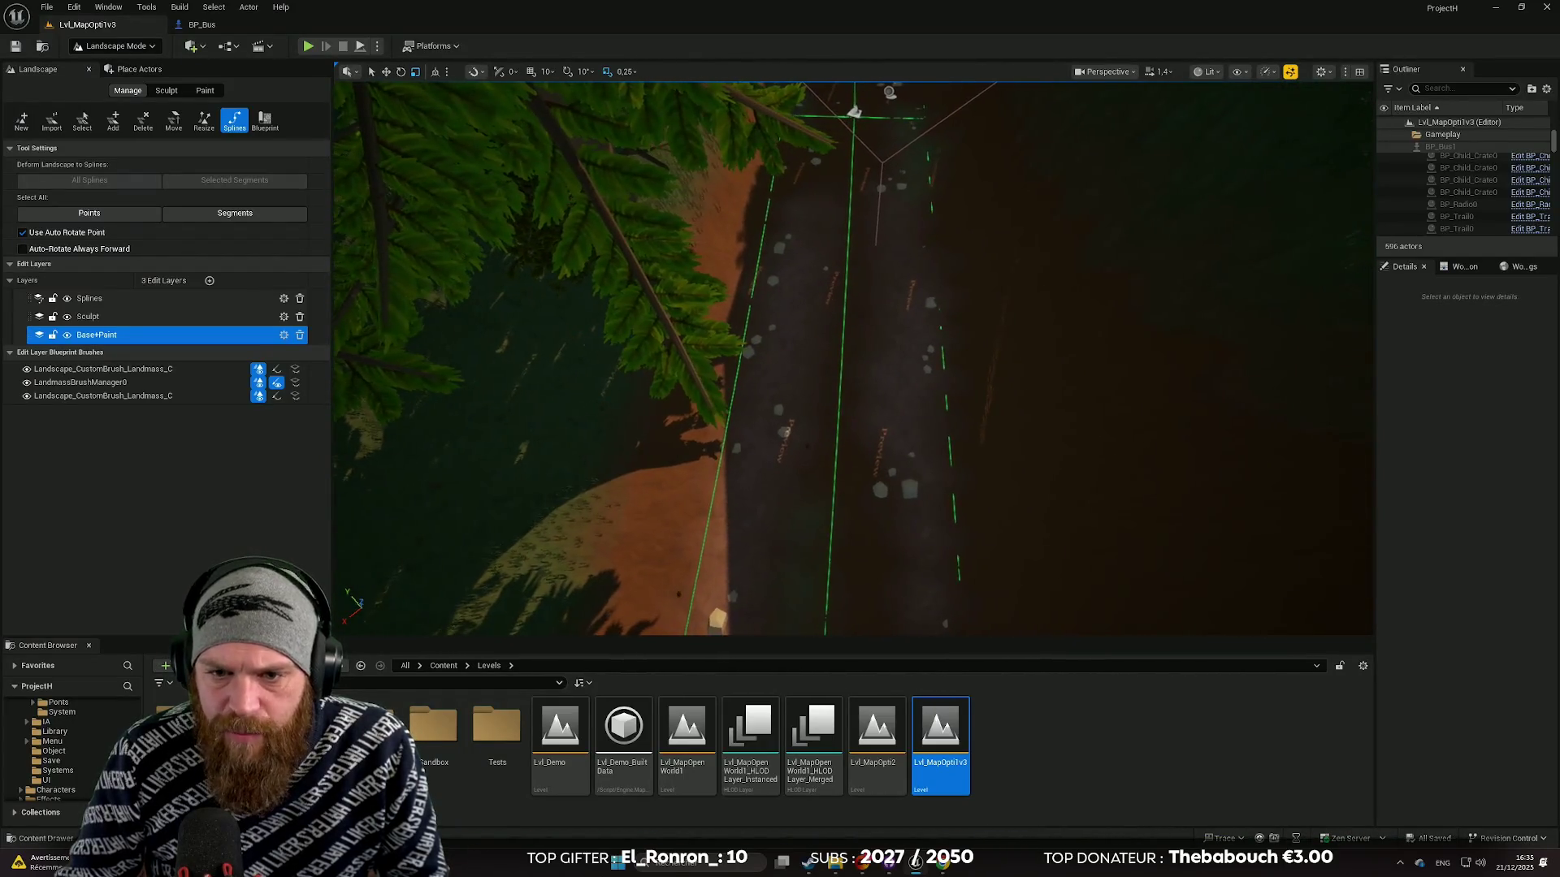
Step: Return to the Paint tools and select Dirt3 as the target layer
left_click(204, 91)
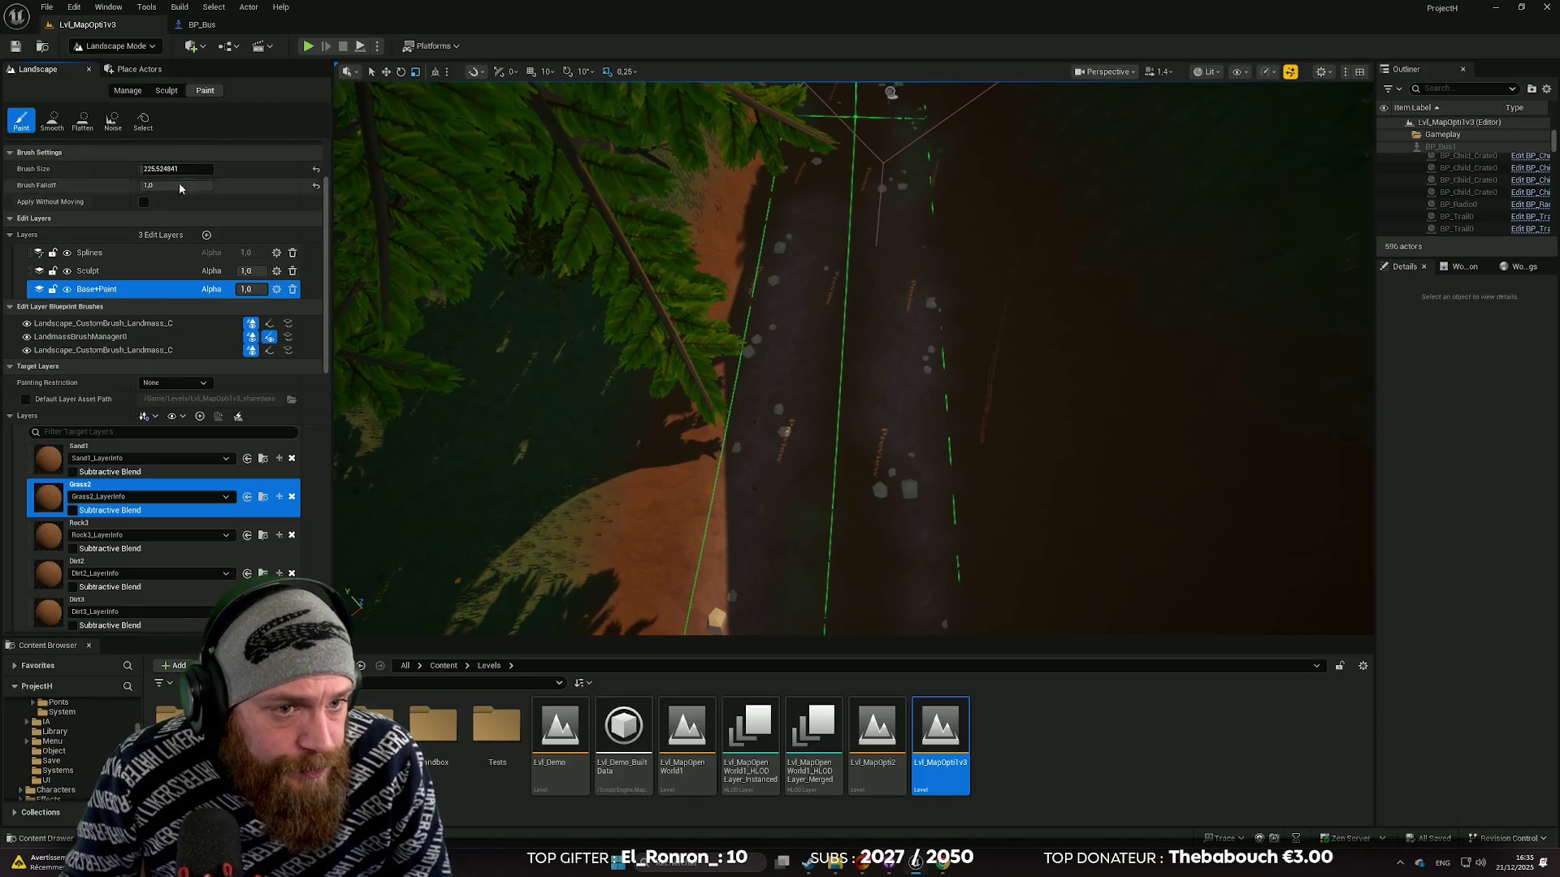
scroll(169, 467, "up", 2)
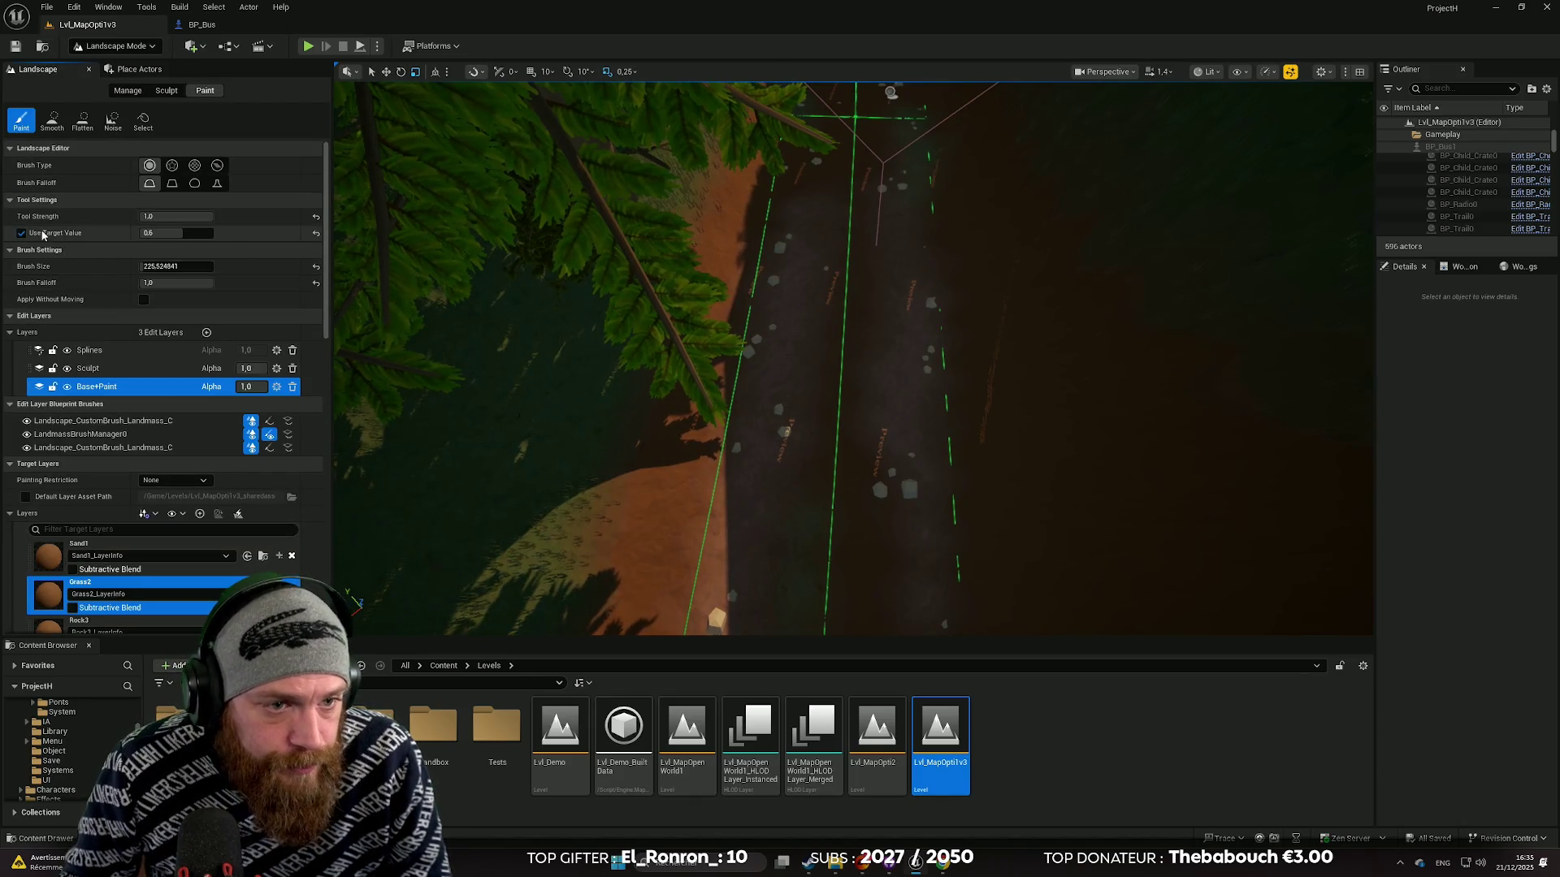
scroll(181, 539, "down", 7)
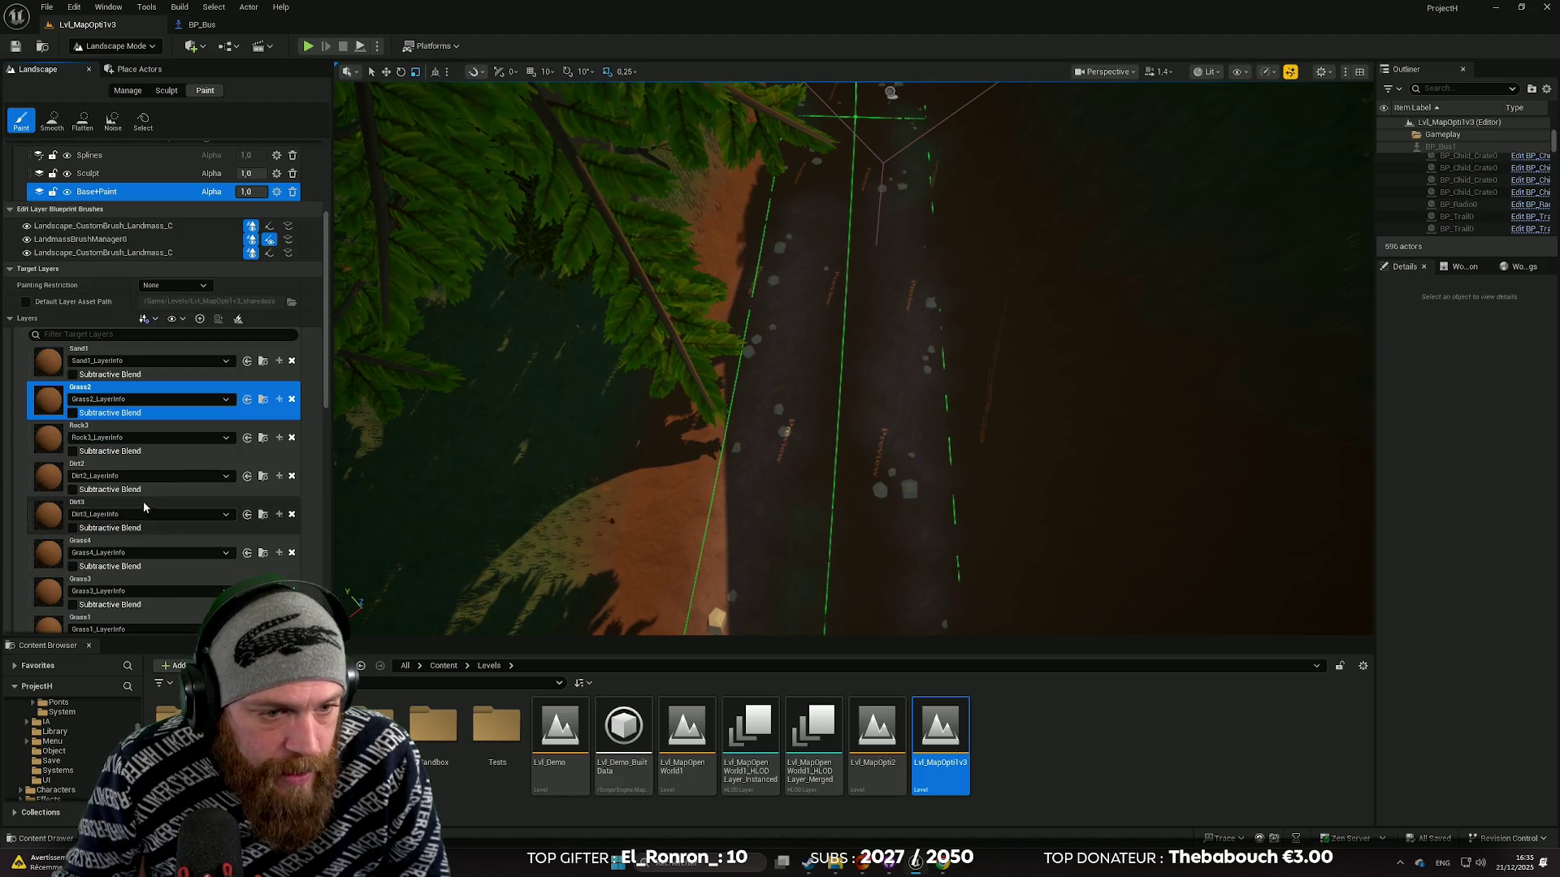
left_click(132, 508)
Step: Reduce the brush size to about 111.7 and paint Dirt3 along the road edge
left_click_drag(814, 453, 731, 463)
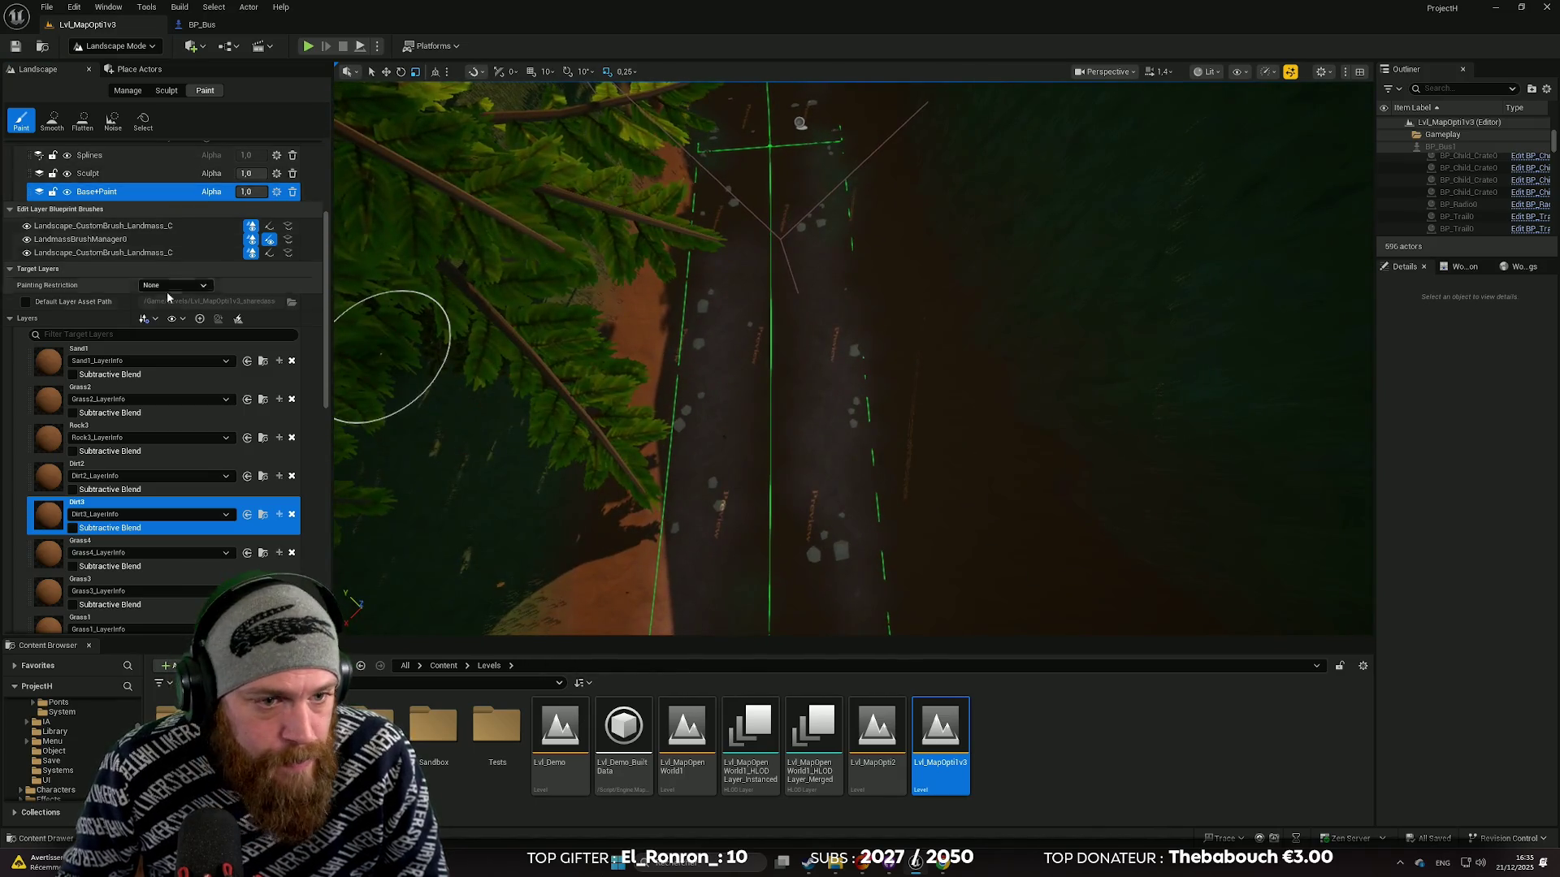
scroll(167, 281, "up", 10)
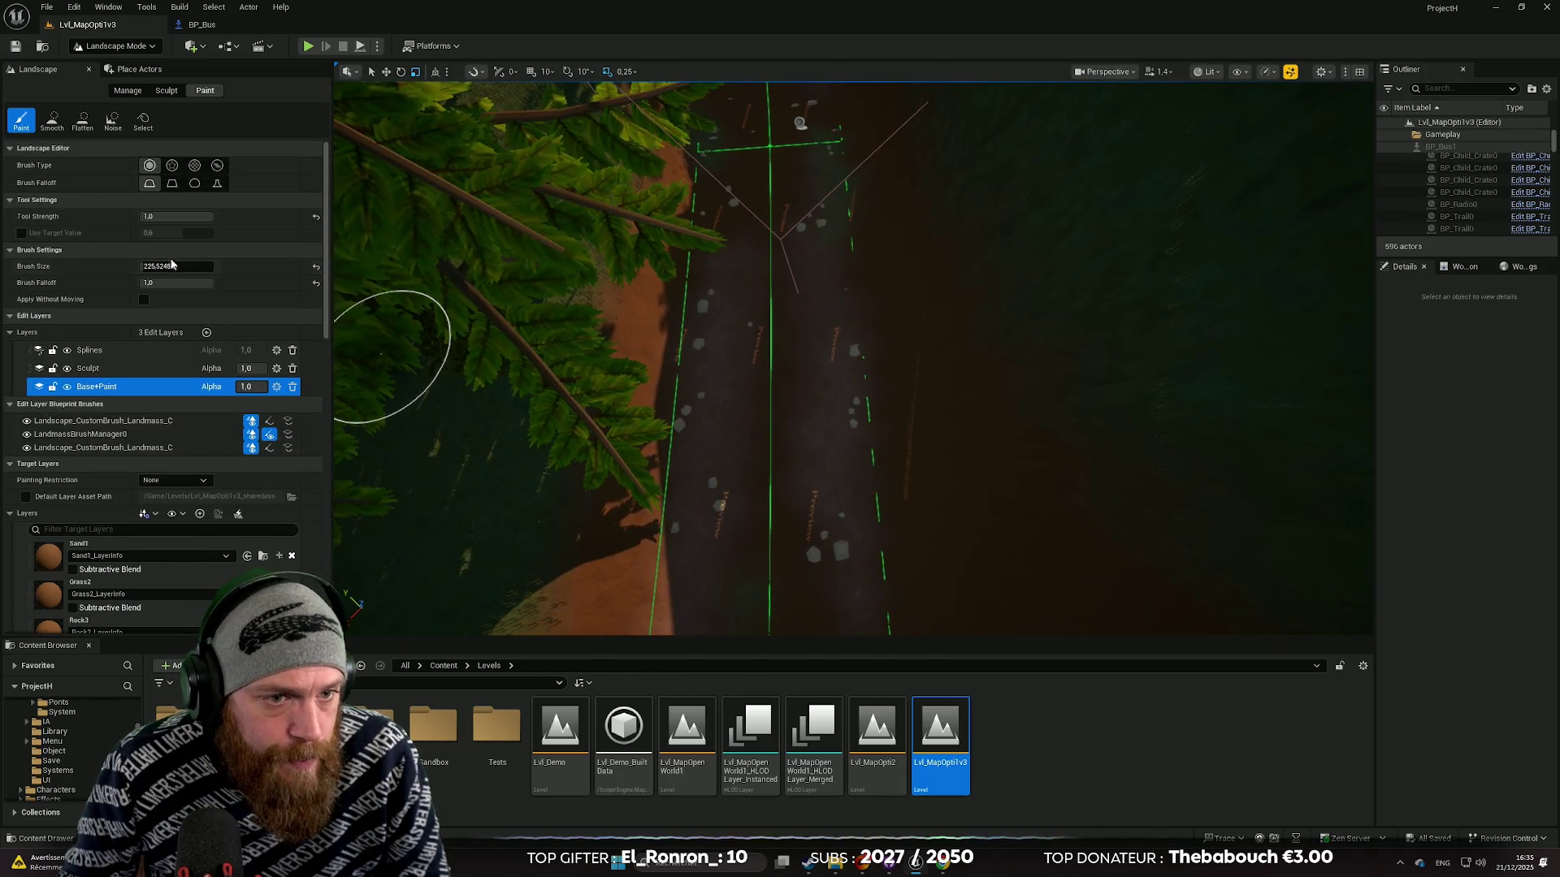
left_click_drag(175, 266, 151, 267)
mouse_move(723, 522)
left_mouse_down()
mouse_move(710, 157)
mouse_move(710, 366)
mouse_move(734, 128)
left_mouse_up()
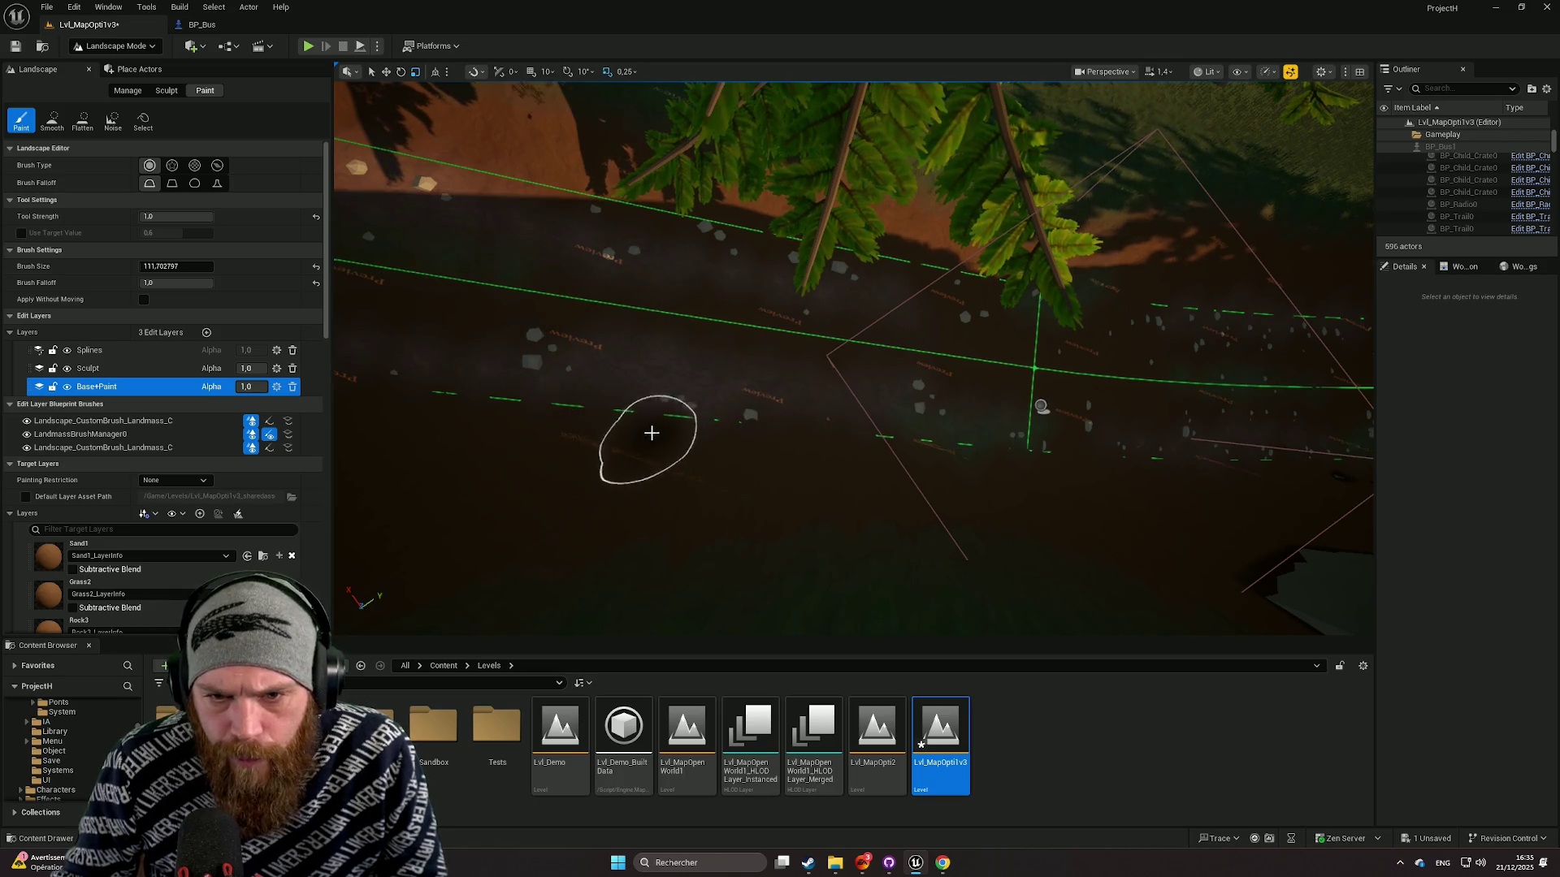
mouse_move(581, 415)
left_mouse_down()
mouse_move(845, 404)
mouse_move(557, 415)
left_mouse_up()
scroll(845, 404, "up", 3)
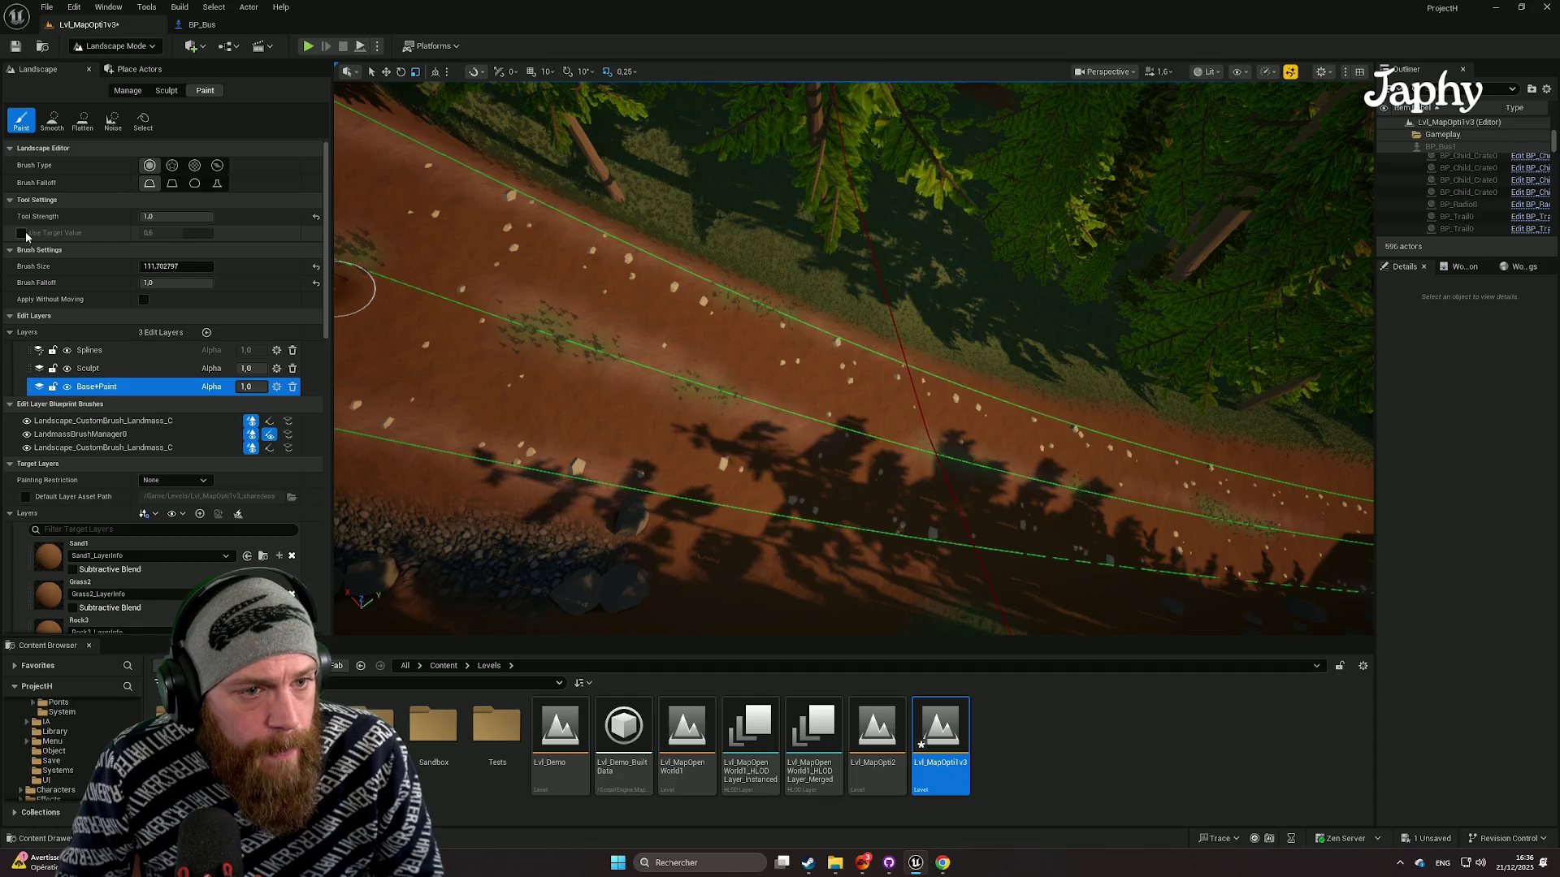
scroll(98, 488, "down", 5)
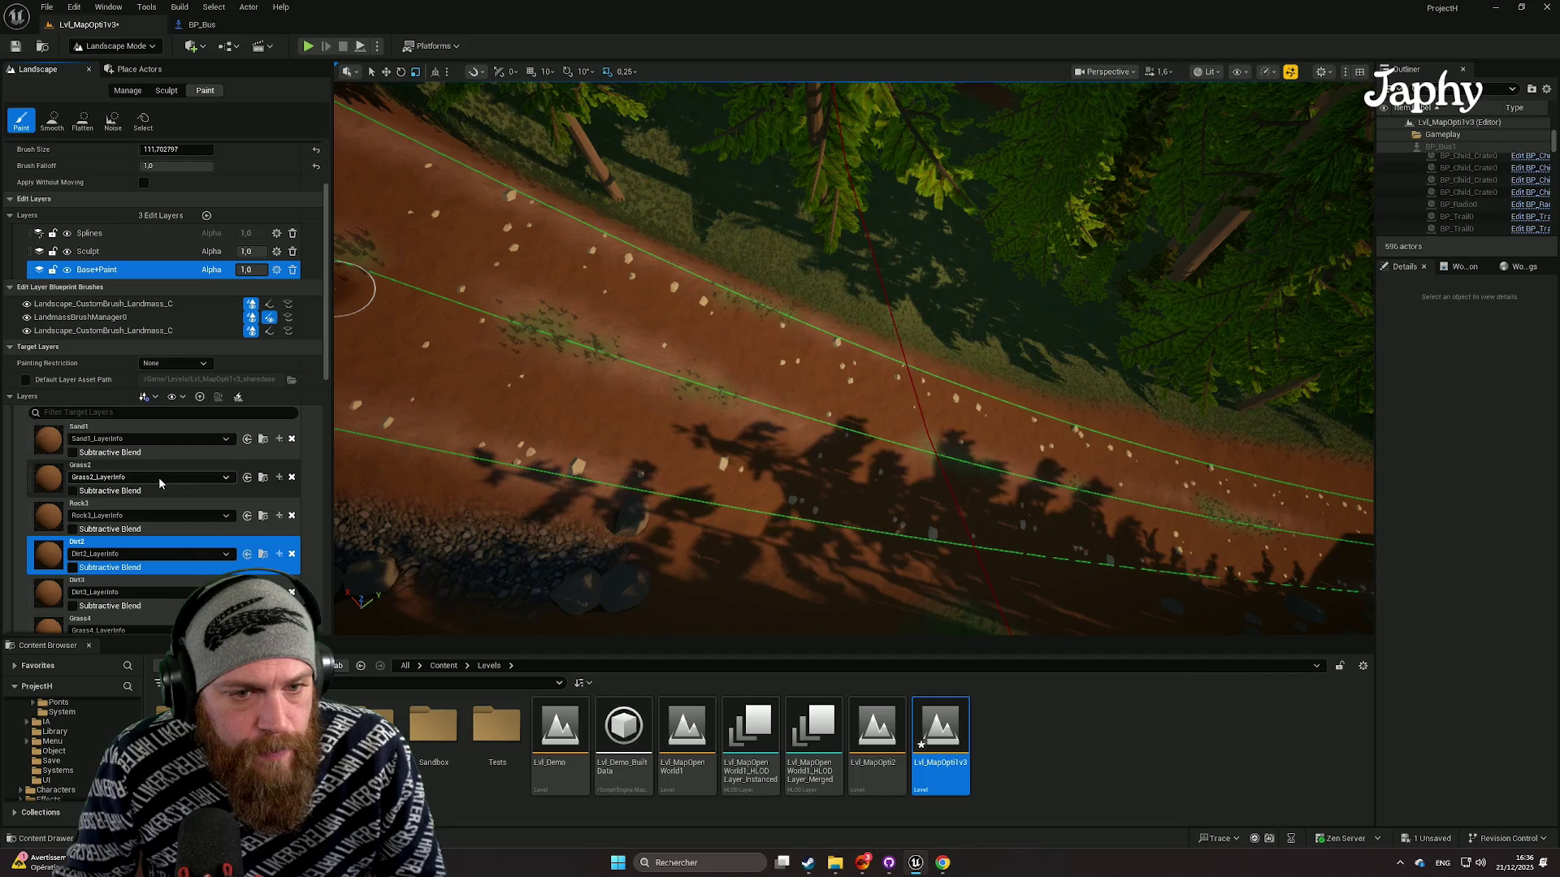
scroll(852, 358, "up", 3)
scroll(853, 357, "up", 2)
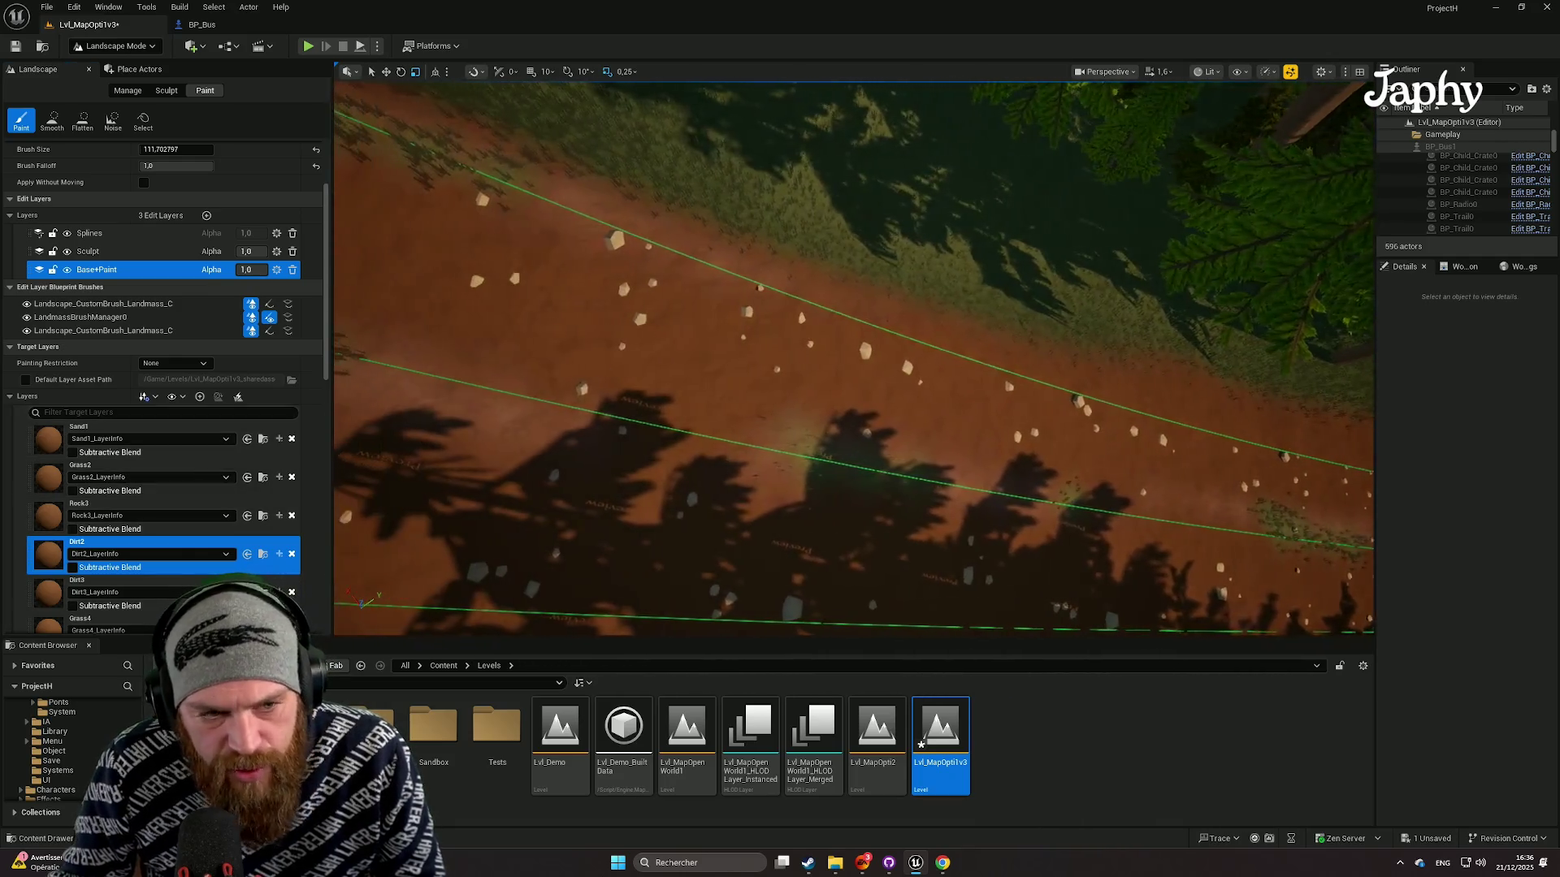
left_click(122, 438)
left_click_drag(735, 354, 626, 336)
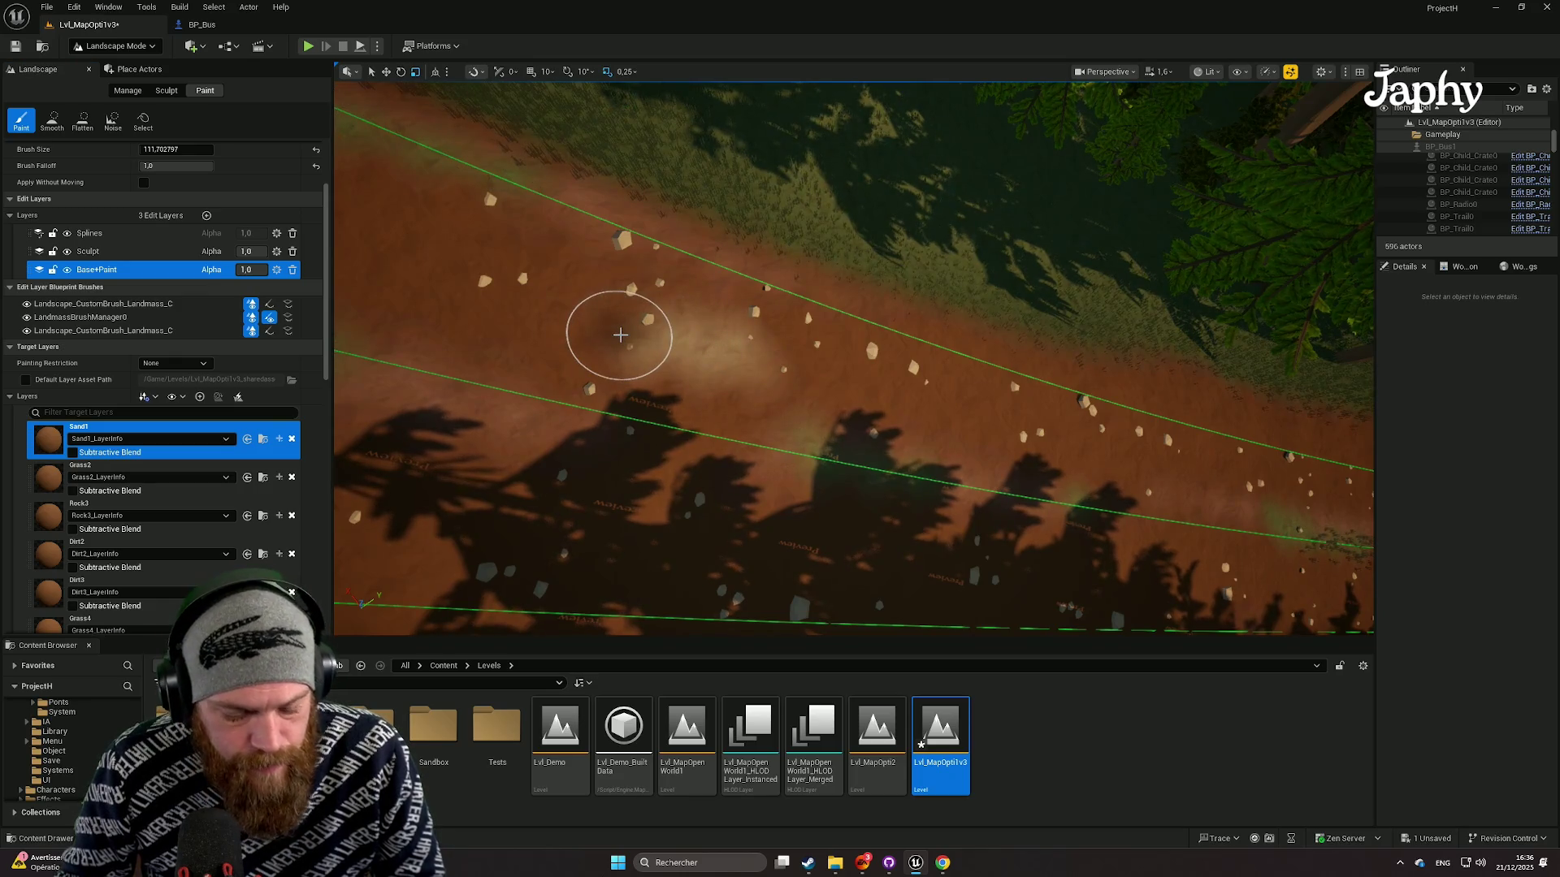
key("ctrl+z")
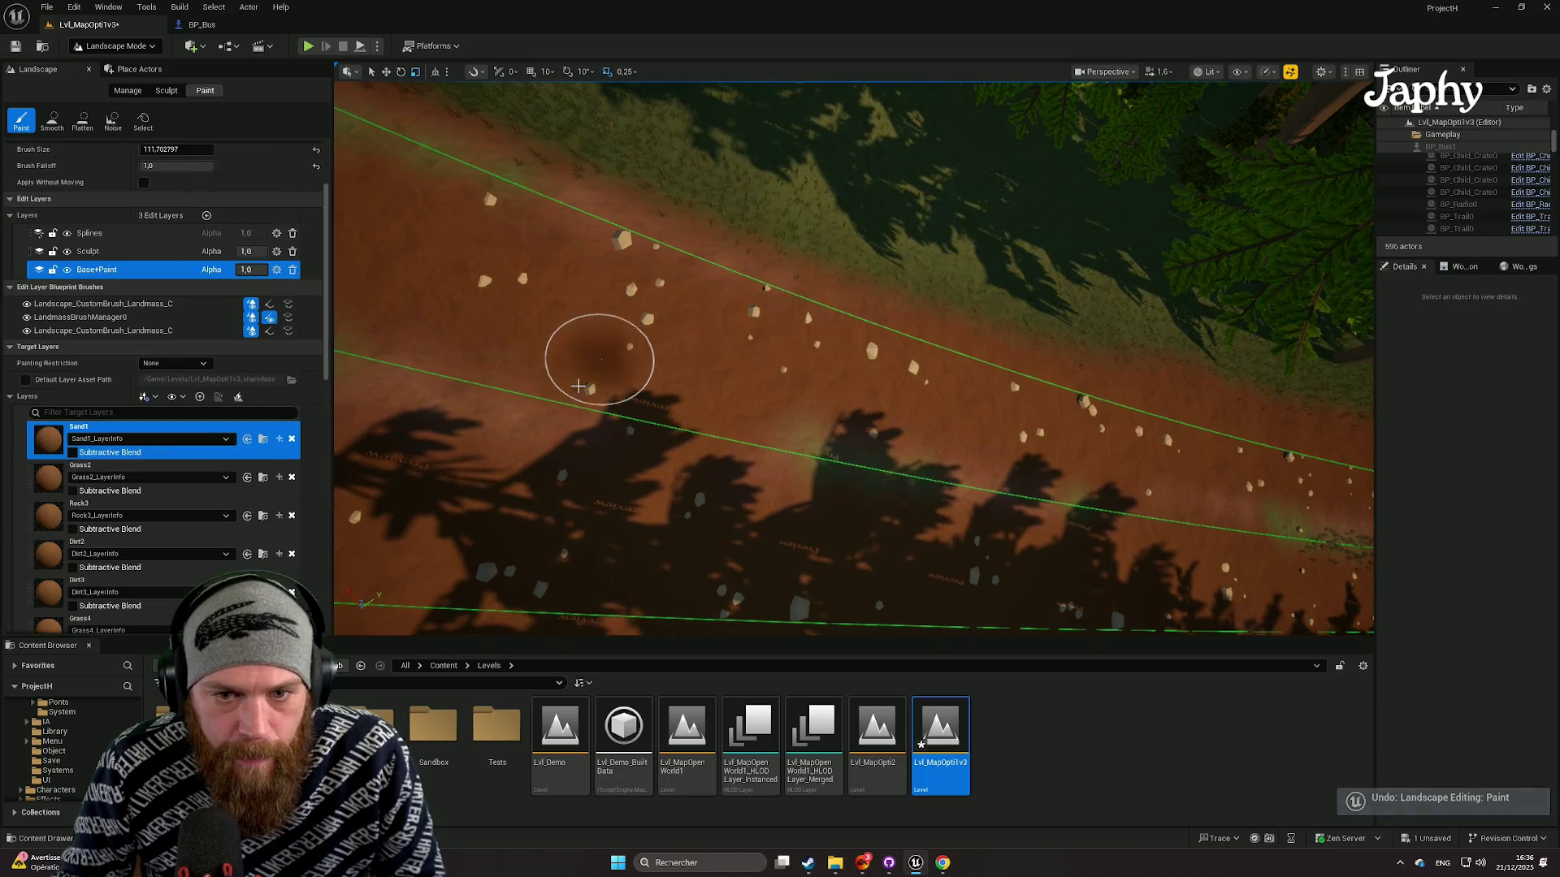
scroll(132, 521, "down", 1)
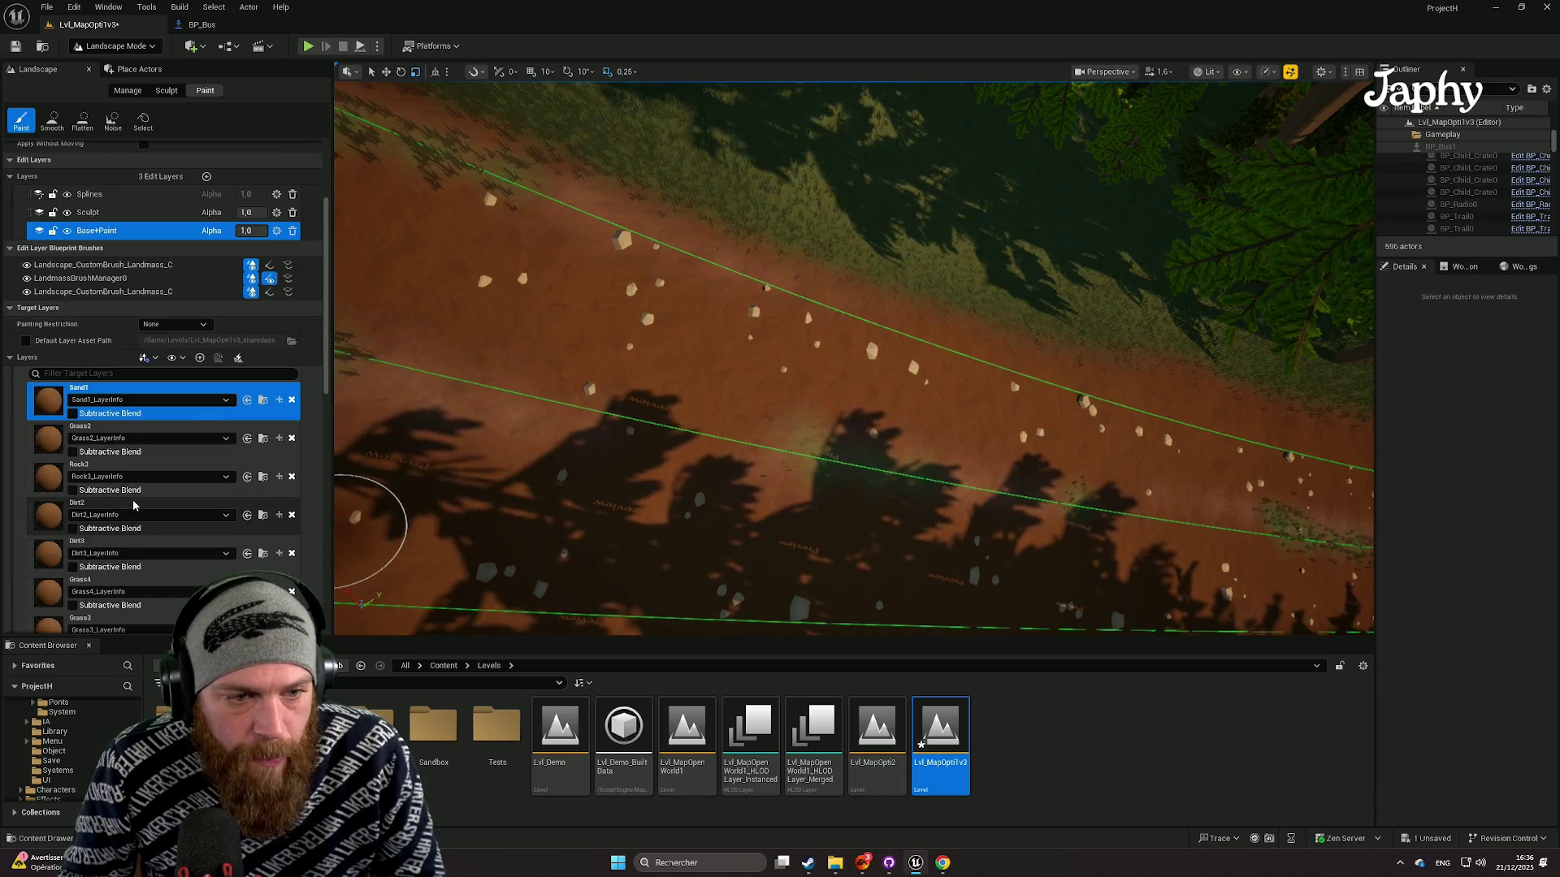
left_click(134, 506)
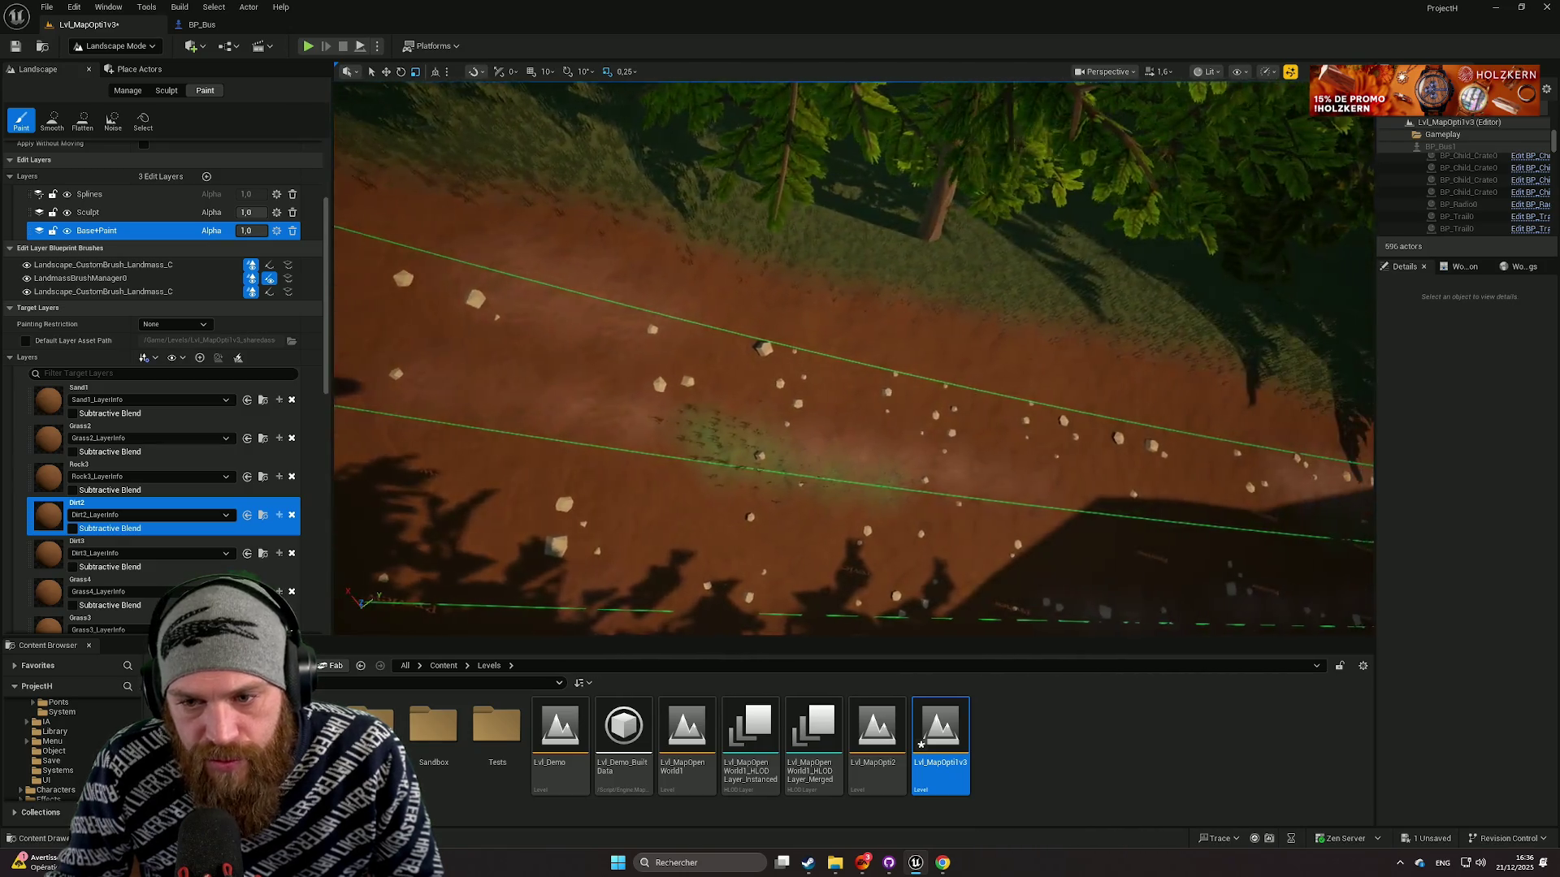
key("ctrl+z")
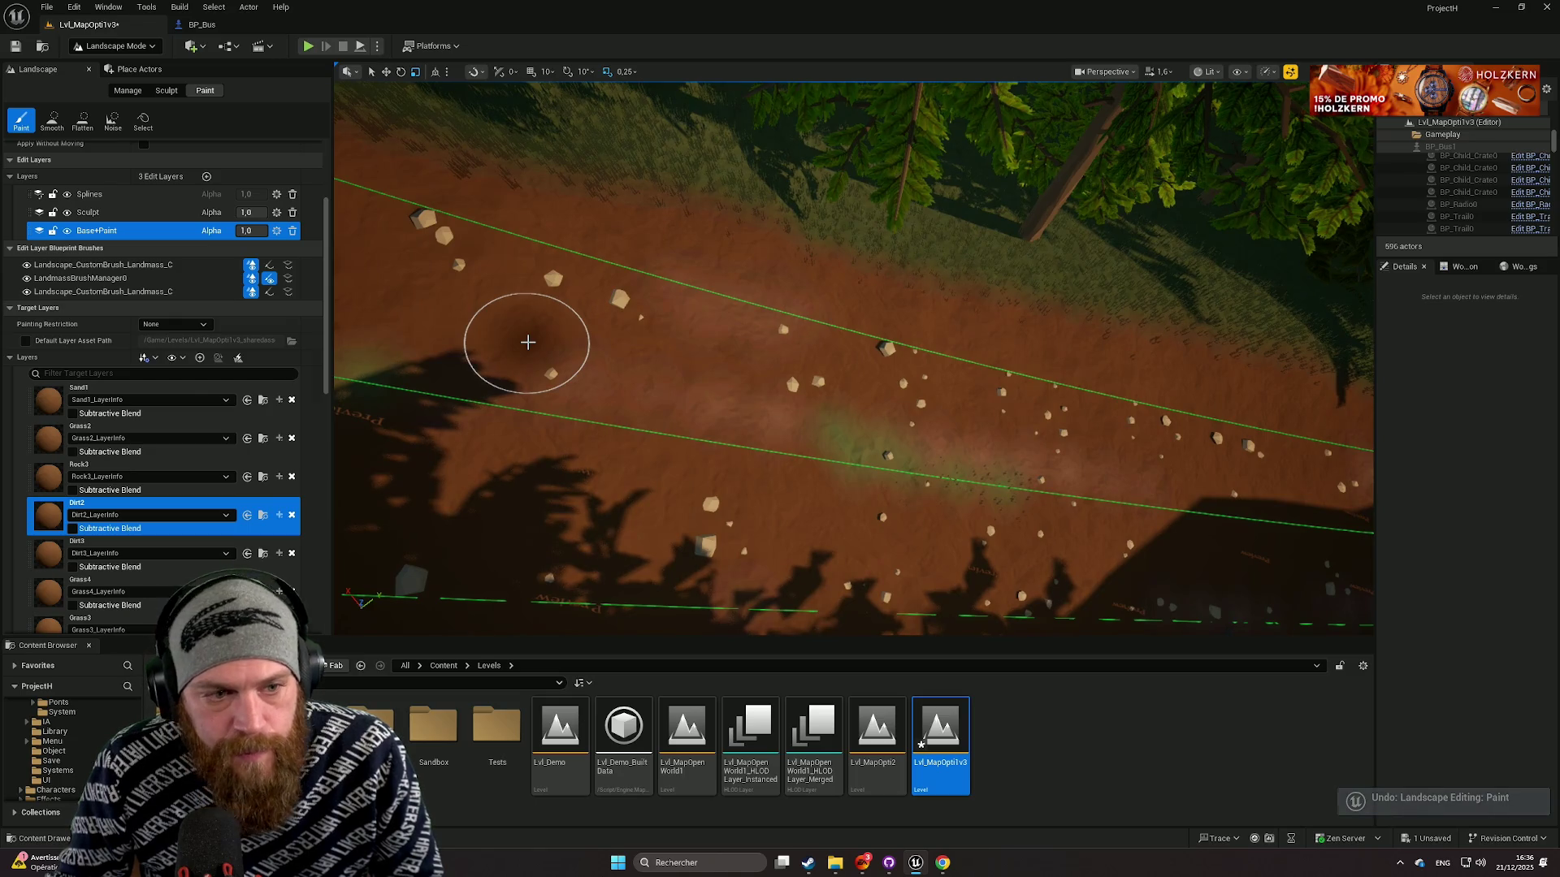
scroll(163, 366, "up", 2)
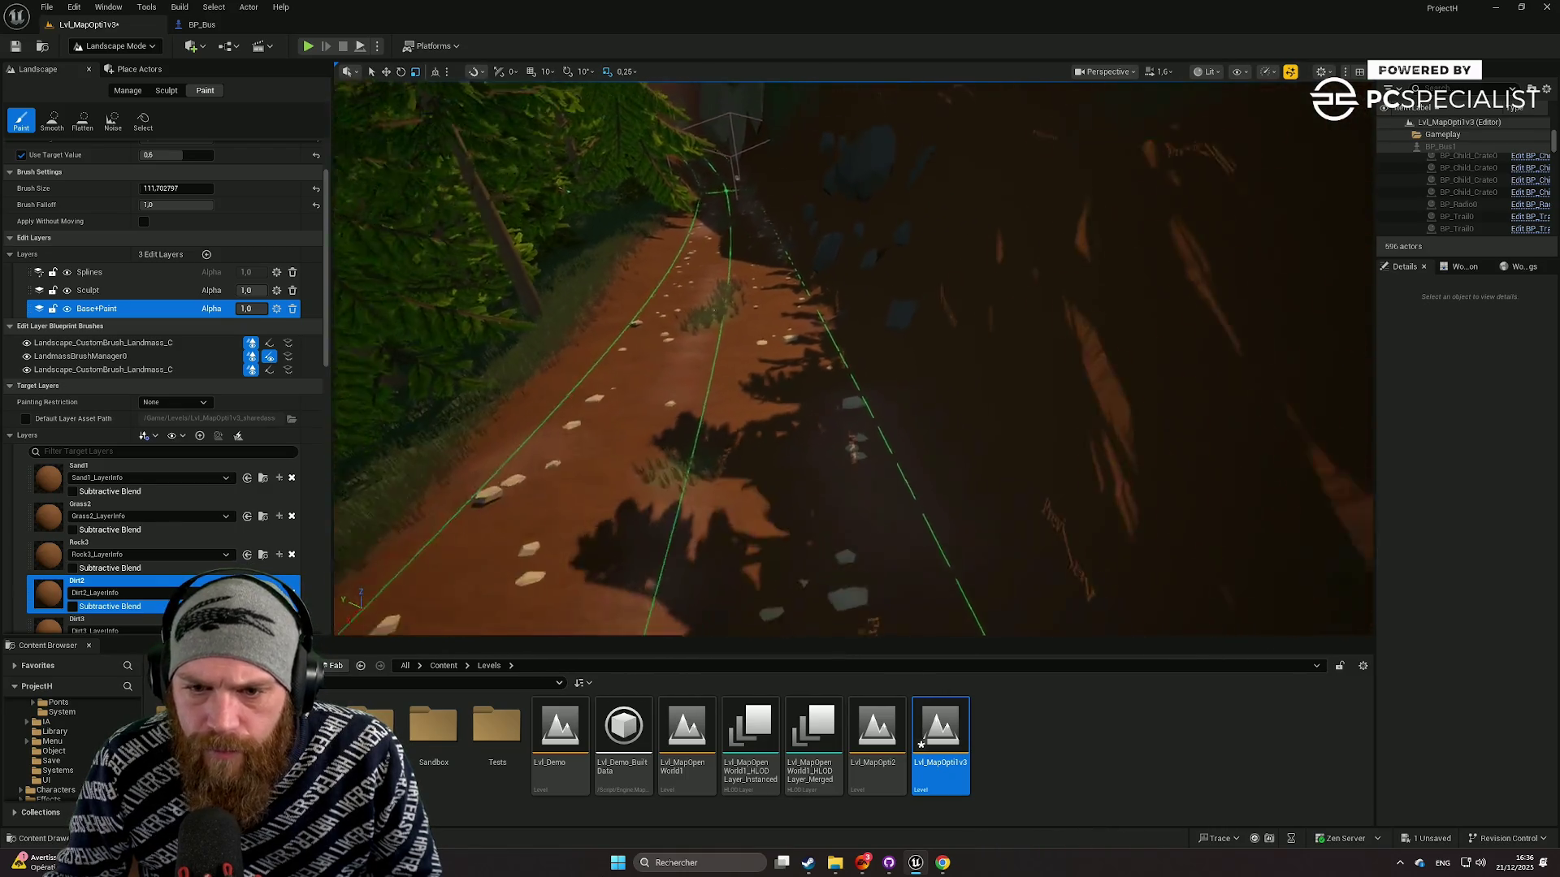
right_click(845, 325)
Step: Start Play-in-Editor, go full screen with F11, and walk to the front of the bus
key("Escape")
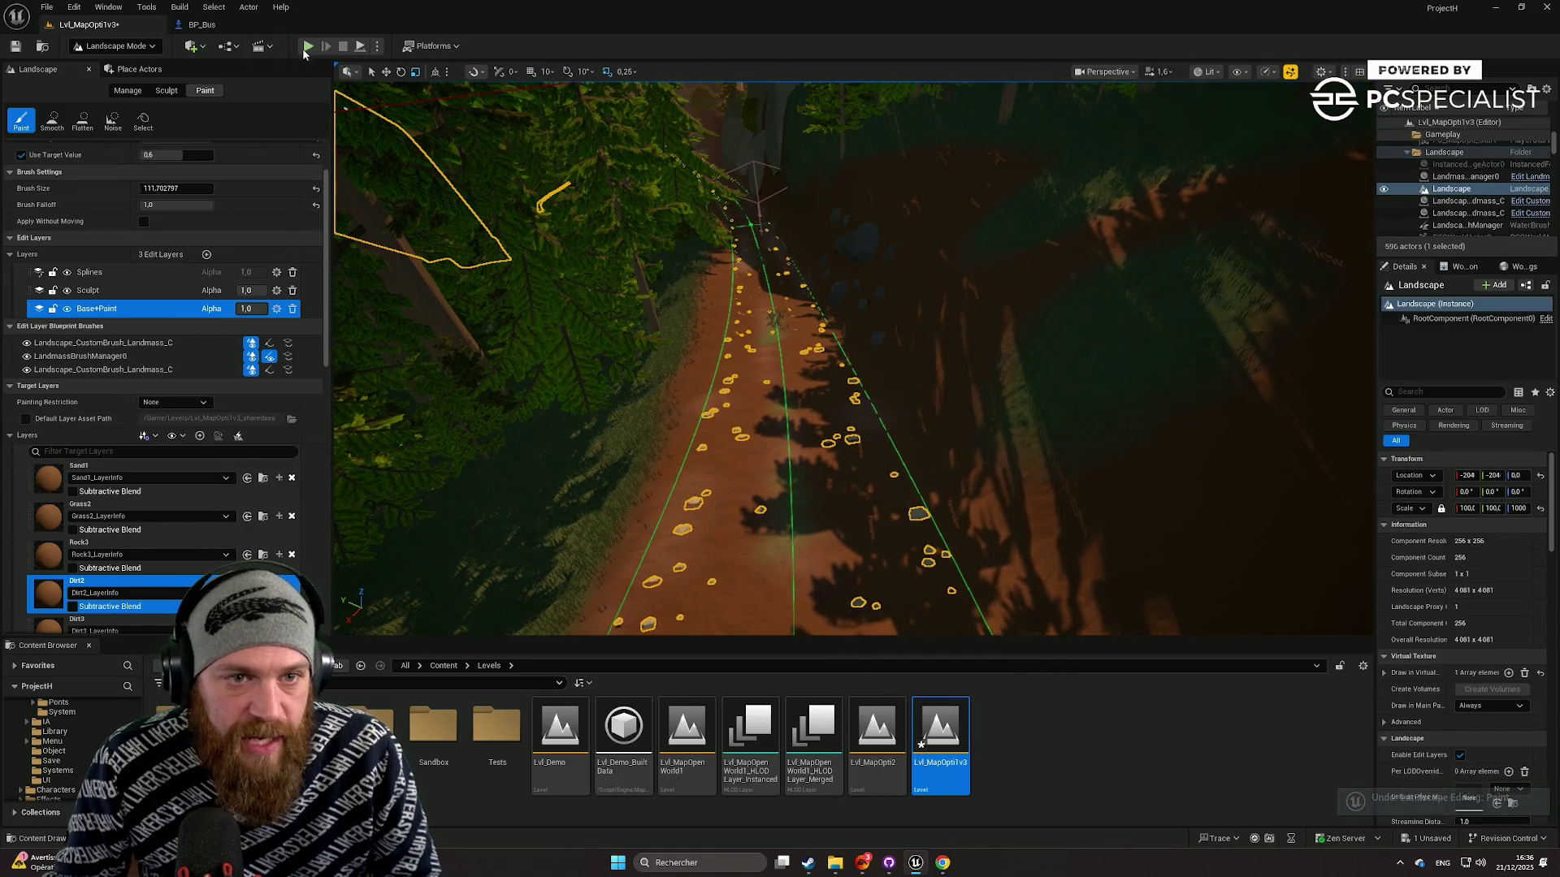
key("alt+p")
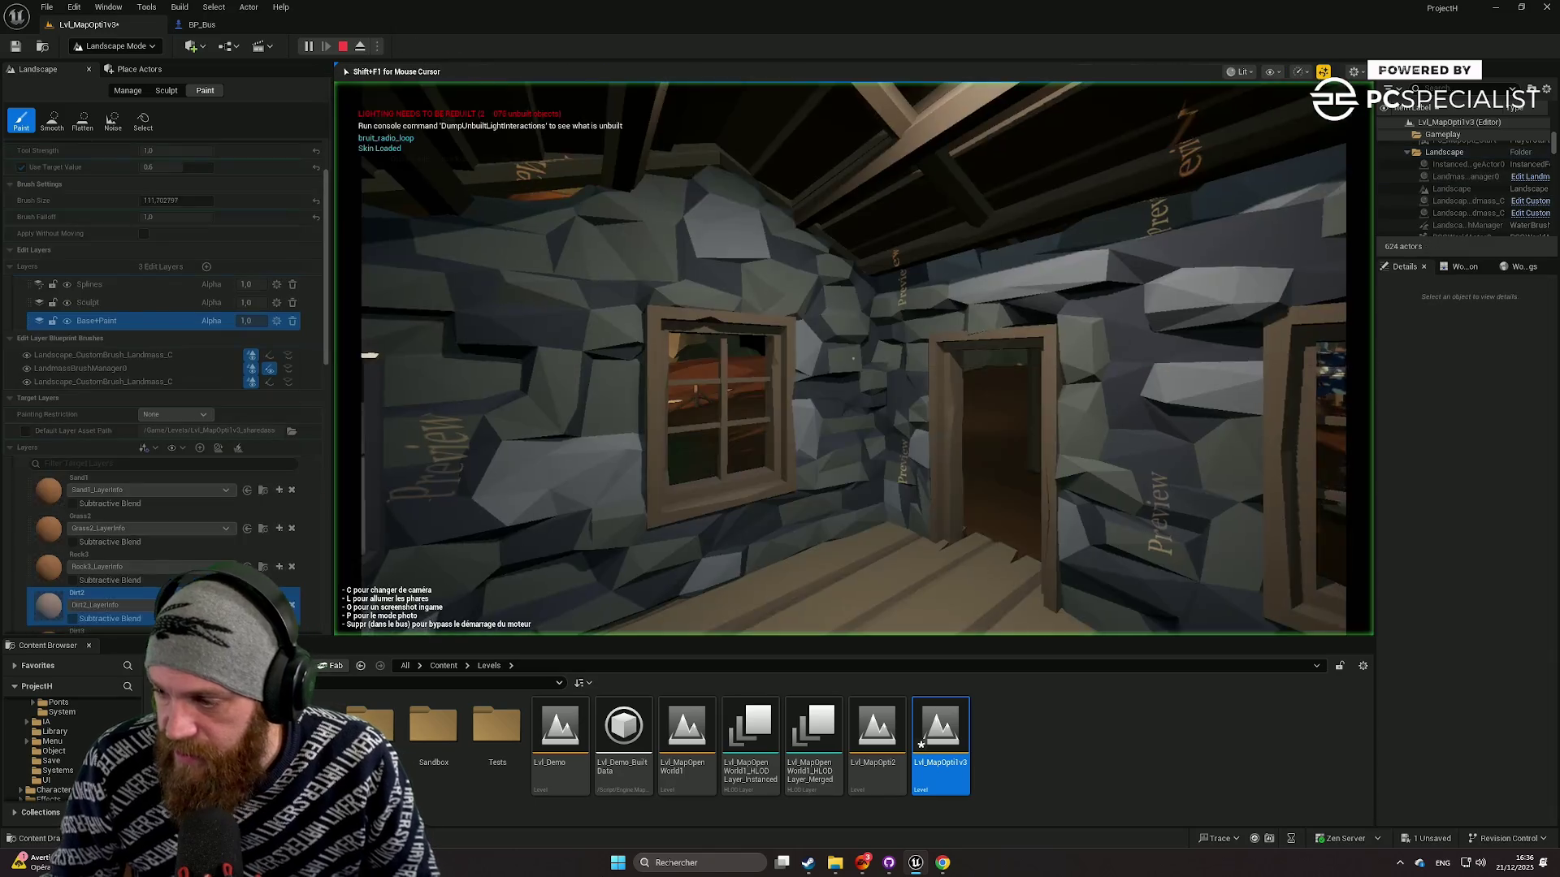
key("w")
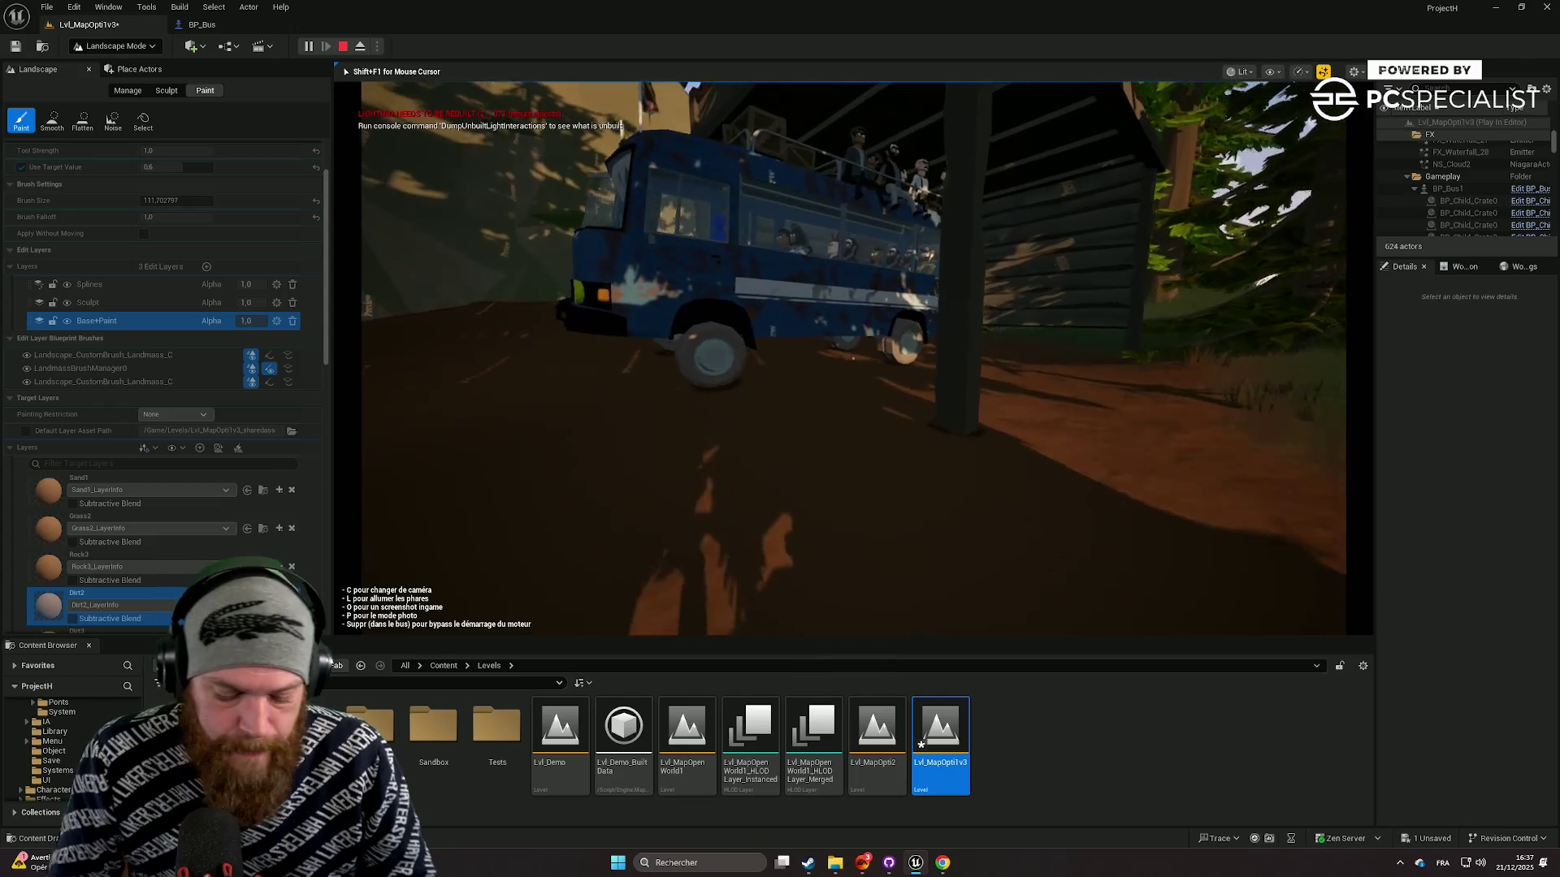
key("F11")
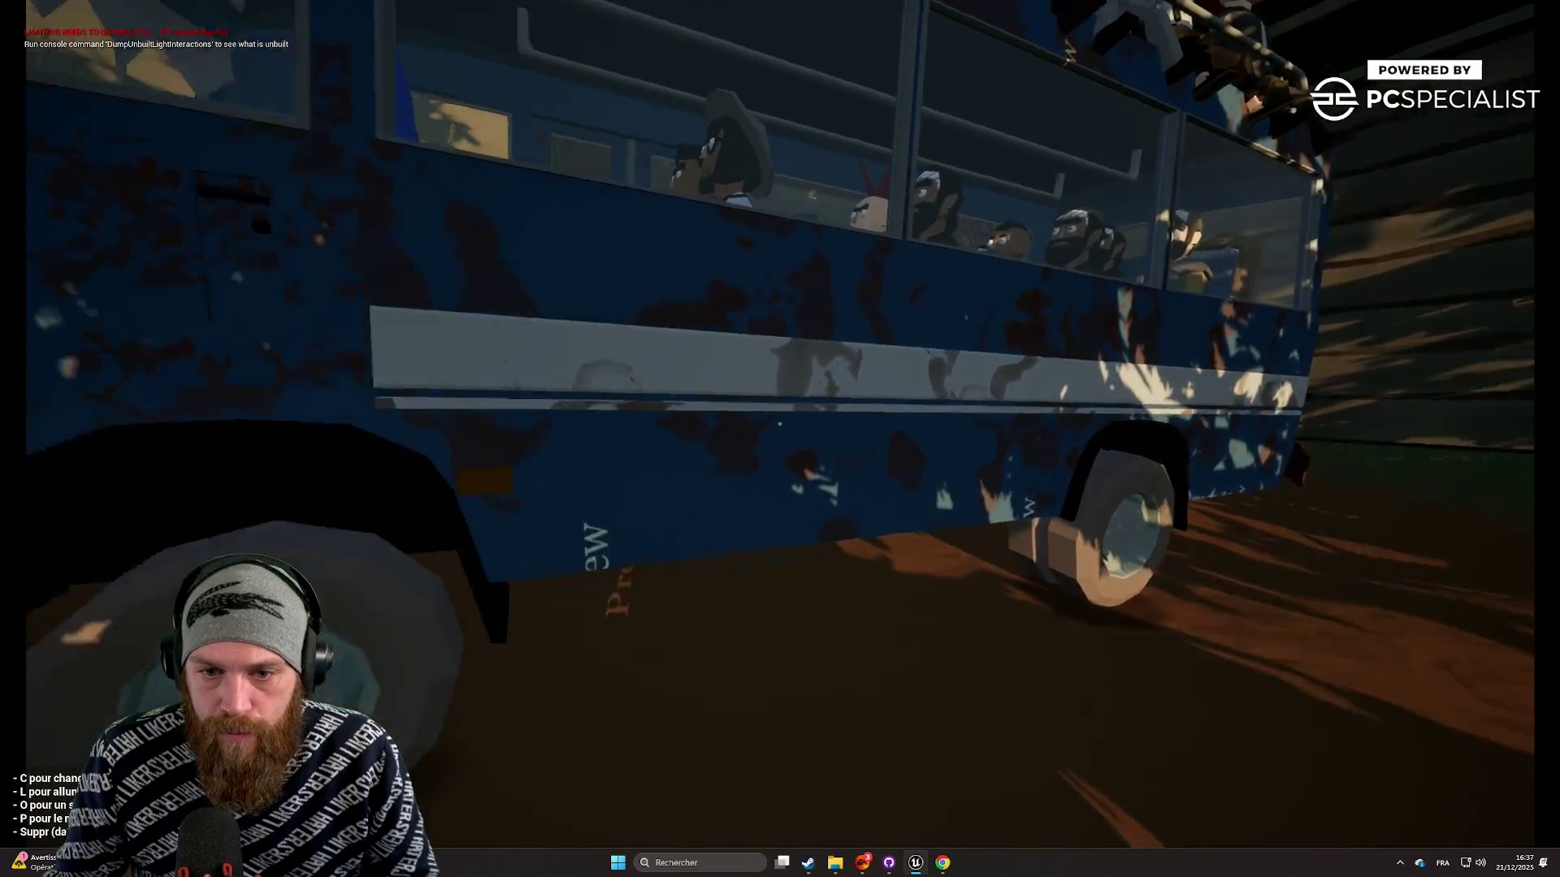
key("w")
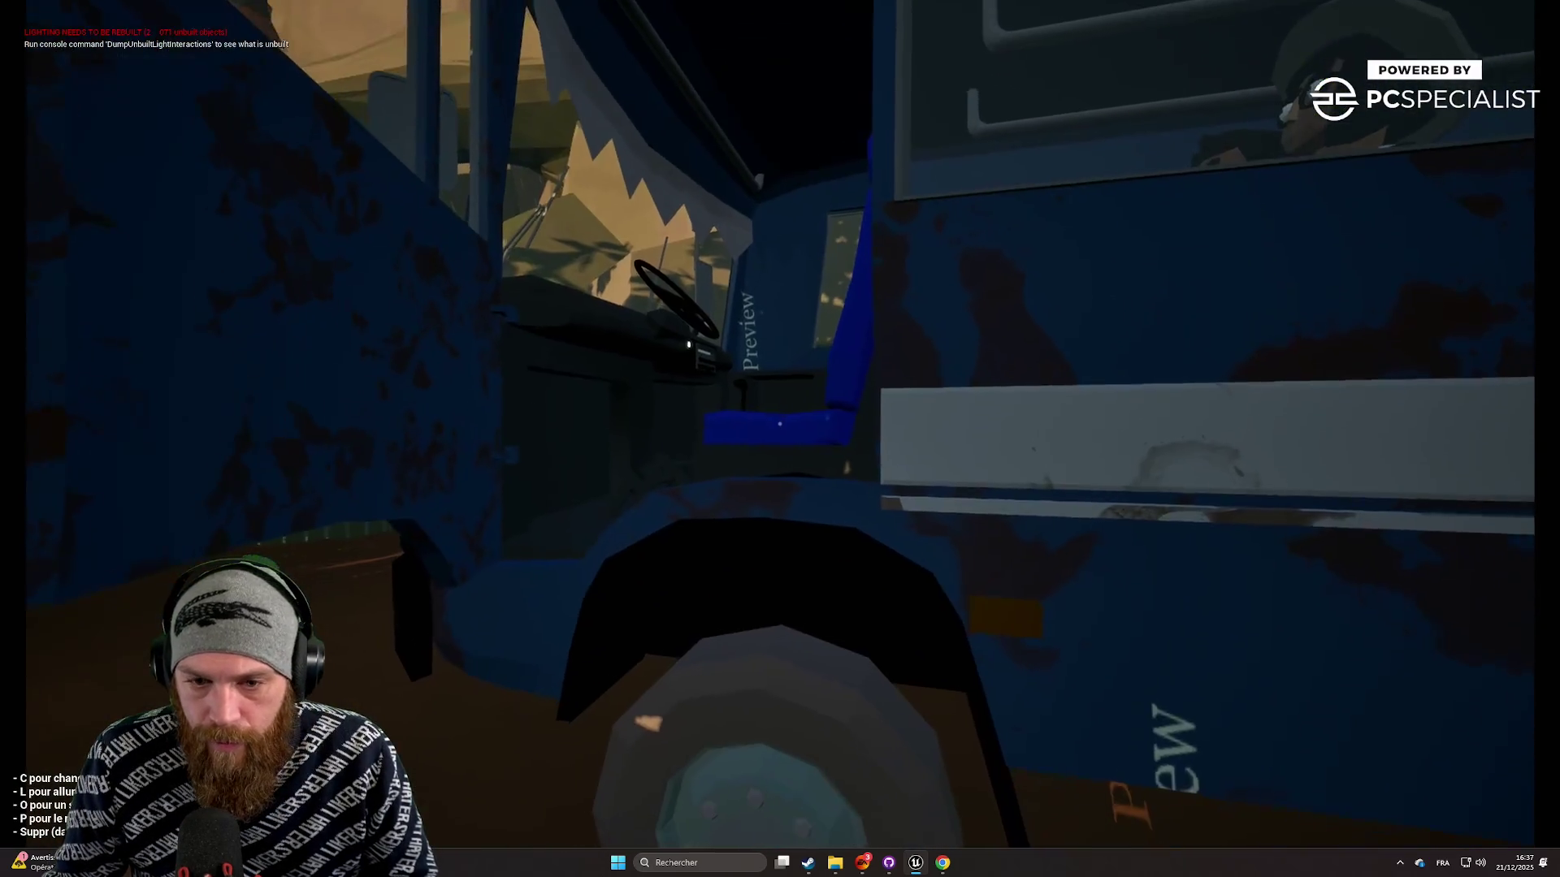
Step: Board the bus, switch to the chase camera, and drive forward along the road
key("e")
key("c")
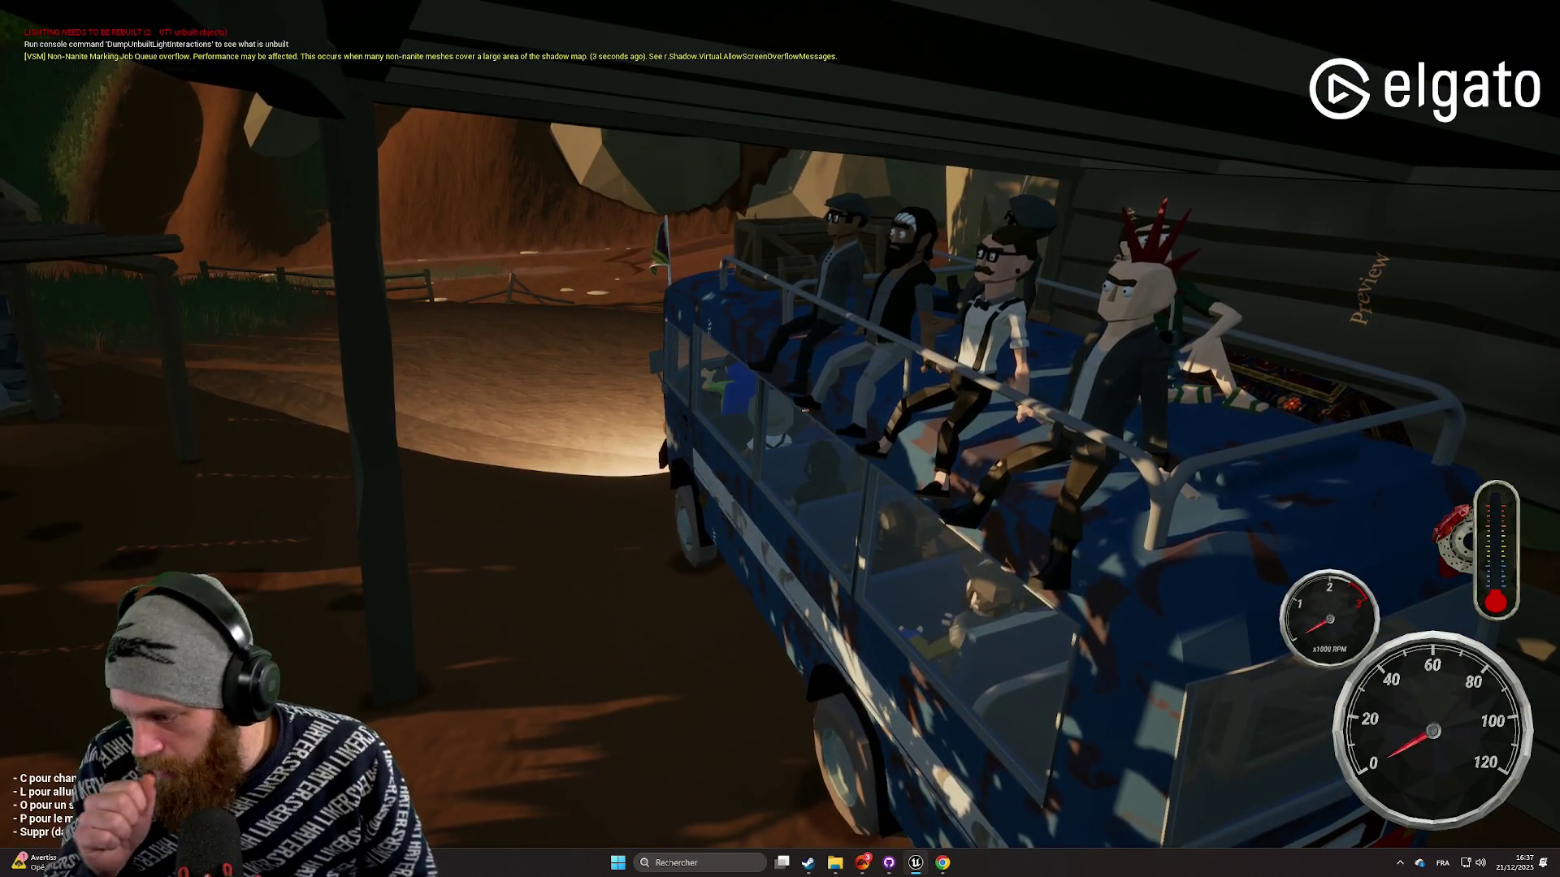
key("w")
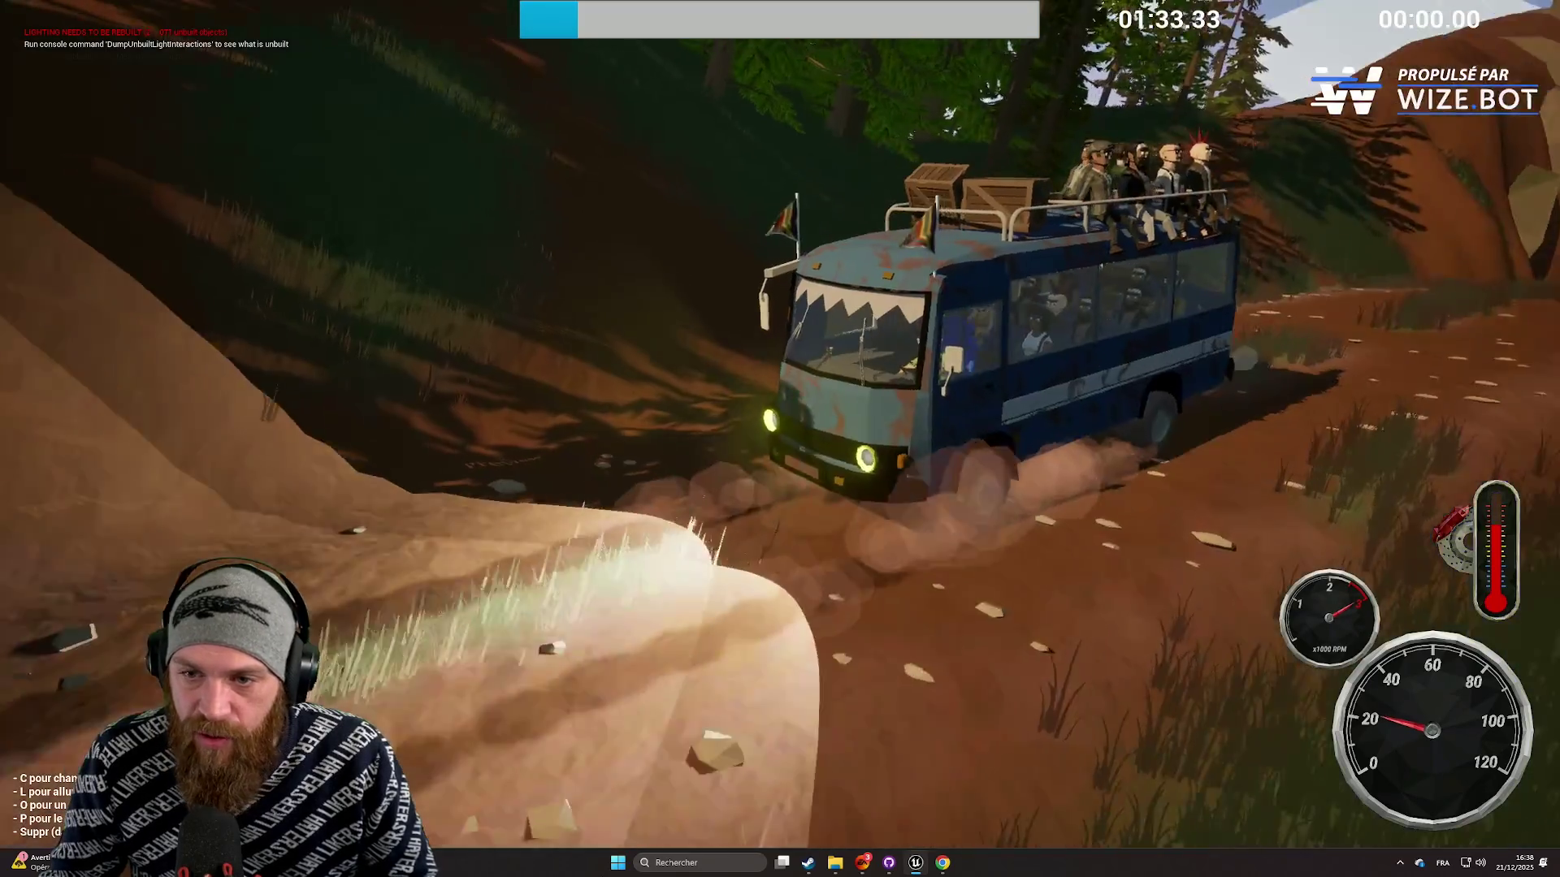
Step: Cycle the bus cameras through cabin interior, driver's view, rear chase, and a high distant view
key("c")
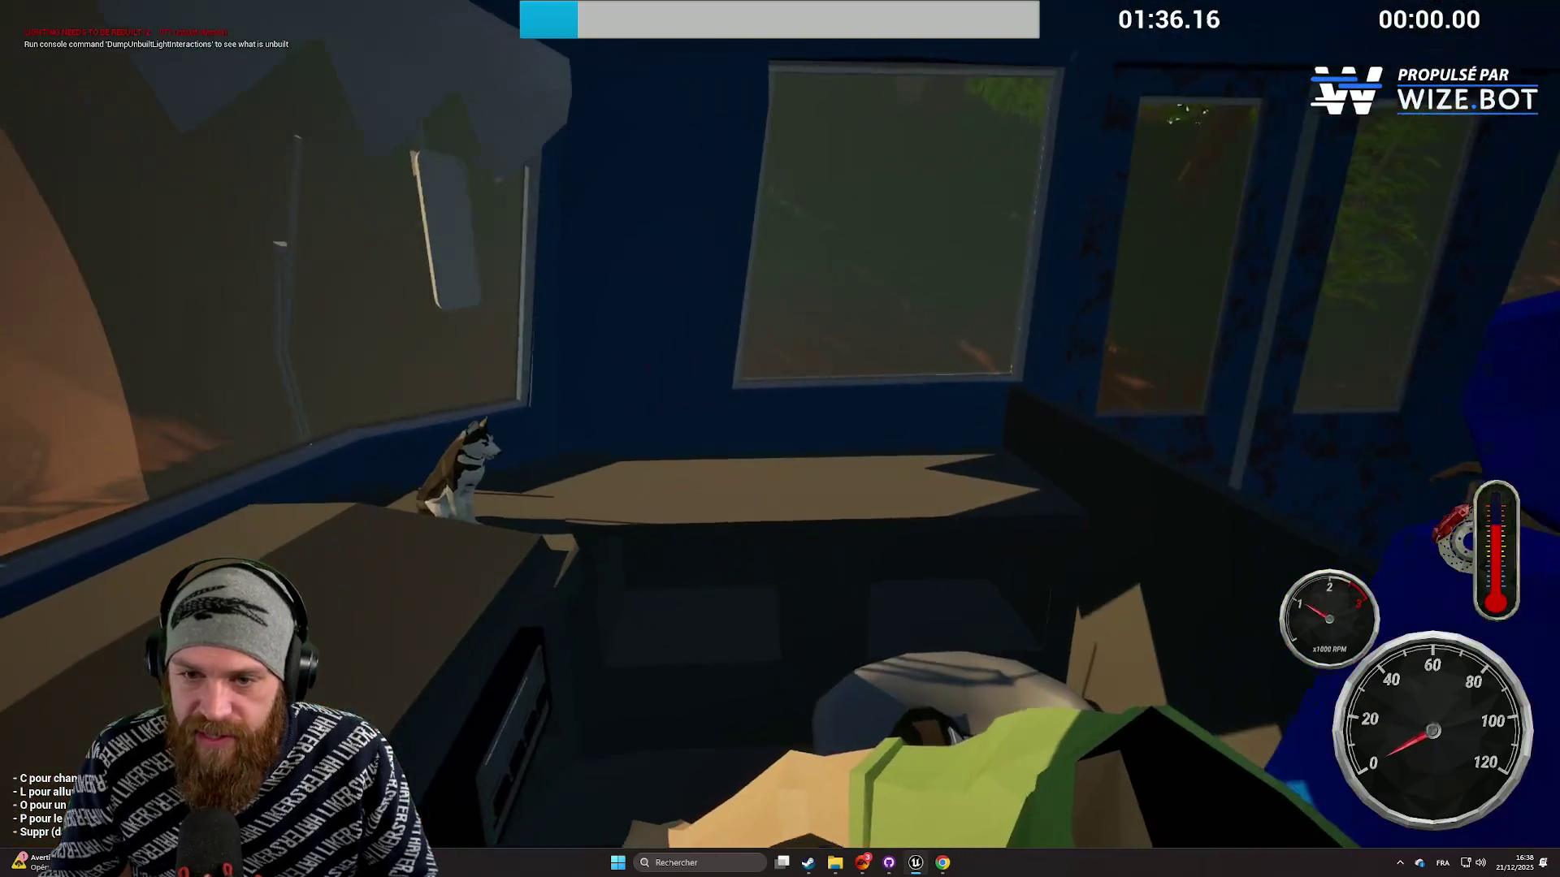
key("c")
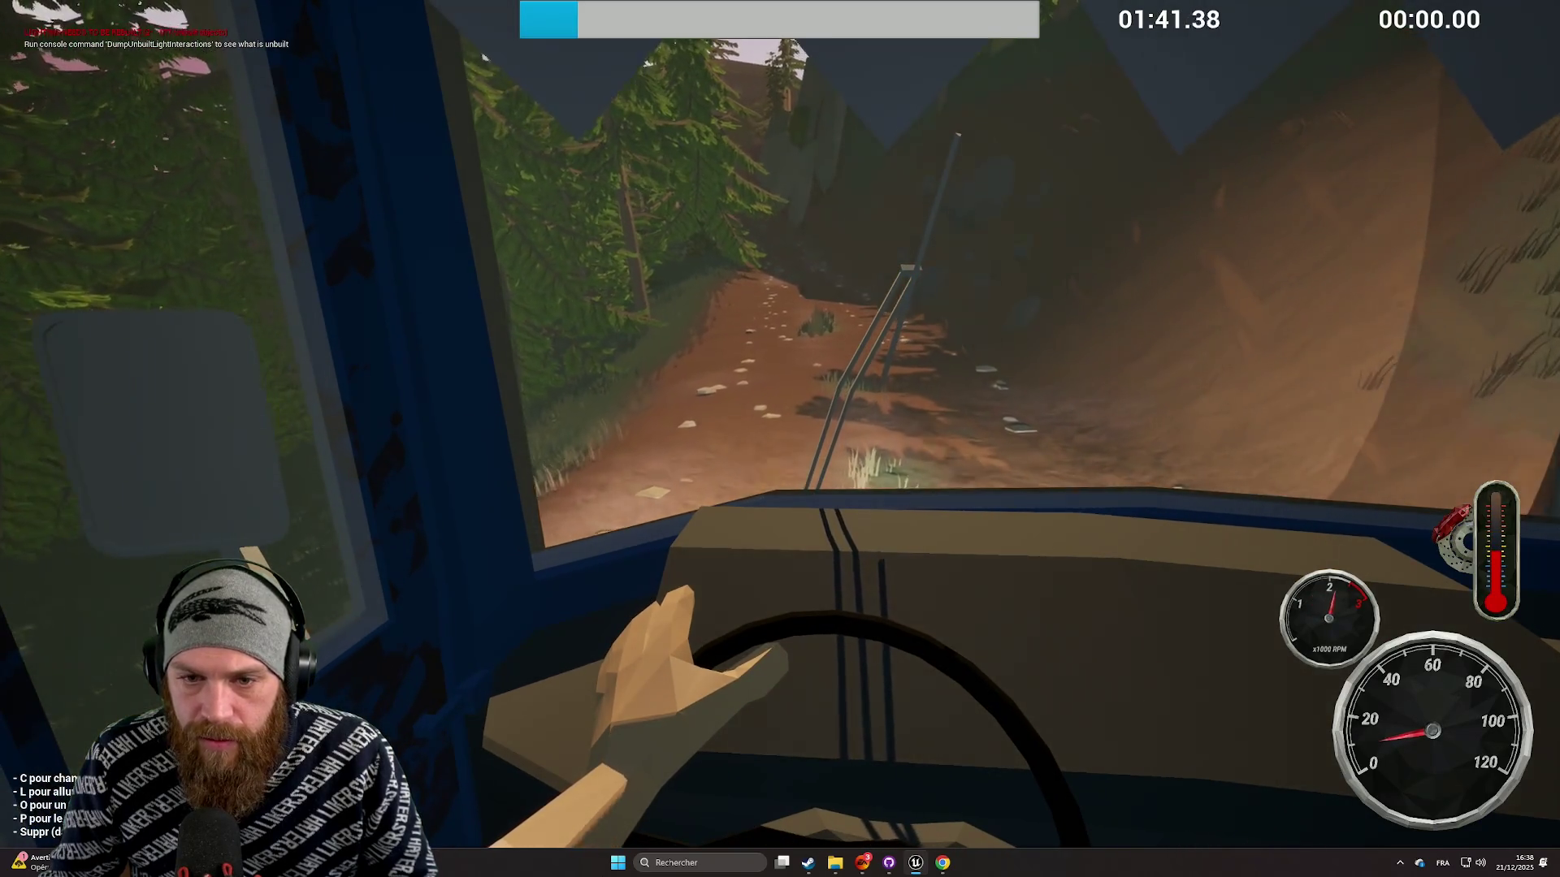
key("c")
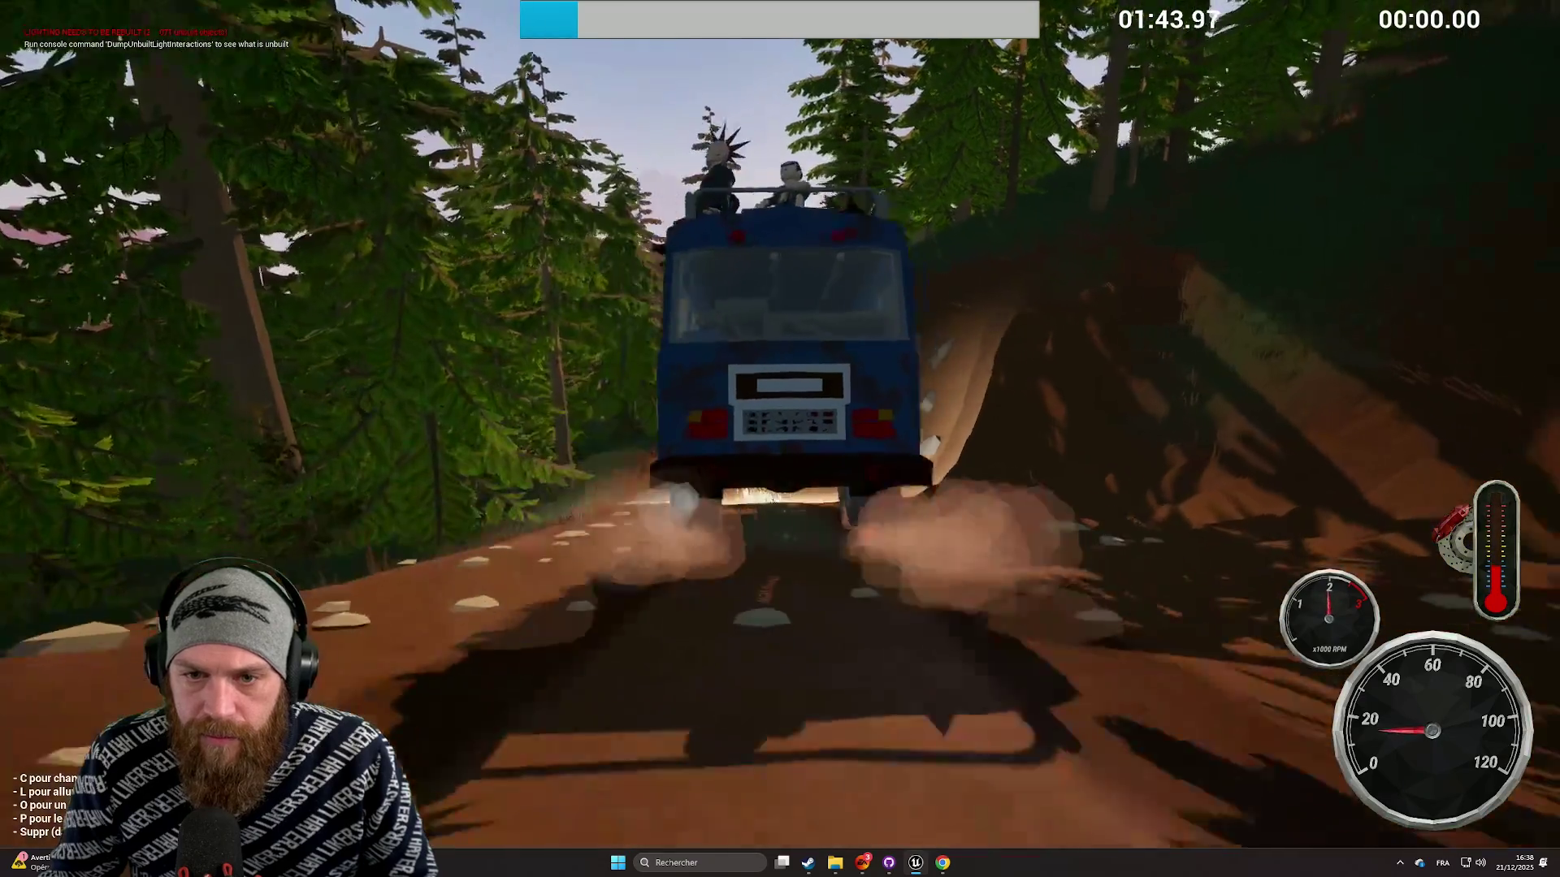
key("c")
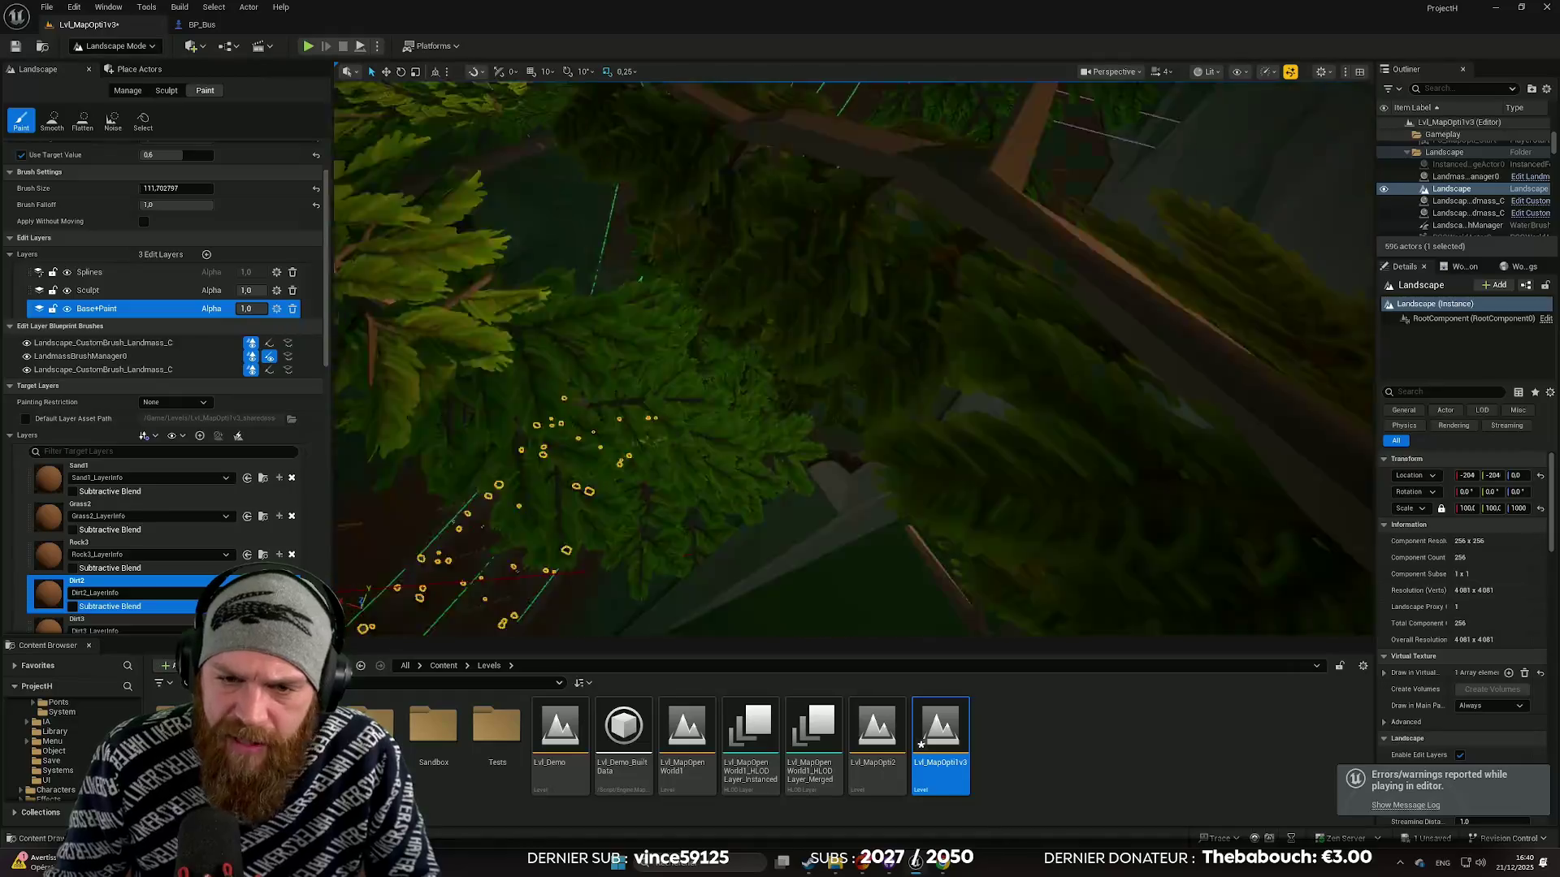
Step: Undo the most recent Dirt2 paint stroke on the road splines
scroll(853, 358, "down", 3)
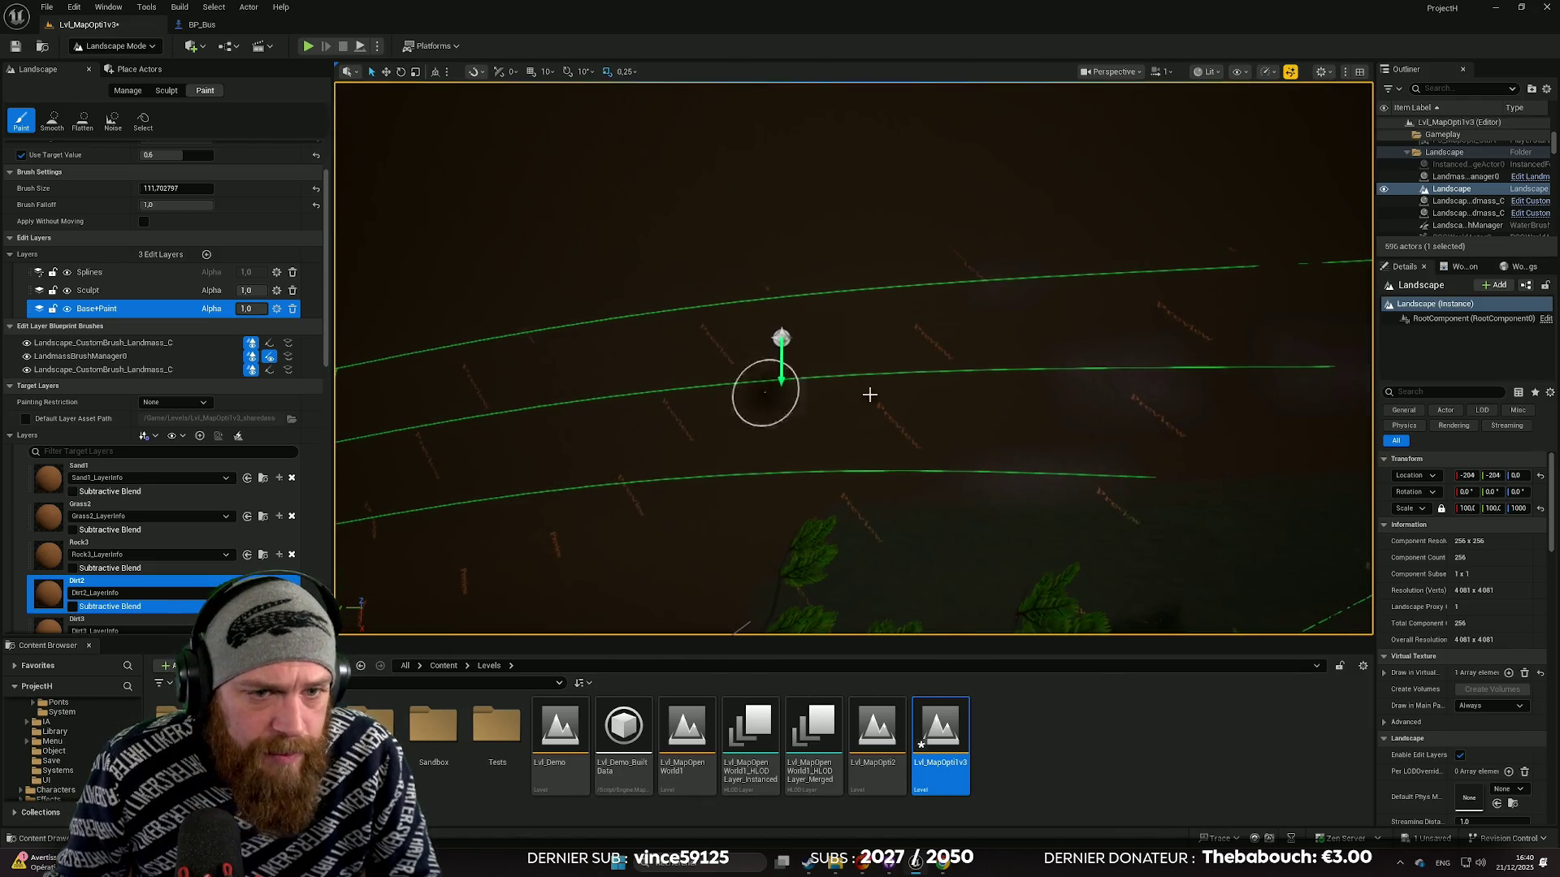
key("ctrl+z")
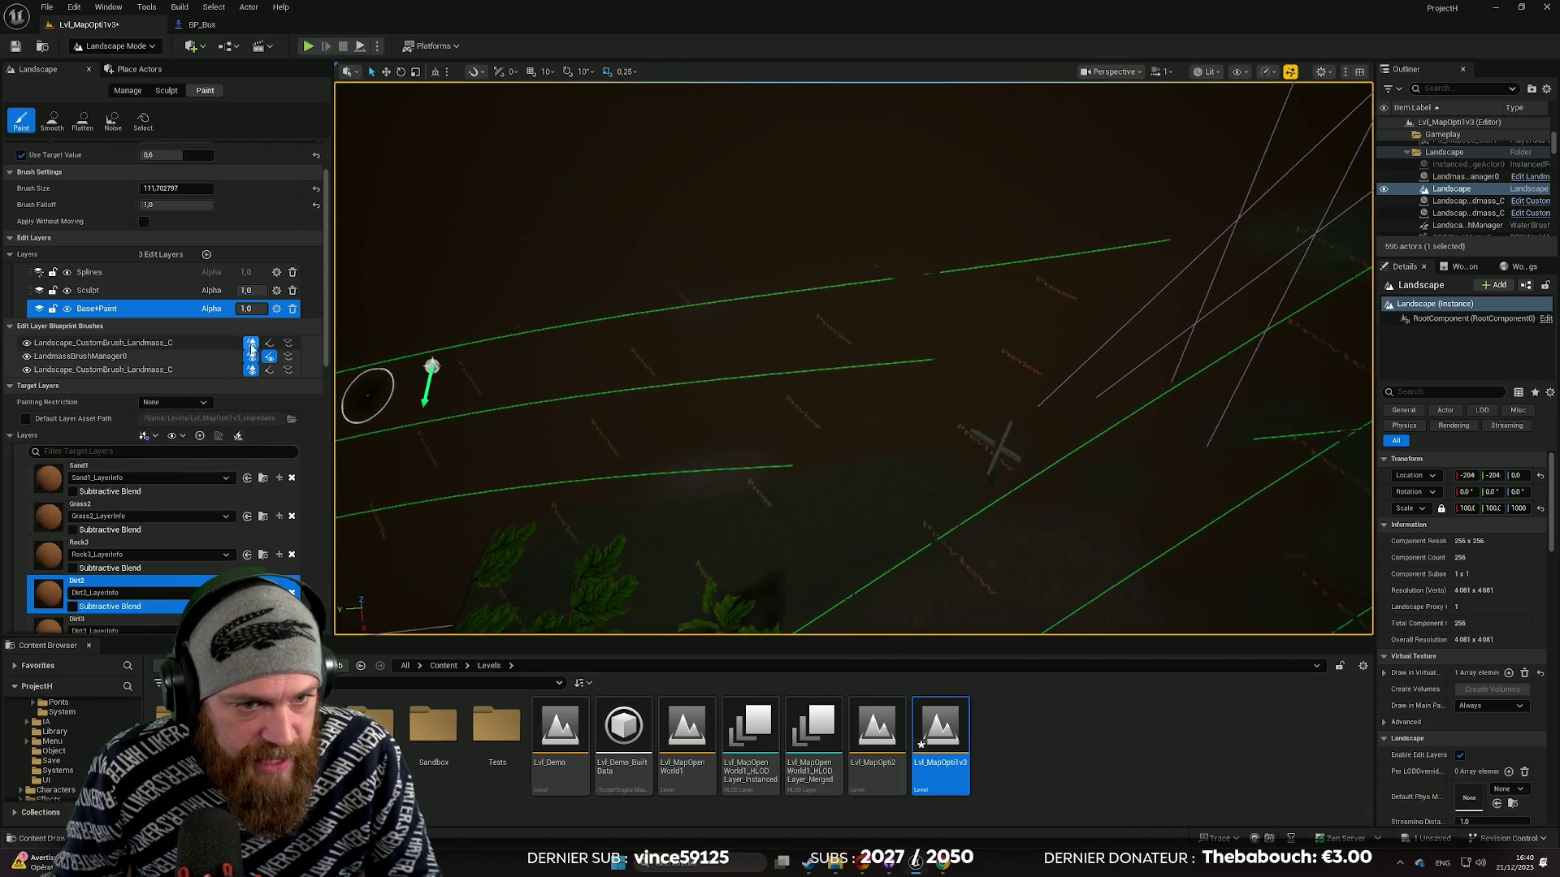
Step: Set the landscape paint brush size to 100
left_click(153, 190)
type("100")
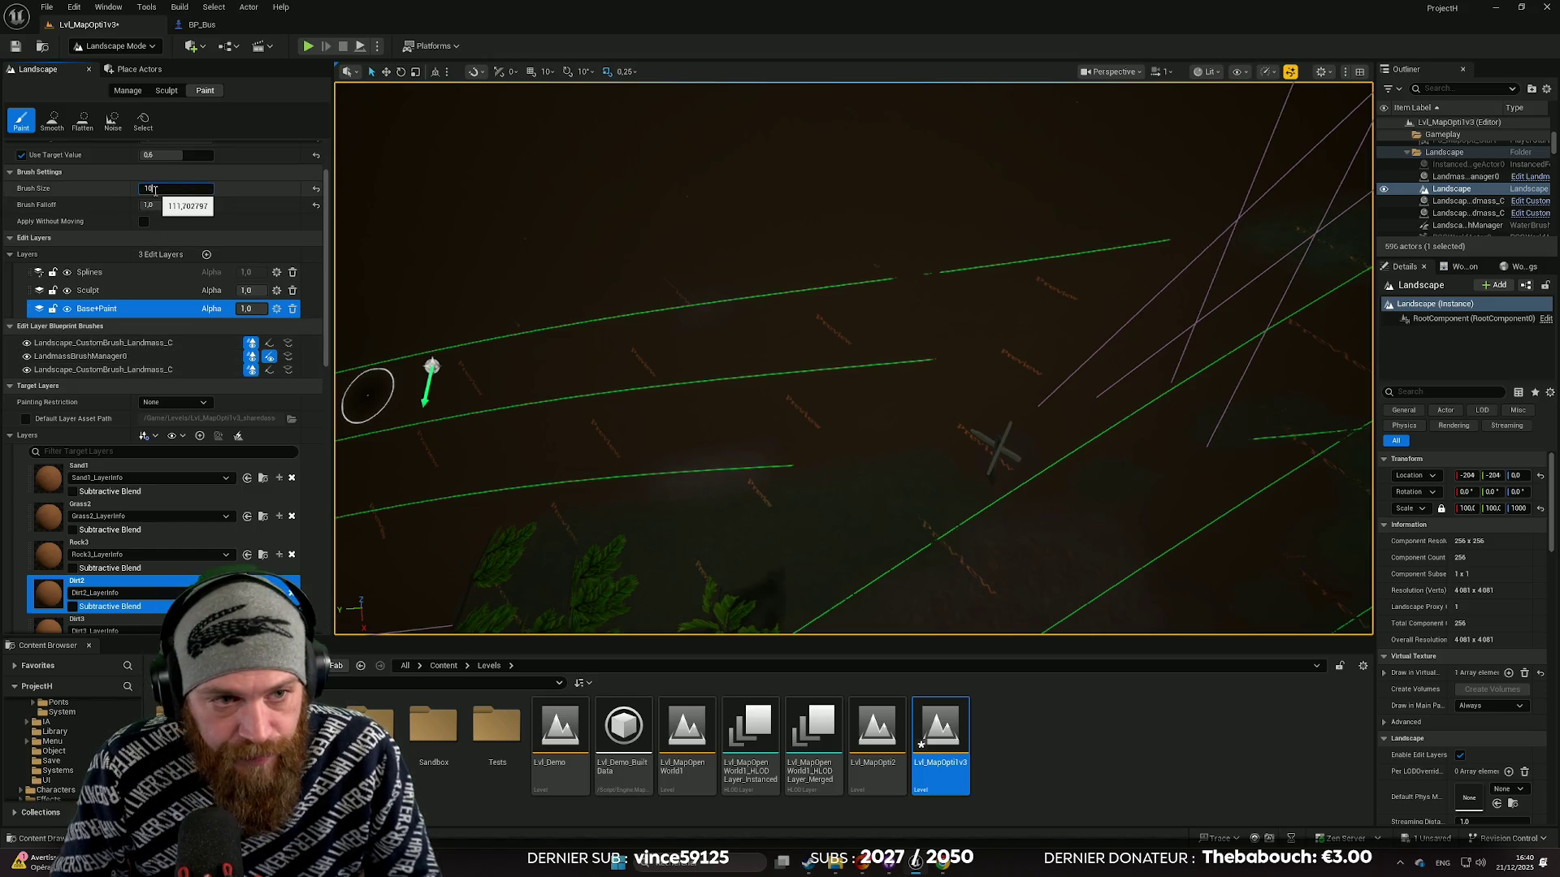
key("Return")
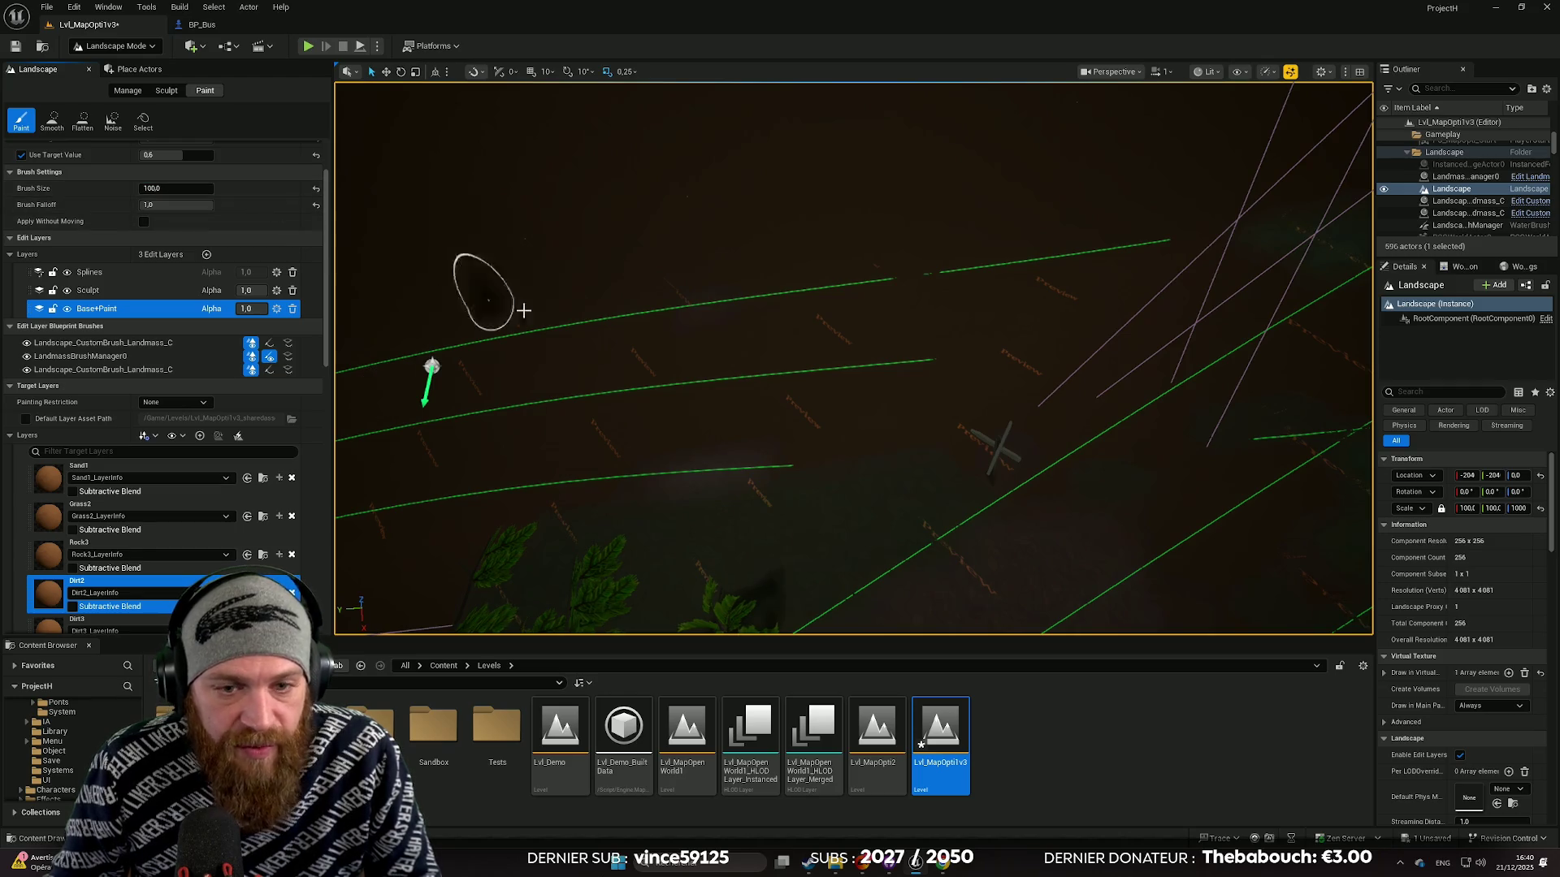
scroll(485, 299, "up", 5)
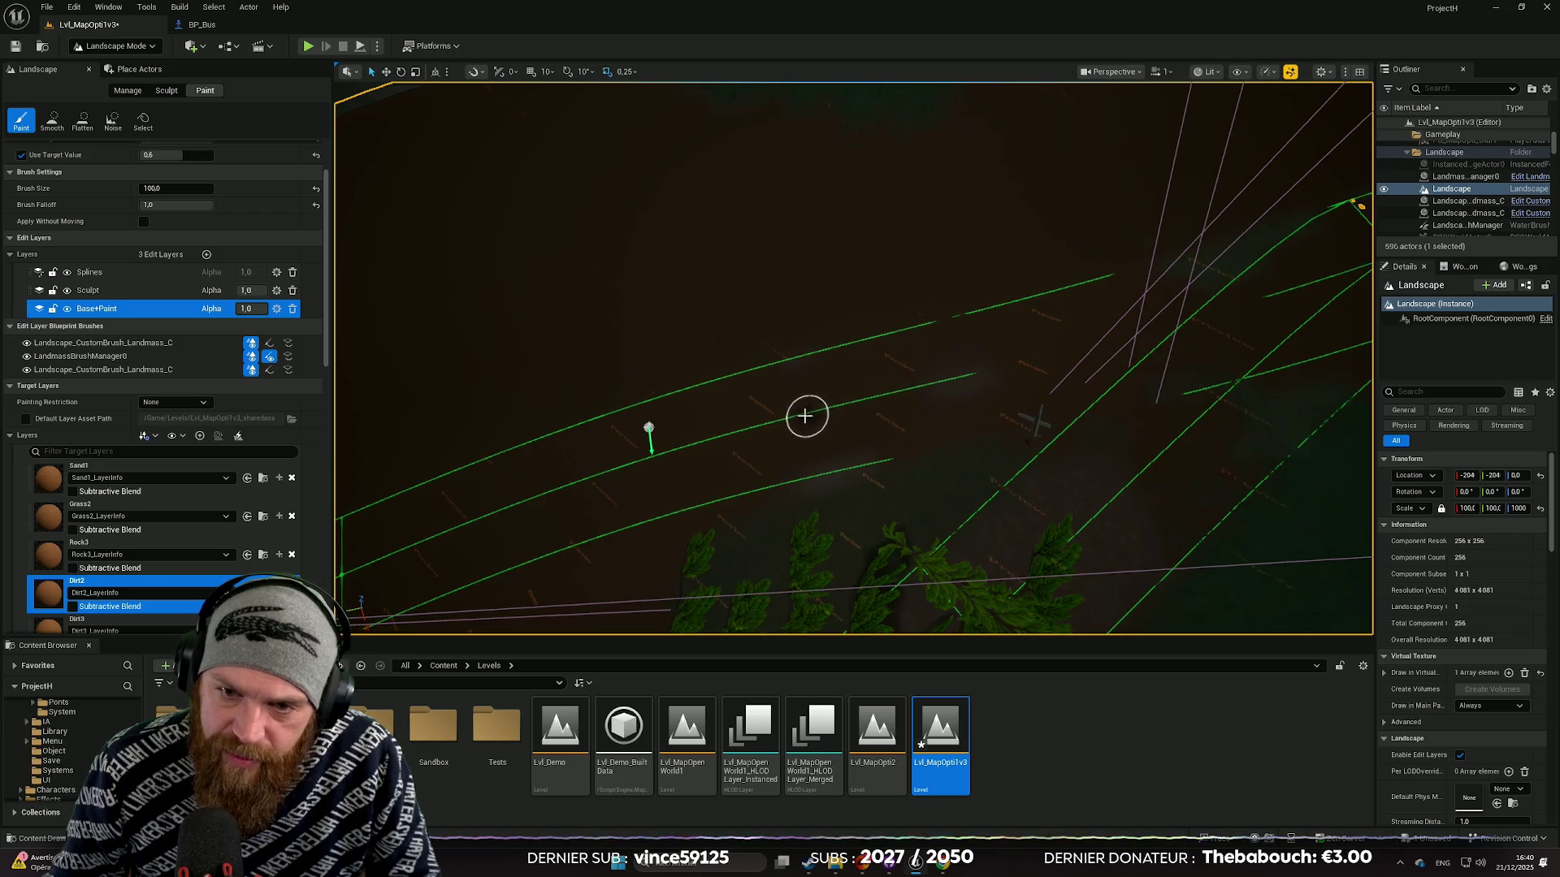
scroll(751, 437, "down", 3)
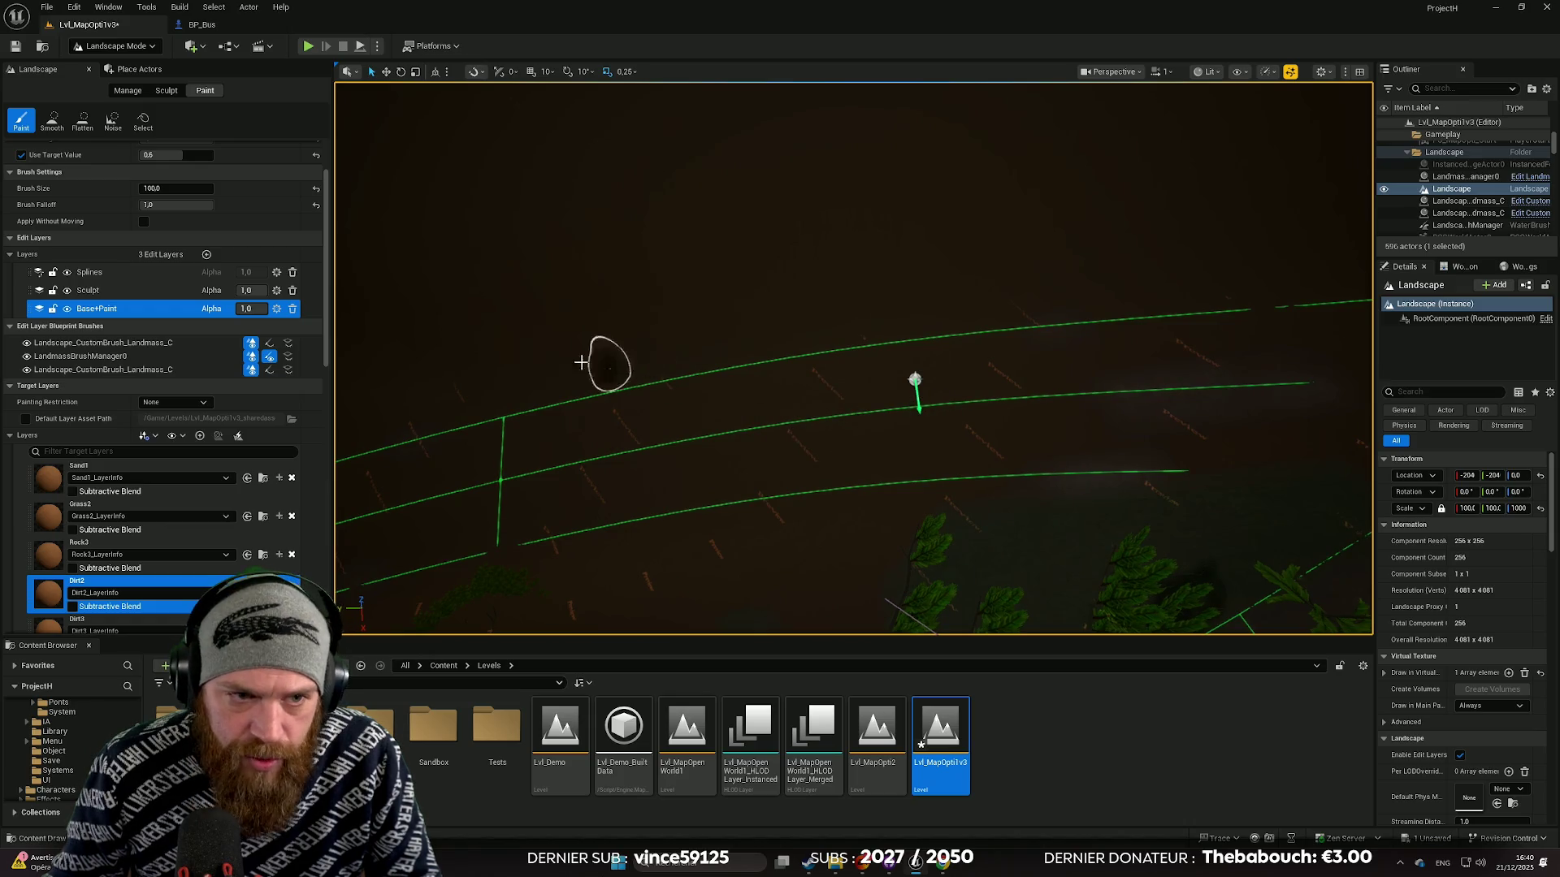
Step: Undo another paint stroke and reduce the brush size to 75
key("ctrl+z")
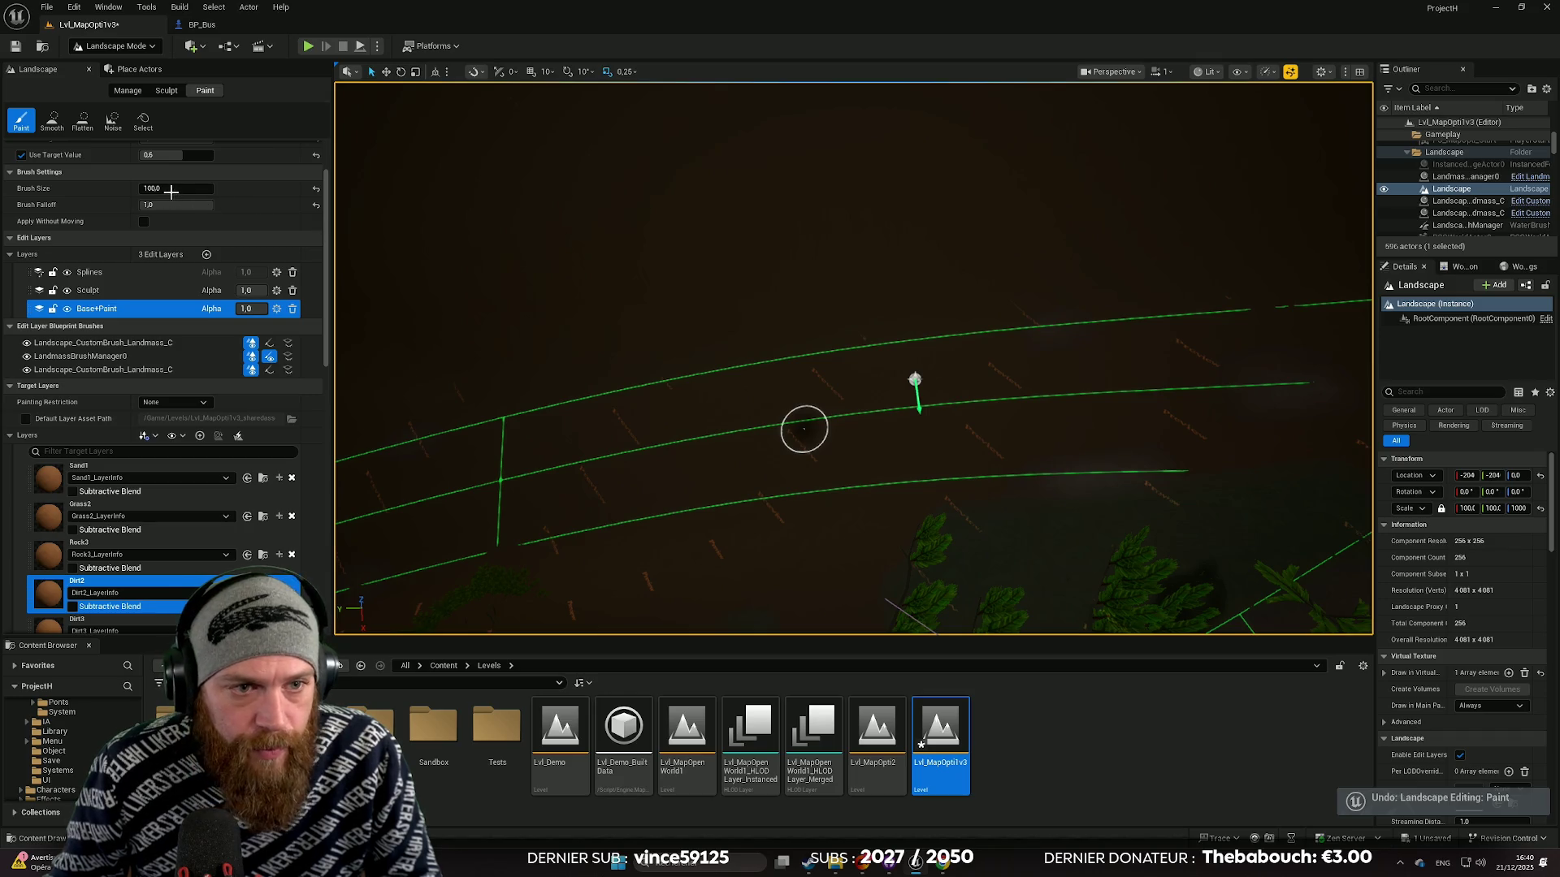
left_click(172, 189)
type("75")
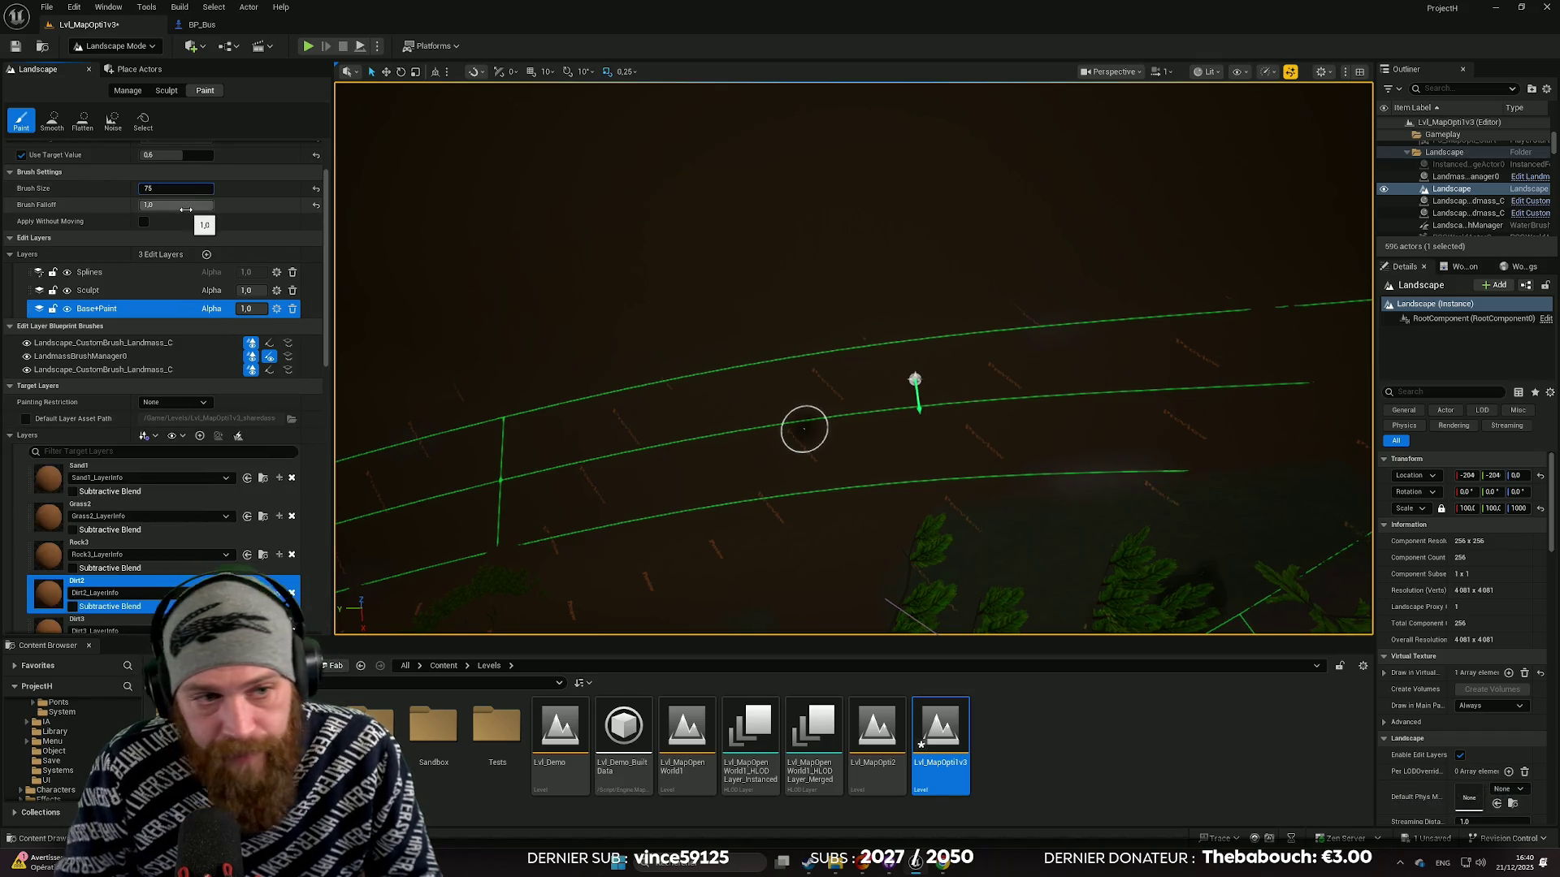
key("Return")
scroll(1067, 367, "down", 3)
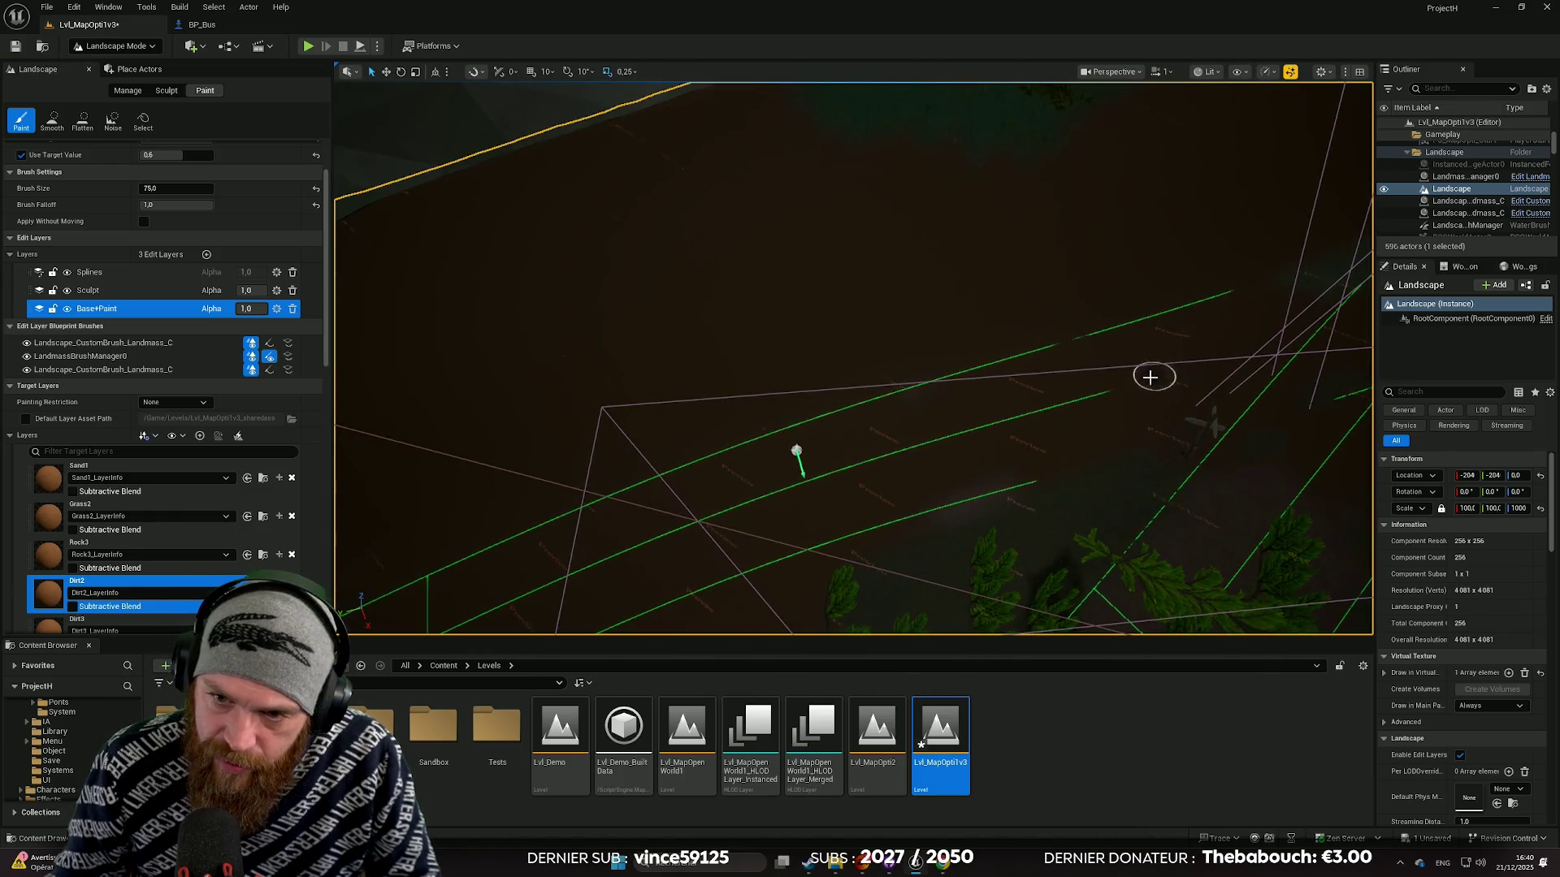
scroll(926, 445, "down", 2)
scroll(1012, 446, "up", 2)
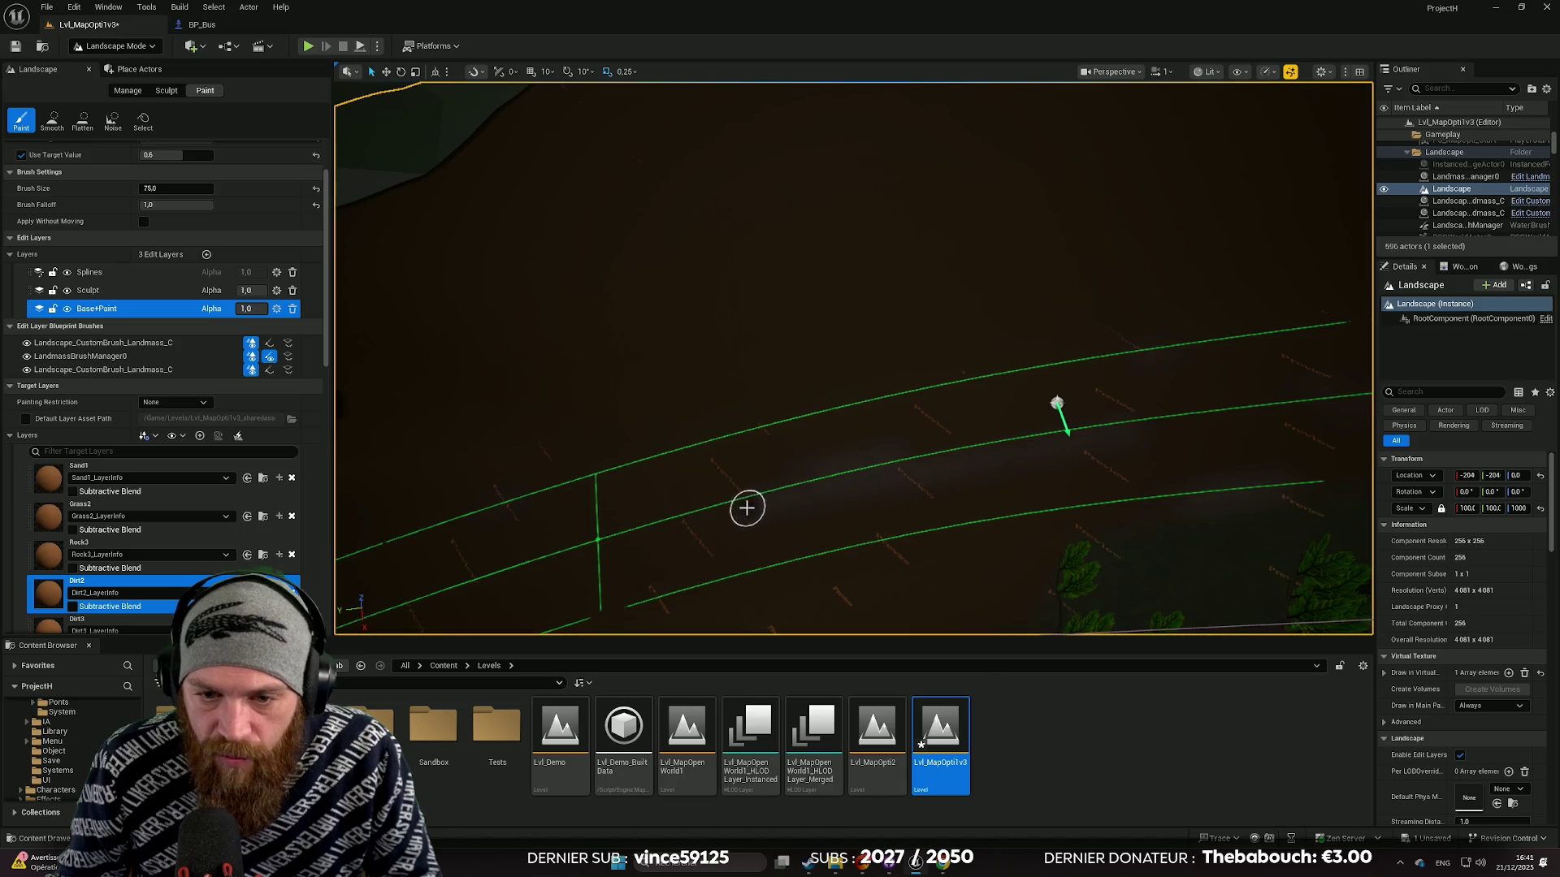
mouse_move(734, 501)
left_mouse_down()
mouse_move(727, 479)
mouse_move(919, 486)
left_mouse_up()
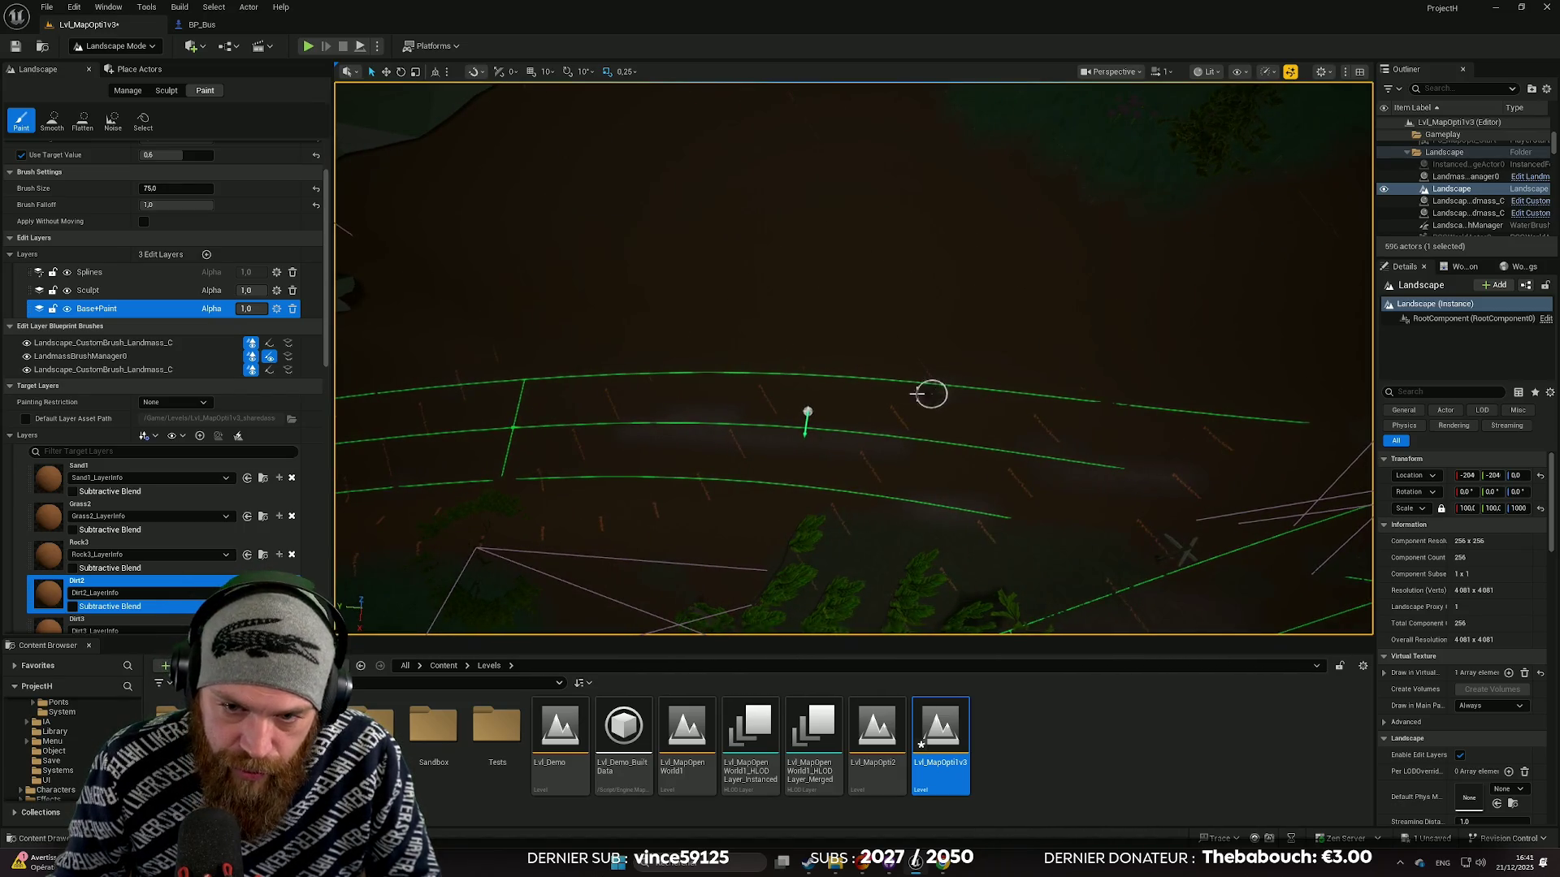
left_click_drag(808, 375, 1156, 356)
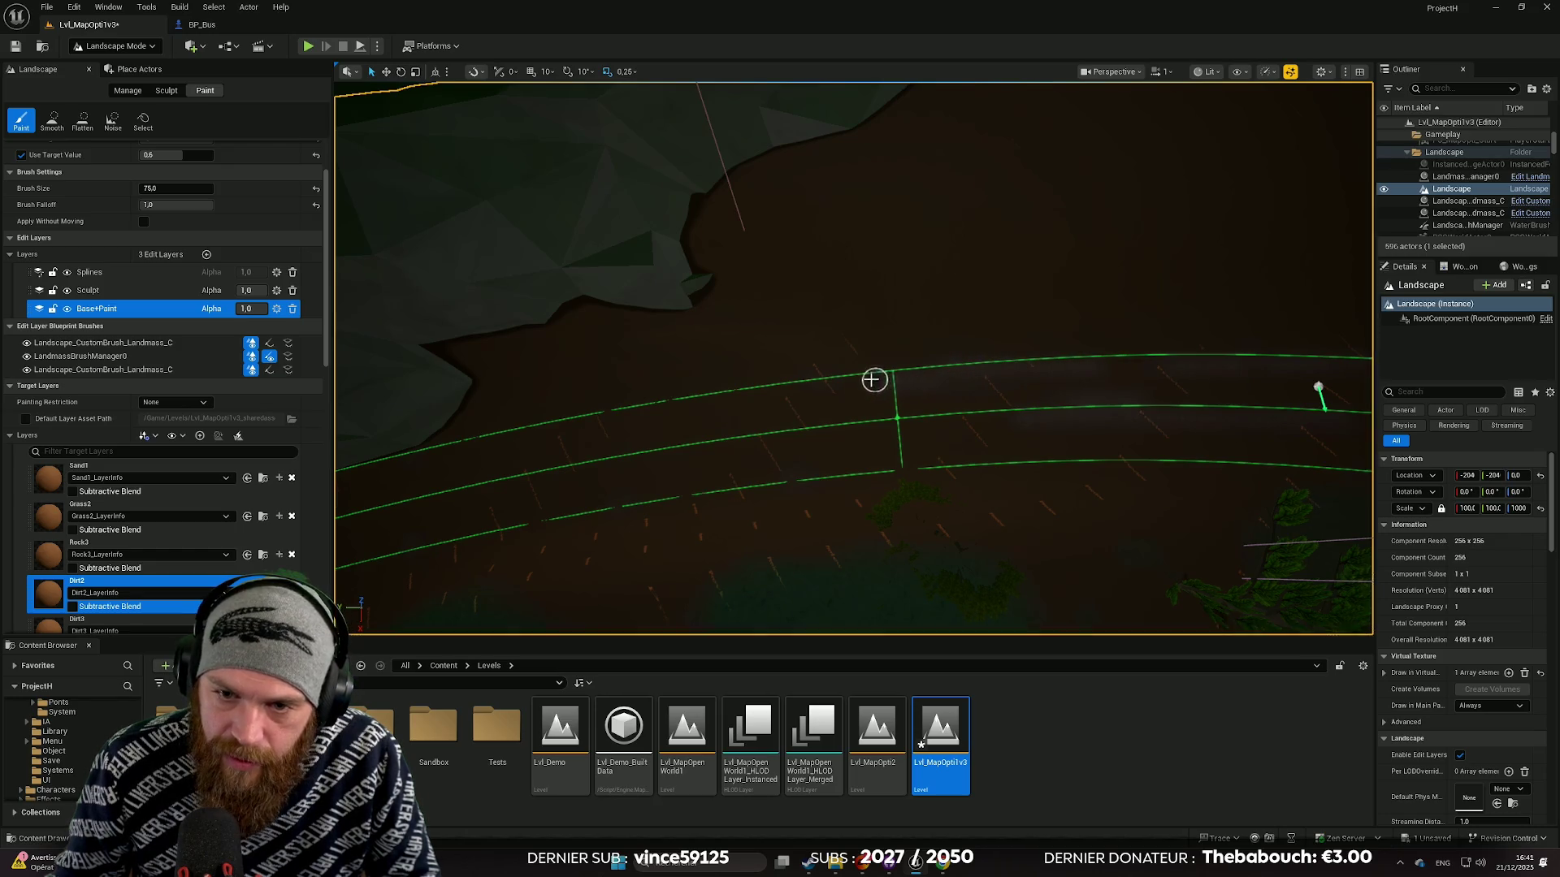
left_click_drag(914, 373, 1135, 376)
mouse_move(910, 387)
left_mouse_down()
mouse_move(859, 389)
mouse_move(1051, 380)
left_mouse_up()
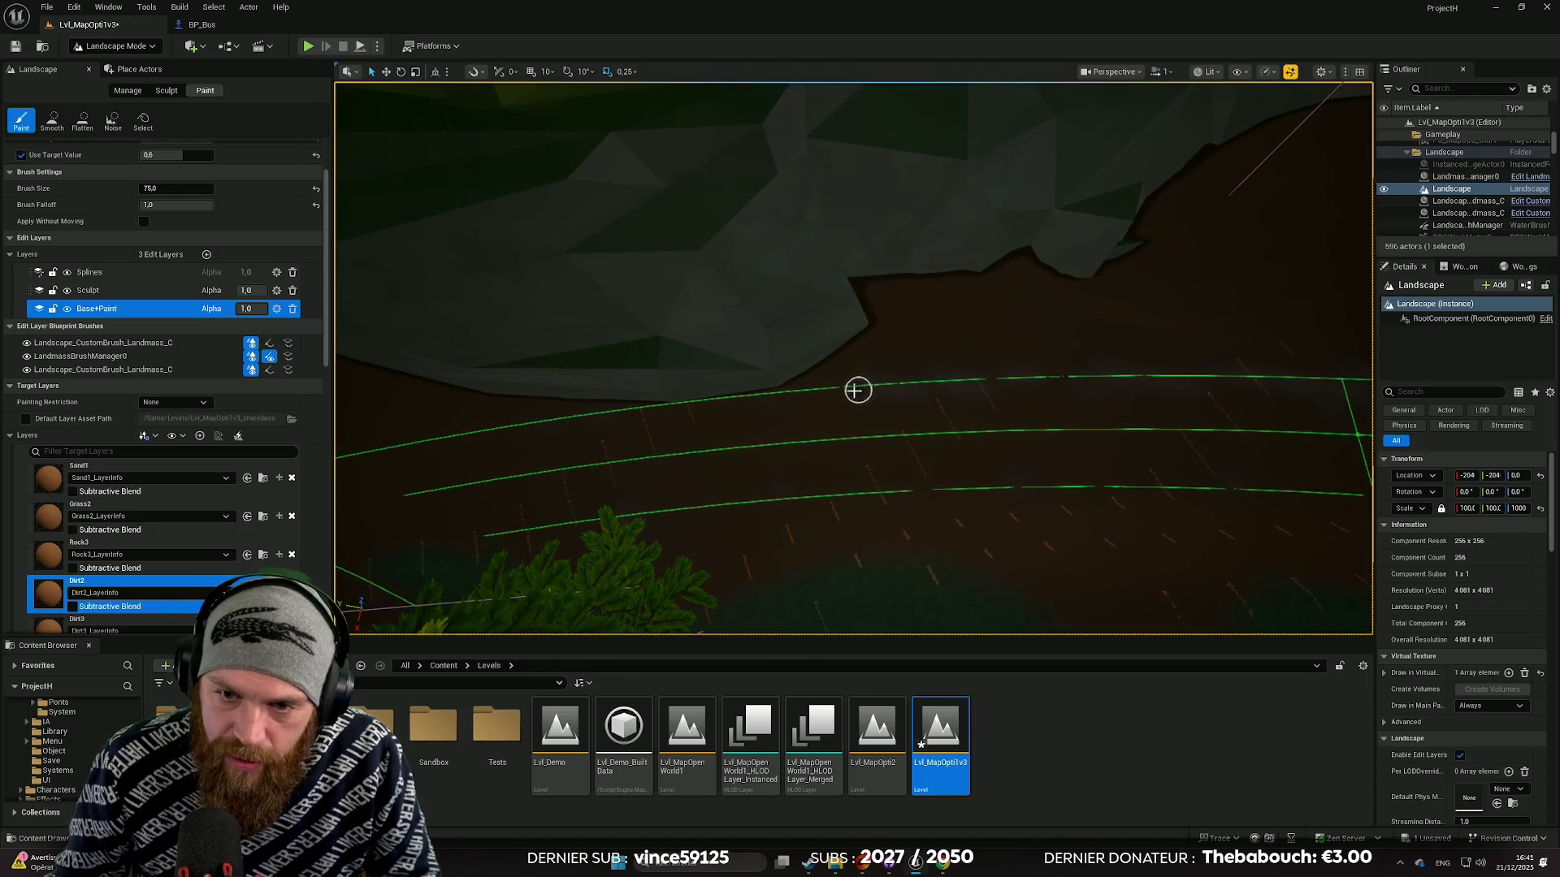
mouse_move(789, 390)
left_mouse_down()
mouse_move(982, 386)
mouse_move(926, 386)
mouse_move(940, 382)
left_mouse_up()
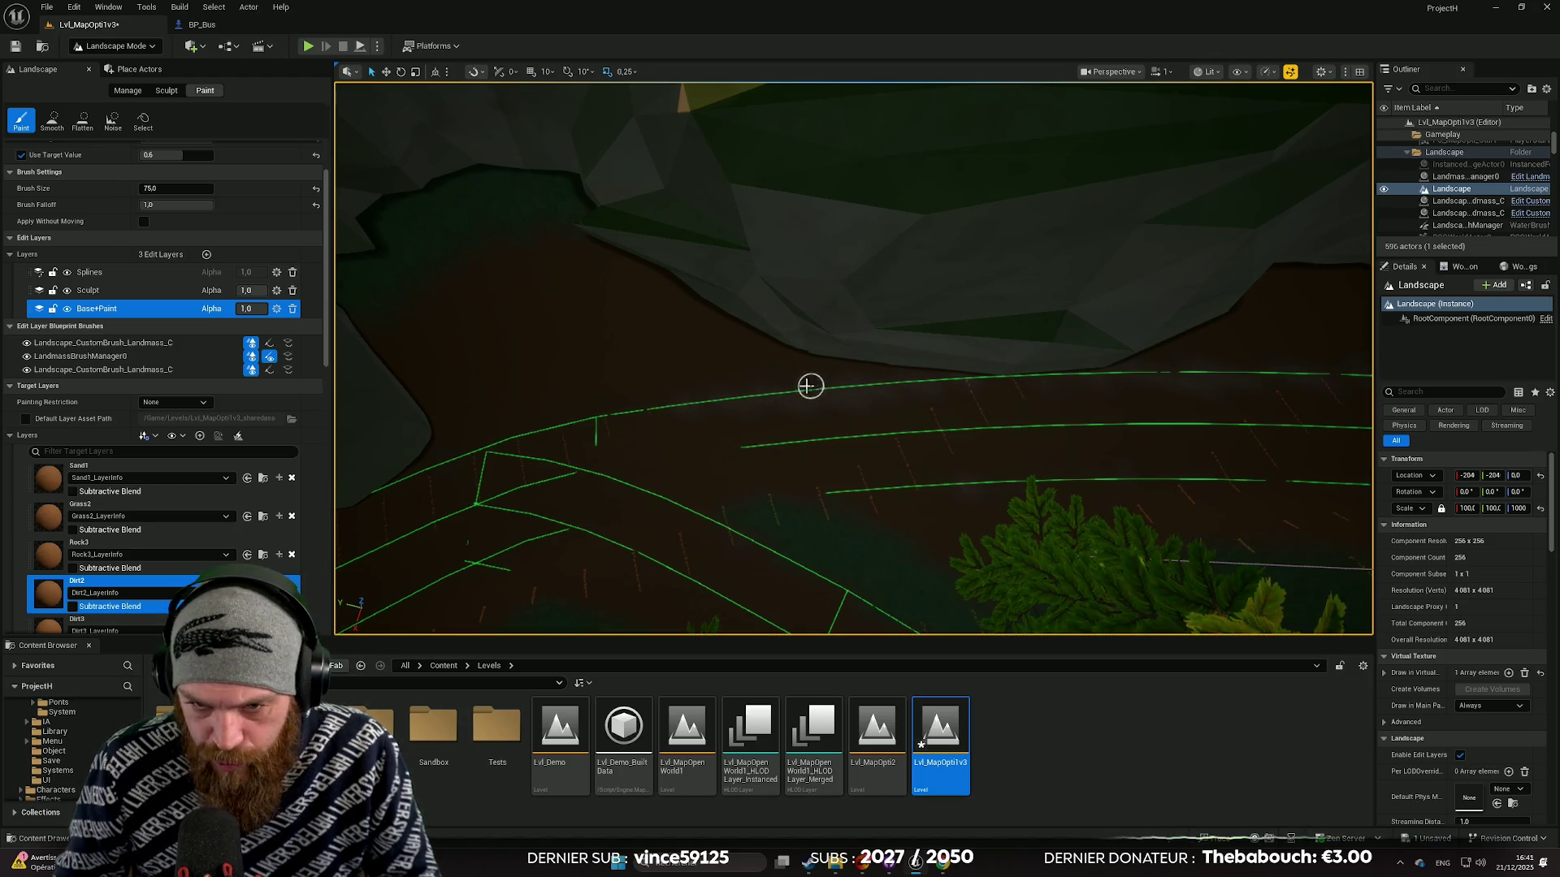
left_click_drag(837, 399, 1043, 398)
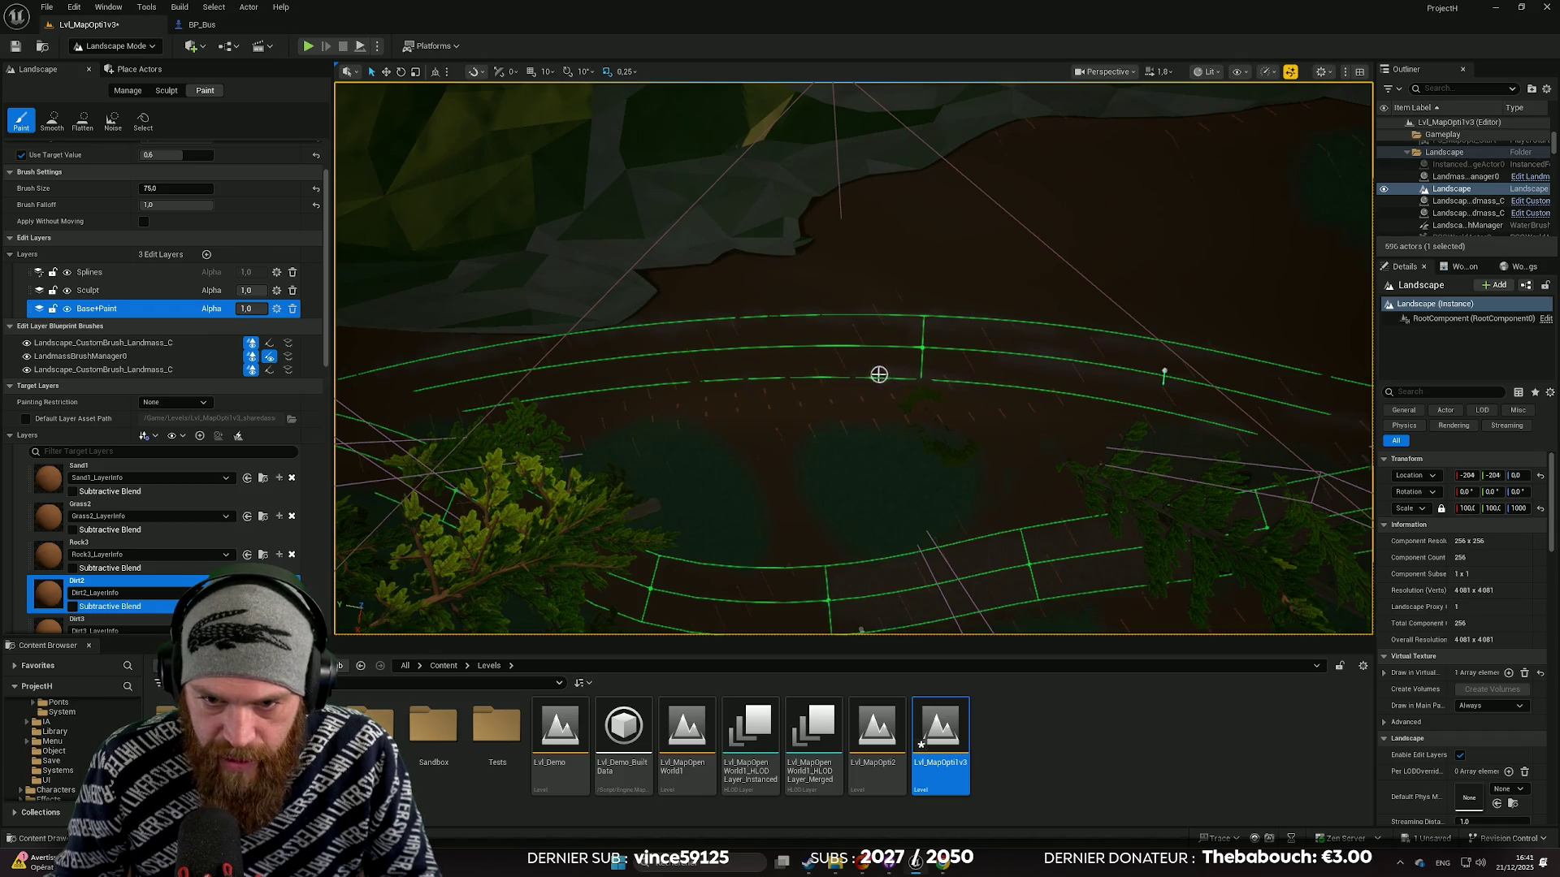
left_click_drag(847, 374, 1034, 376)
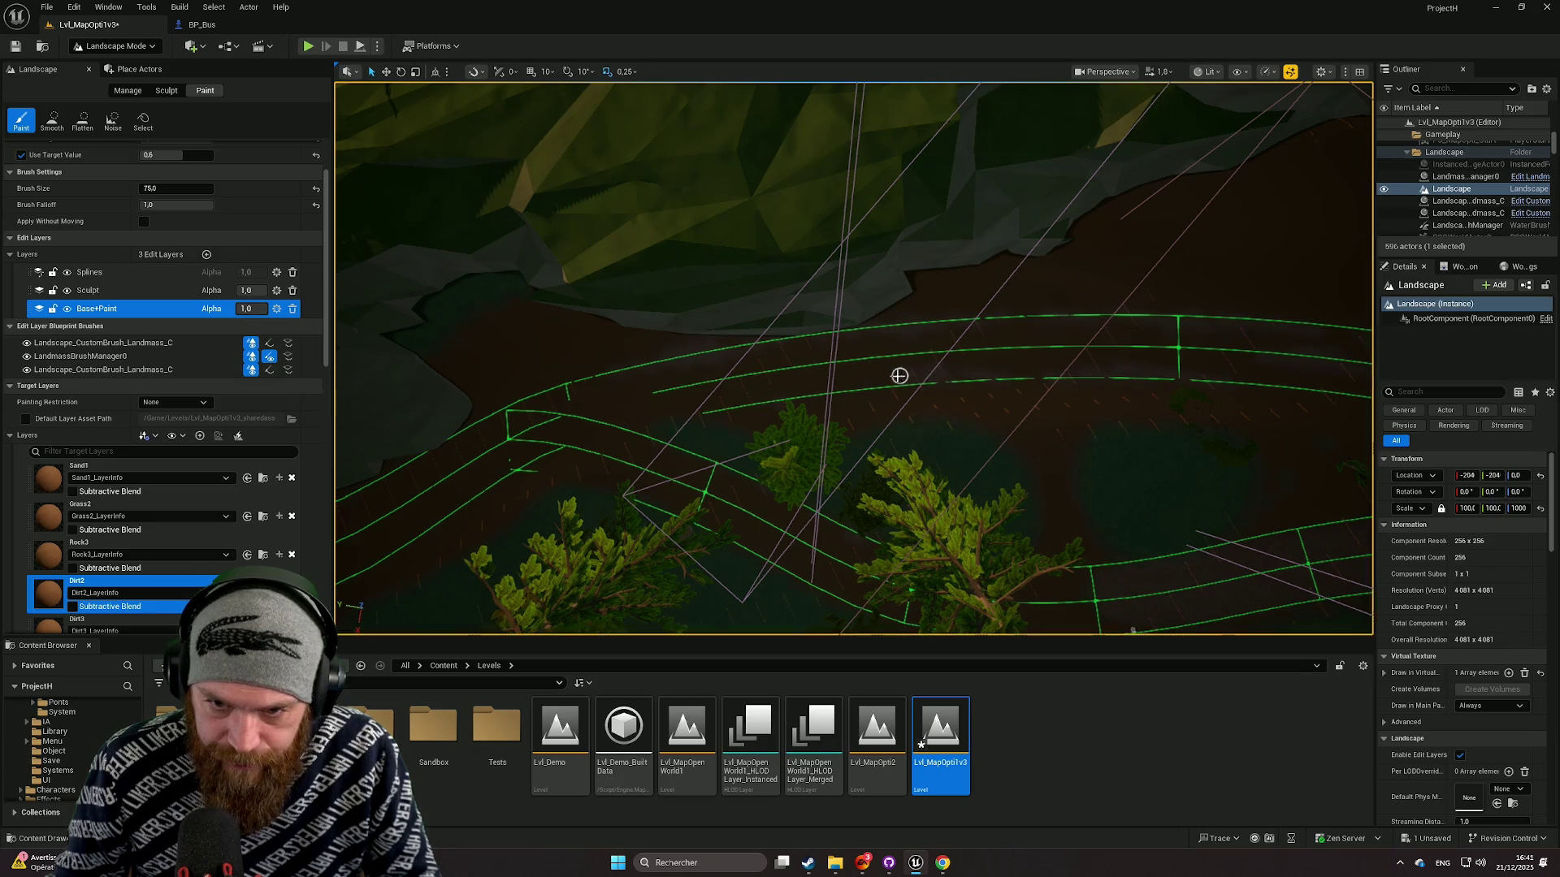
mouse_move(852, 384)
left_mouse_down()
mouse_move(801, 393)
mouse_move(1011, 385)
left_mouse_up()
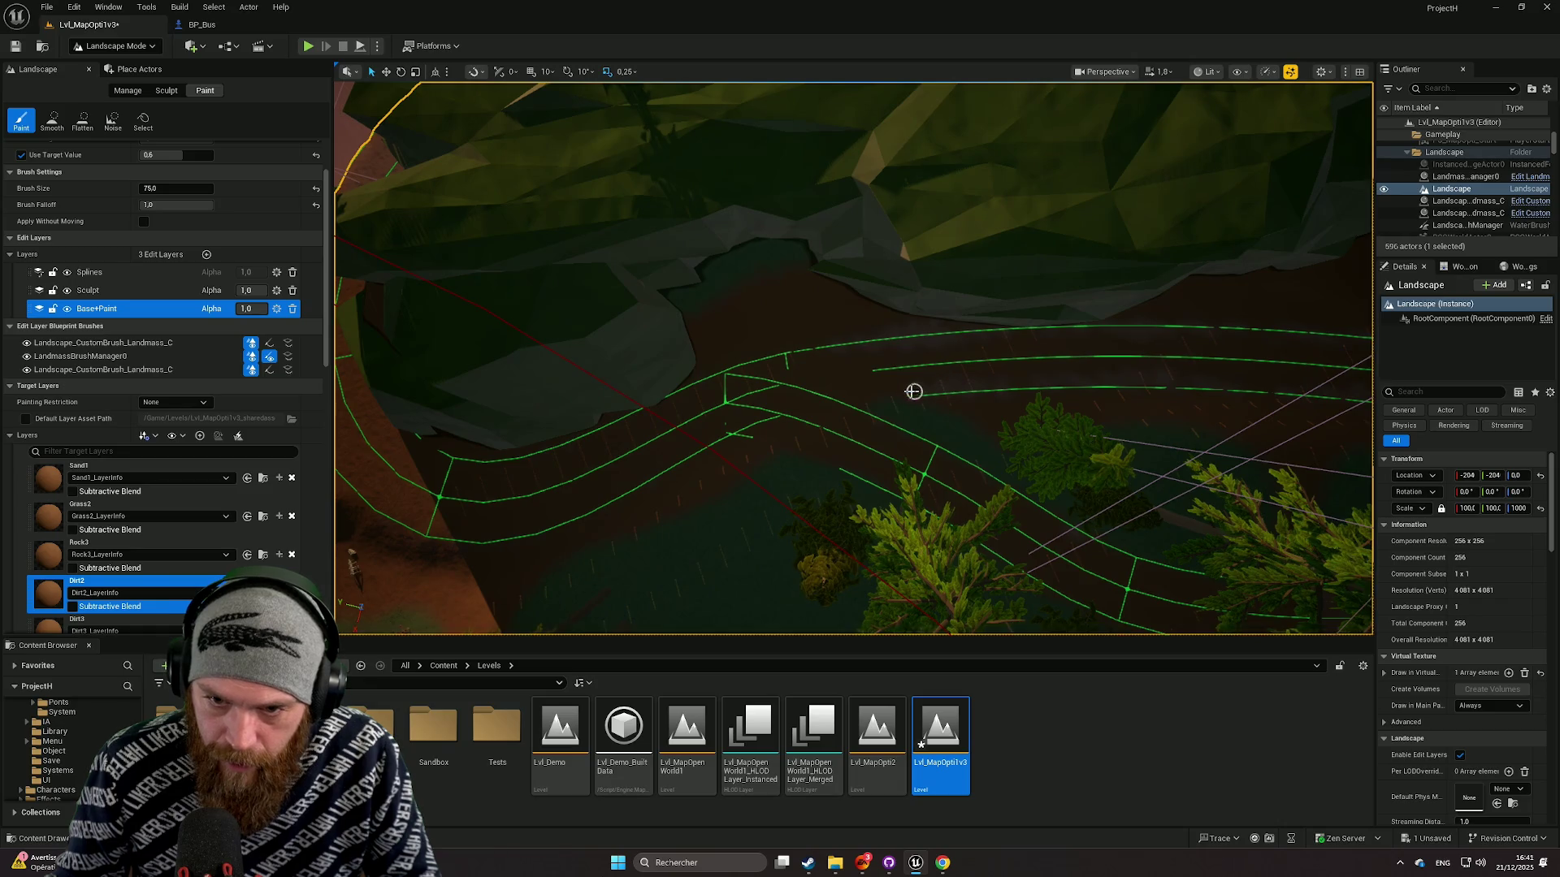
left_click_drag(839, 403, 1085, 377)
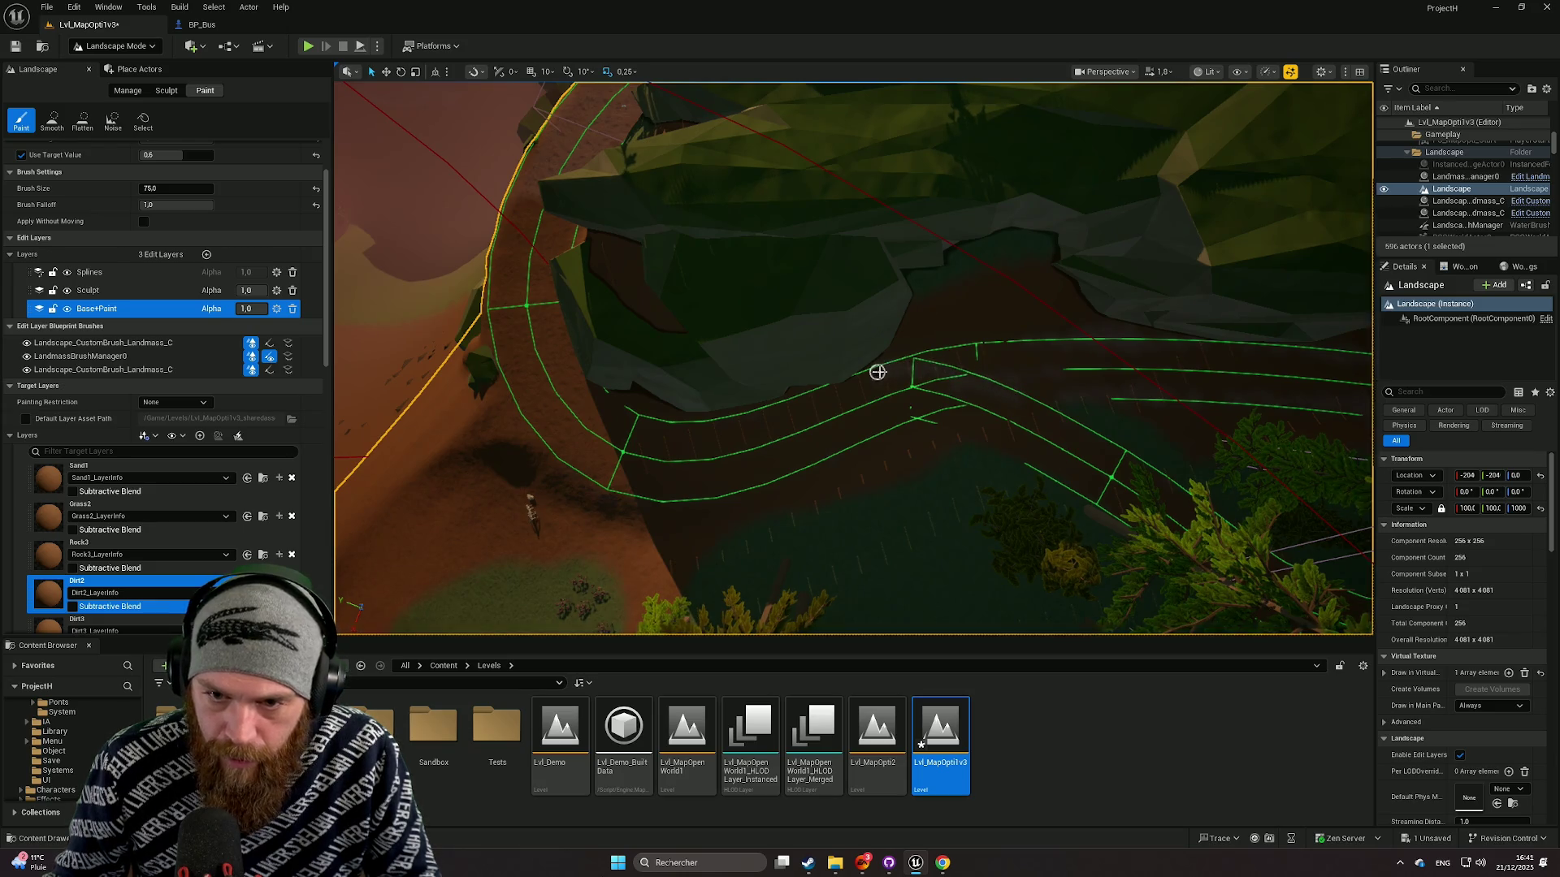
left_click_drag(800, 394, 1078, 360)
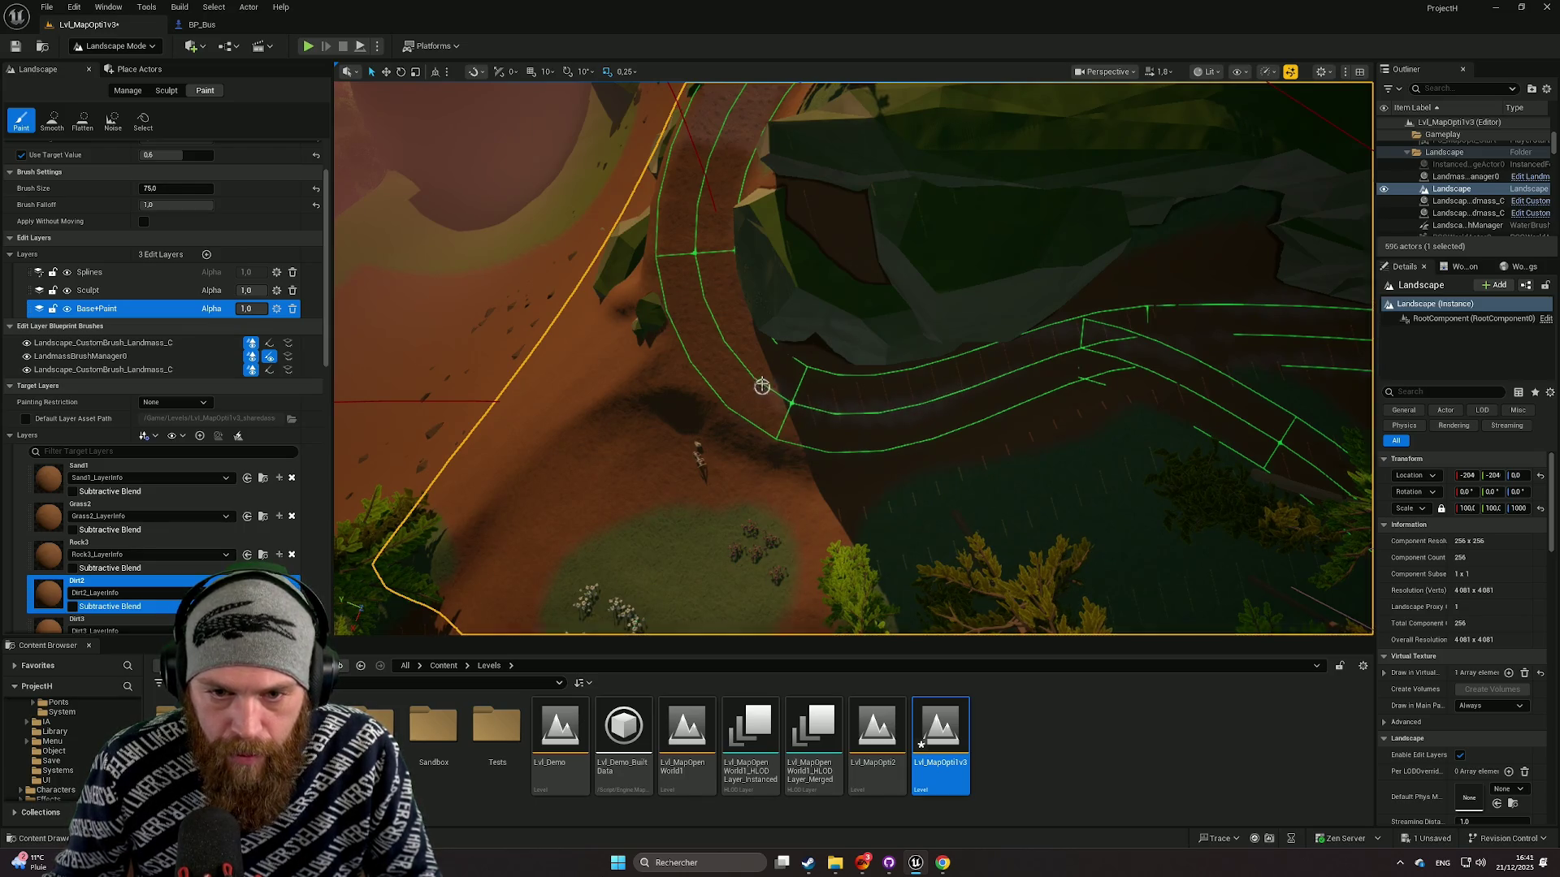
Step: Fly low over the curved road and rocky hillside, and set the brush size to 375.116
scroll(750, 380, "up", 5)
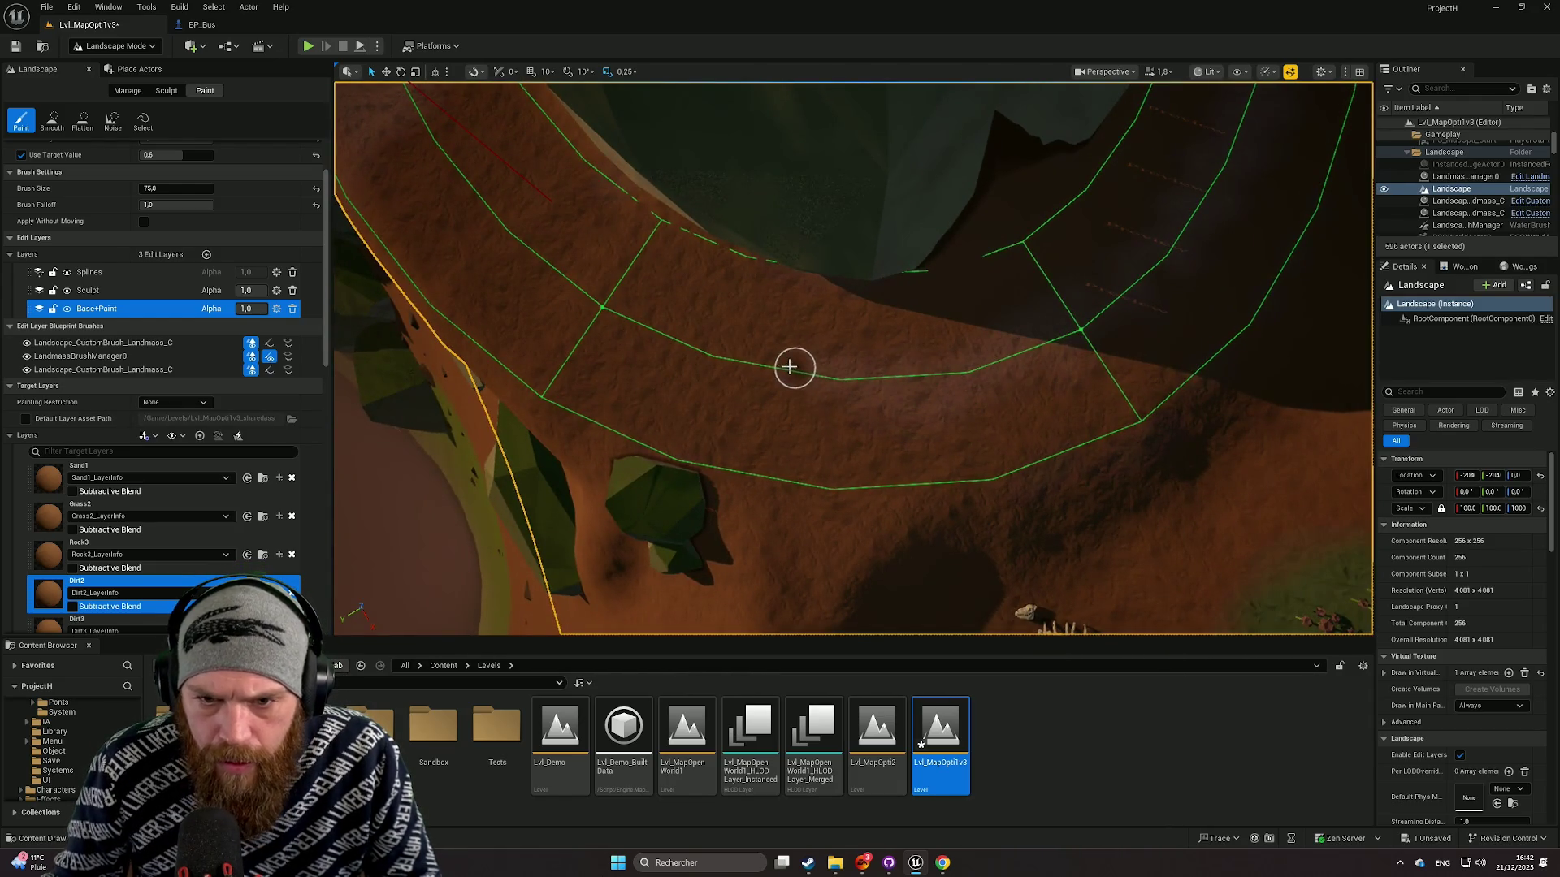
mouse_move(852, 387)
left_mouse_down()
mouse_move(841, 284)
mouse_move(941, 420)
left_mouse_up()
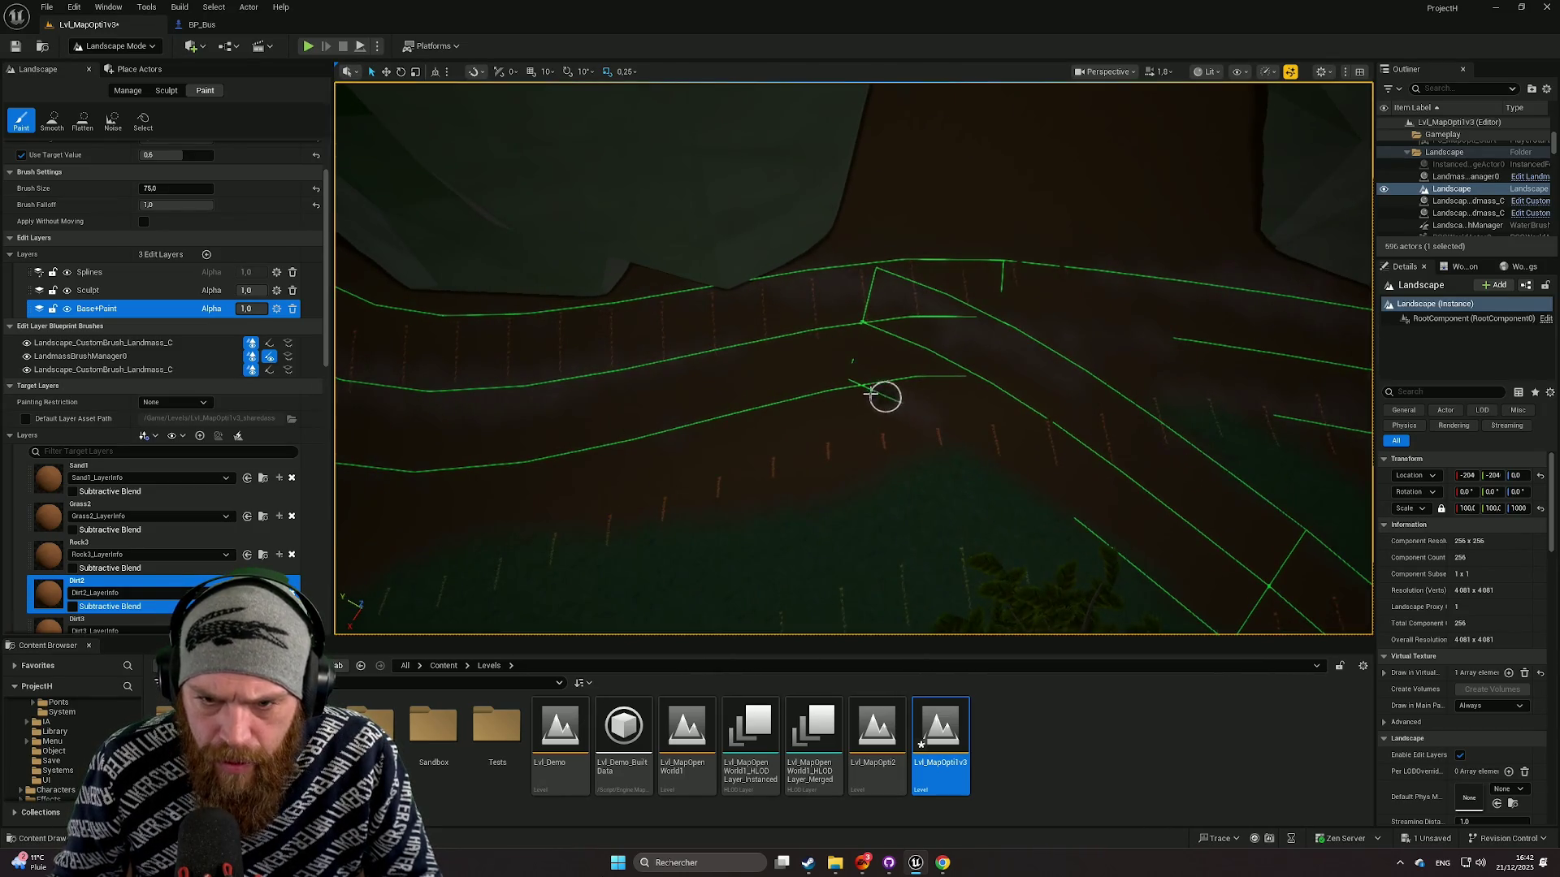
left_click_drag(804, 397, 745, 404)
left_click_drag(874, 386, 877, 381)
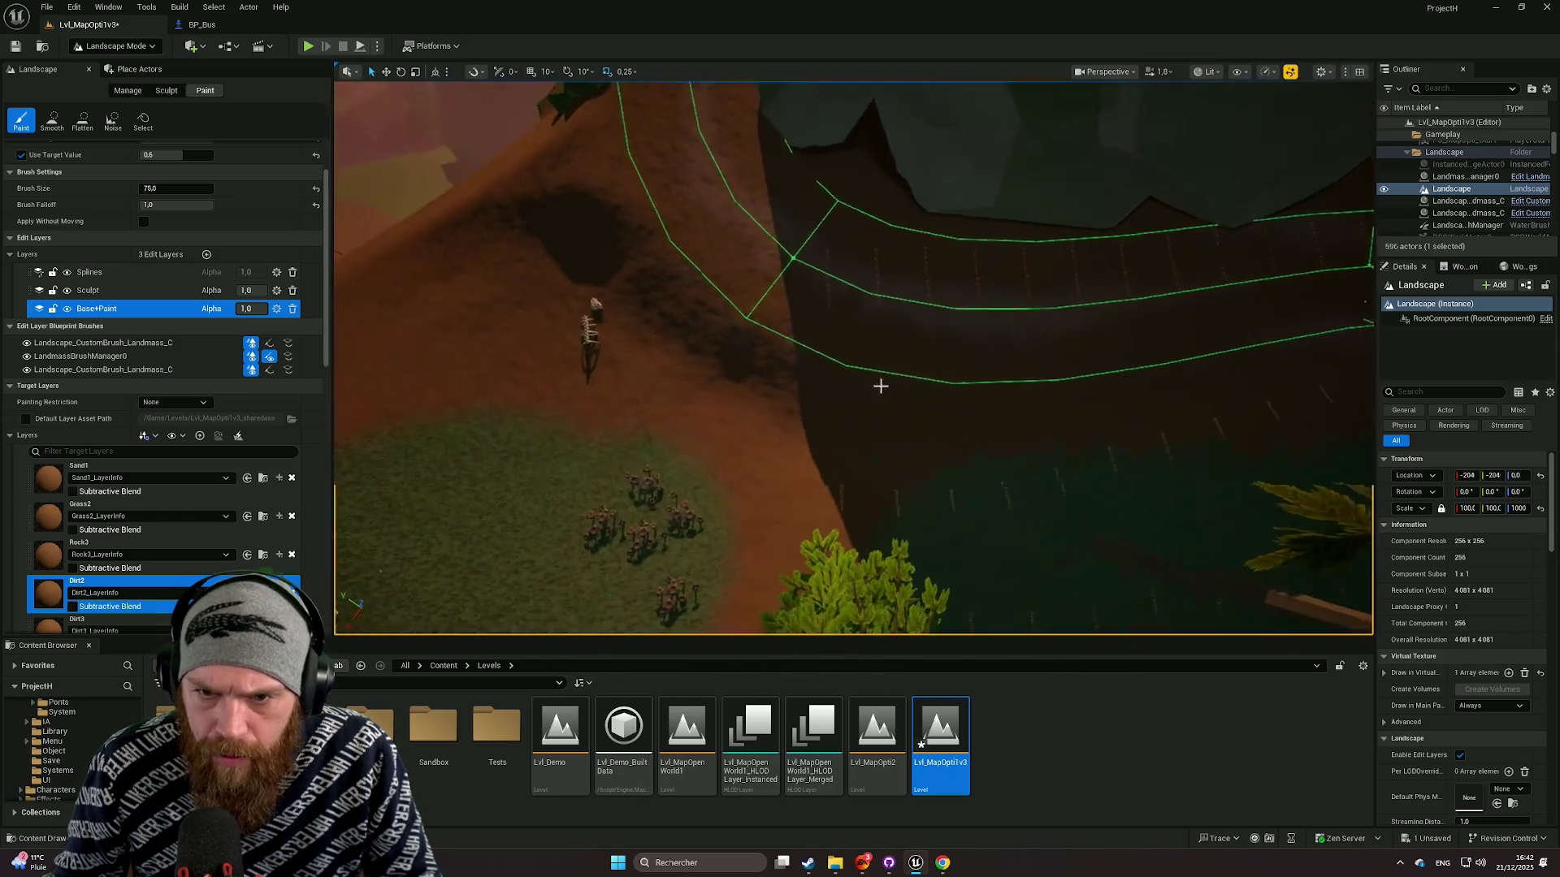
left_click_drag(1004, 379, 1019, 377)
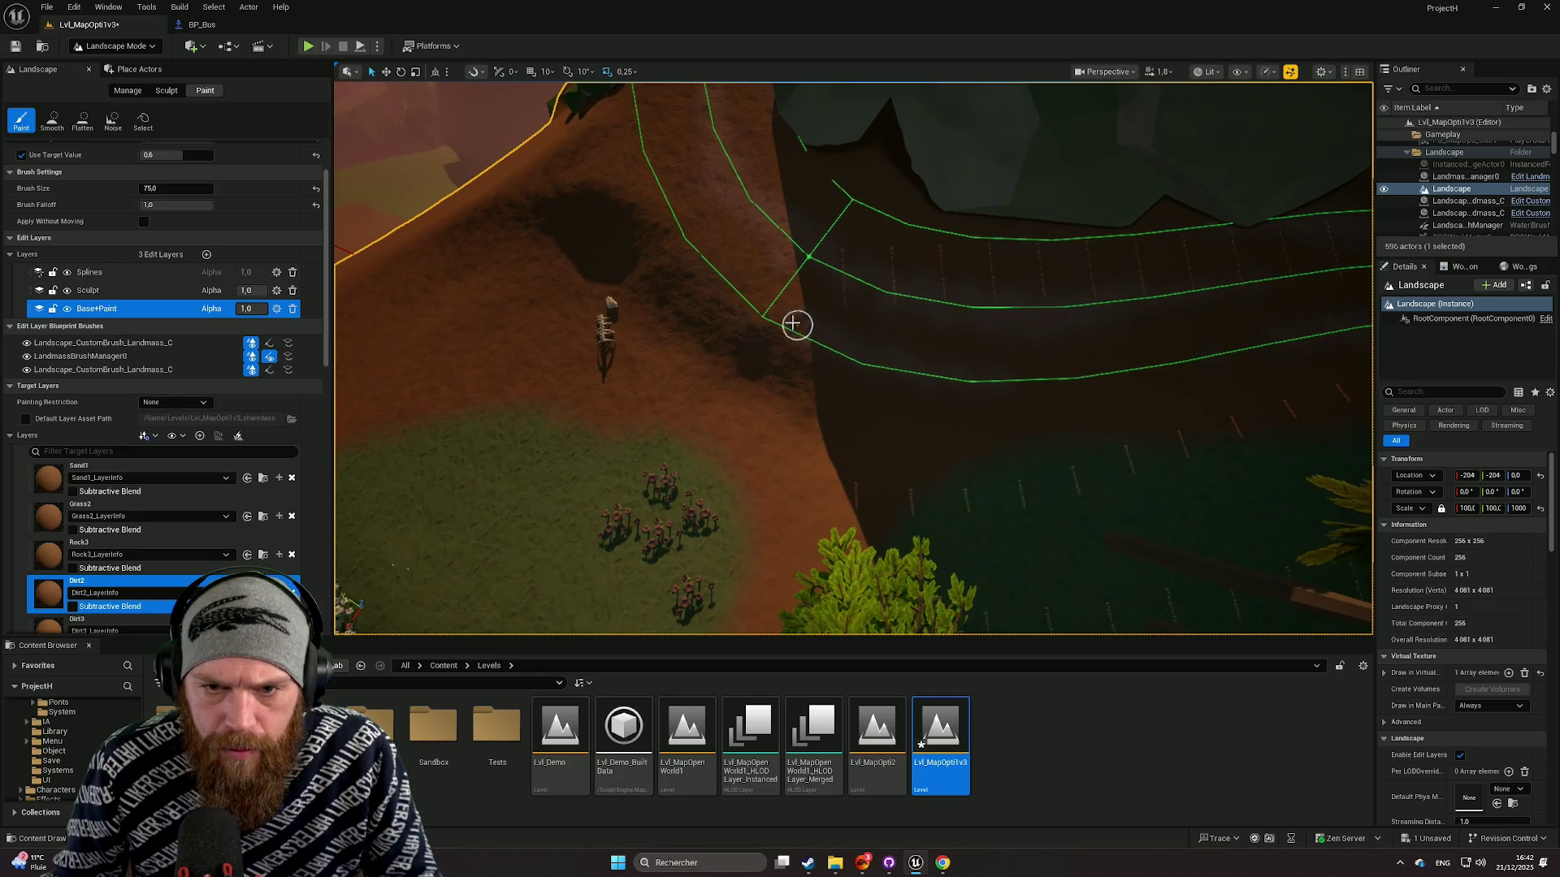
left_click_drag(941, 376, 1048, 324)
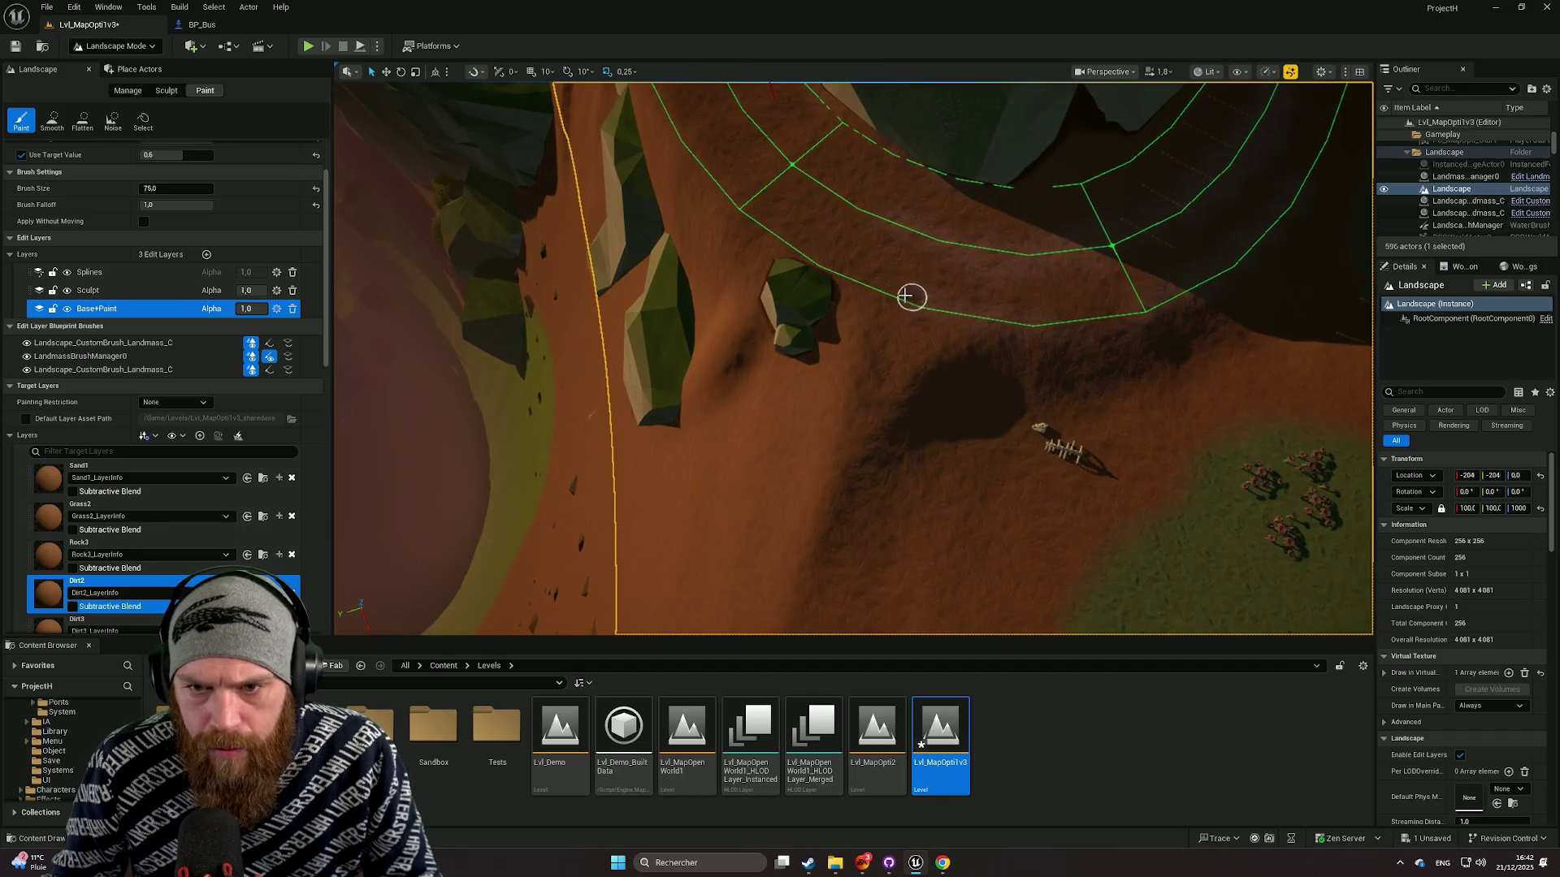
mouse_move(1094, 323)
left_mouse_down()
mouse_move(1048, 357)
mouse_move(987, 325)
mouse_move(958, 345)
left_mouse_up()
left_click_drag(1056, 349, 1064, 353)
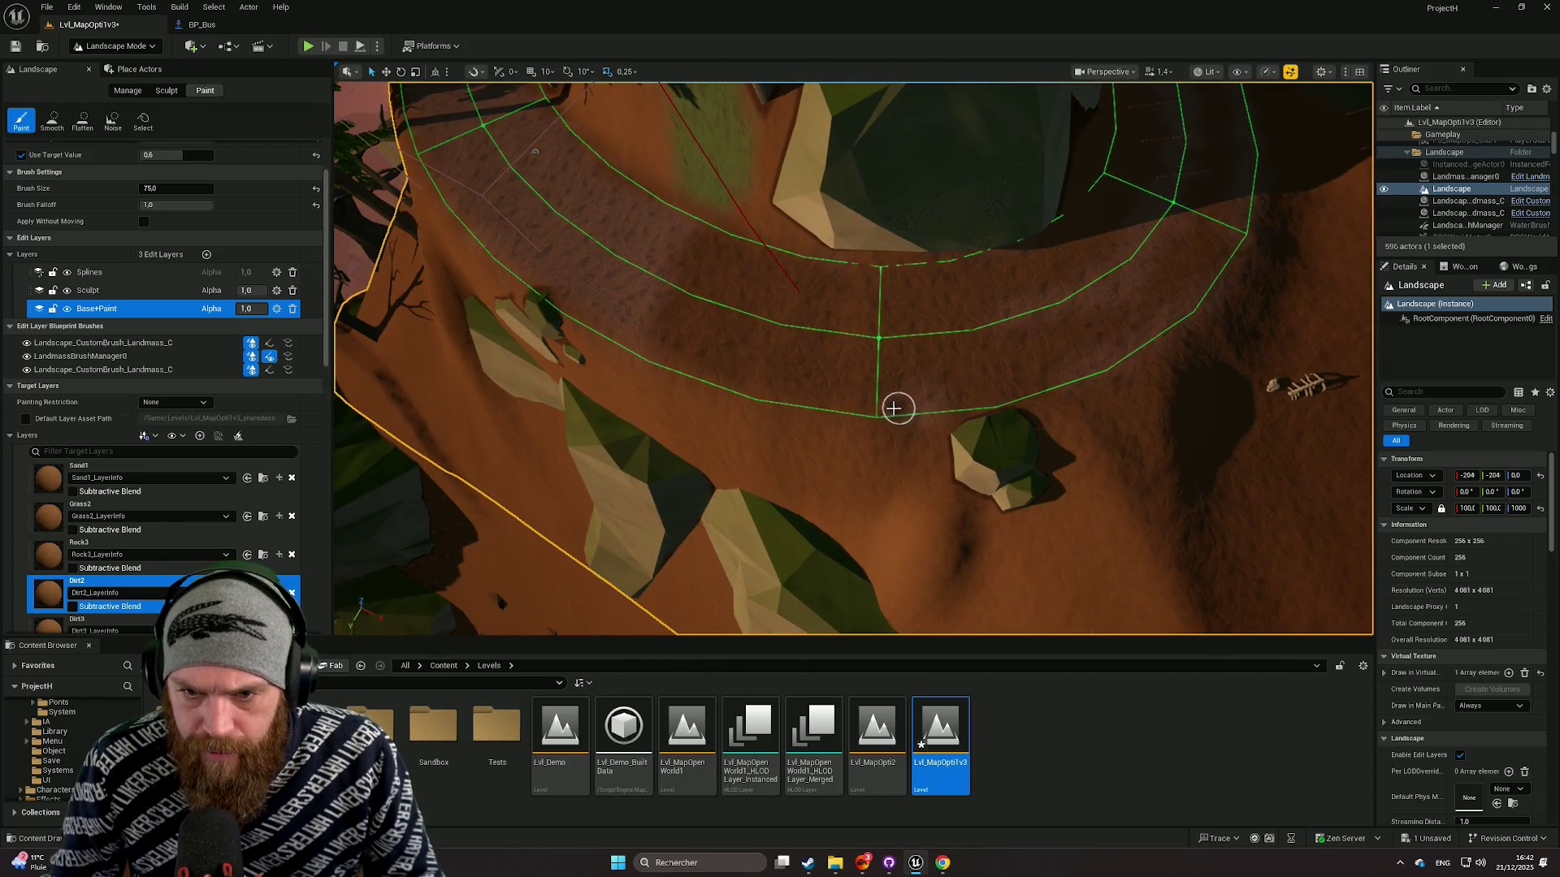
mouse_move(764, 394)
left_mouse_down()
mouse_move(707, 365)
mouse_move(673, 378)
left_mouse_up()
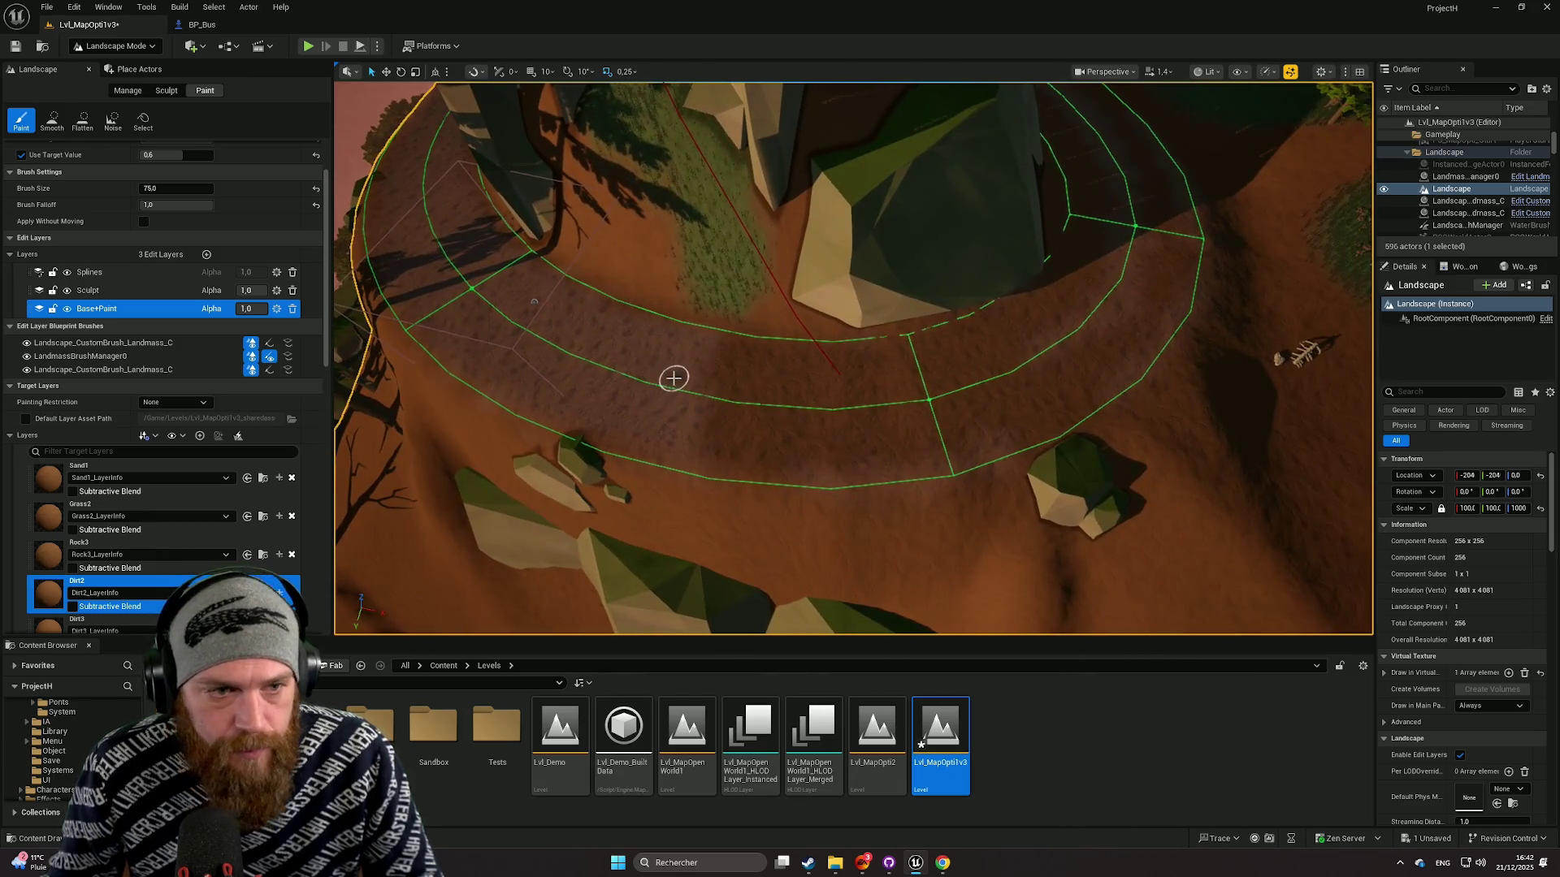
mouse_move(174, 188)
left_mouse_down()
mouse_move(203, 188)
mouse_move(230, 245)
left_mouse_up()
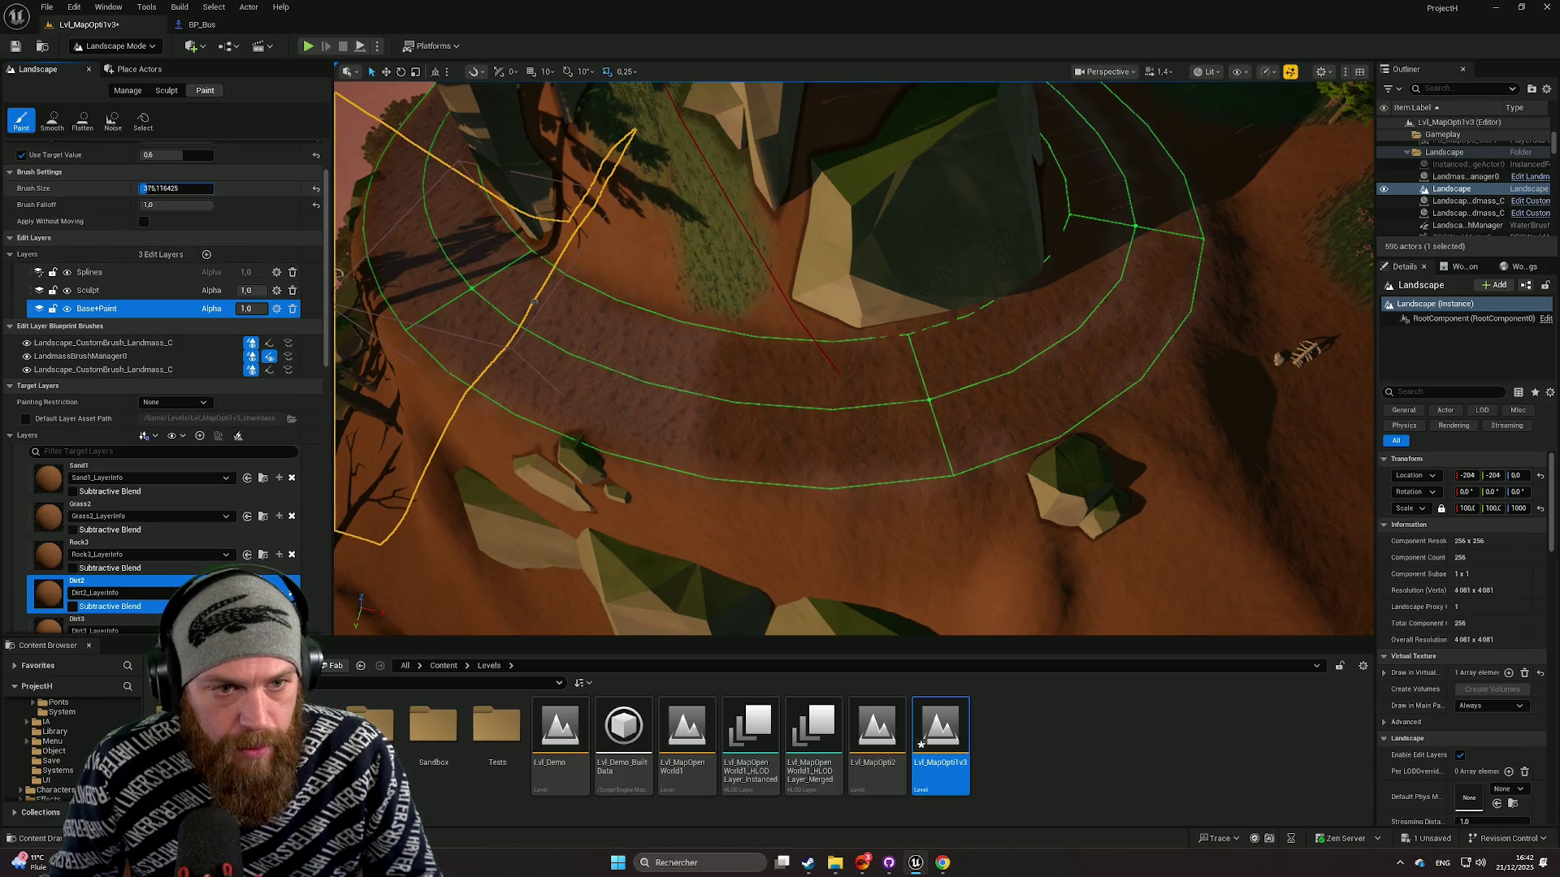
key("Return")
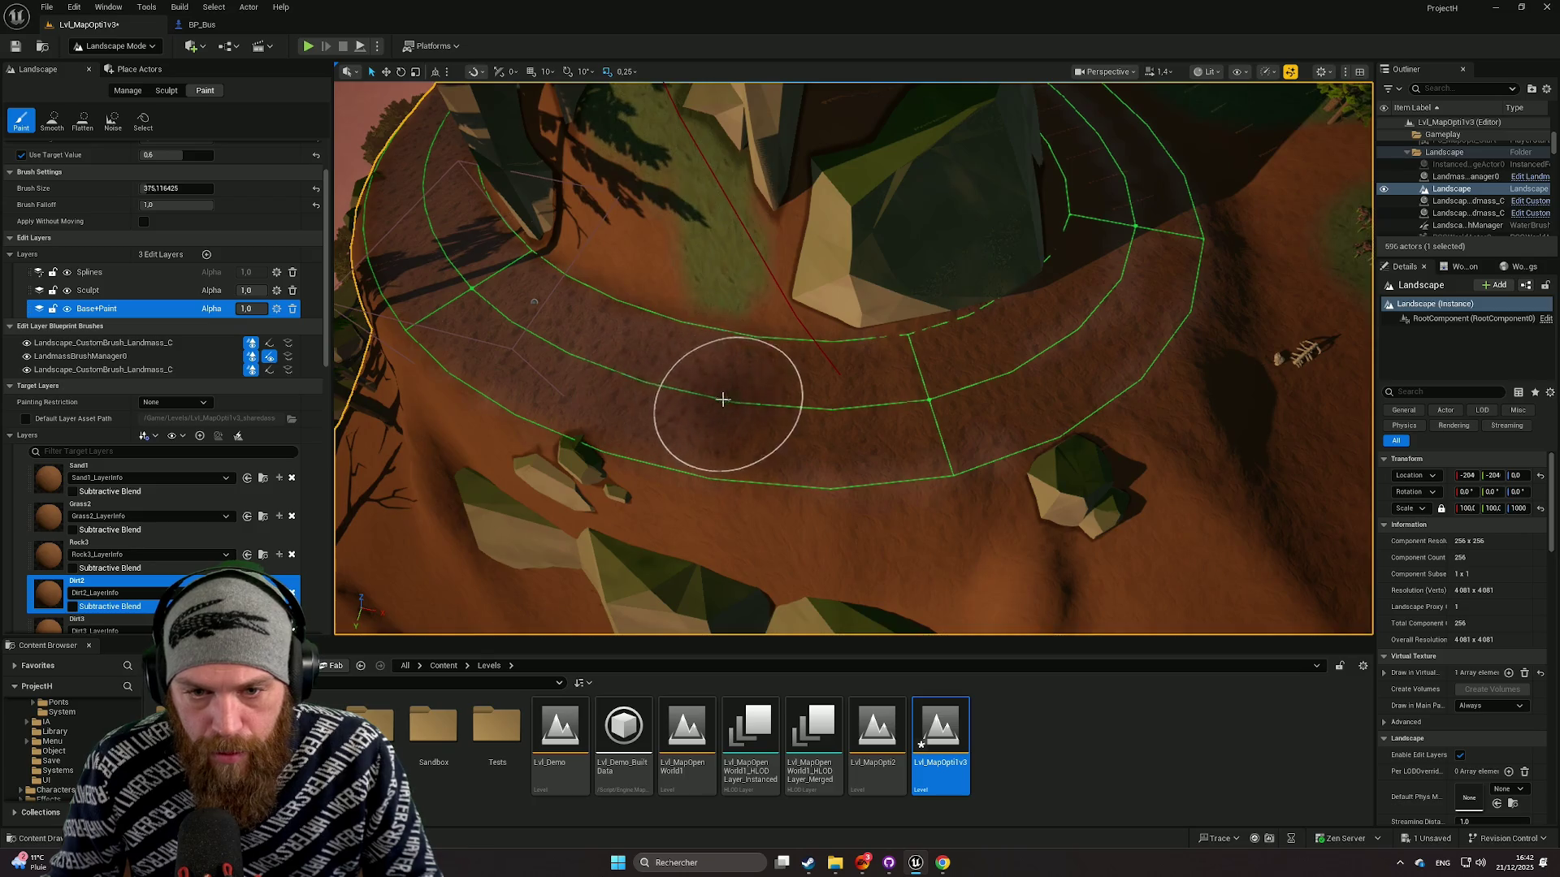
Step: Turn Use Target Value off, undo the last paint stroke, and turn it back on
scroll(806, 411, "up", 5)
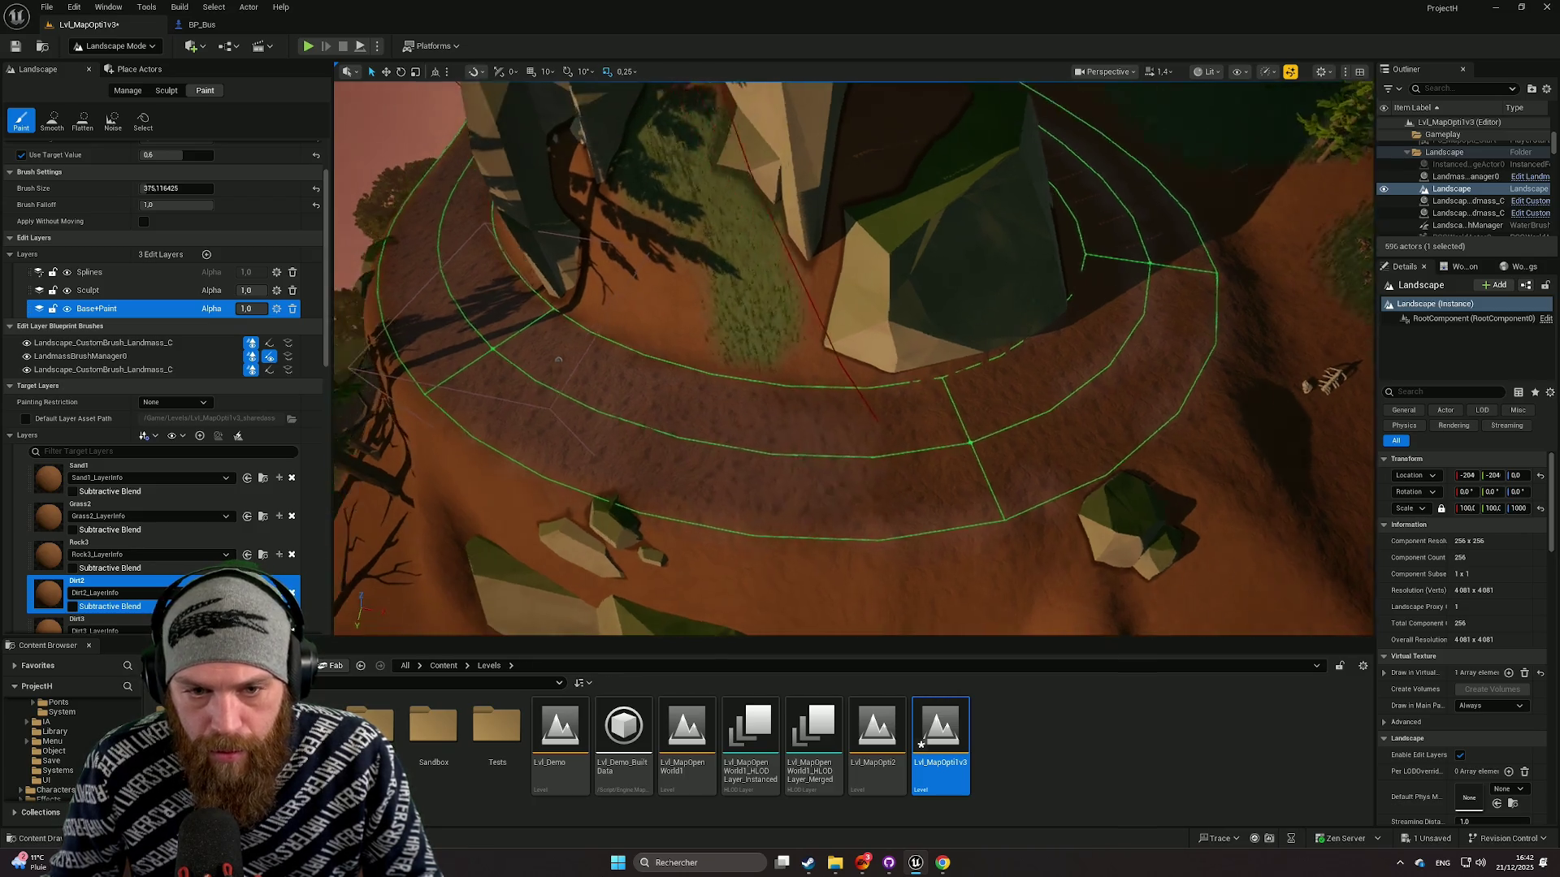
scroll(672, 421, "up", 2)
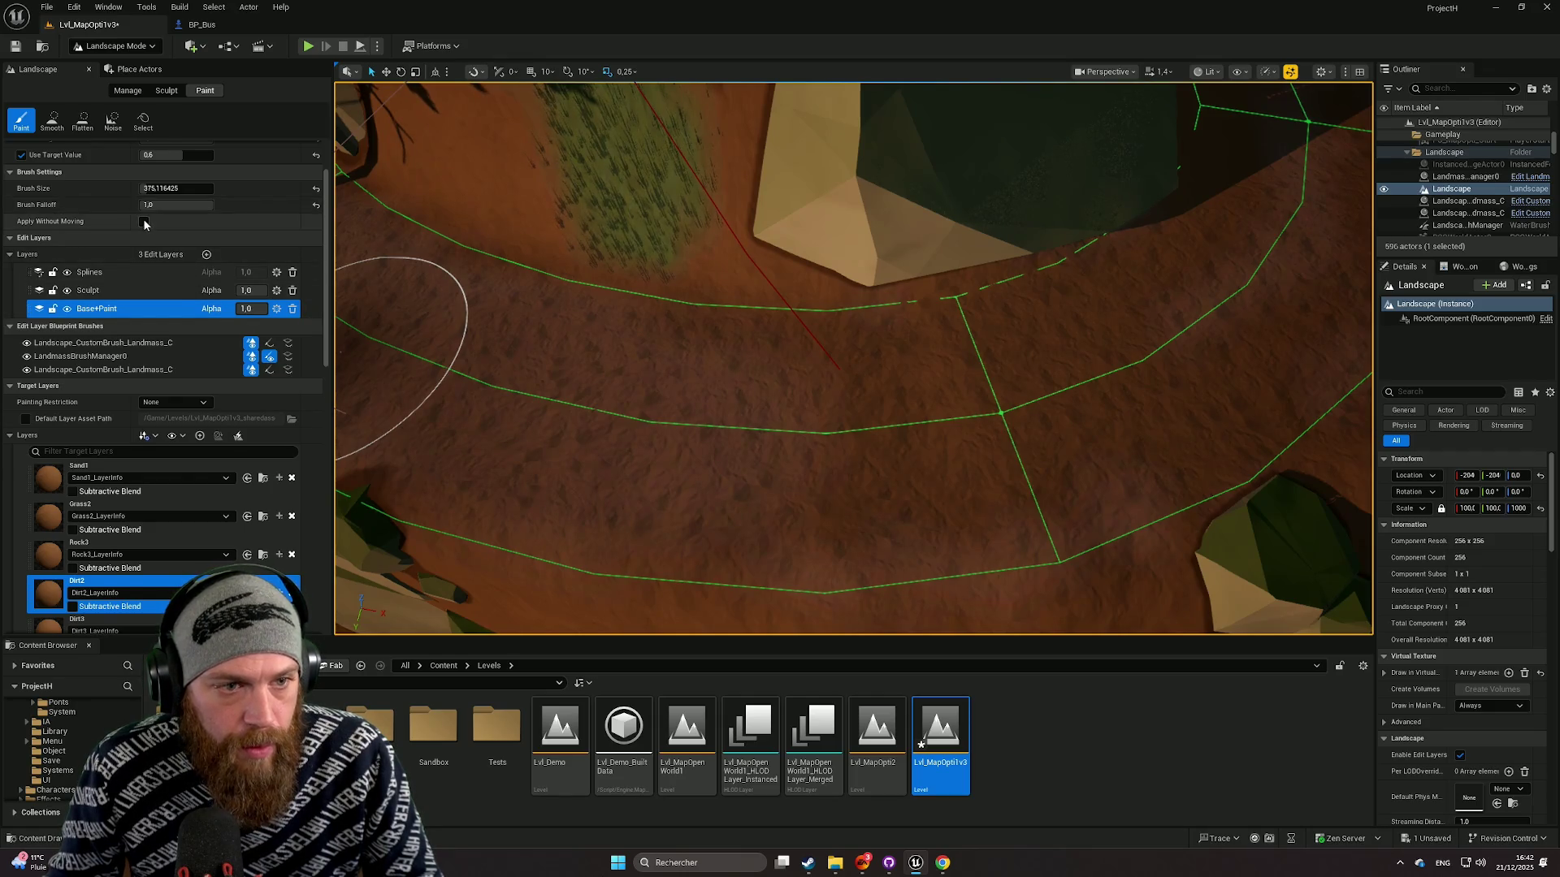
scroll(119, 236, "up", 2)
left_click(21, 233)
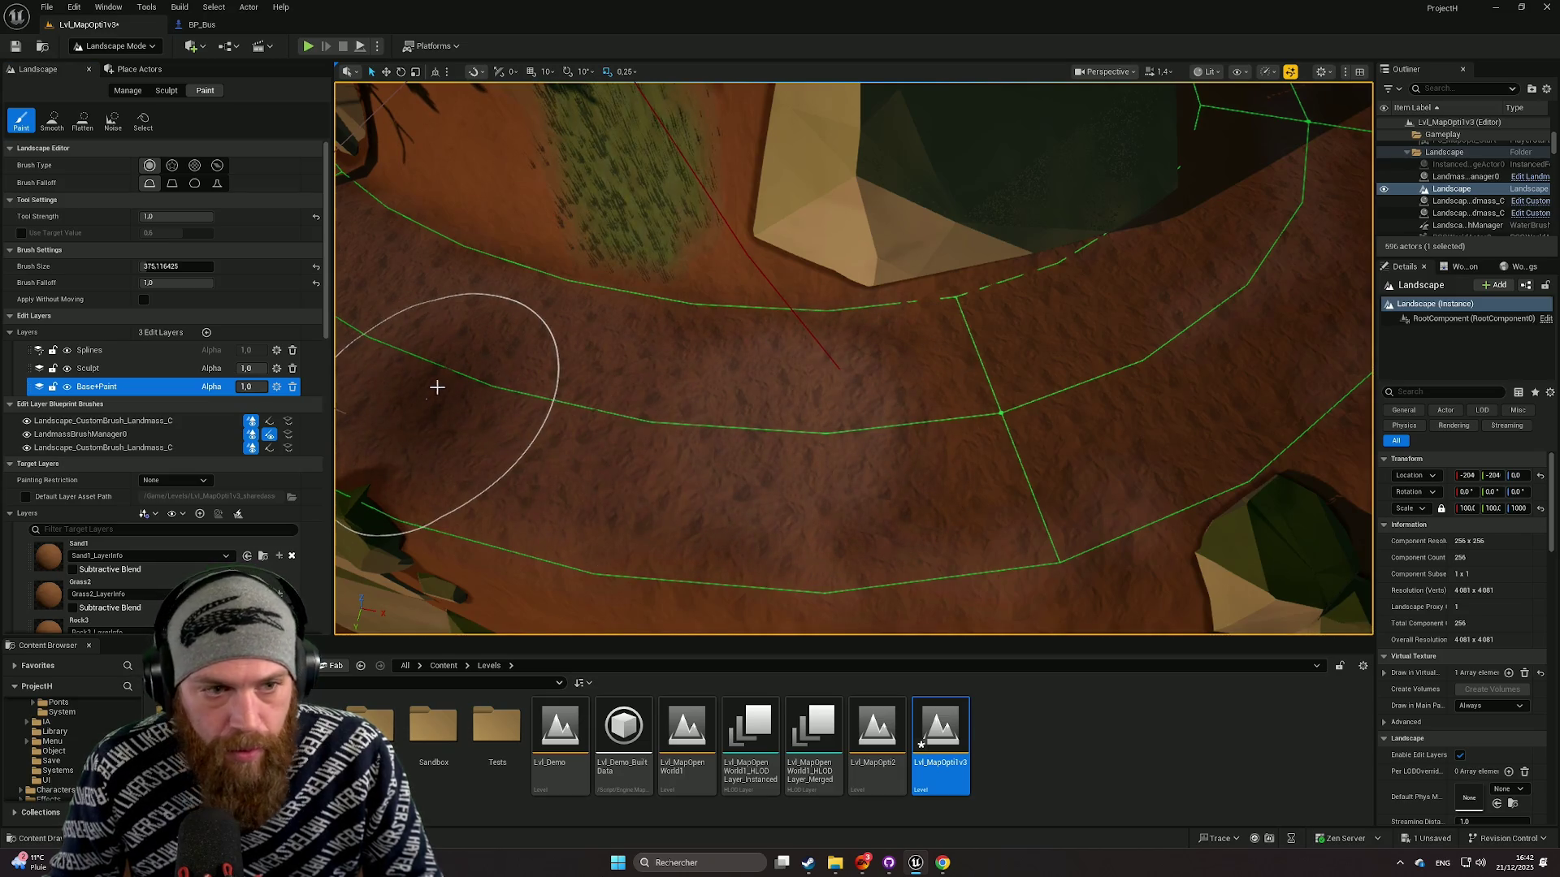
key("ctrl+z")
left_click(21, 233)
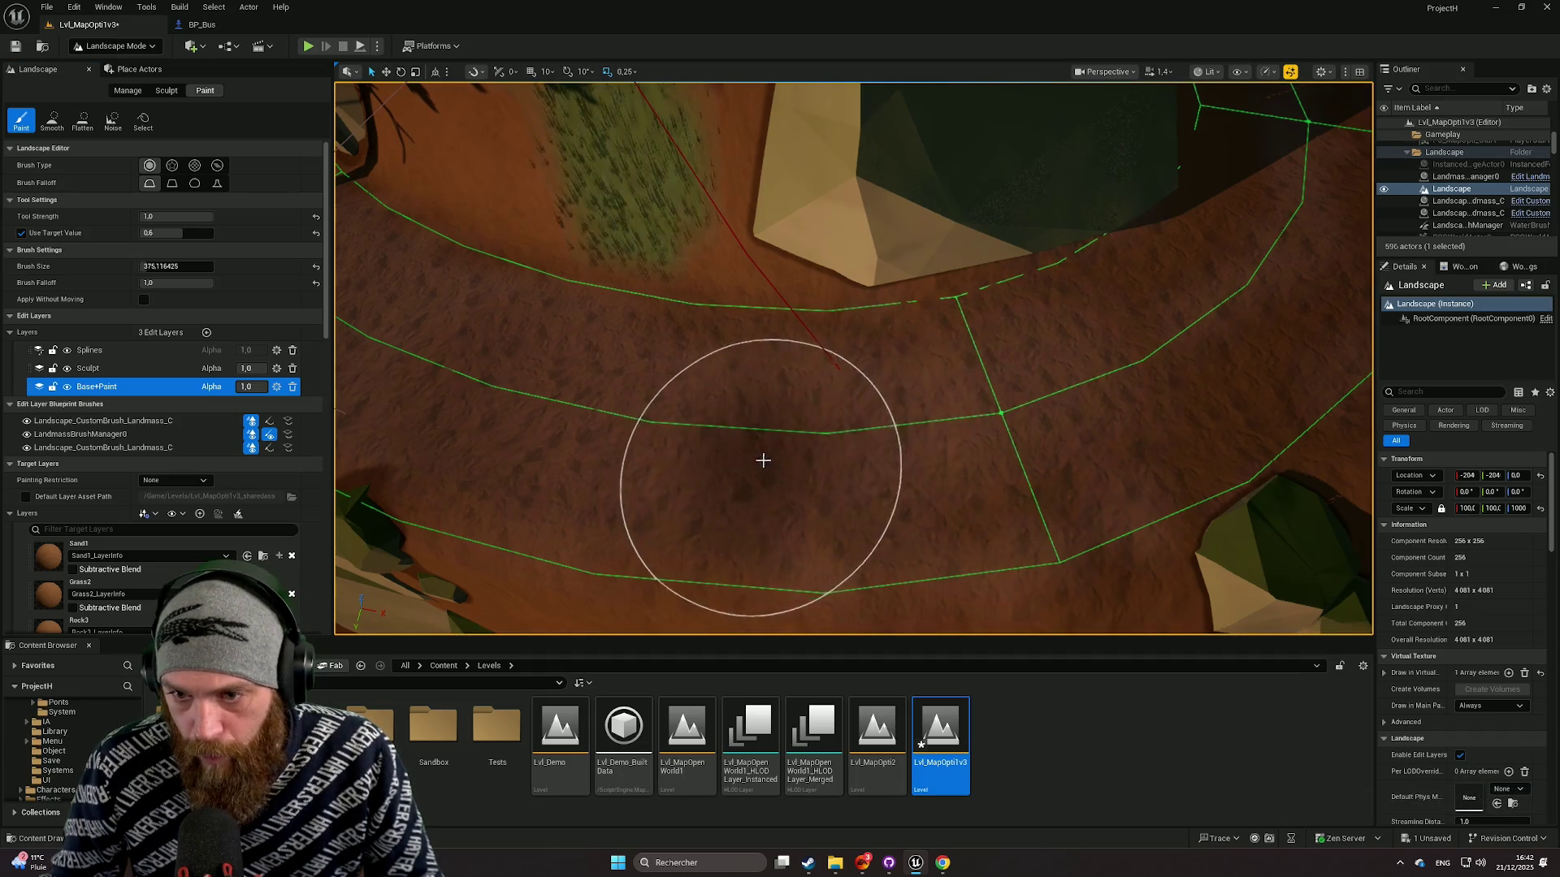
Step: Fly along the road and switch the paint layer from Dirt2 to Dirt3
right_click(1101, 401)
key("w")
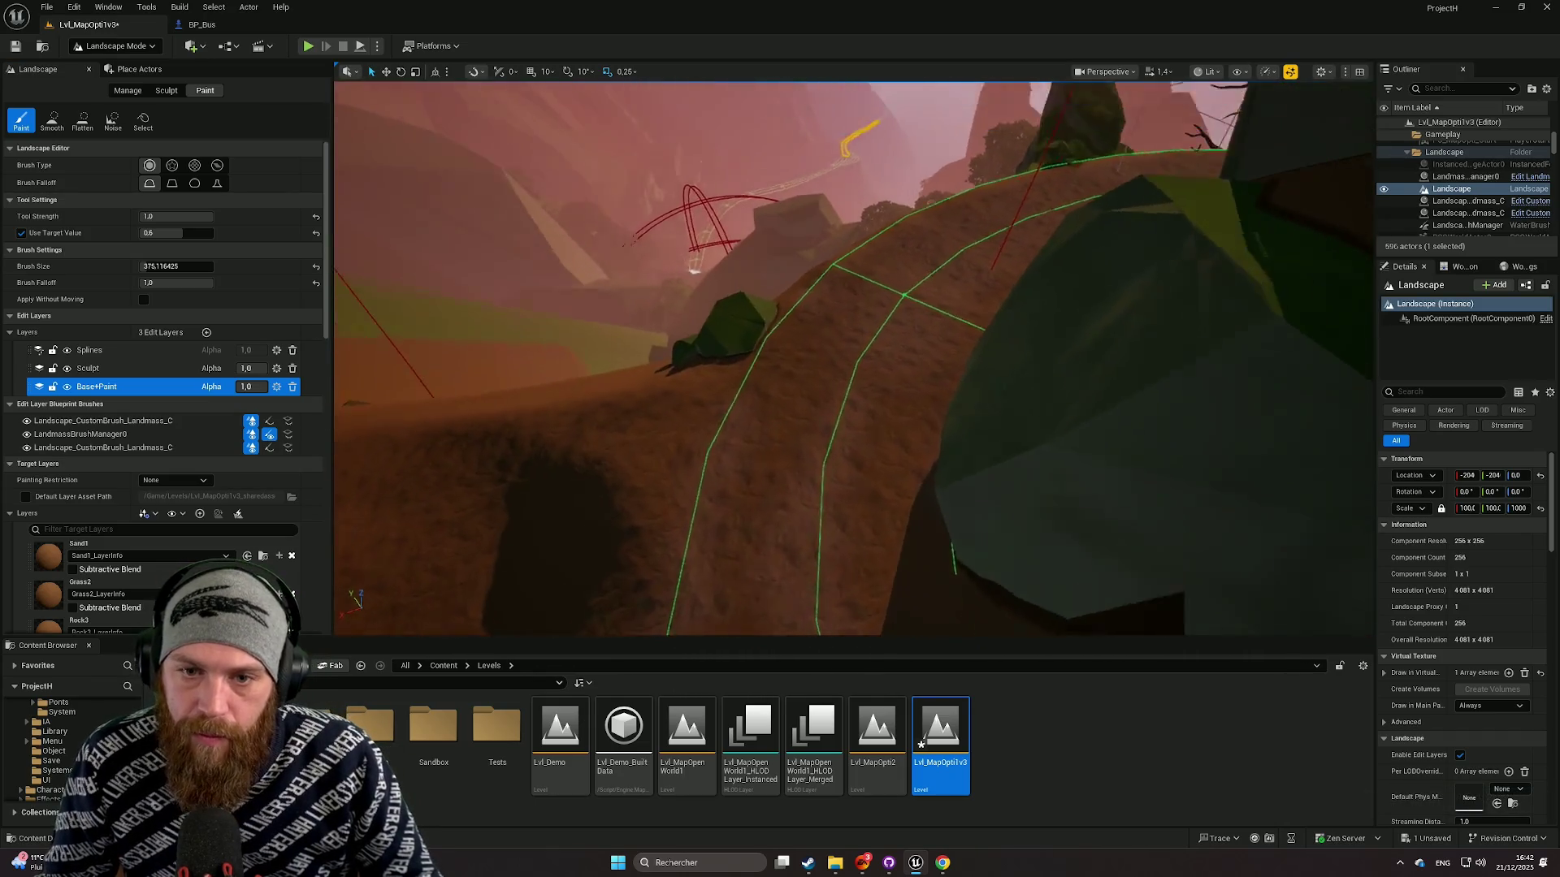
key("w")
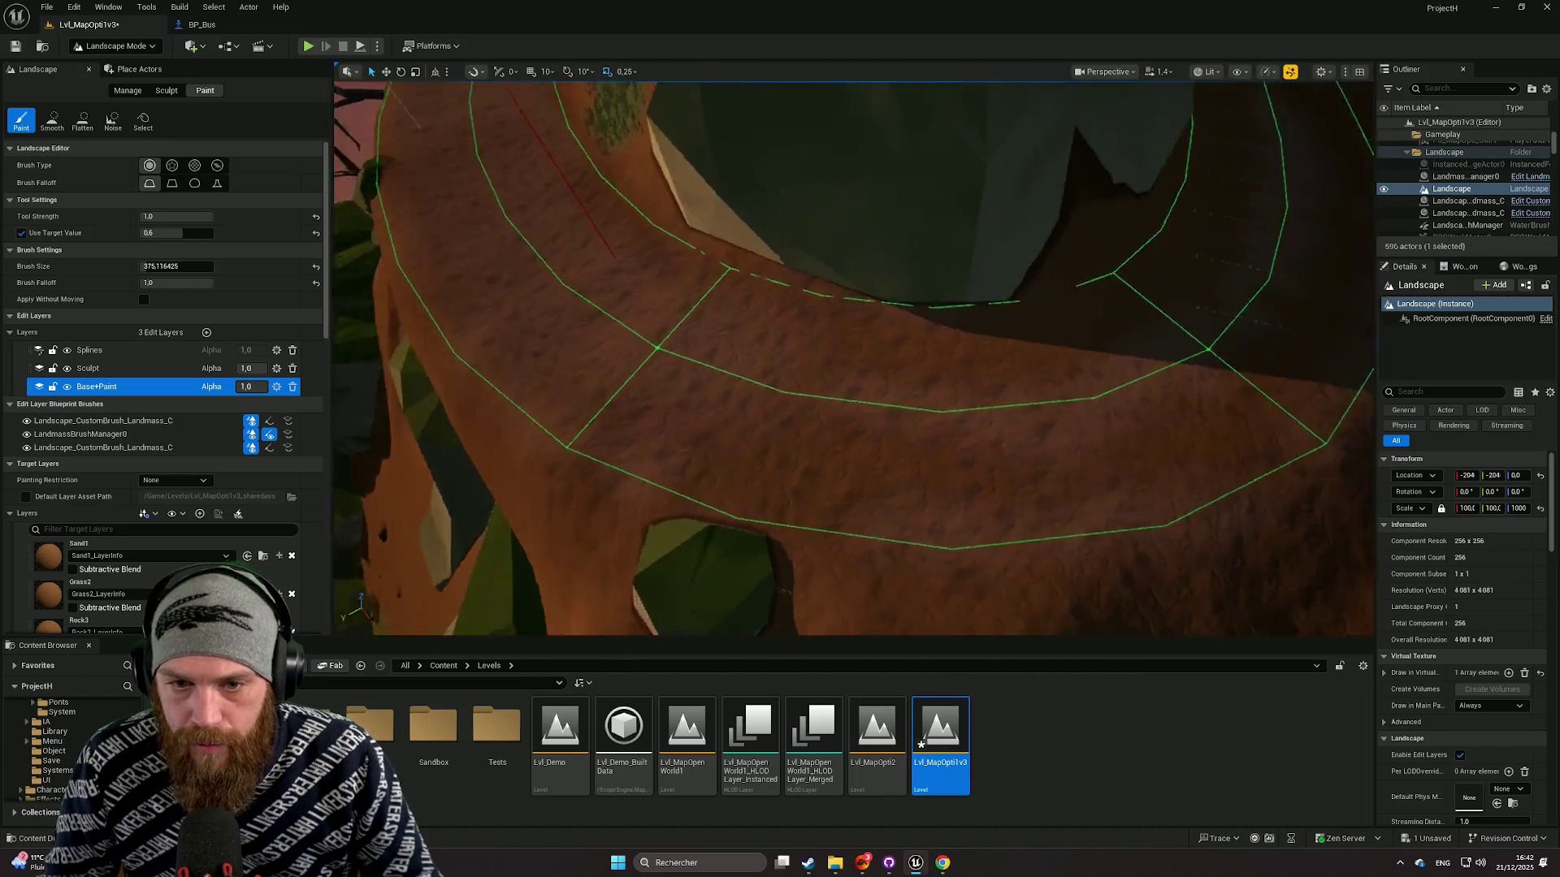
scroll(151, 583, "down", 2)
left_click(122, 613)
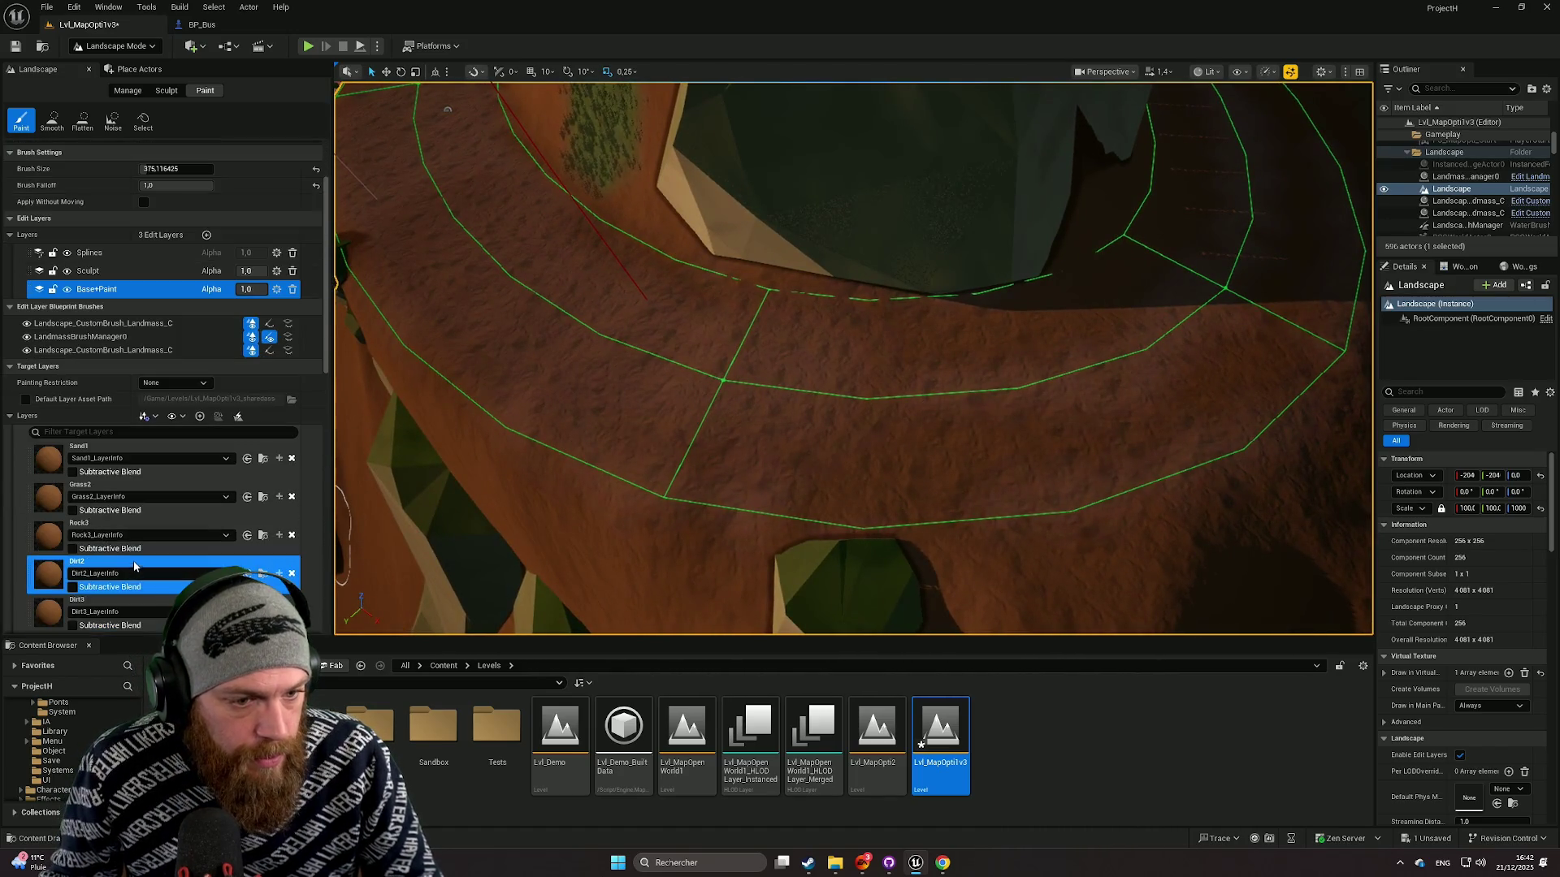
scroll(130, 559, "down", 3)
left_click(130, 561)
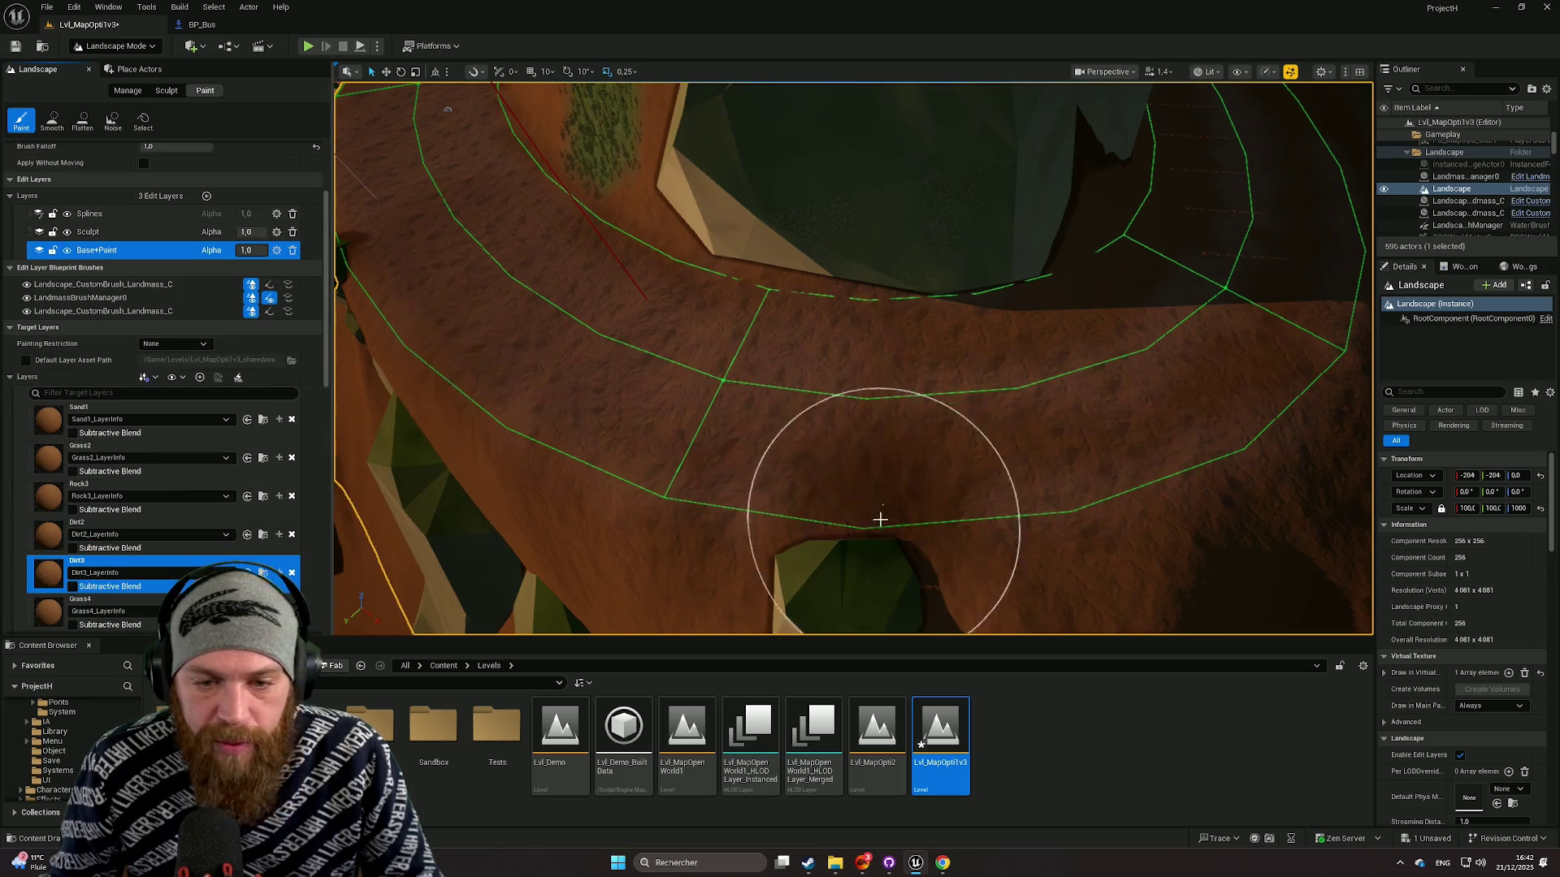
Step: Undo a paint stroke, disable Use Target Value, and undo another stroke
scroll(154, 213, "up", 2)
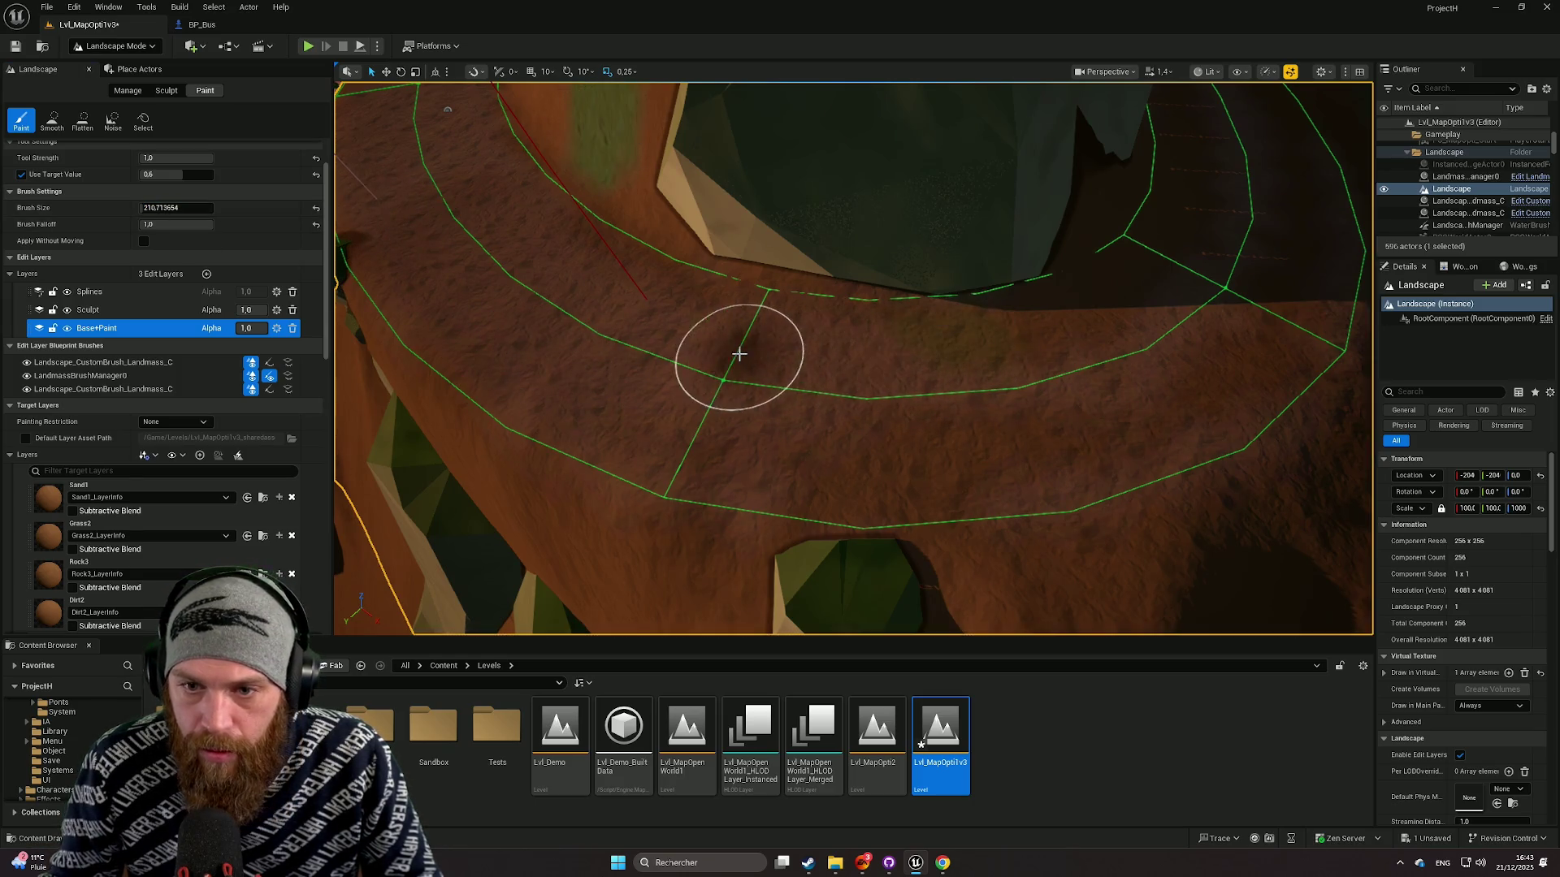
scroll(739, 349, "up", 10)
scroll(740, 352, "down", 5)
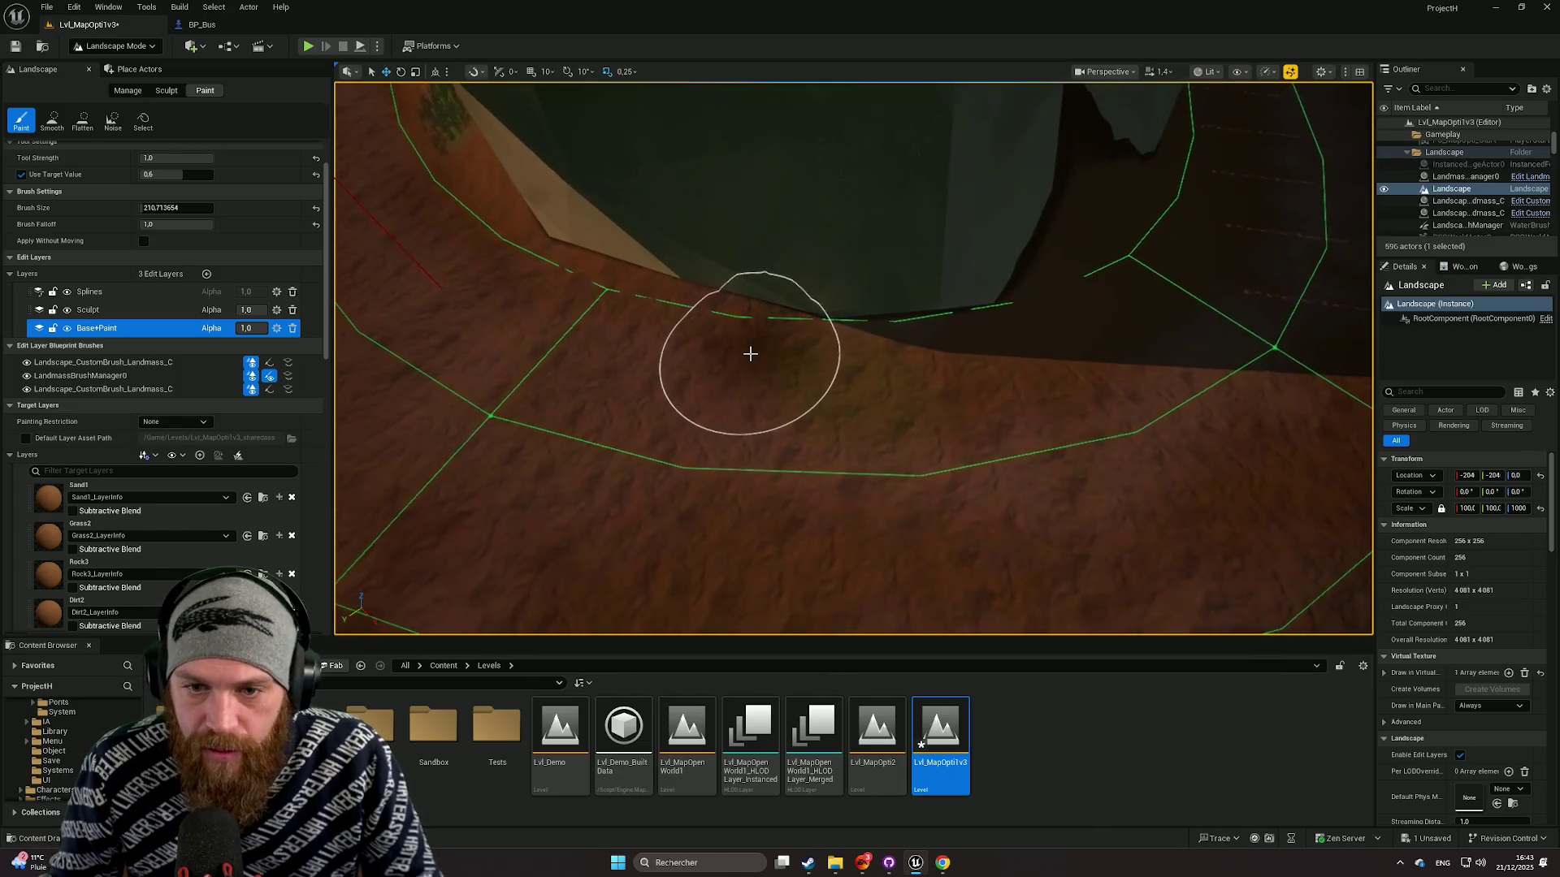
key("ctrl+z")
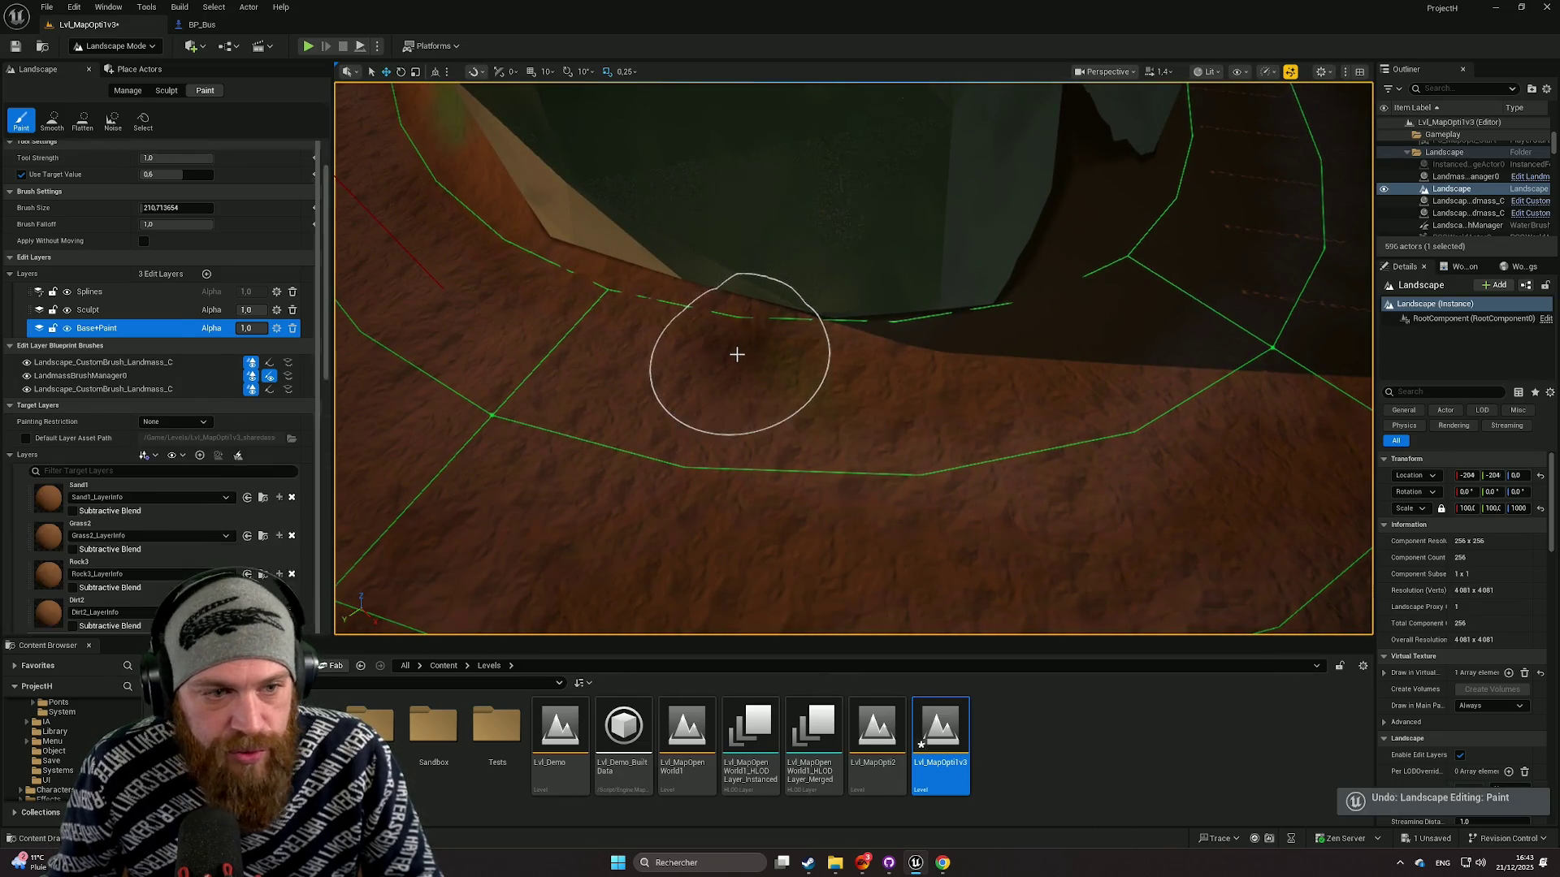
left_click(21, 174)
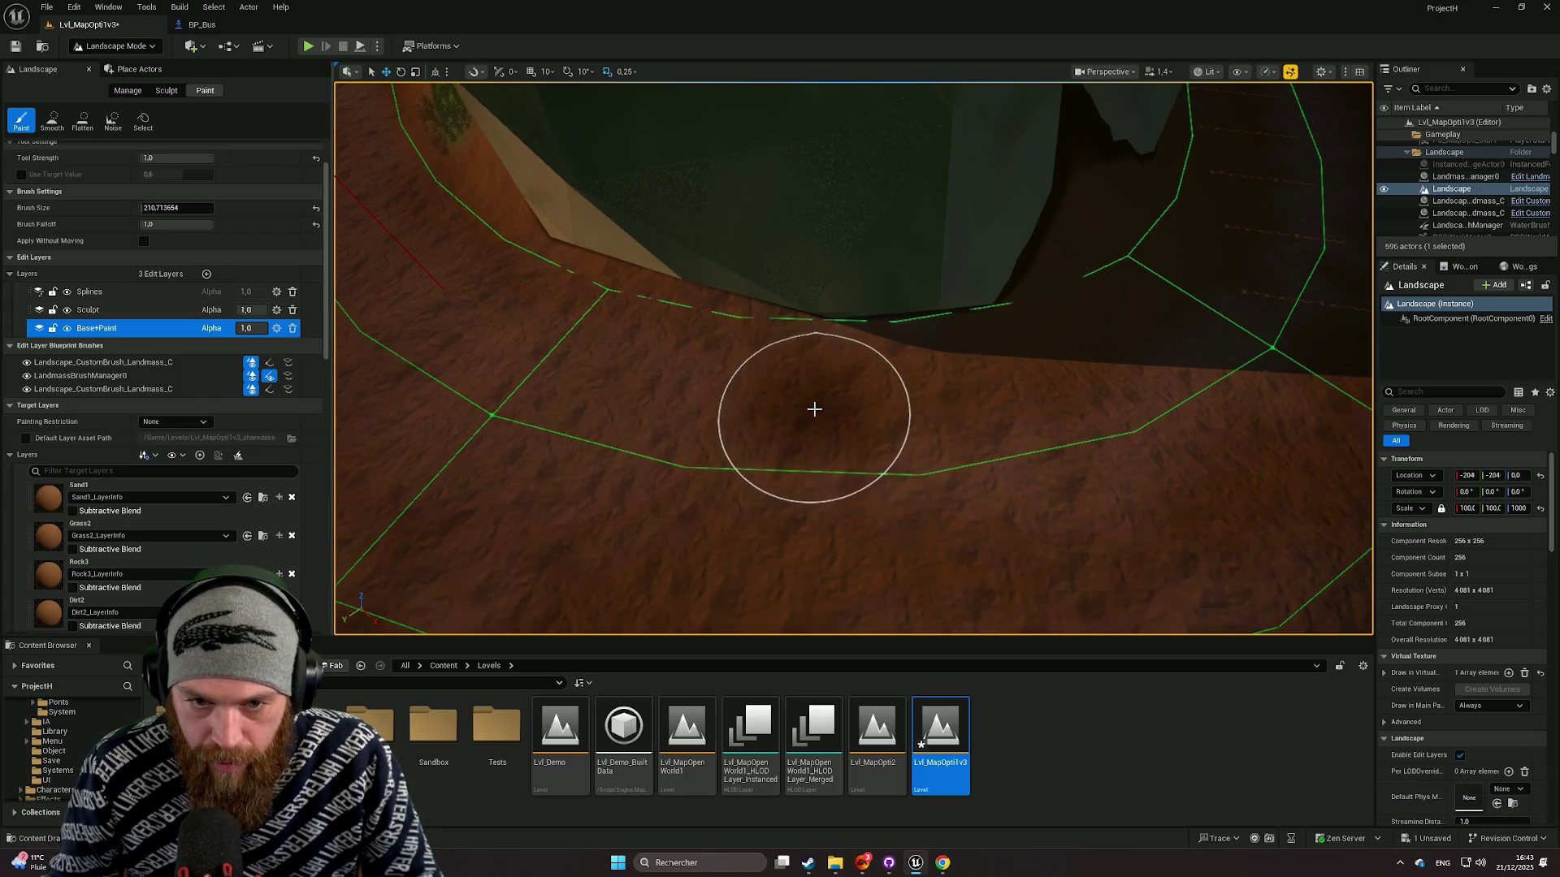
scroll(688, 381, "down", 5)
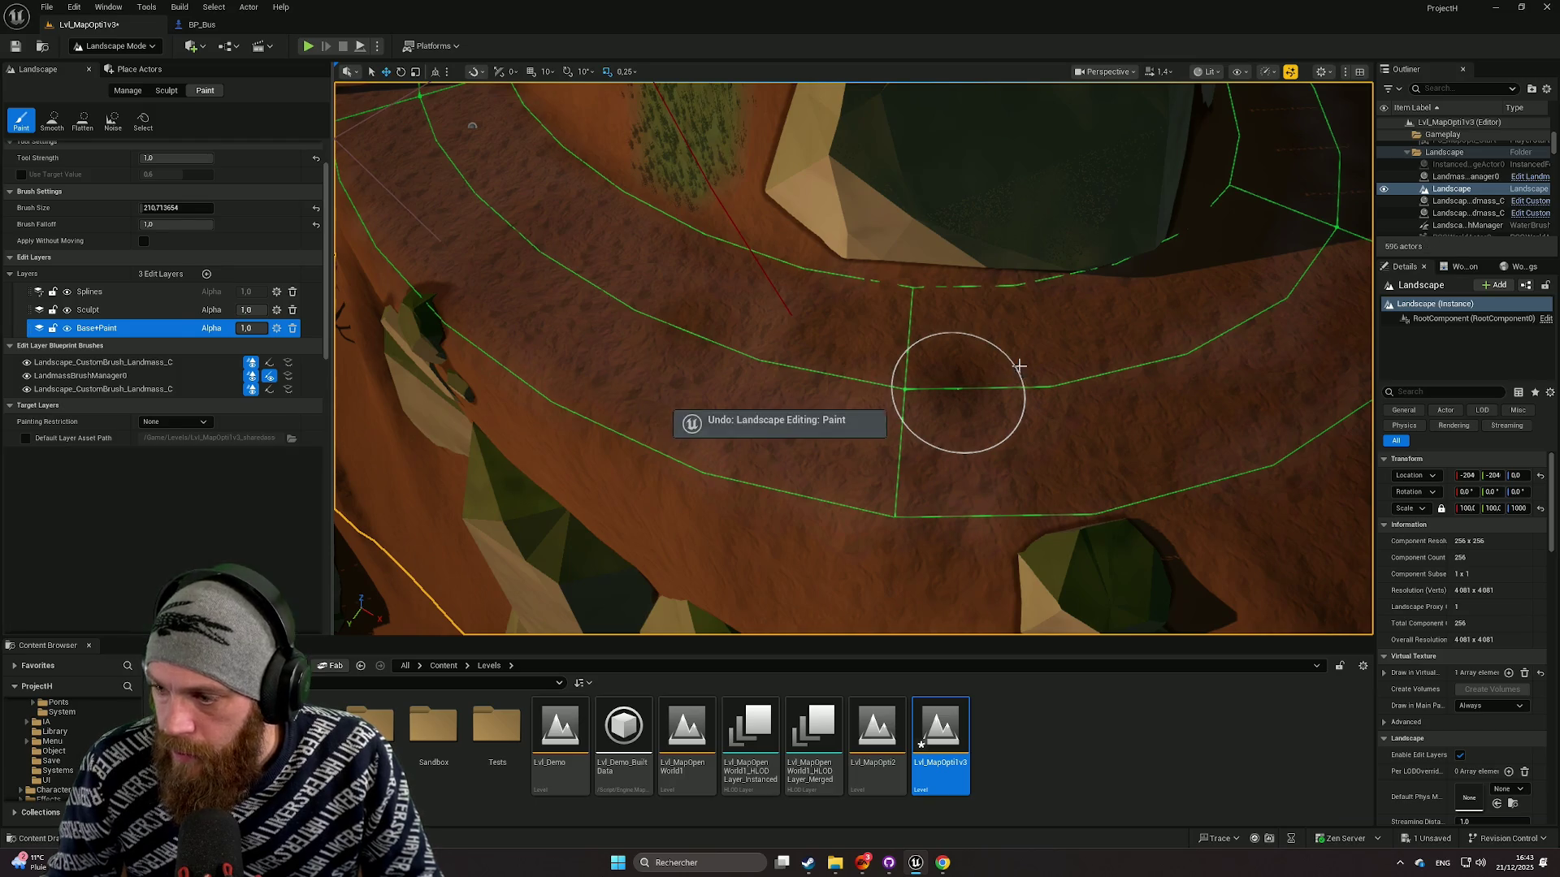
key("ctrl+z")
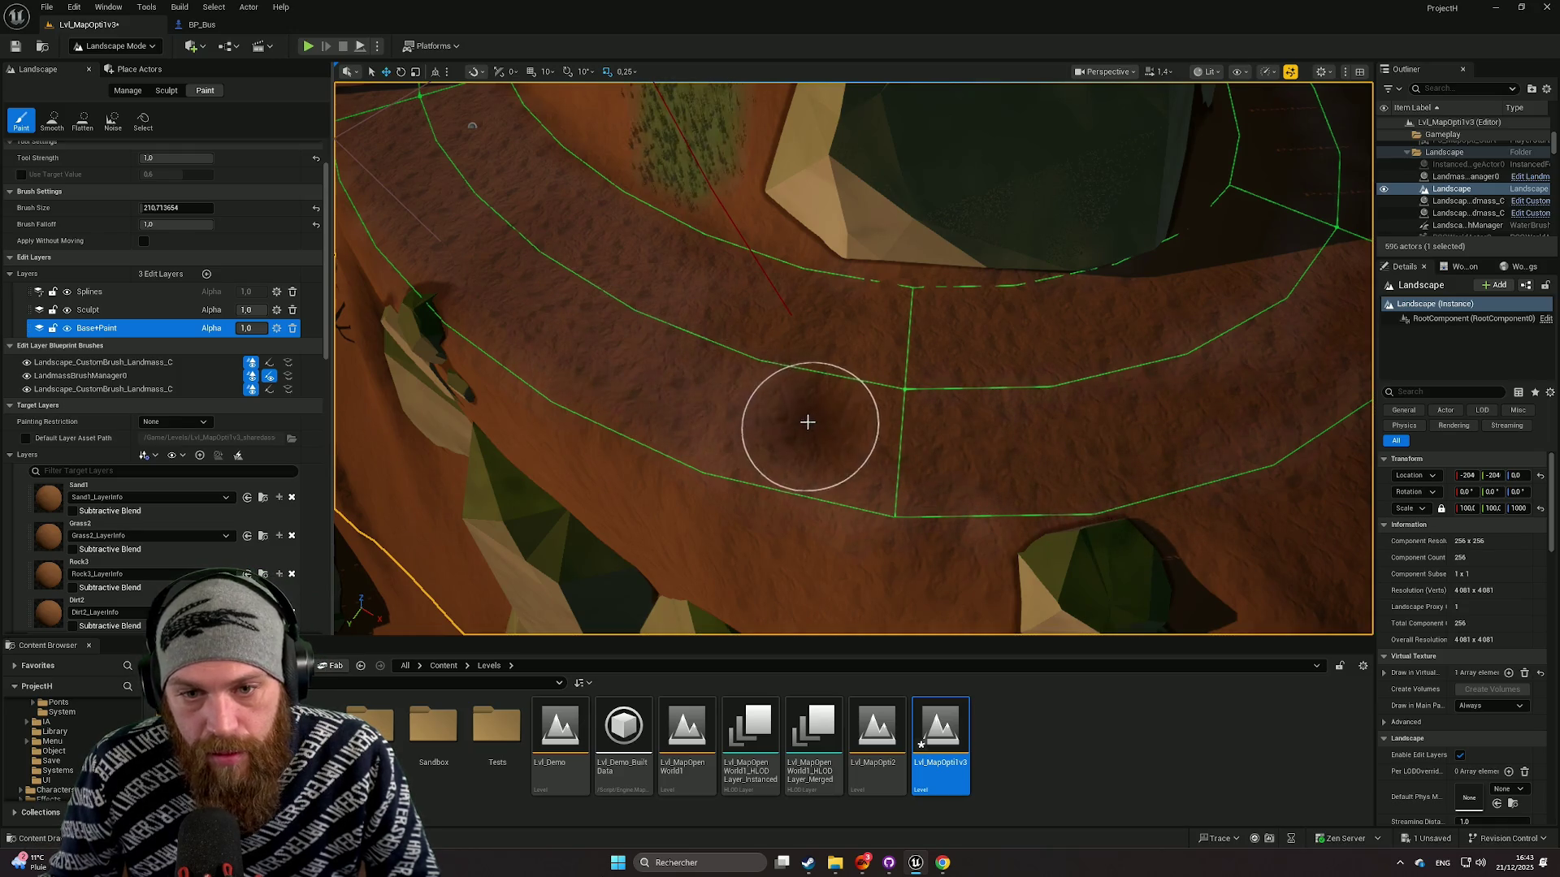
Step: Swing the view to a new angle over the road and select the Dirt3 layer
left_click_drag(567, 320, 755, 390)
scroll(130, 568, "down", 2)
left_click(122, 592)
Step: Switch the paint layer to Dirt2 and enable Use Target Value
scroll(130, 528, "down", 2)
scroll(131, 439, "up", 2)
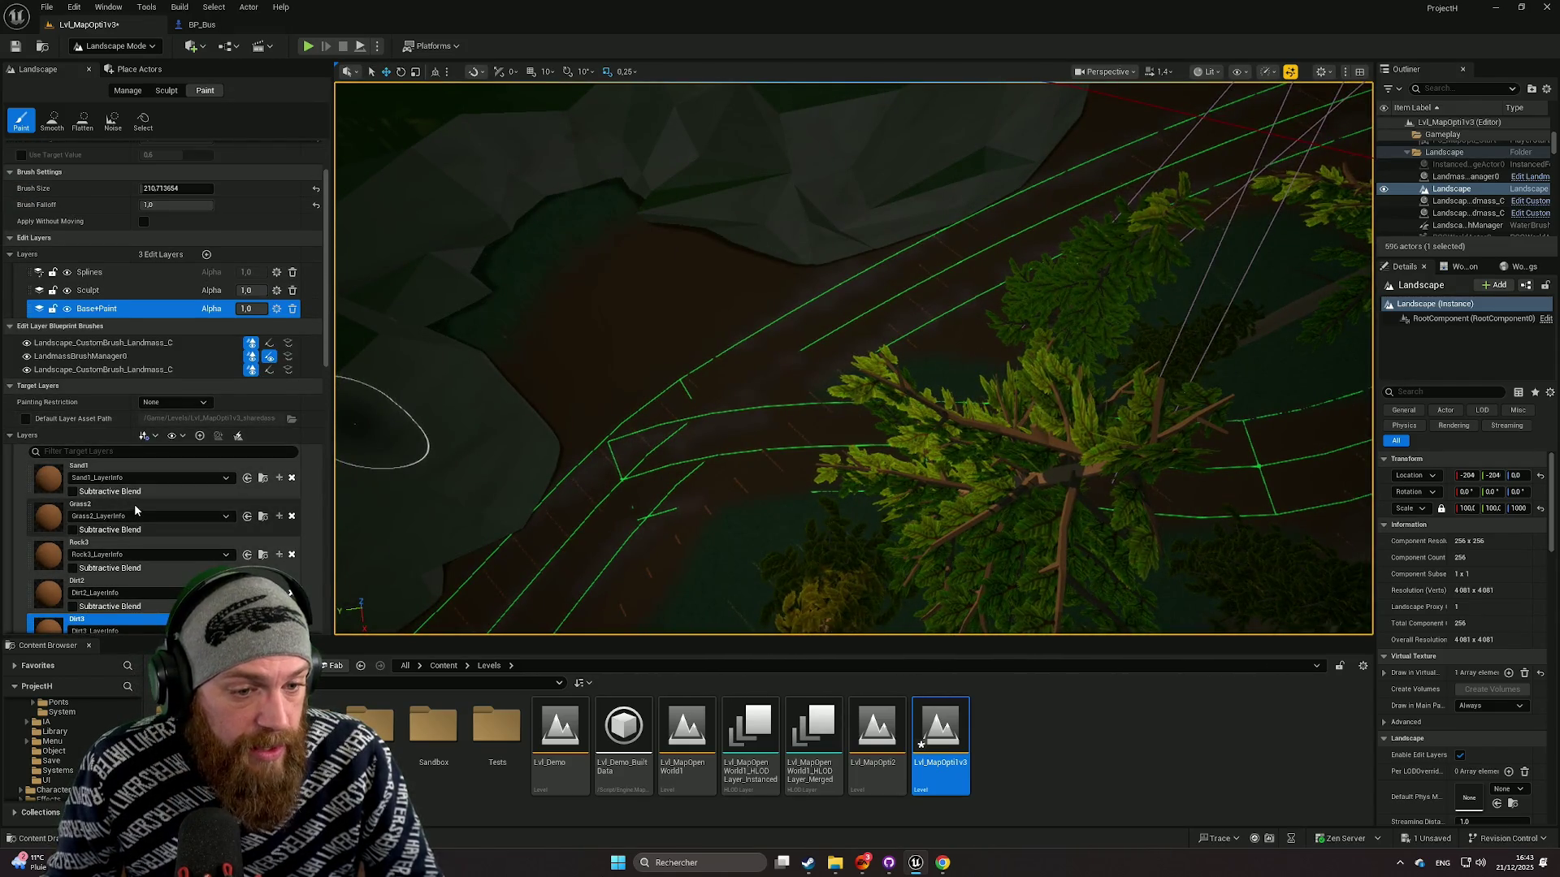
scroll(131, 546, "down", 1)
left_click(122, 570)
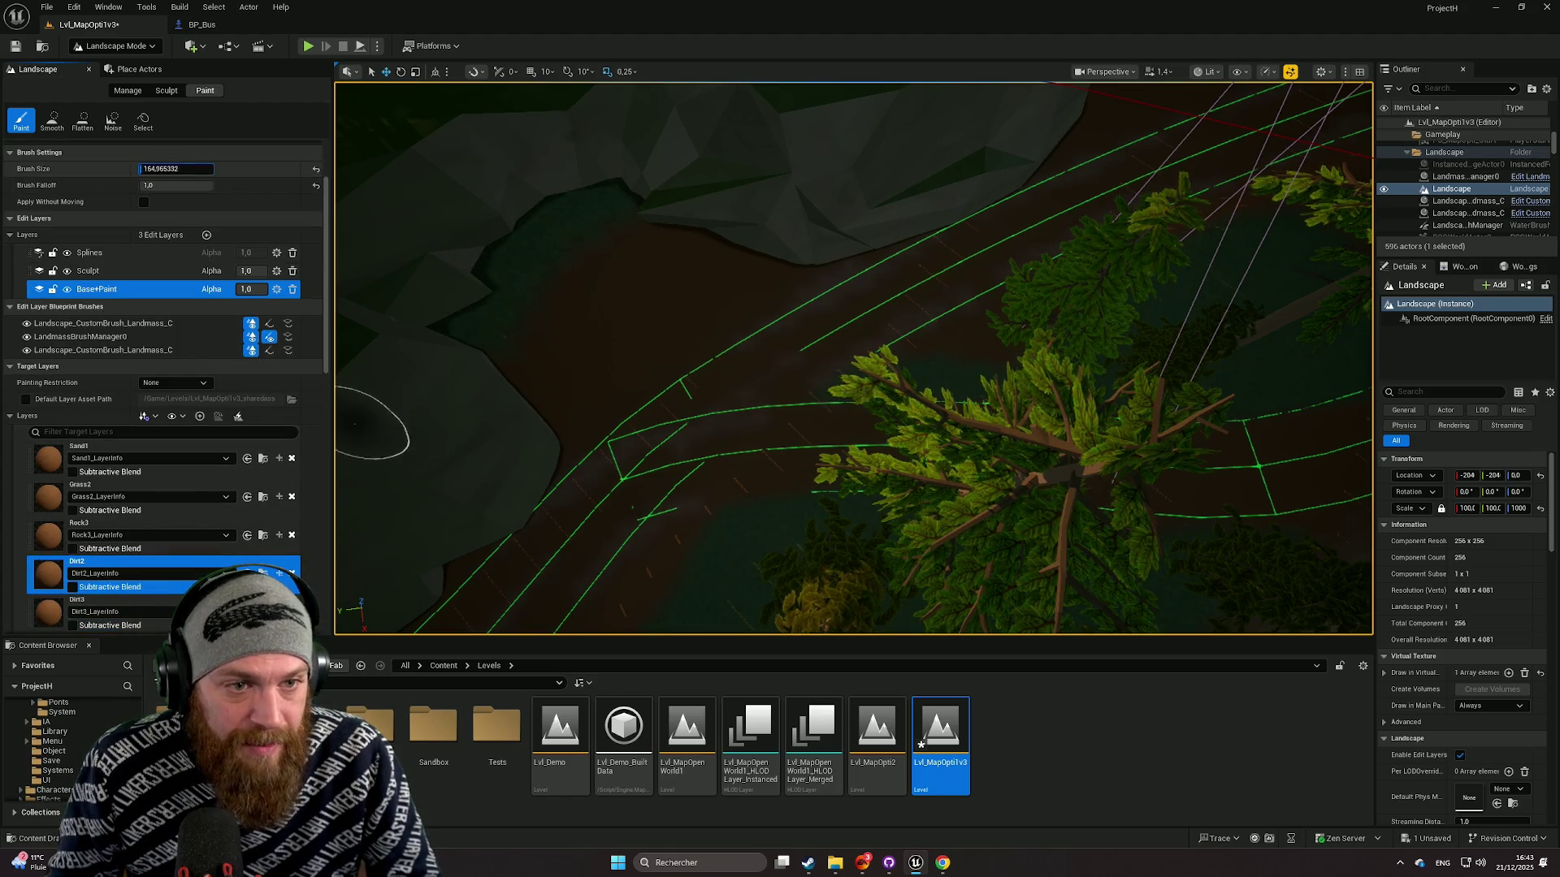
scroll(360, 424, "down", 2)
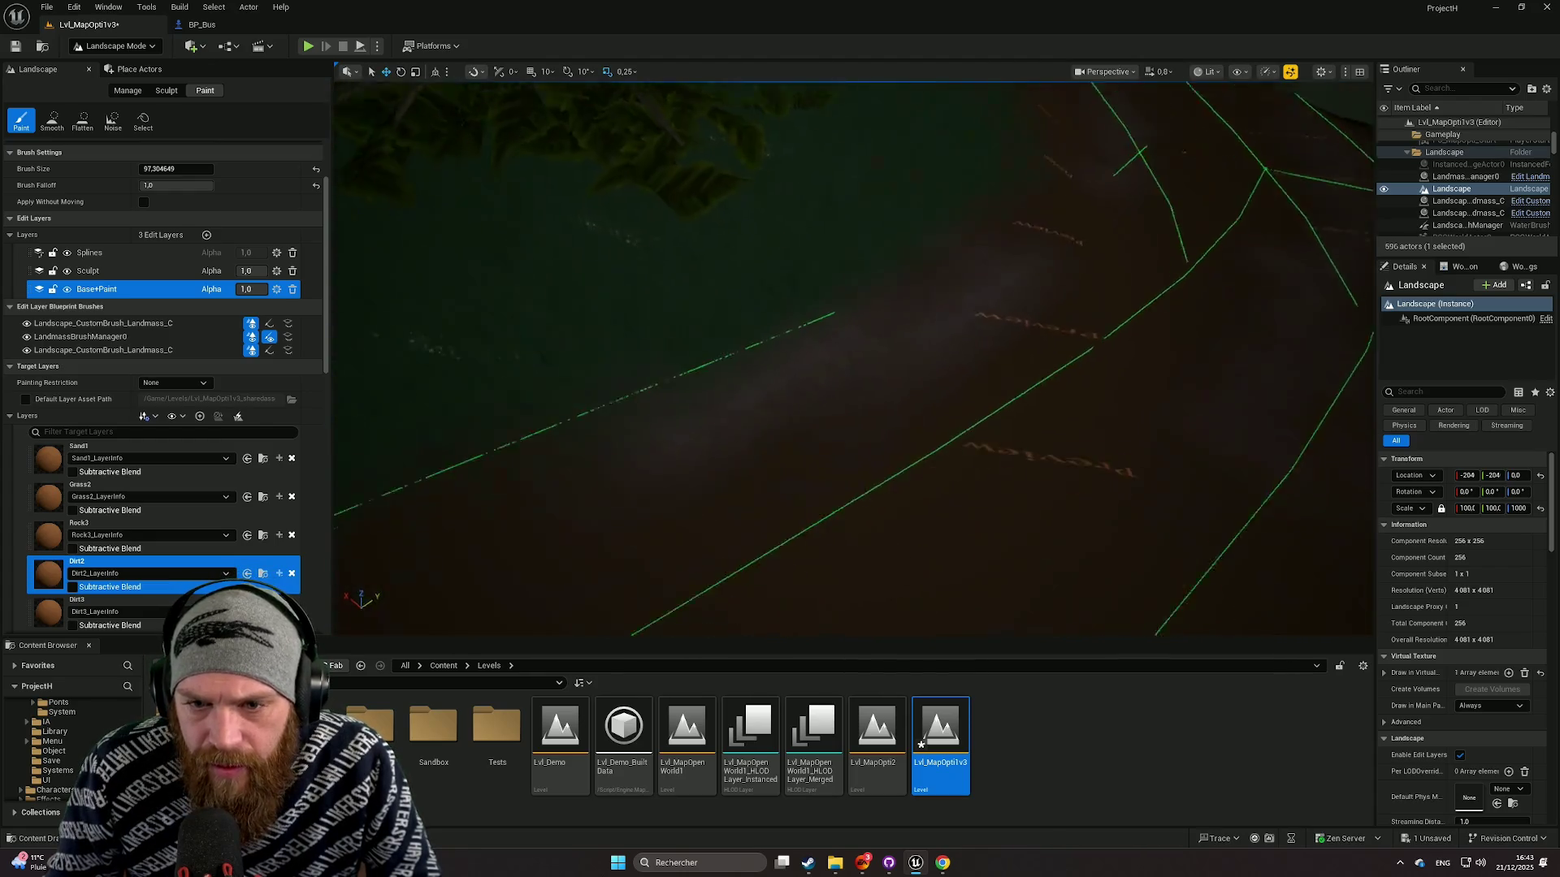
scroll(91, 231, "up", 2)
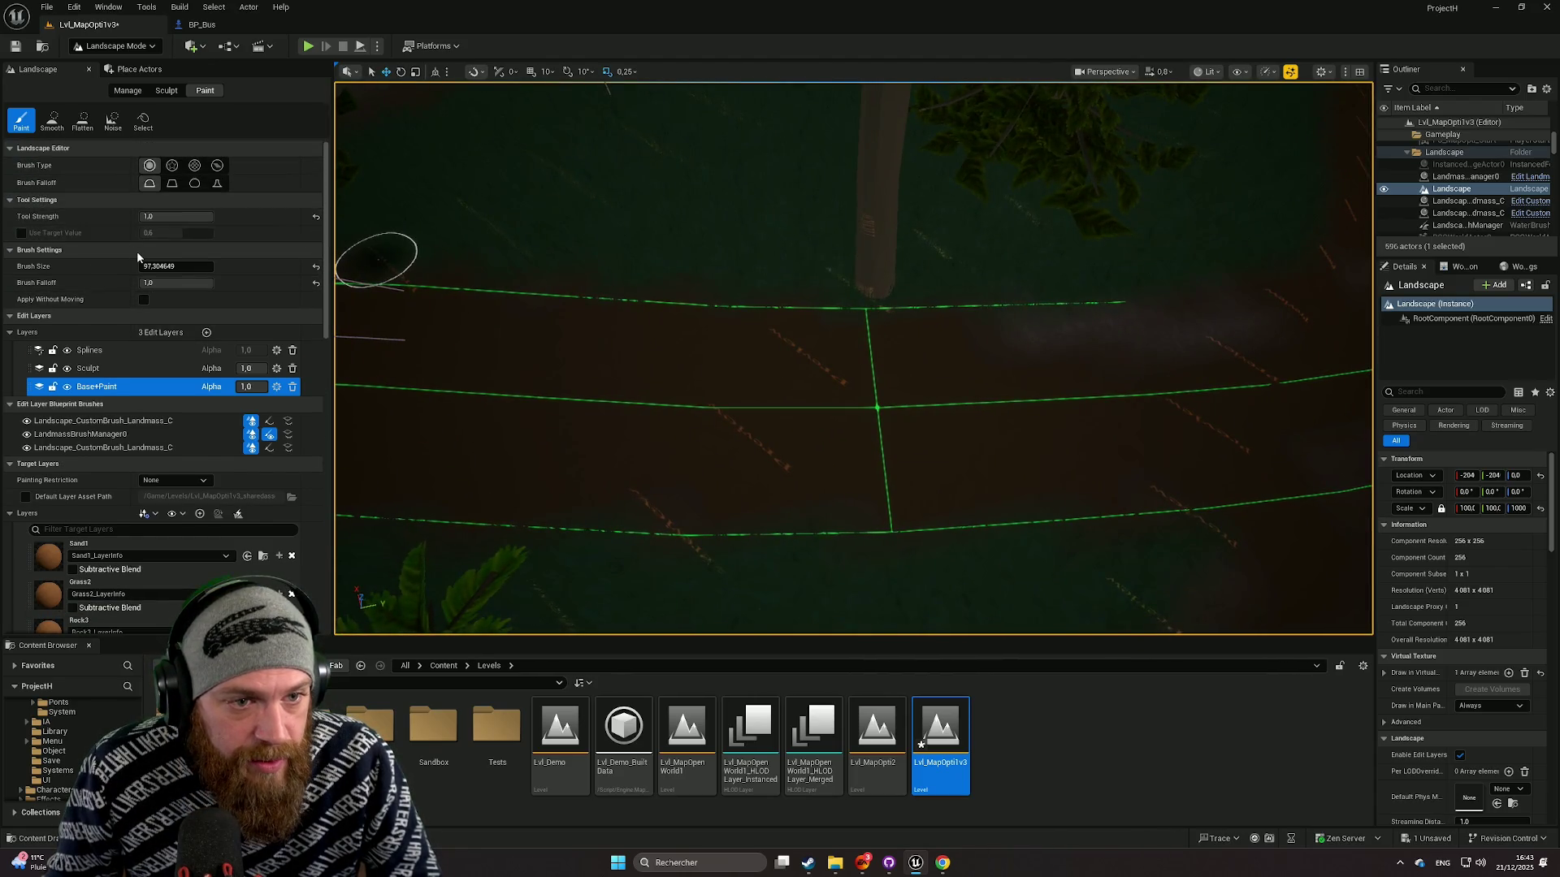
left_click(21, 233)
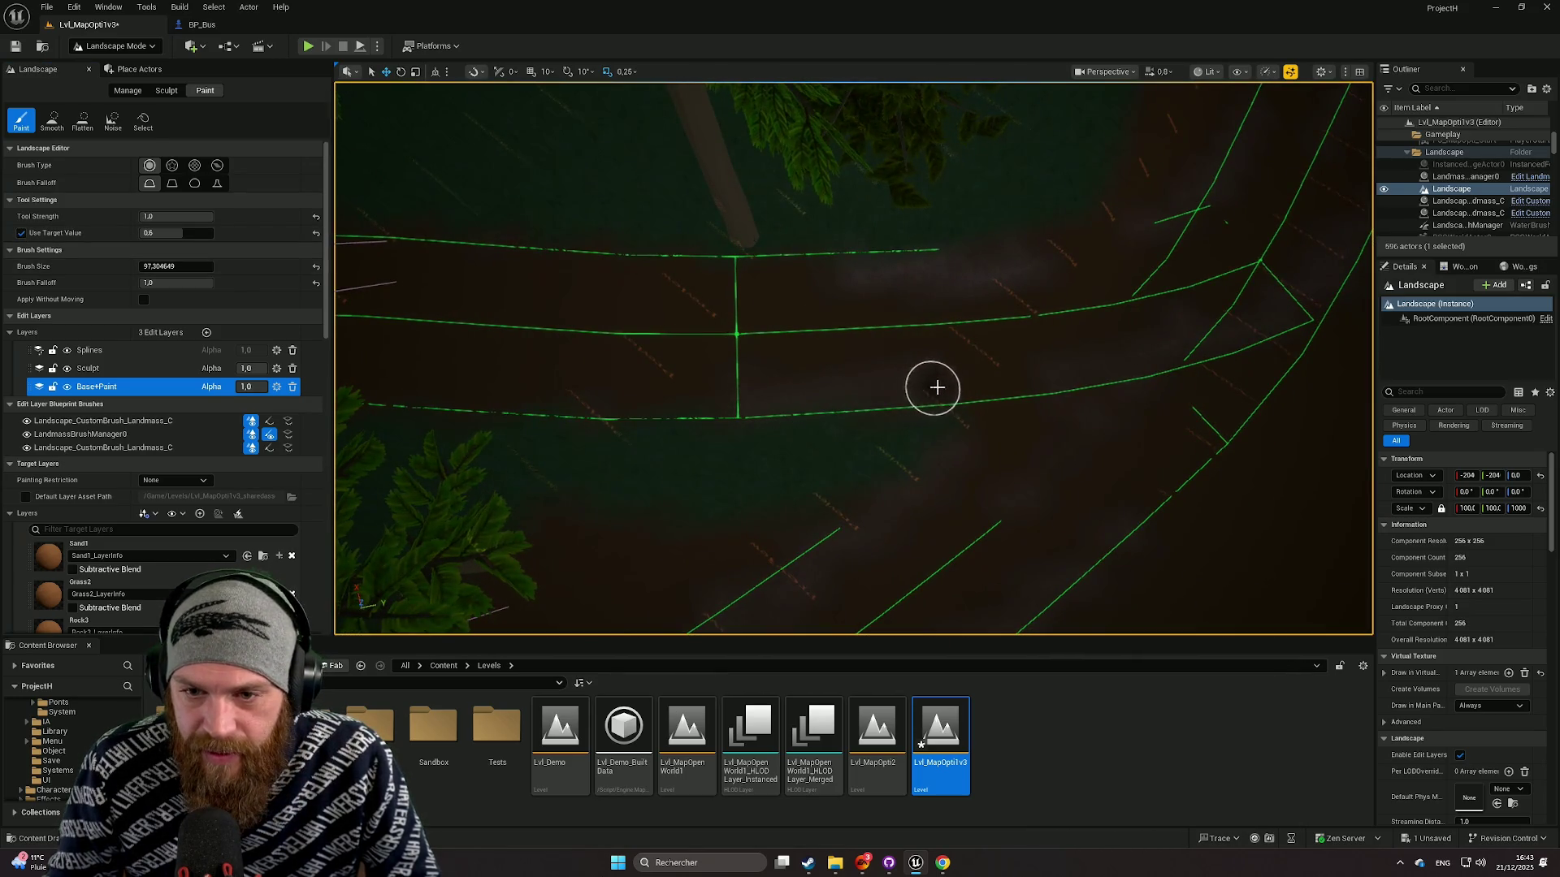
Step: Orbit the view along the curving road and choose Dirt3 instead of Dirt2 as the paint layer
left_click_drag(1018, 379, 842, 383)
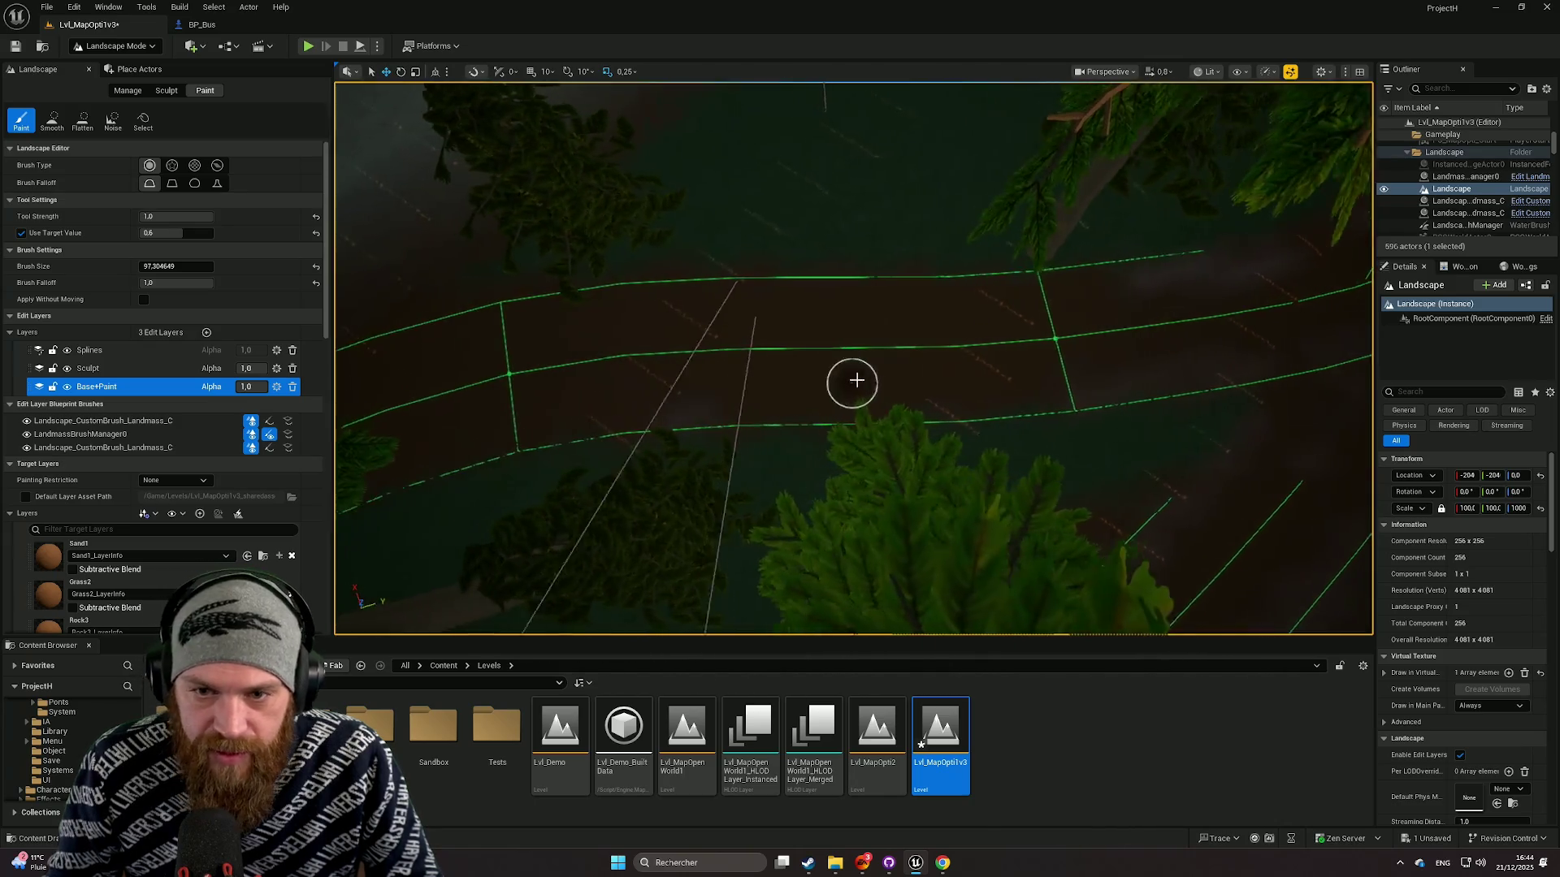
left_click_drag(546, 296, 962, 365)
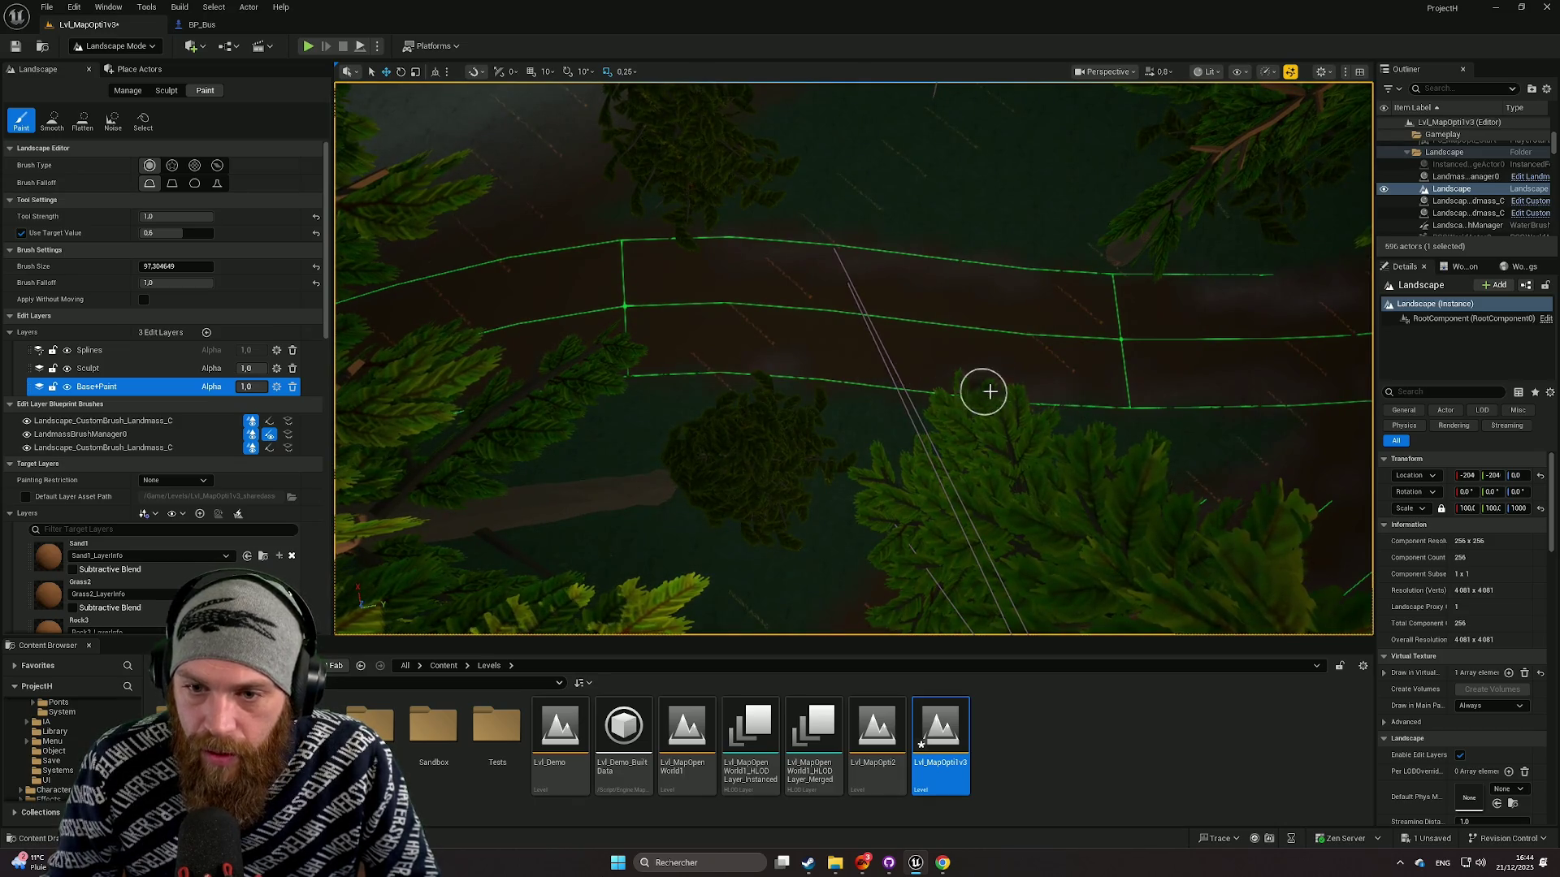
mouse_move(557, 306)
left_mouse_down()
mouse_move(829, 170)
mouse_move(1030, 286)
left_mouse_up()
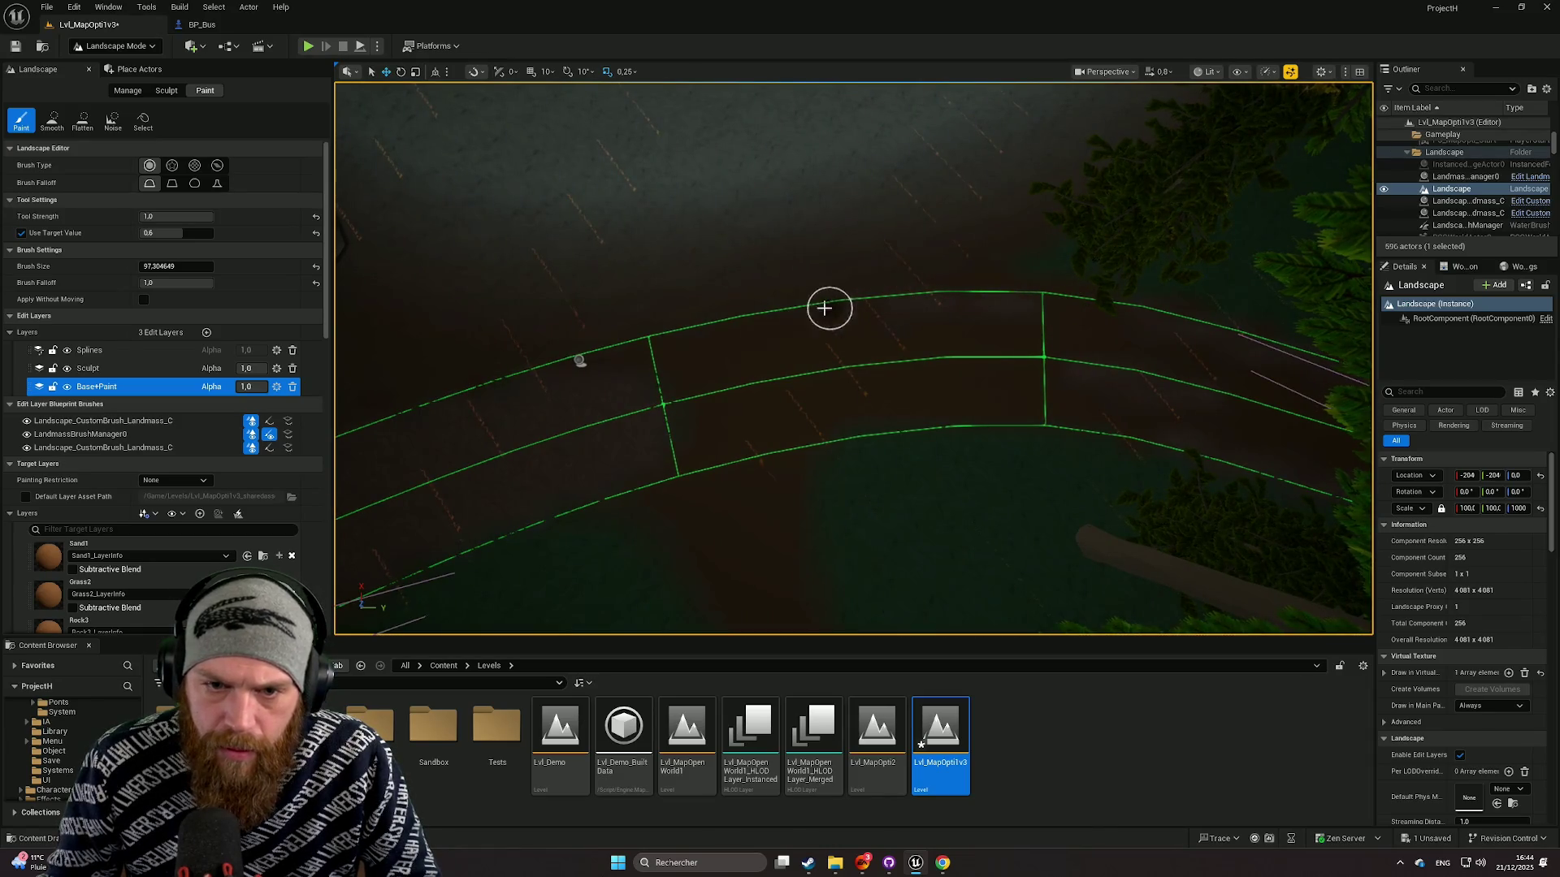
left_click_drag(701, 341, 683, 317)
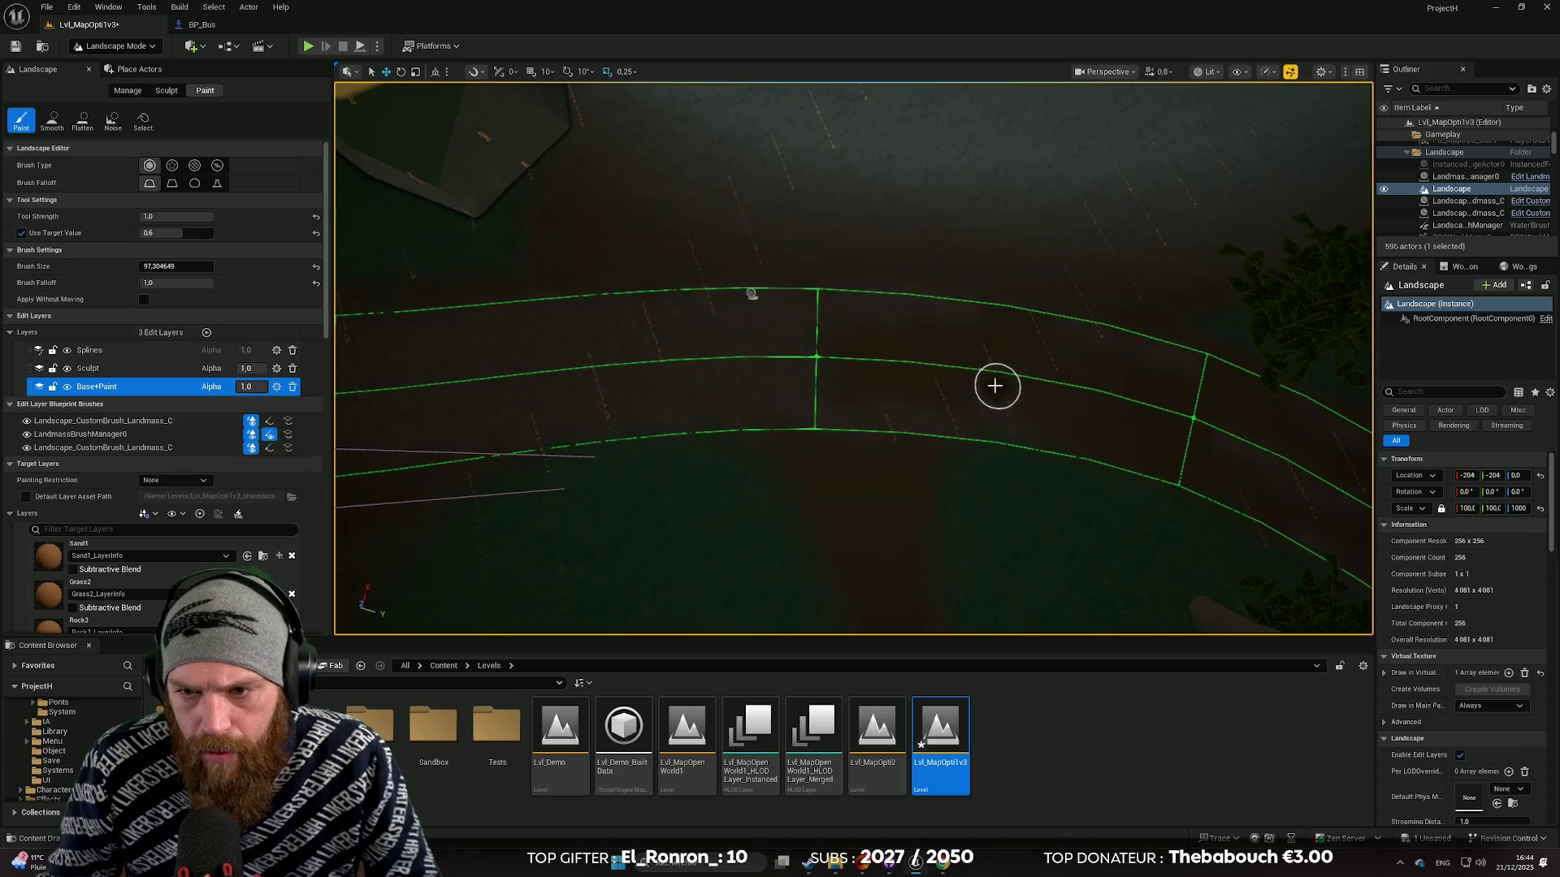
scroll(1124, 403, "up", 10)
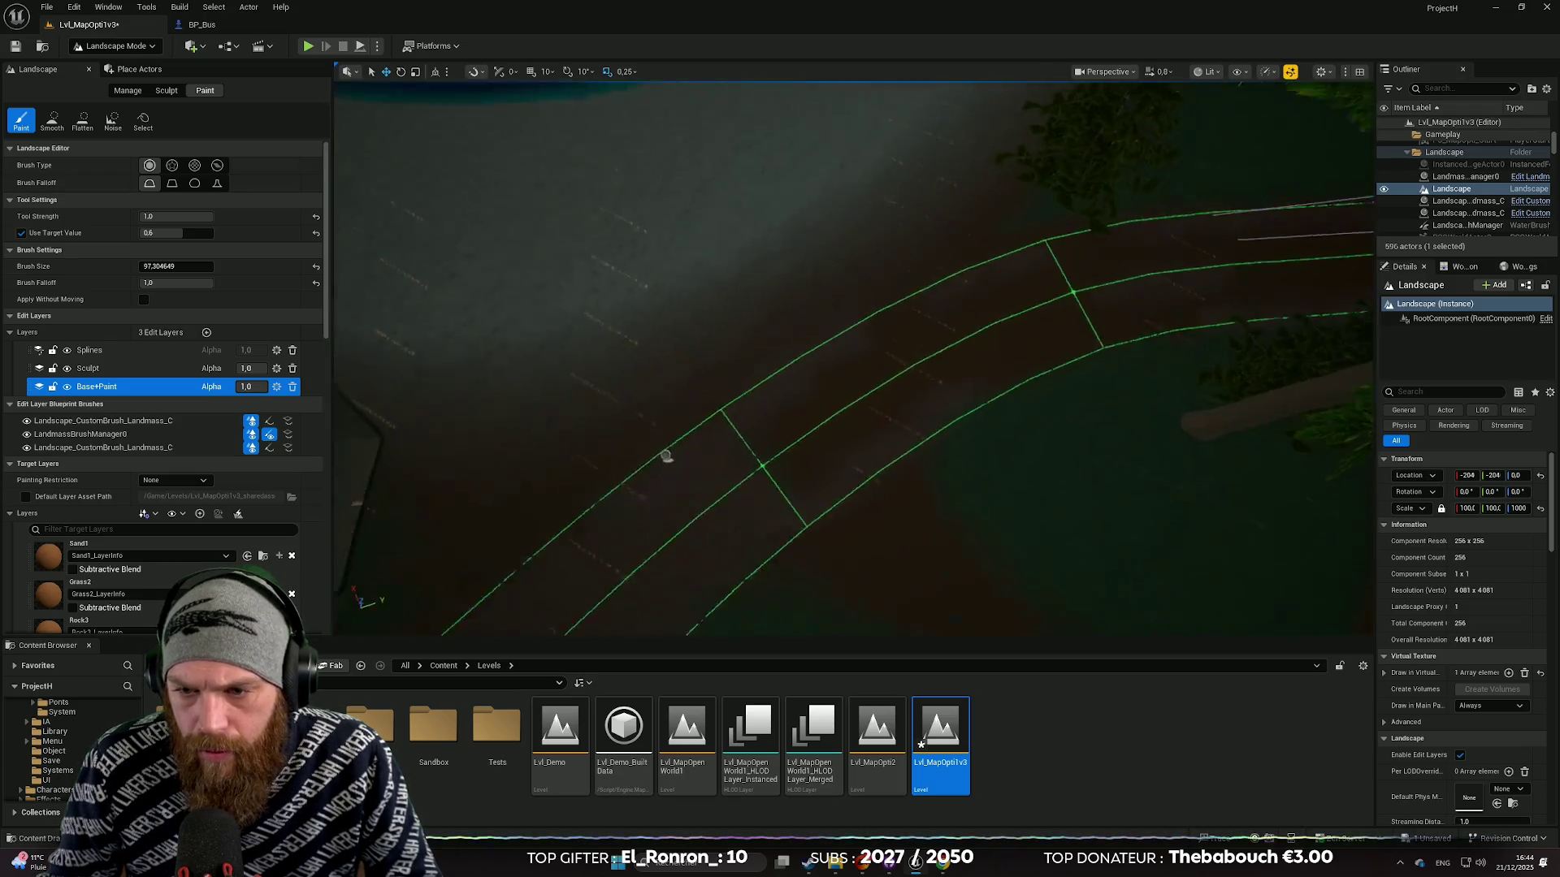
scroll(532, 274, "down", 10)
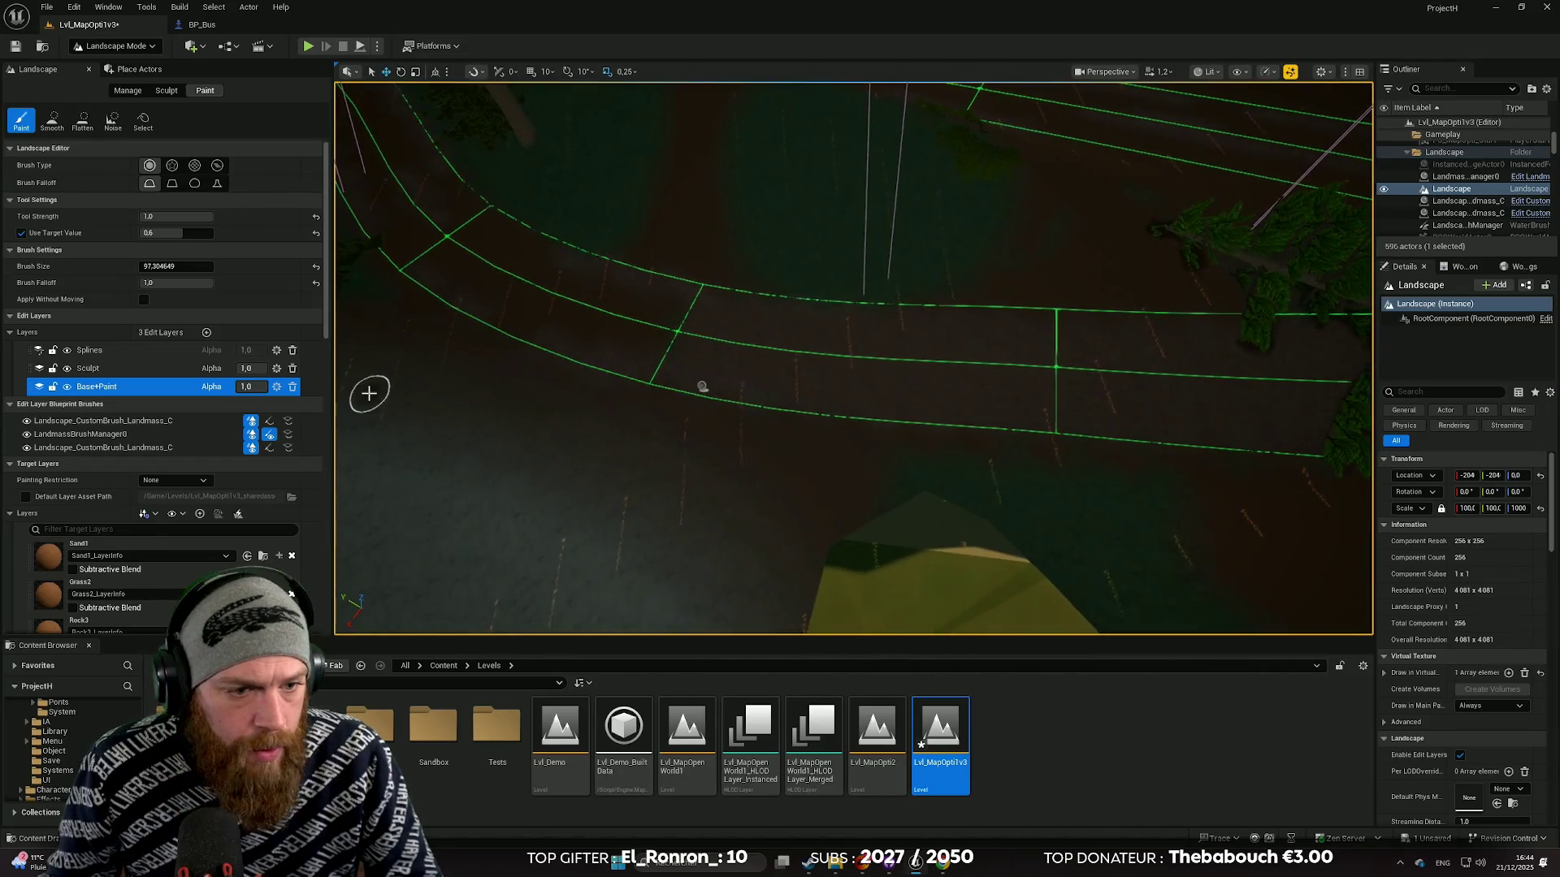
scroll(140, 582, "down", 2)
left_click(139, 582)
scroll(139, 581, "down", 1)
left_click(140, 582)
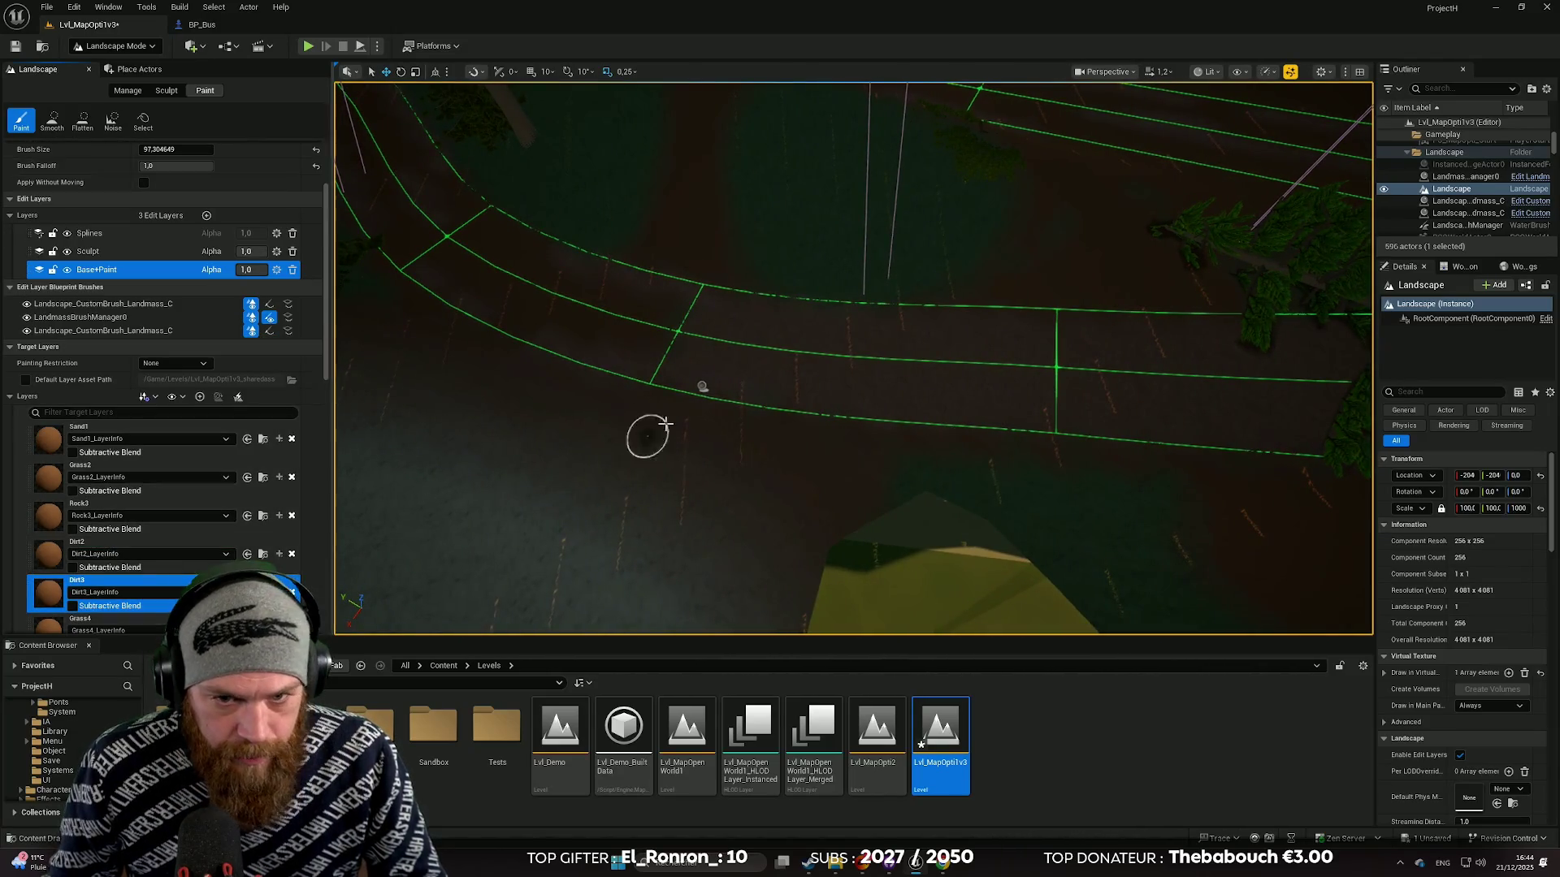
scroll(650, 364, "up", 5)
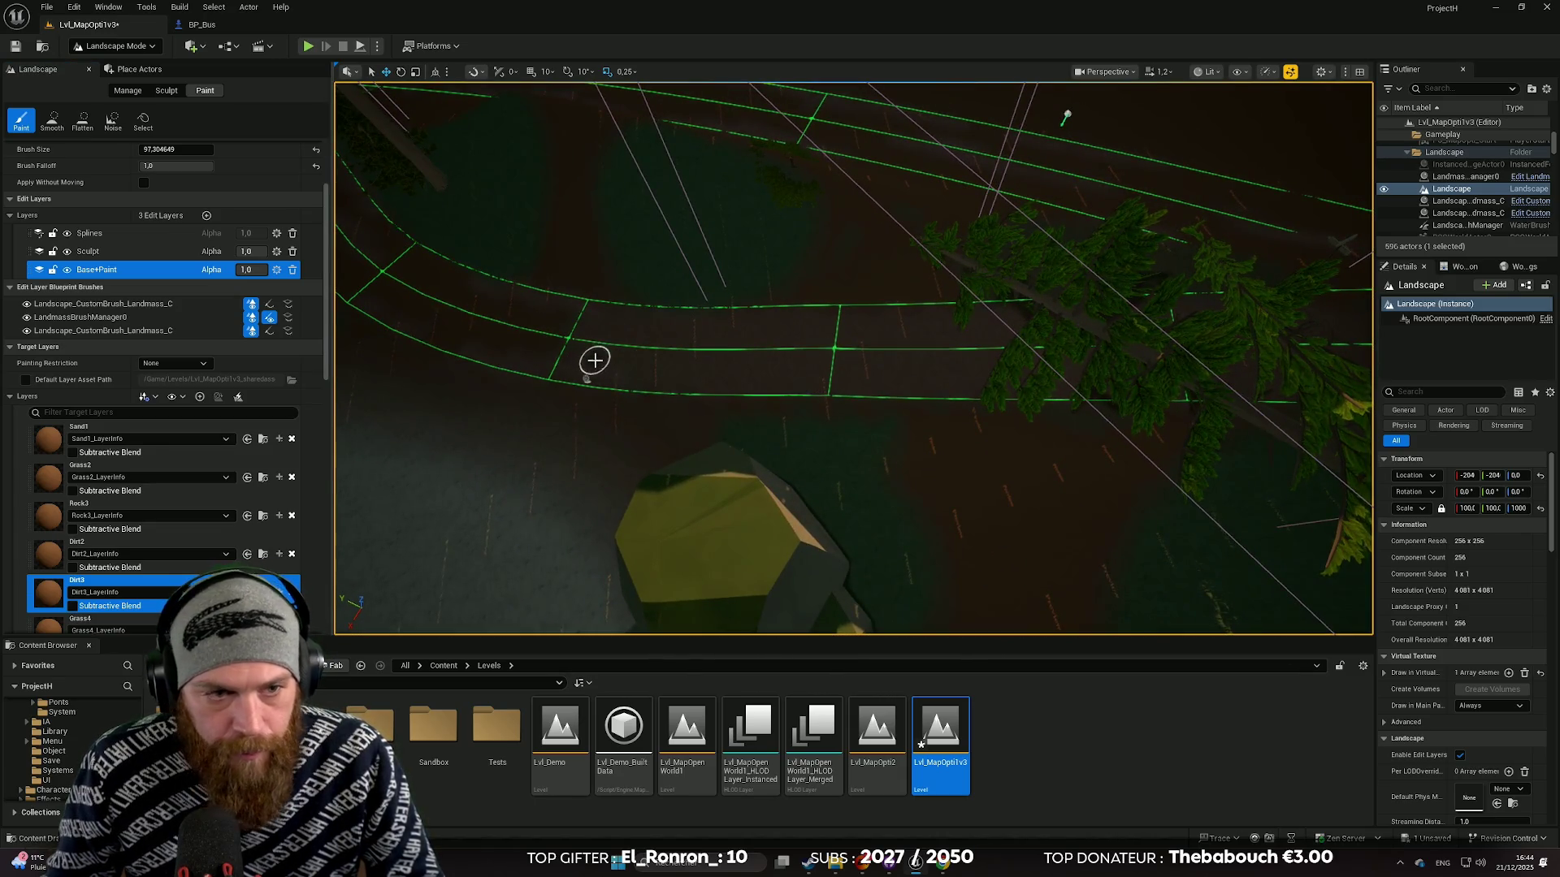
Step: Undo the last paint stroke and make Sculpt the active edit layer
key("ctrl+z")
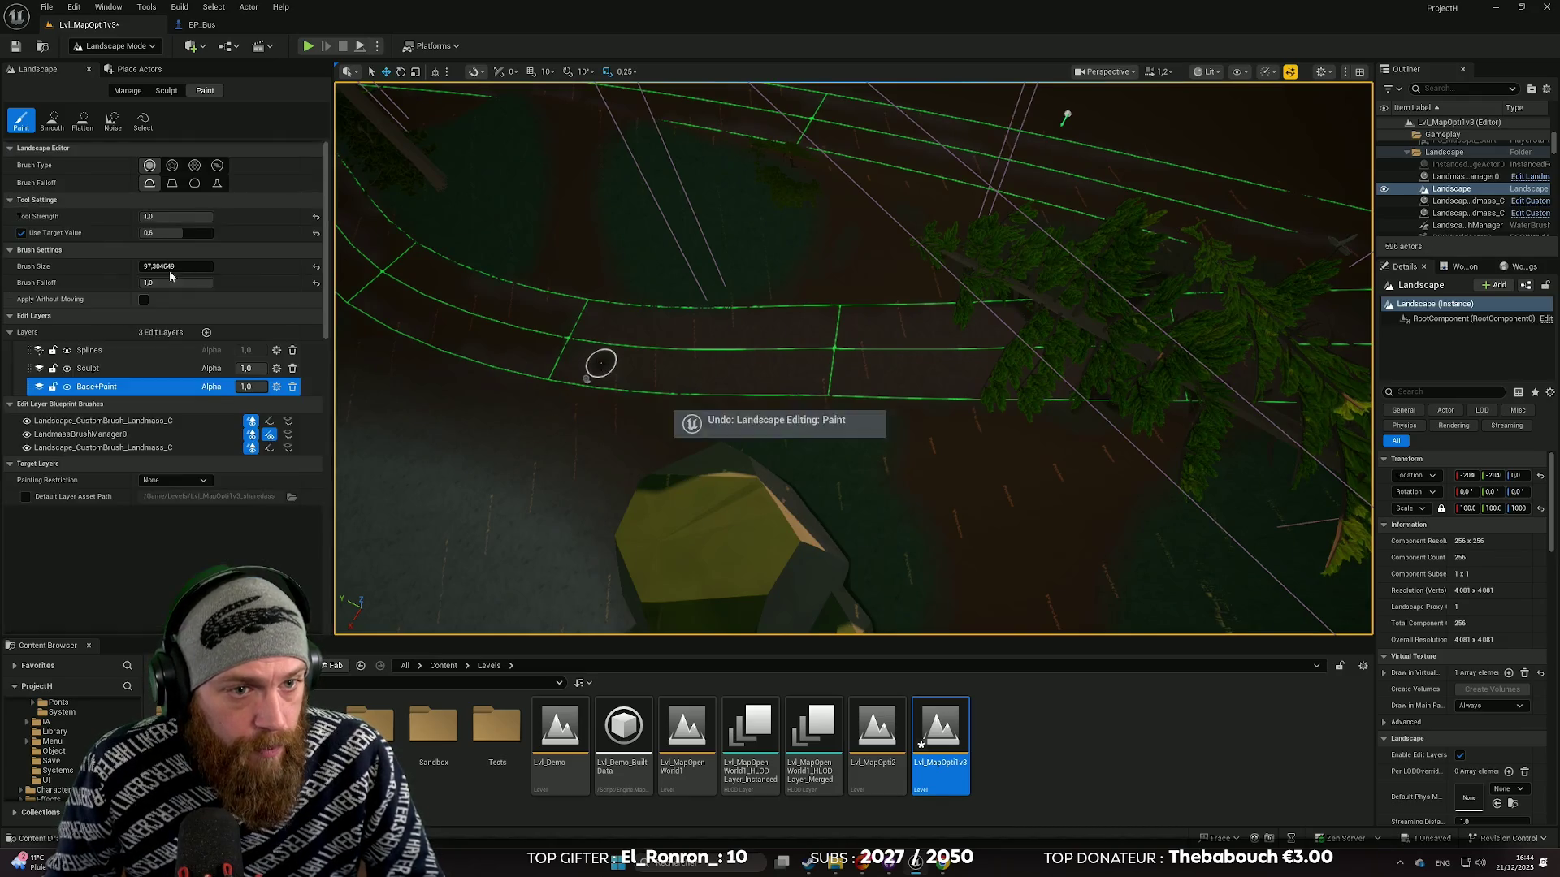
scroll(681, 380, "up", 5)
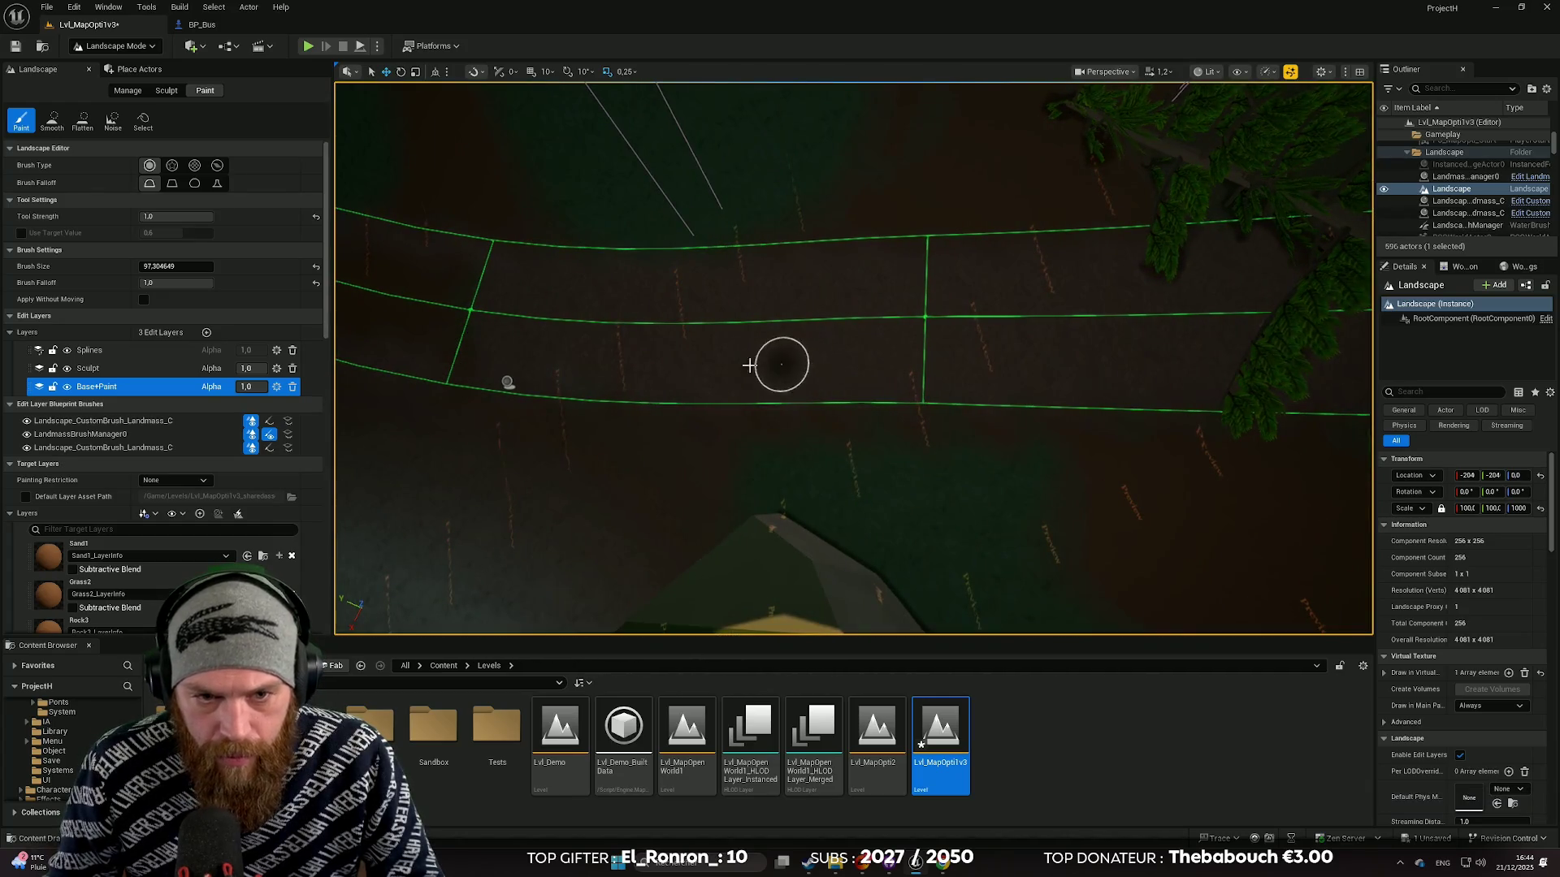
scroll(632, 360, "down", 3)
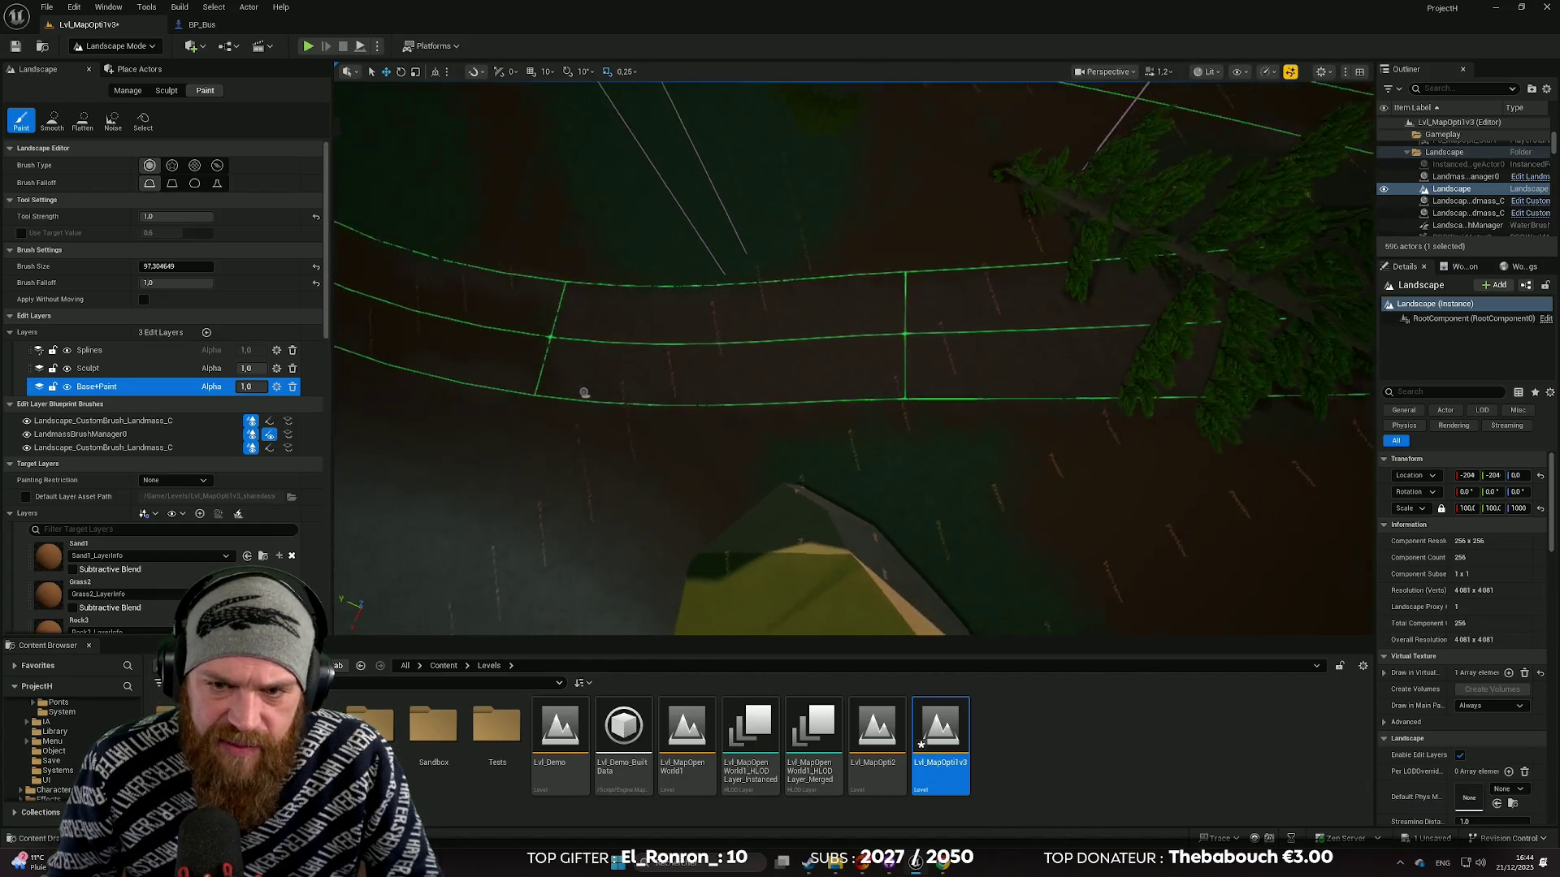
left_click(91, 368)
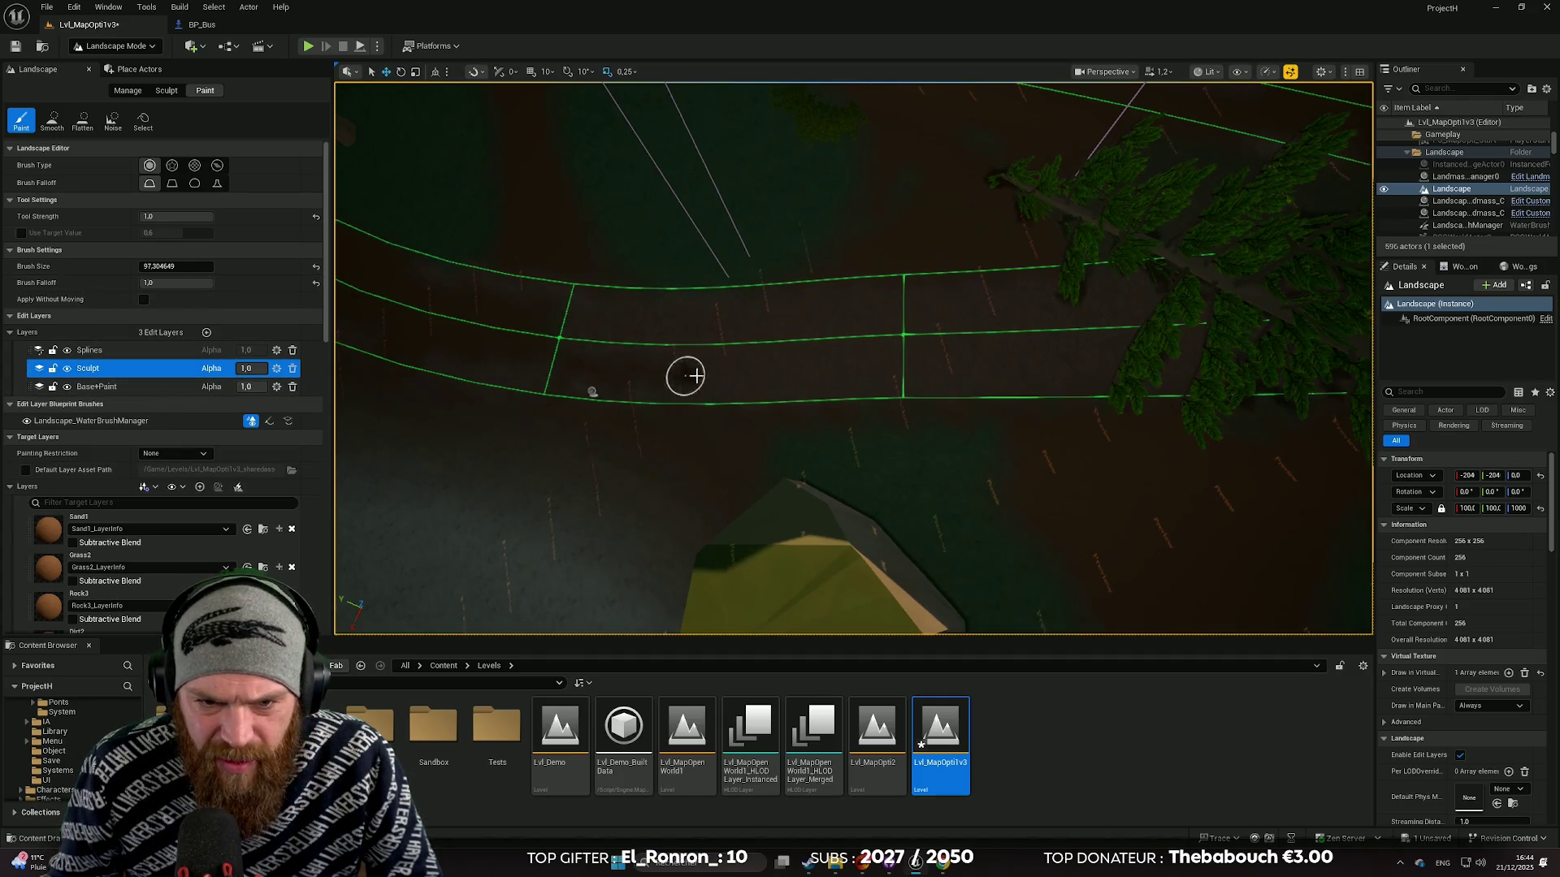
Step: Turn the view diagonally over the road and undo another paint stroke
scroll(794, 373, "up", 3)
scroll(610, 435, "down", 2)
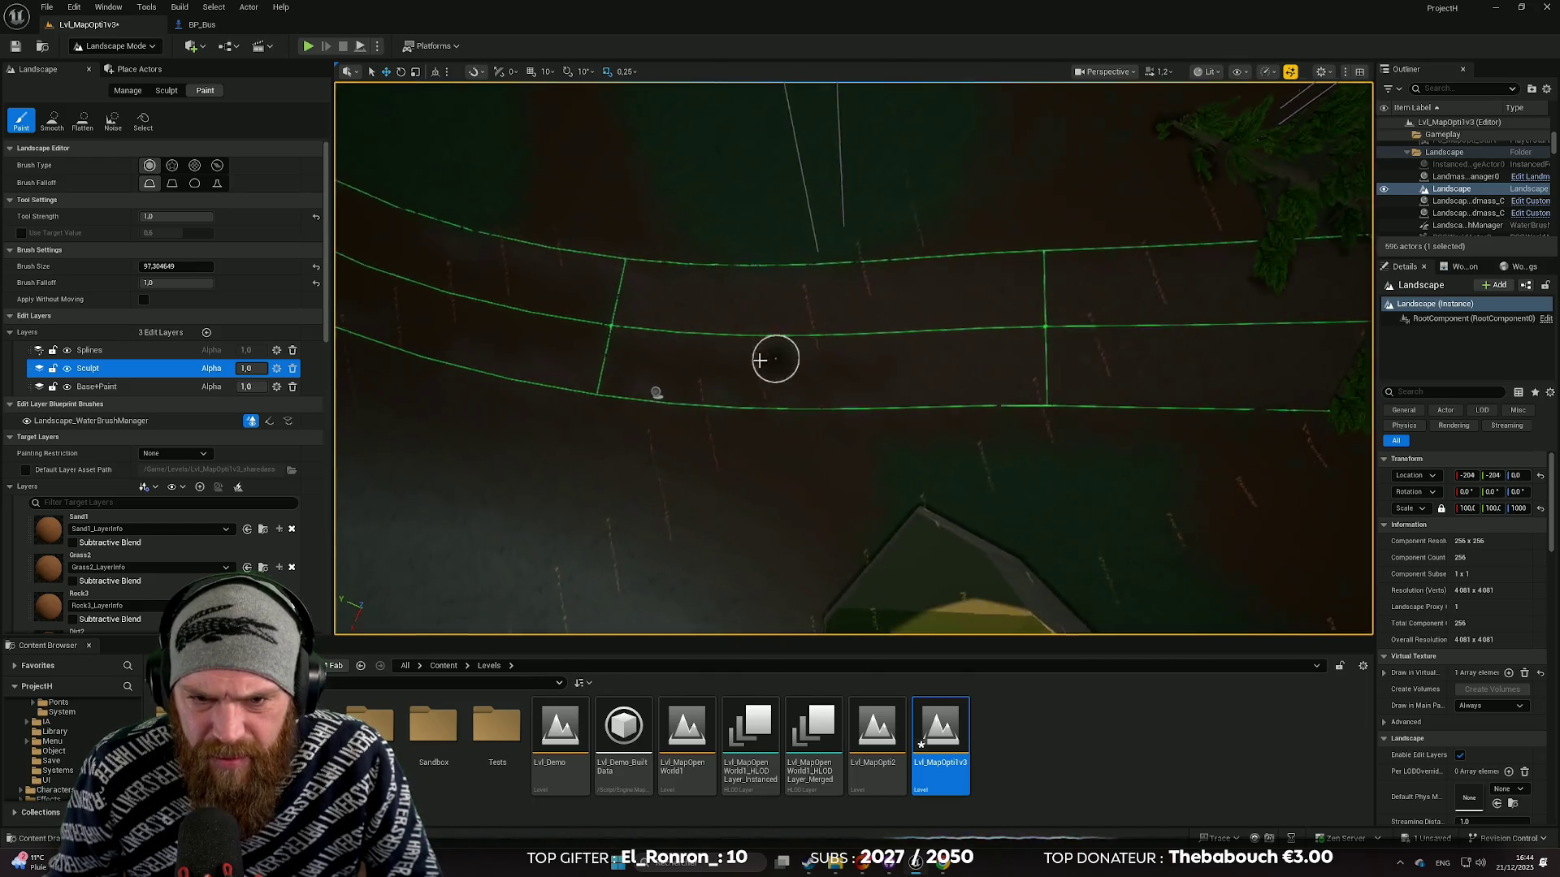
scroll(760, 360, "down", 1)
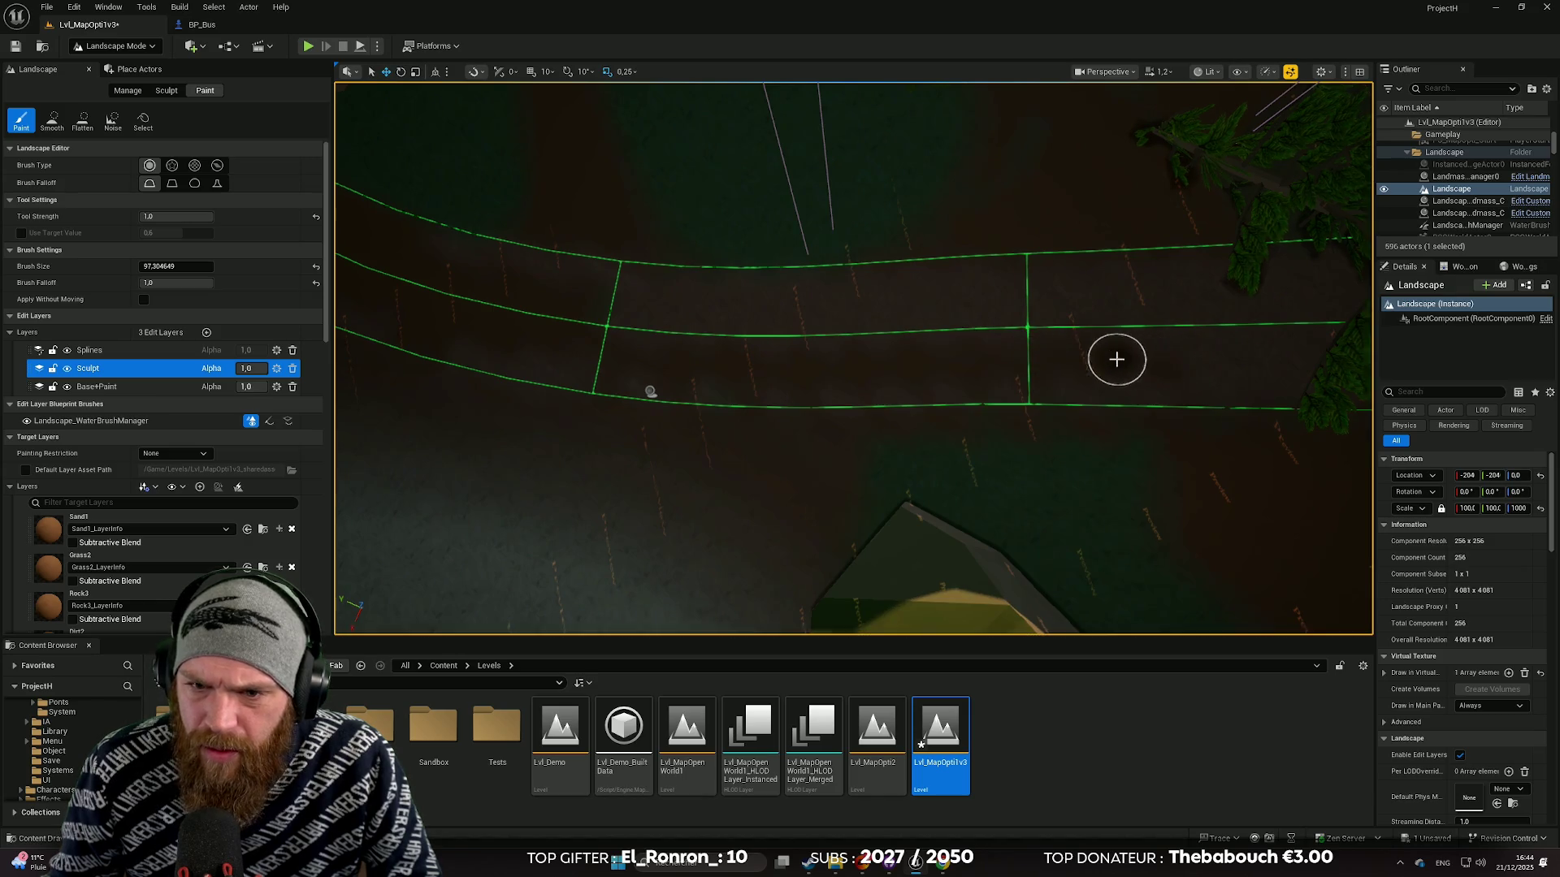
left_click_drag(1116, 359, 975, 402)
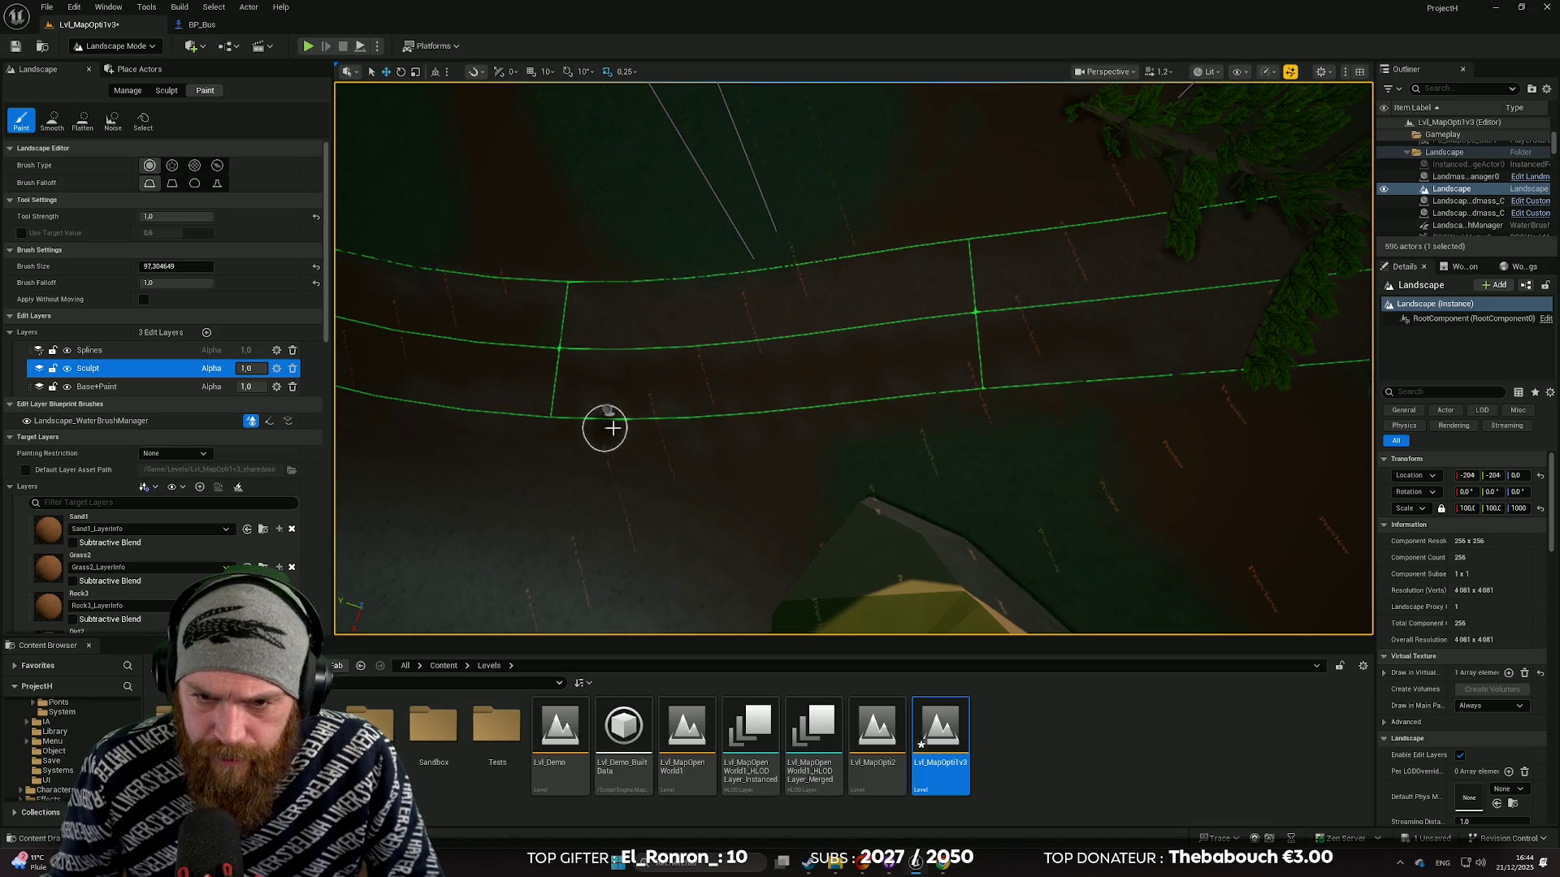
key("ctrl+z")
Step: Fly along the road toward the rock and pine, then reactivate the Base+Paint edit layer
mouse_move(602, 425)
left_mouse_down()
mouse_move(602, 452)
mouse_move(455, 471)
mouse_move(703, 383)
left_mouse_up()
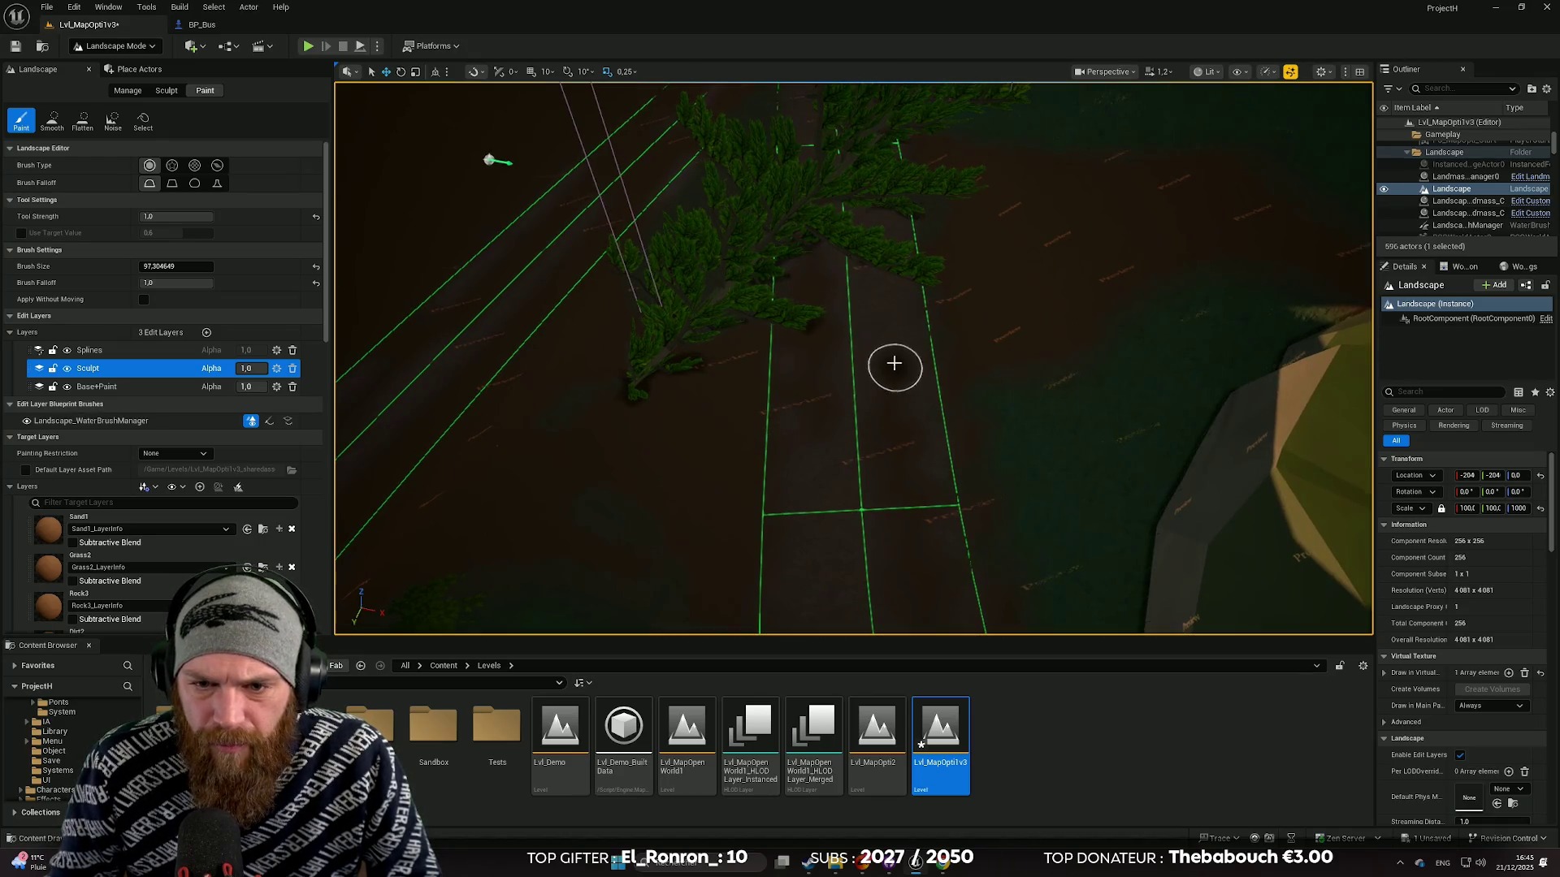
left_click_drag(895, 428, 847, 303)
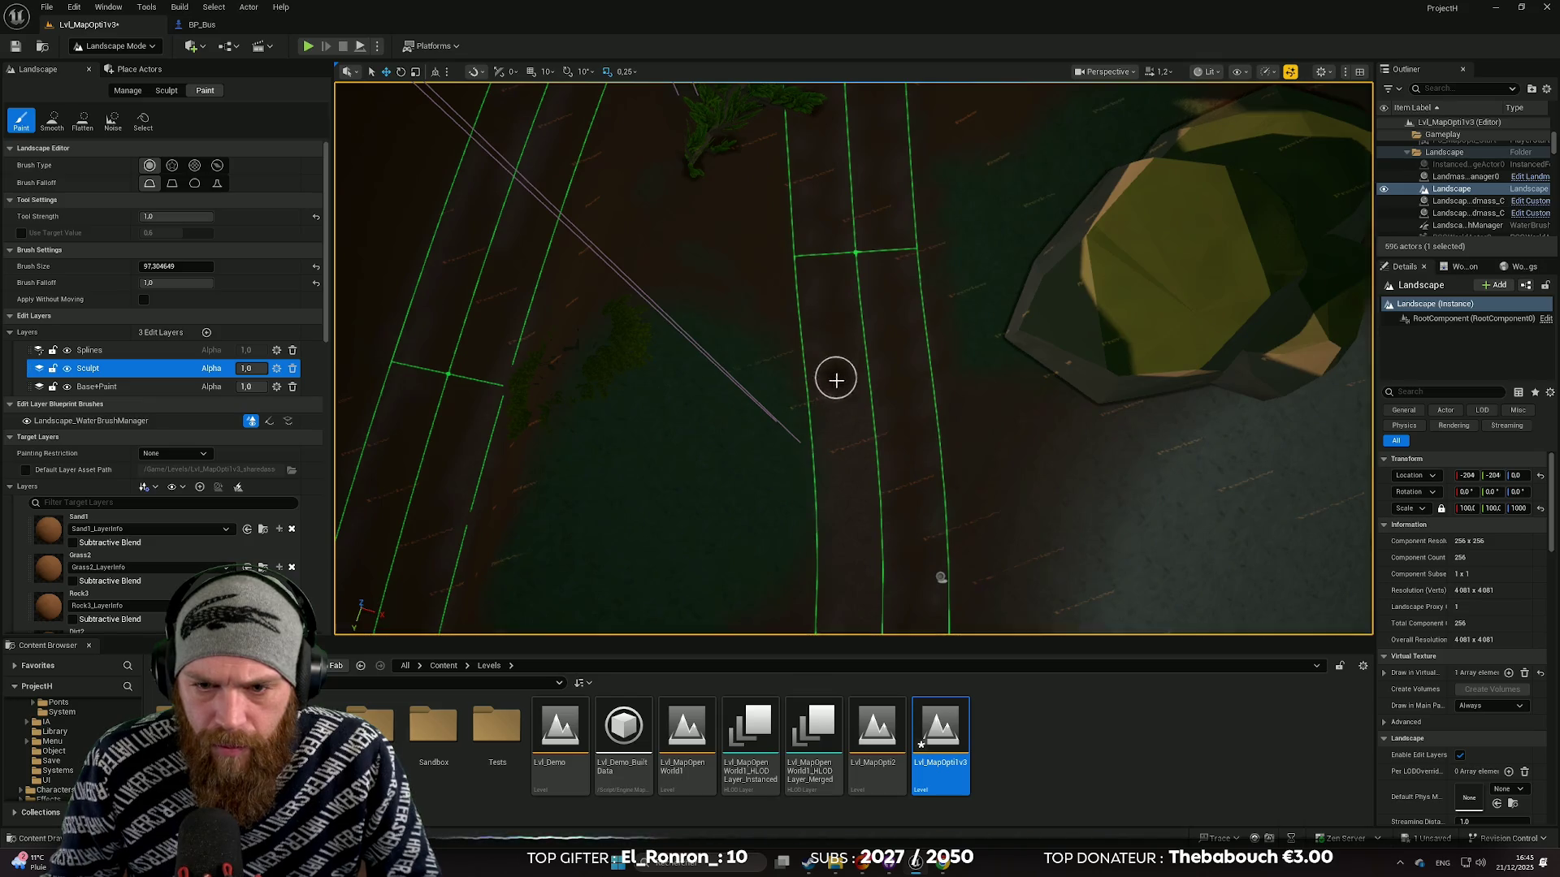
left_click_drag(849, 512, 895, 466)
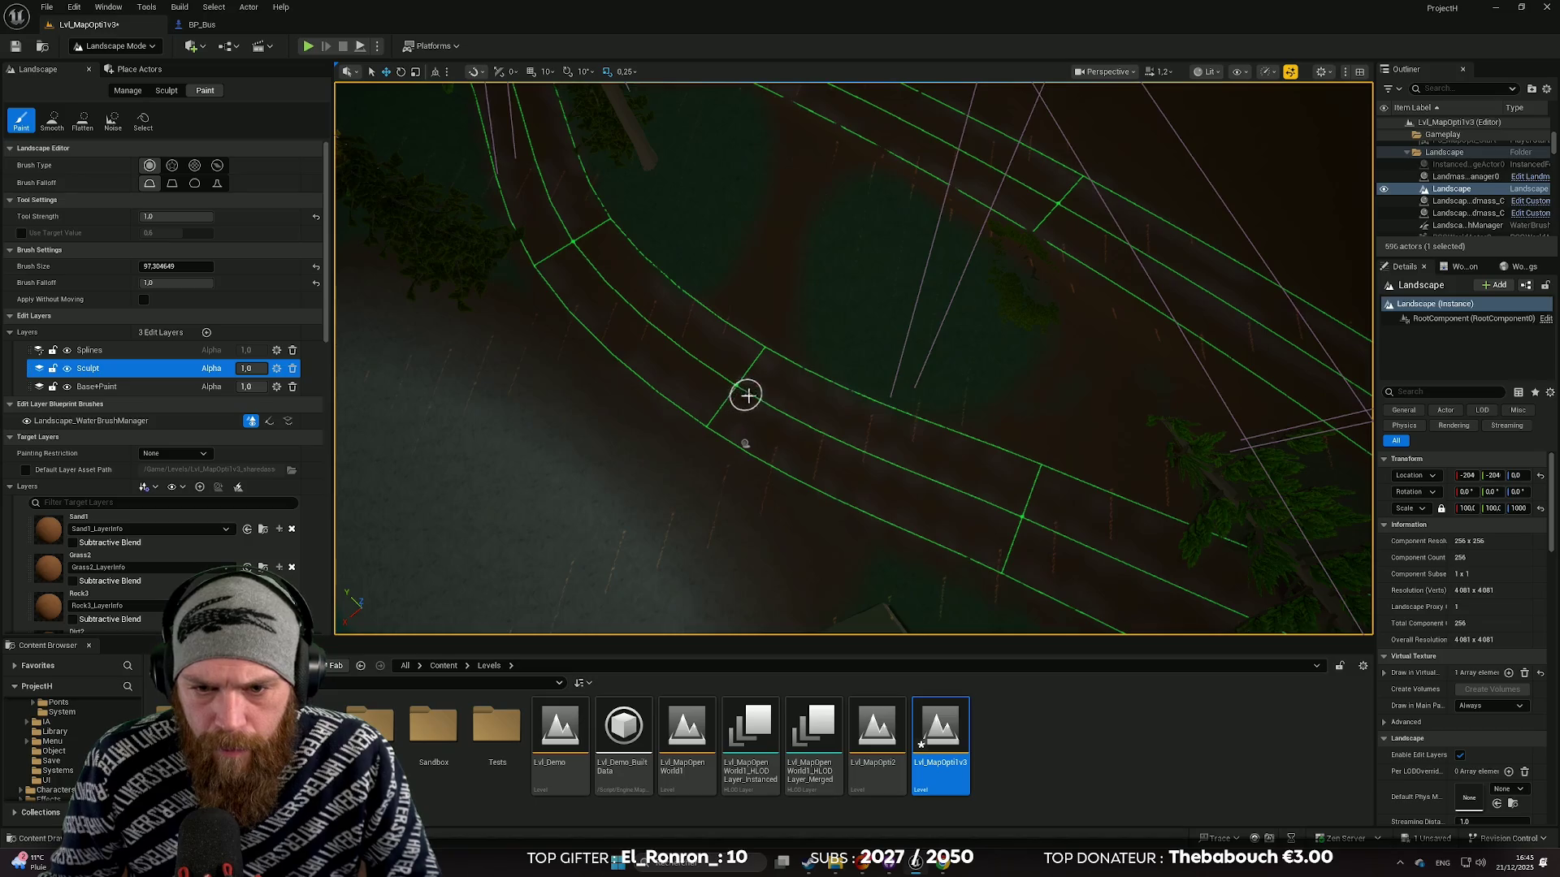
left_click_drag(965, 490, 933, 484)
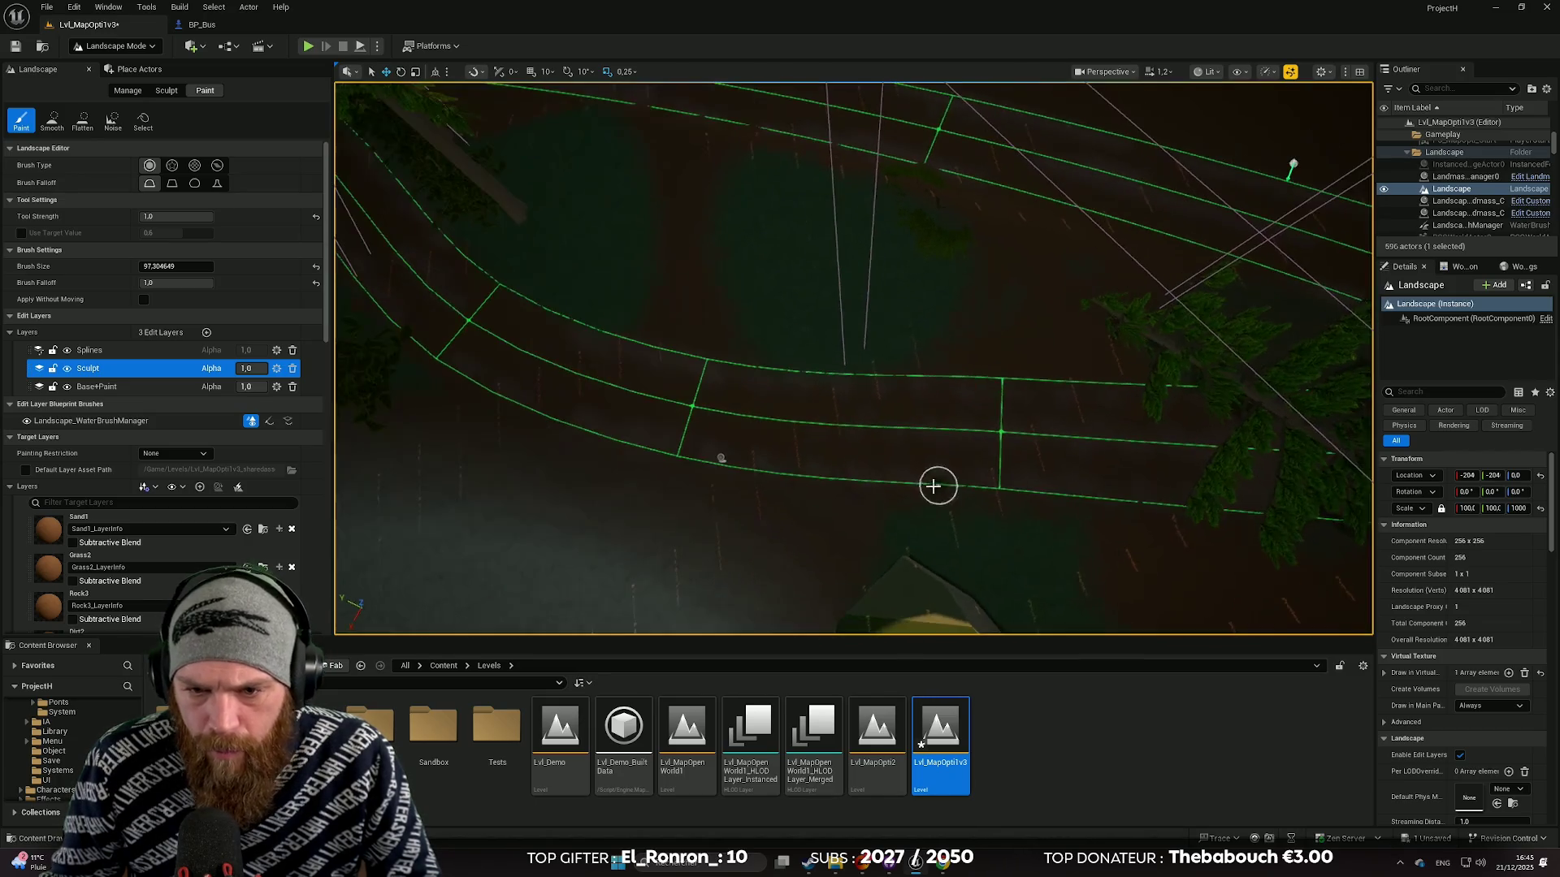
mouse_move(990, 434)
left_mouse_down()
mouse_move(1003, 438)
mouse_move(899, 428)
mouse_move(957, 425)
left_mouse_up()
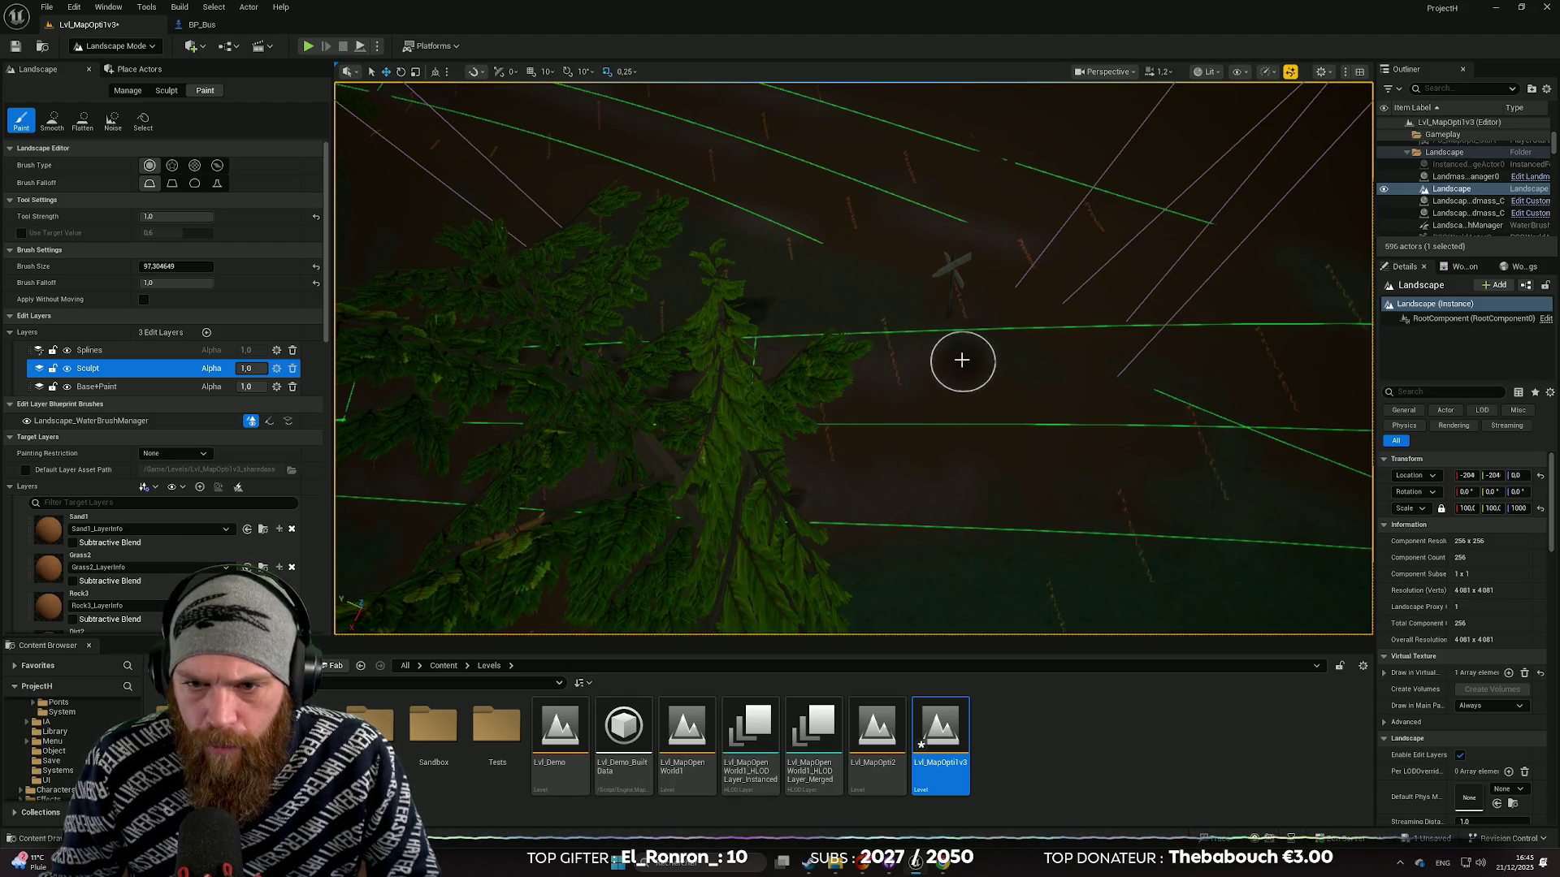
scroll(962, 510, "up", 10)
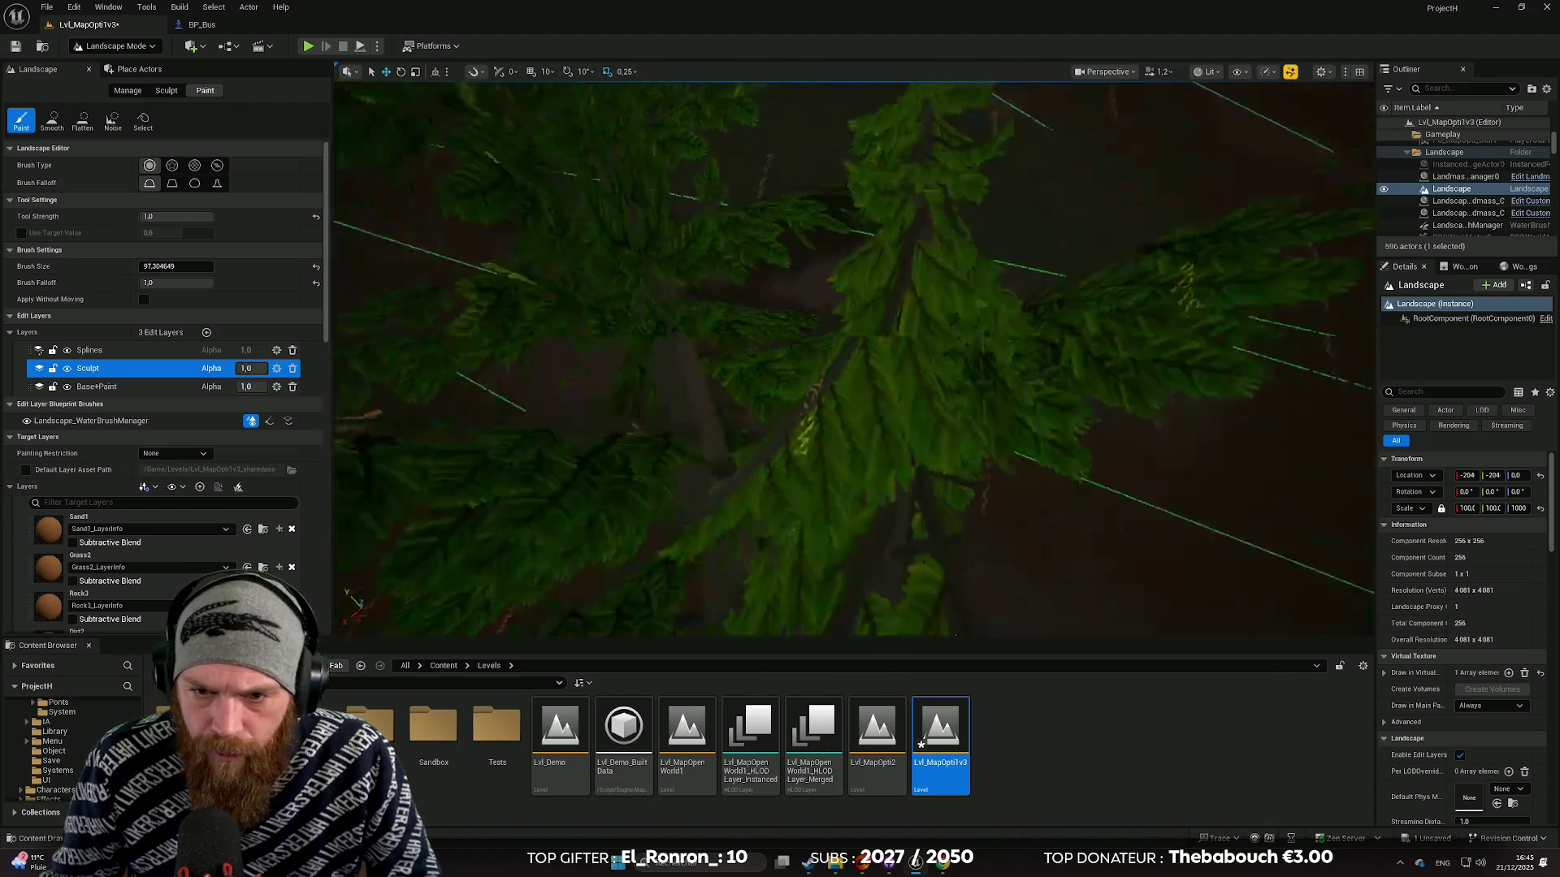
scroll(889, 442, "down", 10)
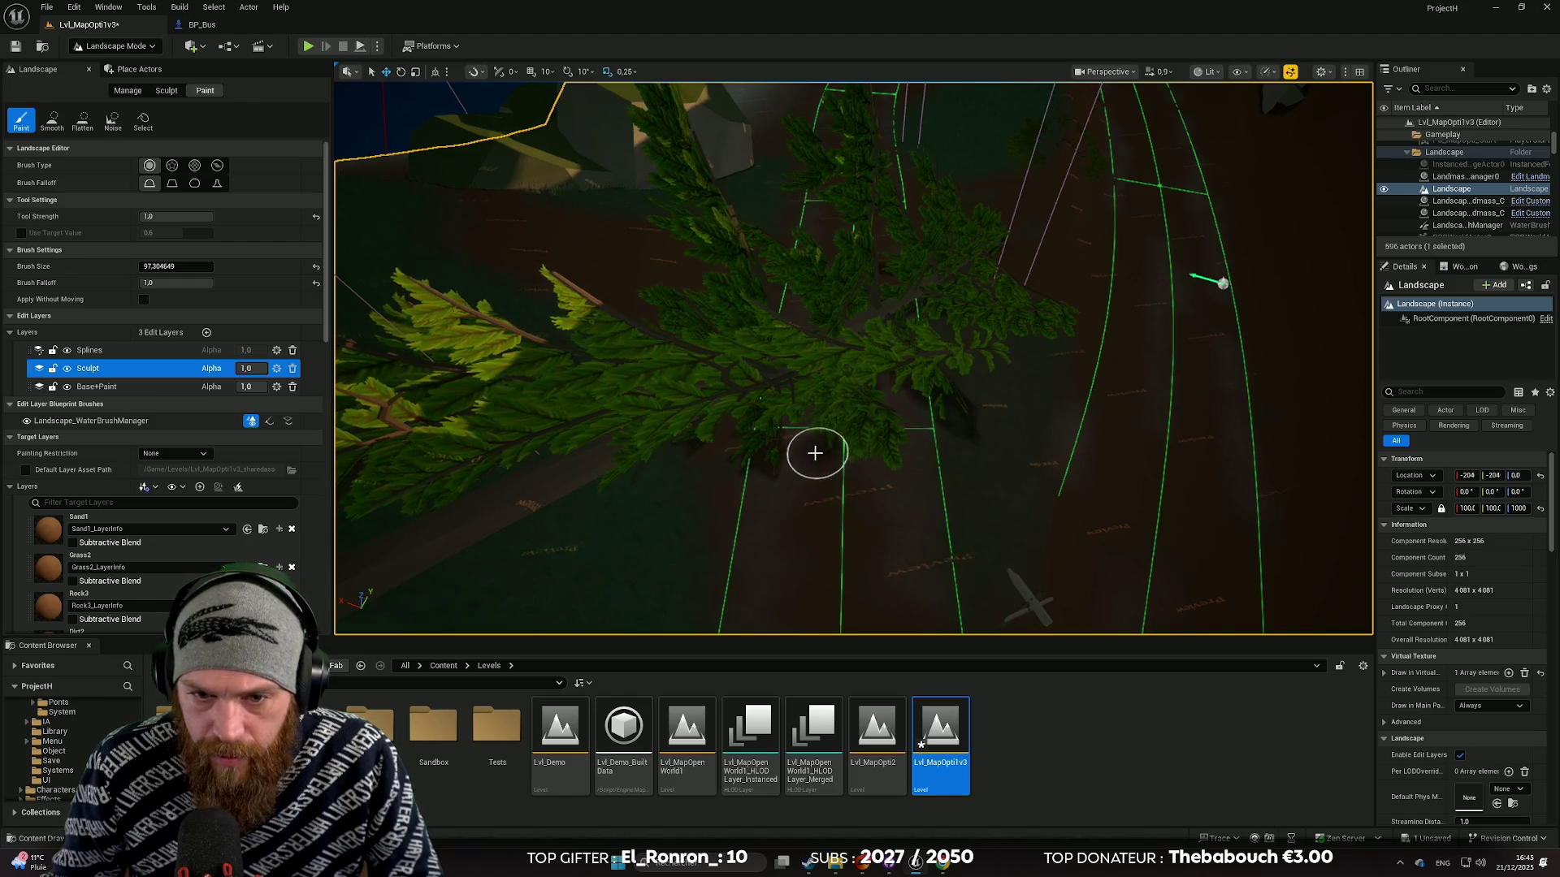
left_click_drag(822, 411, 759, 321)
left_click(89, 386)
Step: Switch the paint layer to Dirt2 and fly over the road toward the trees
scroll(122, 488, "down", 3)
left_click(122, 589)
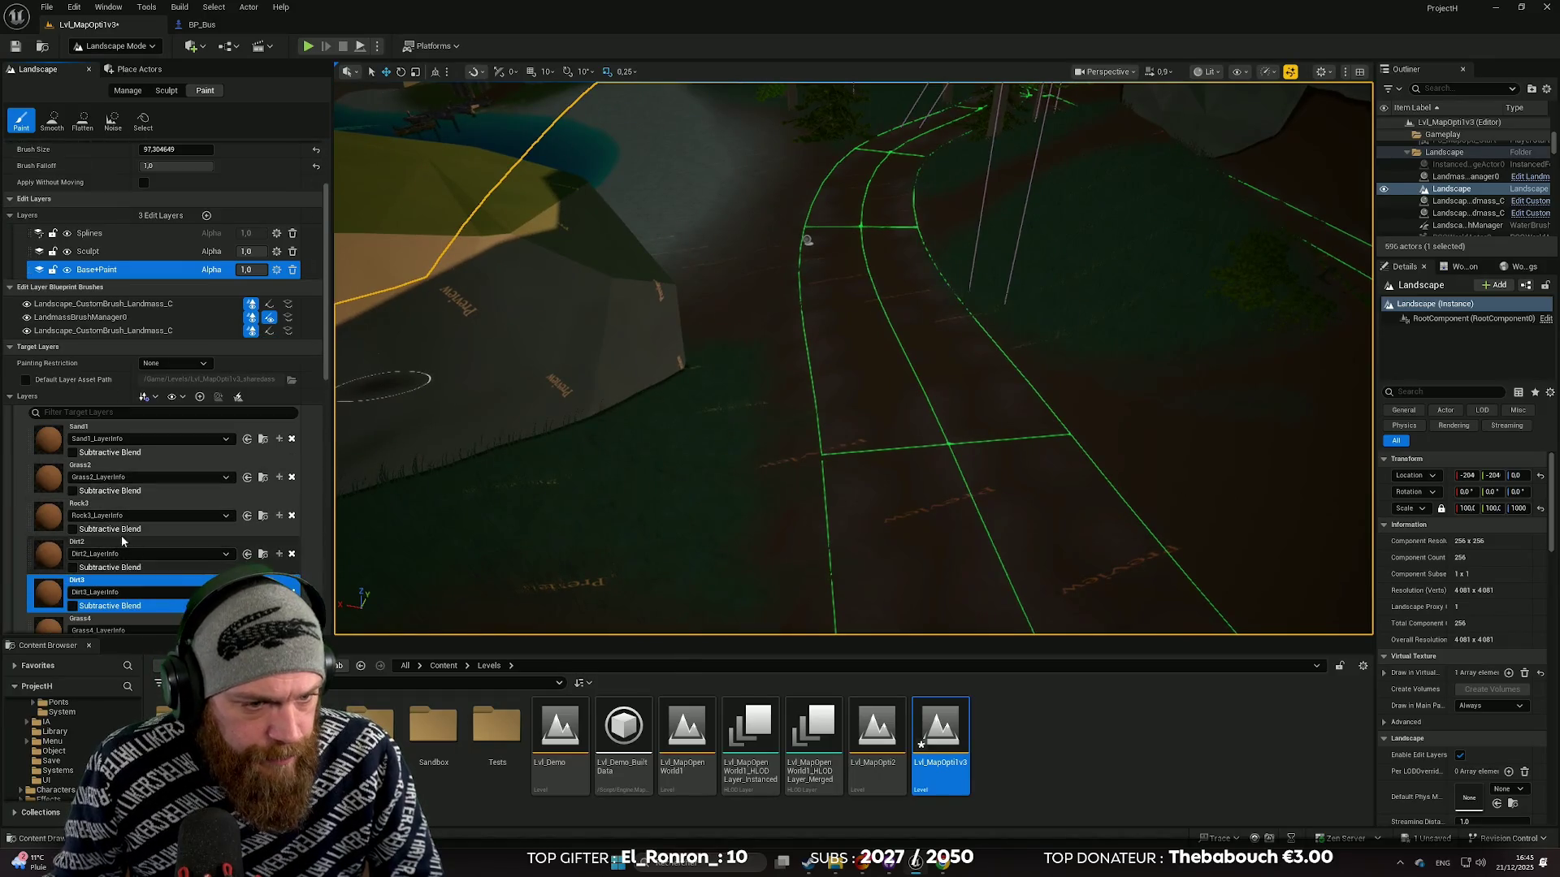
left_click(108, 550)
mouse_move(933, 505)
left_mouse_down()
mouse_move(910, 508)
mouse_move(970, 406)
left_mouse_up()
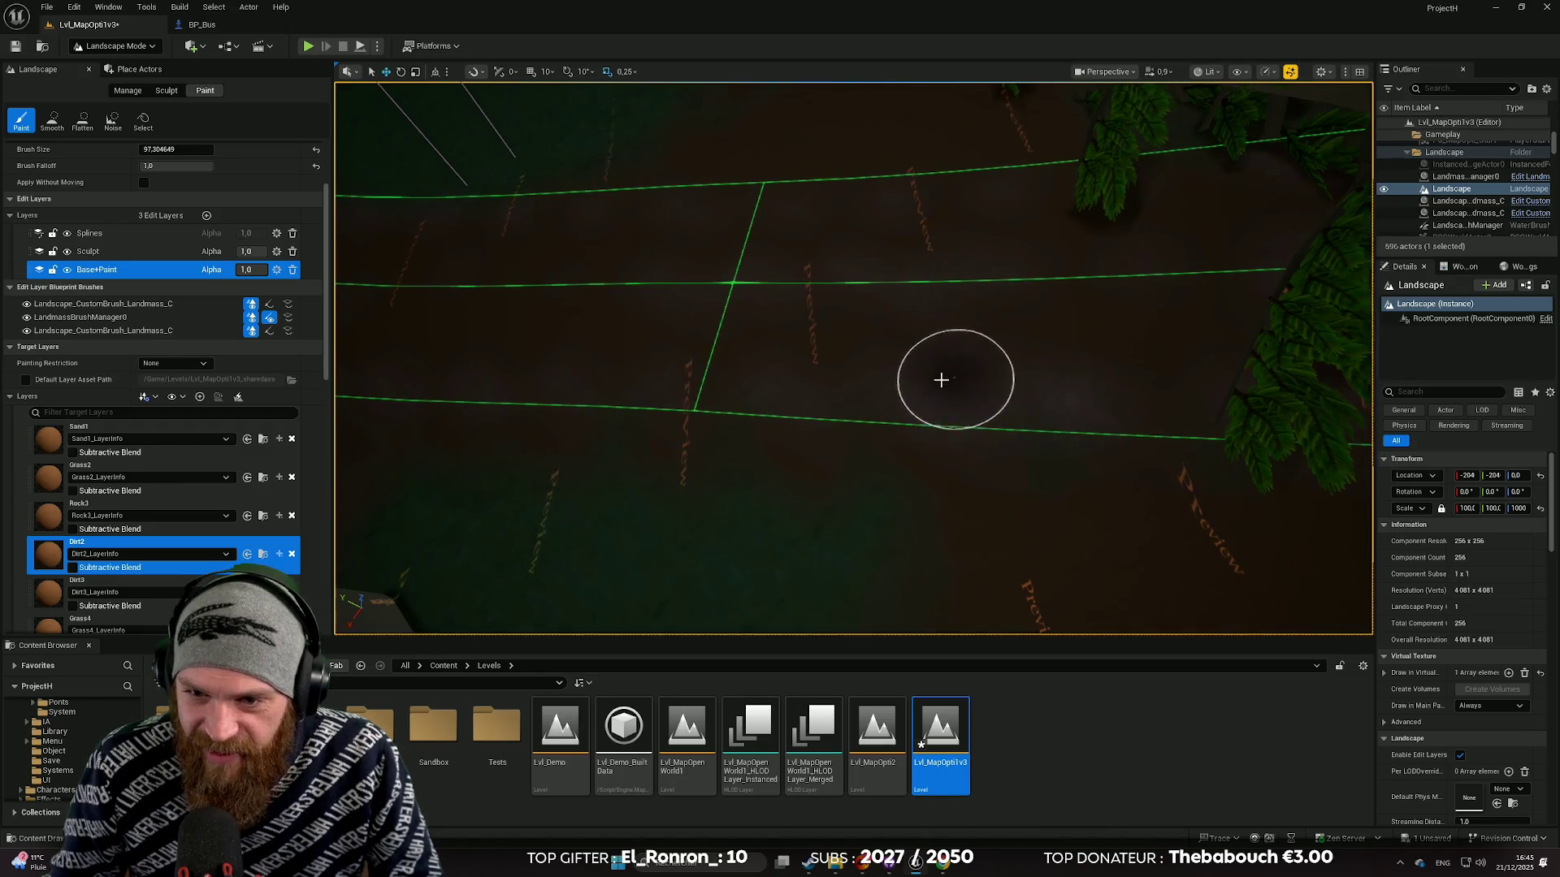
mouse_move(620, 403)
left_mouse_down()
mouse_move(463, 387)
mouse_move(479, 387)
left_mouse_up()
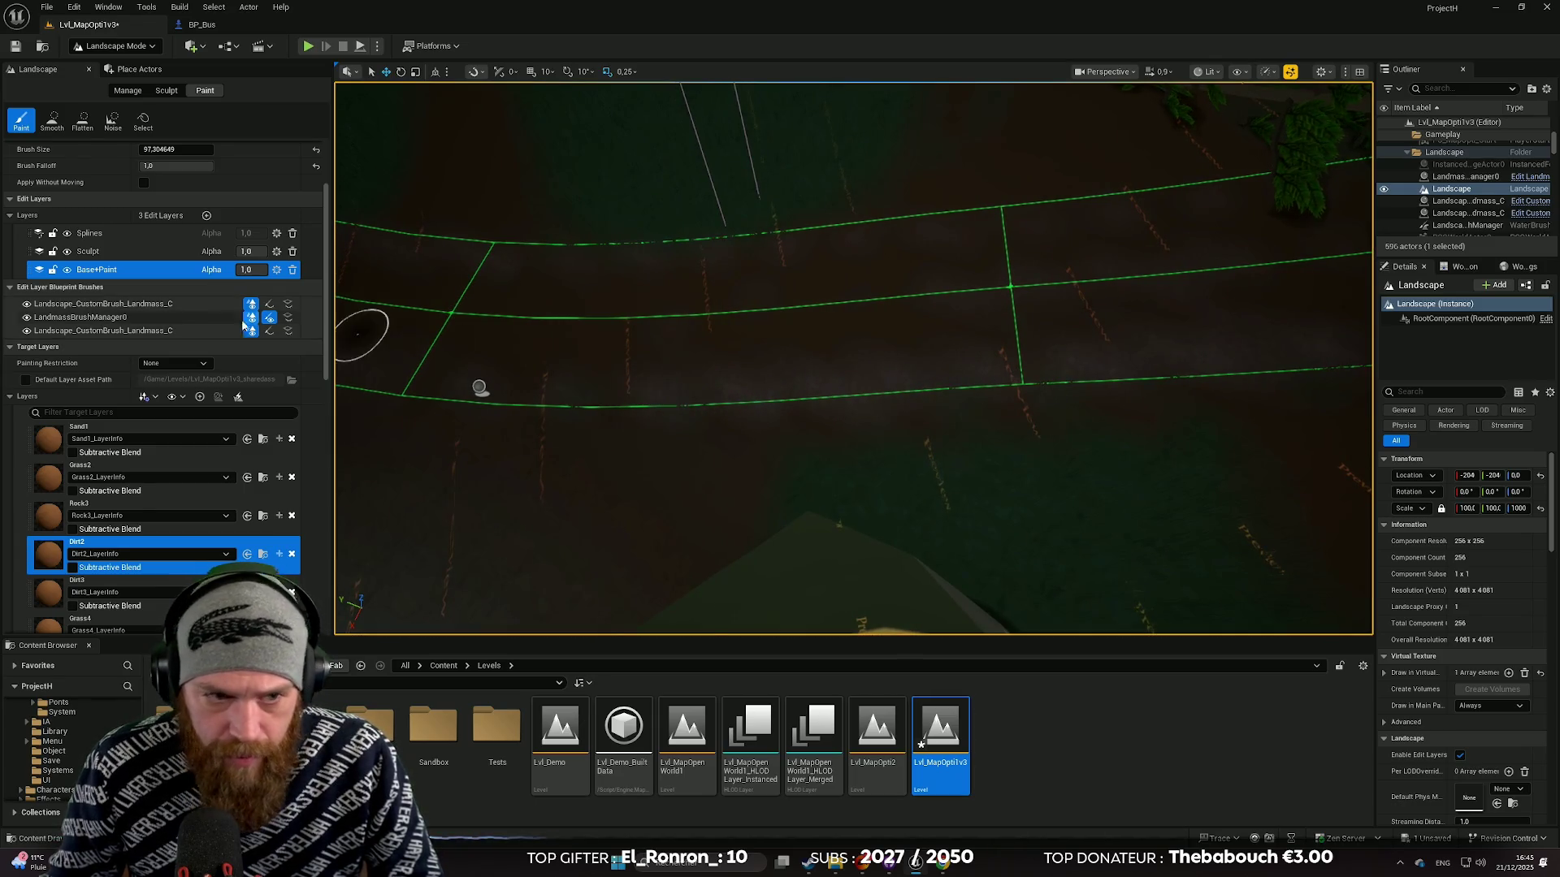
scroll(102, 253, "up", 3)
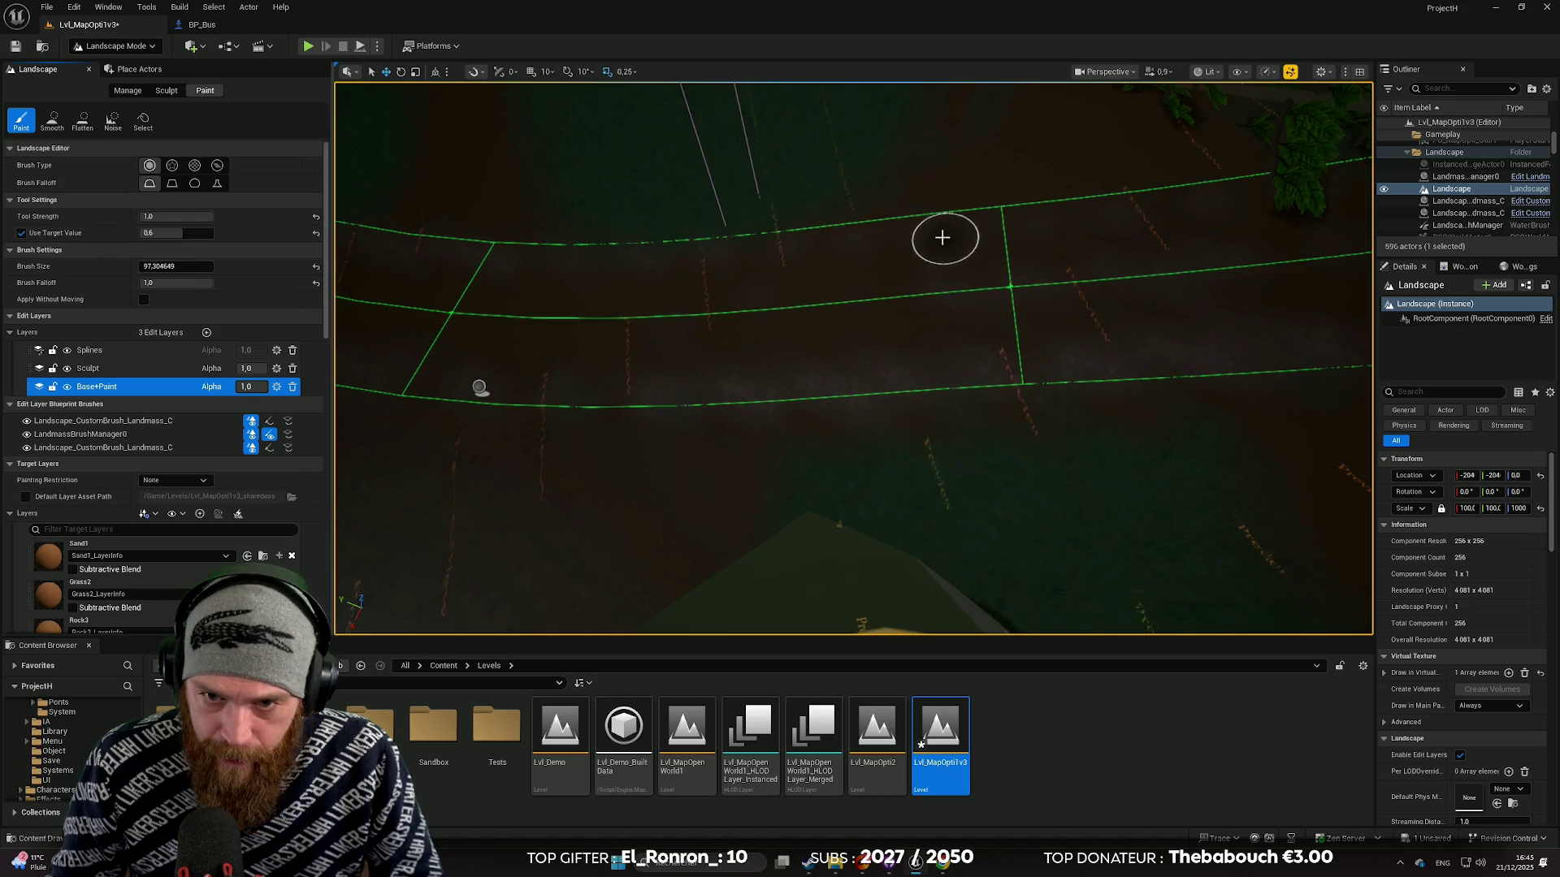
mouse_move(860, 254)
left_mouse_down()
mouse_move(731, 268)
mouse_move(877, 498)
left_mouse_up()
scroll(830, 198, "down", 5)
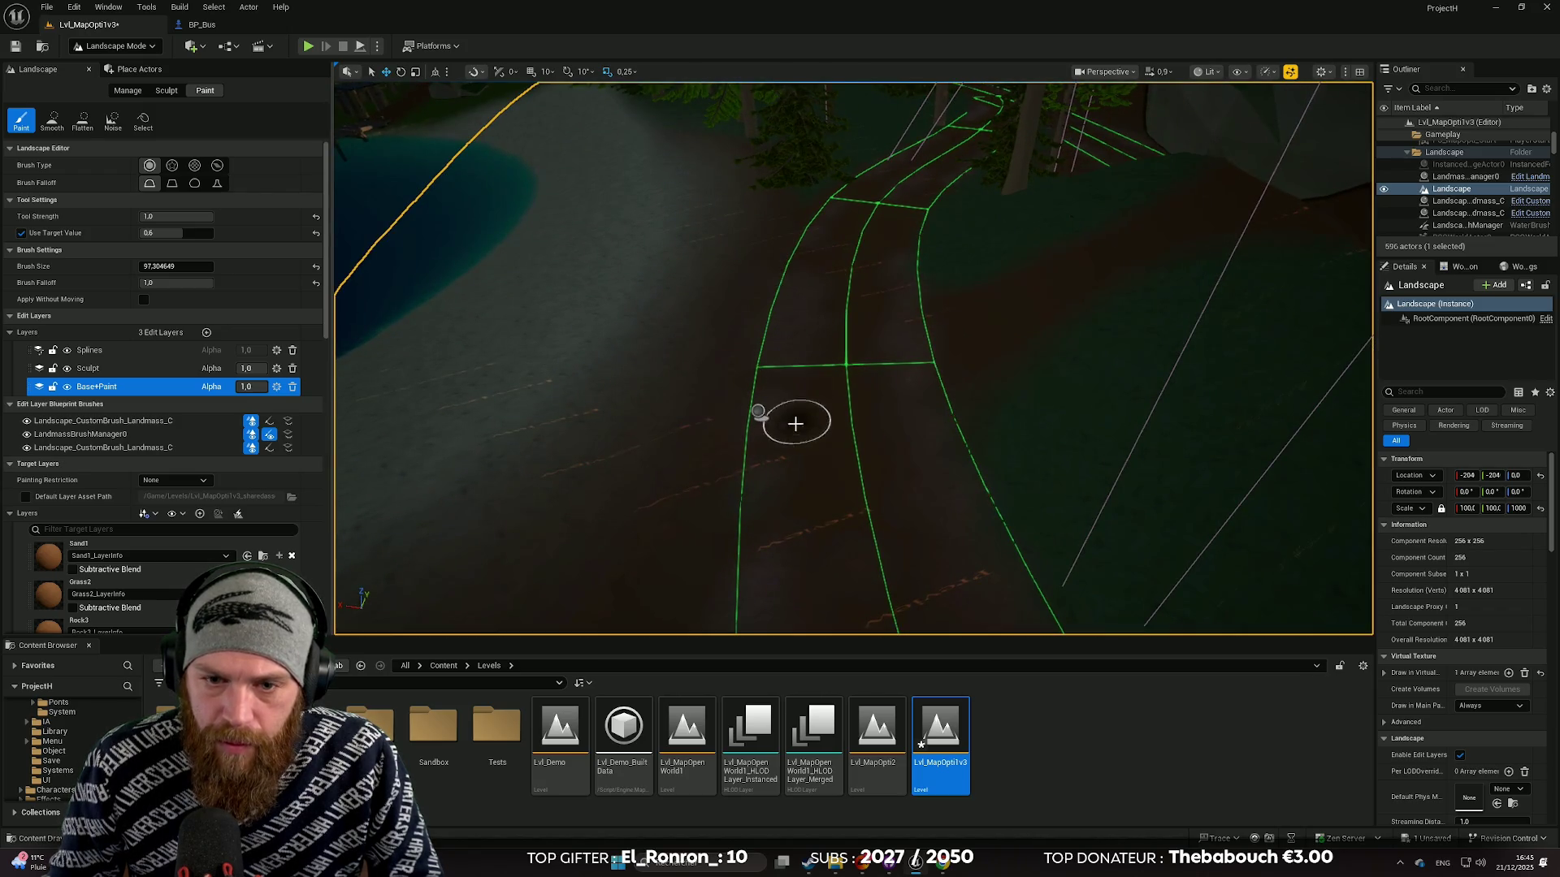
mouse_move(779, 507)
left_mouse_down()
mouse_move(699, 479)
mouse_move(884, 487)
left_mouse_up()
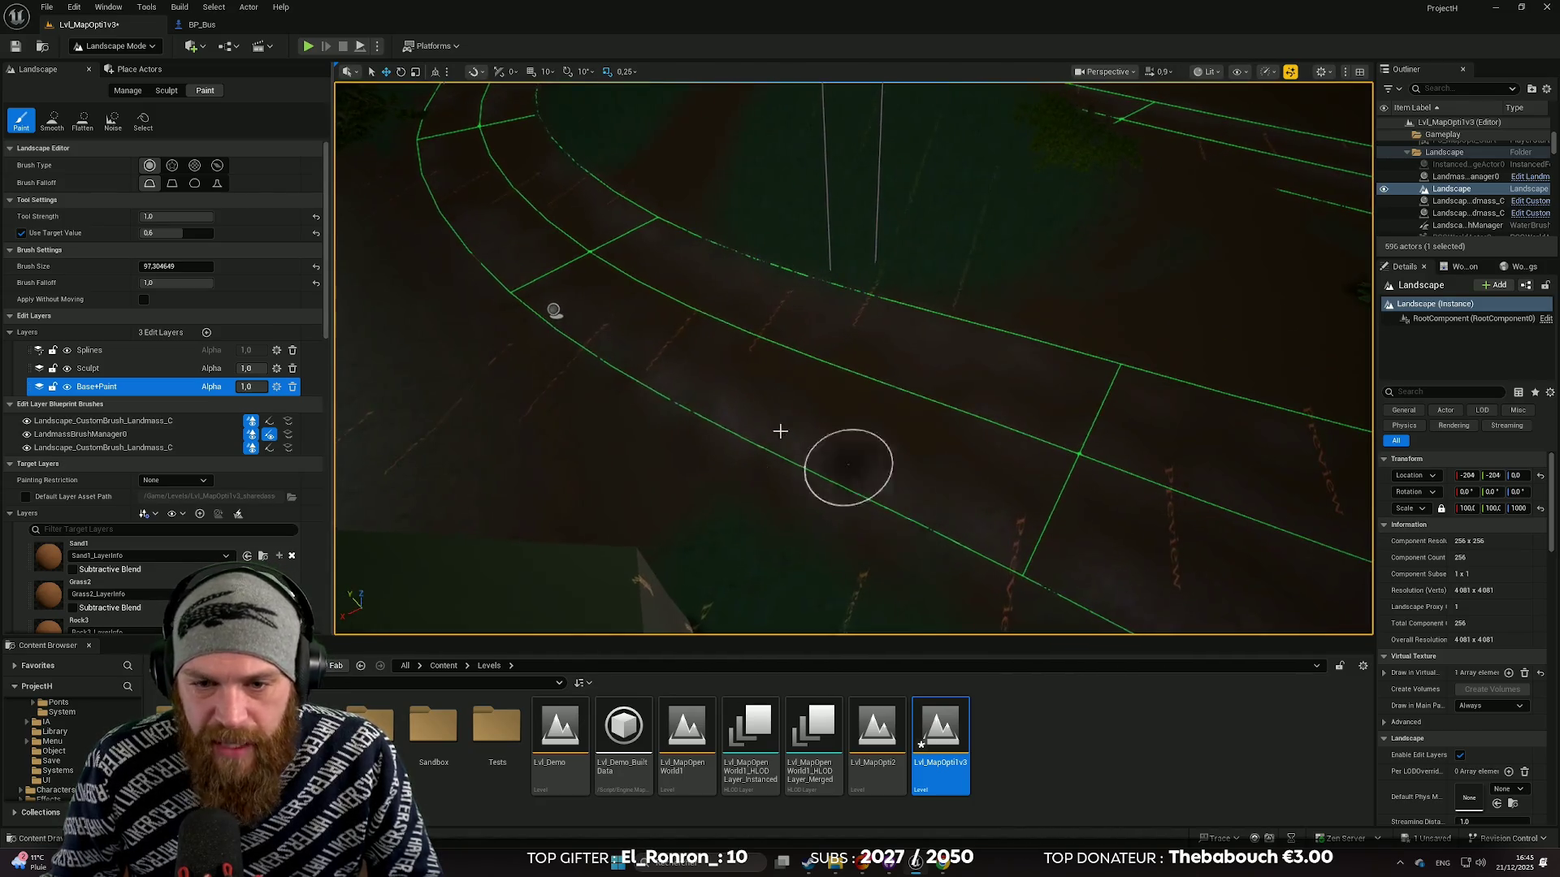
left_click_drag(787, 441, 784, 472)
left_click_drag(966, 419, 938, 447)
Step: Select Grass1, then Grass2, as the landscape paint layer
scroll(146, 396, "down", 5)
scroll(105, 309, "up", 5)
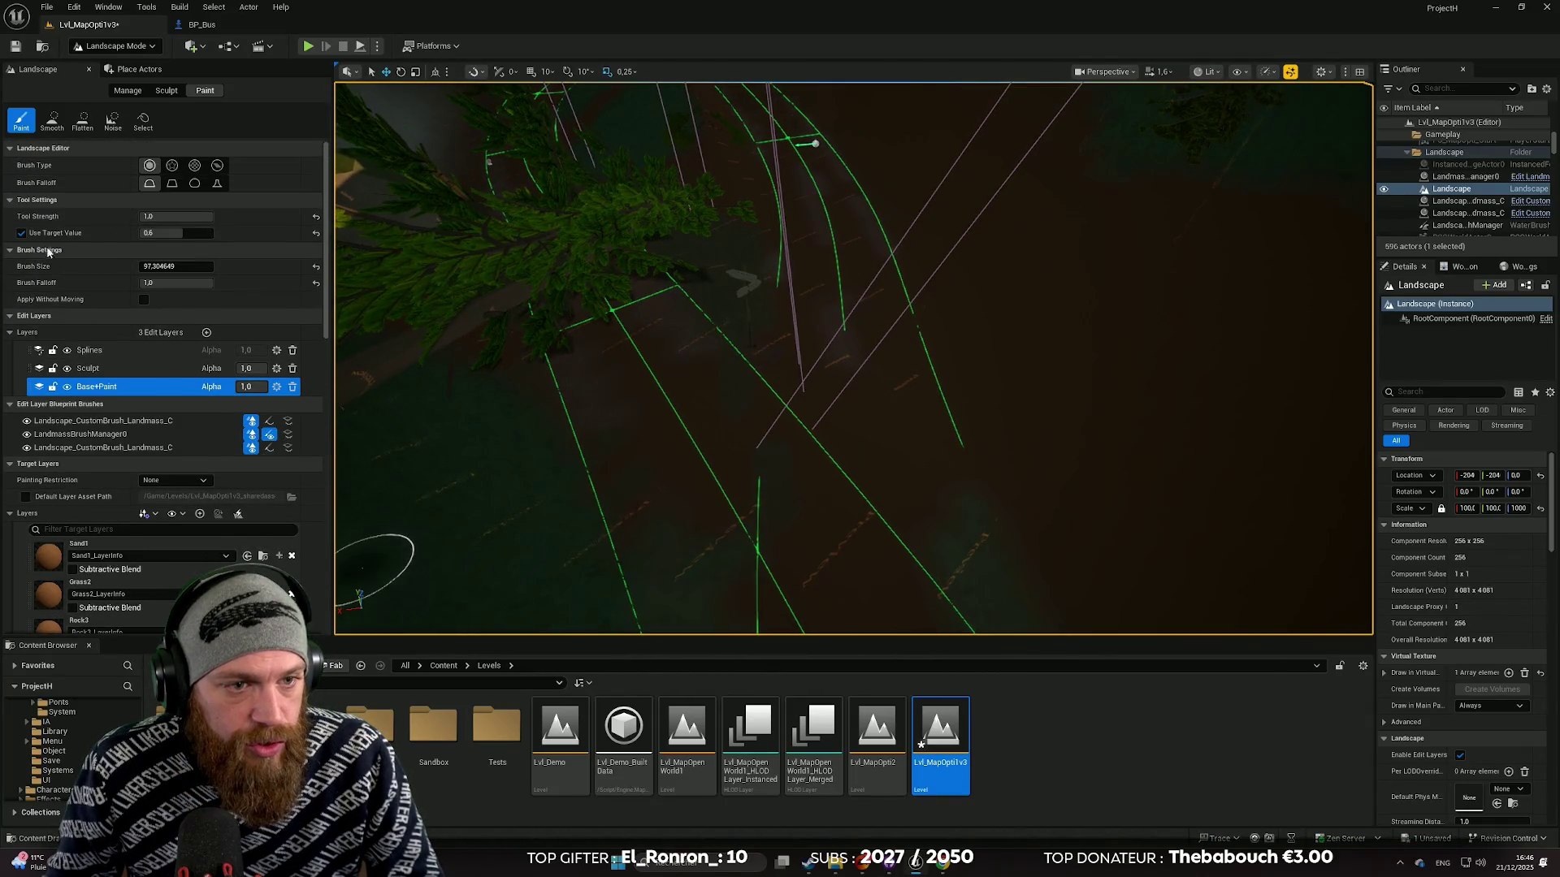
scroll(203, 480, "down", 3)
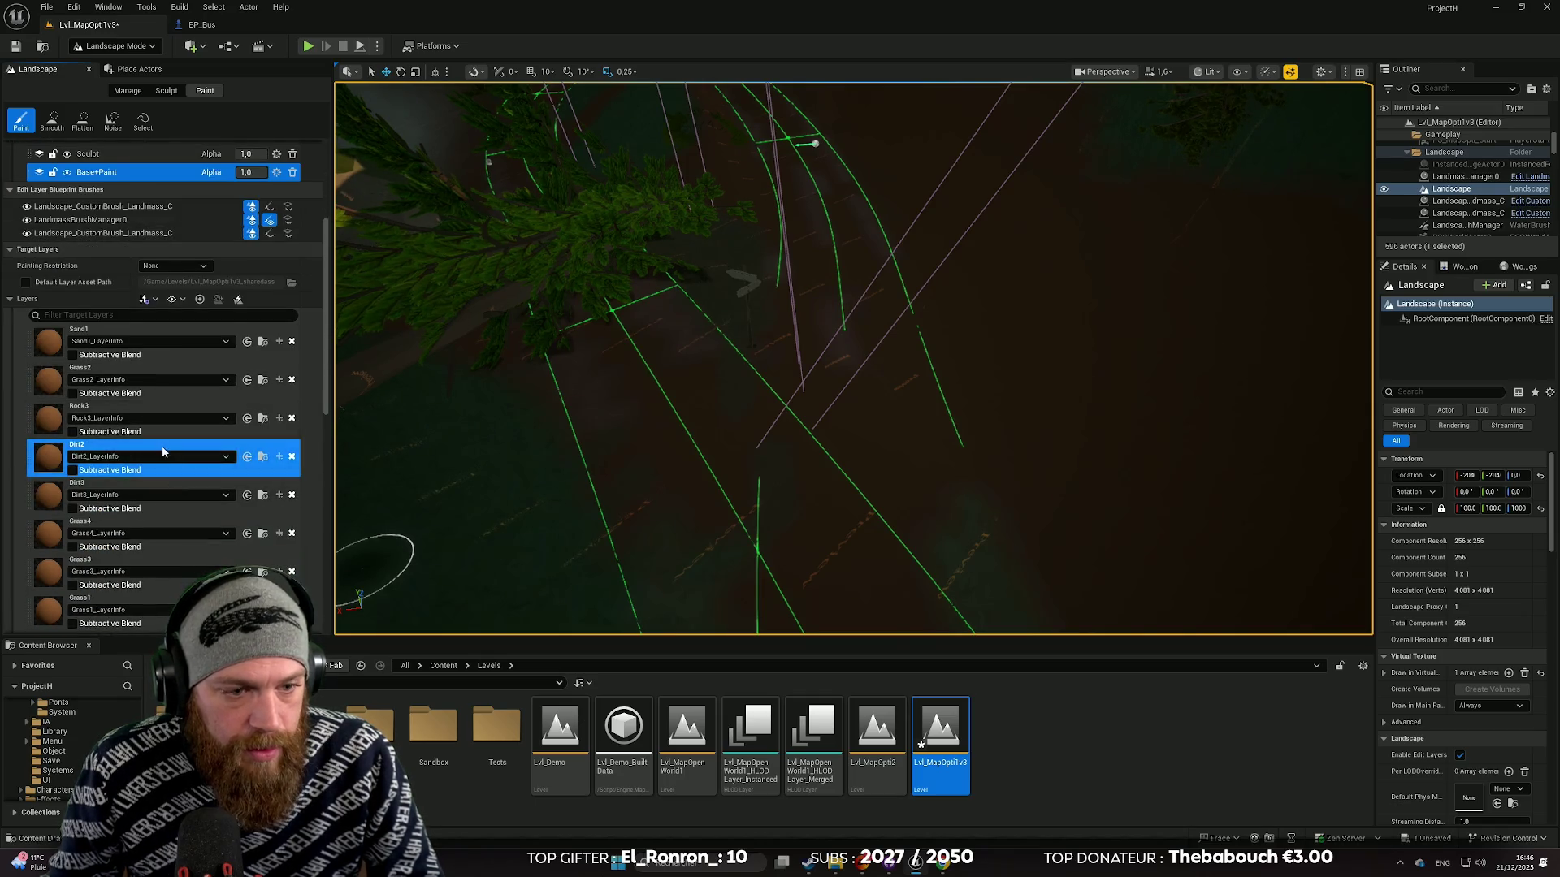
scroll(150, 406, "down", 2)
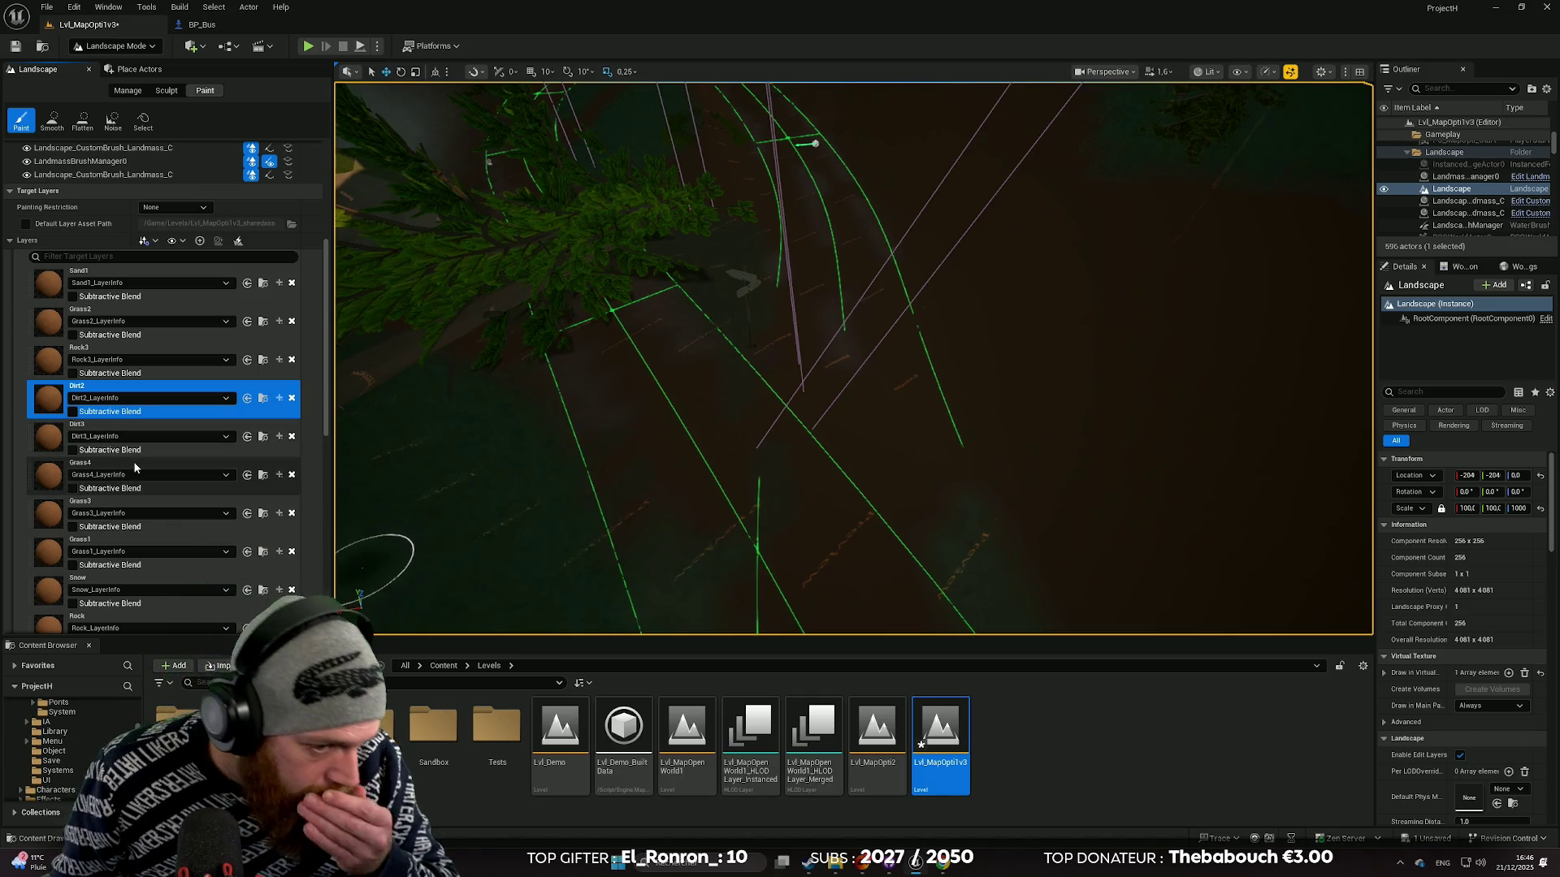
left_click(138, 539)
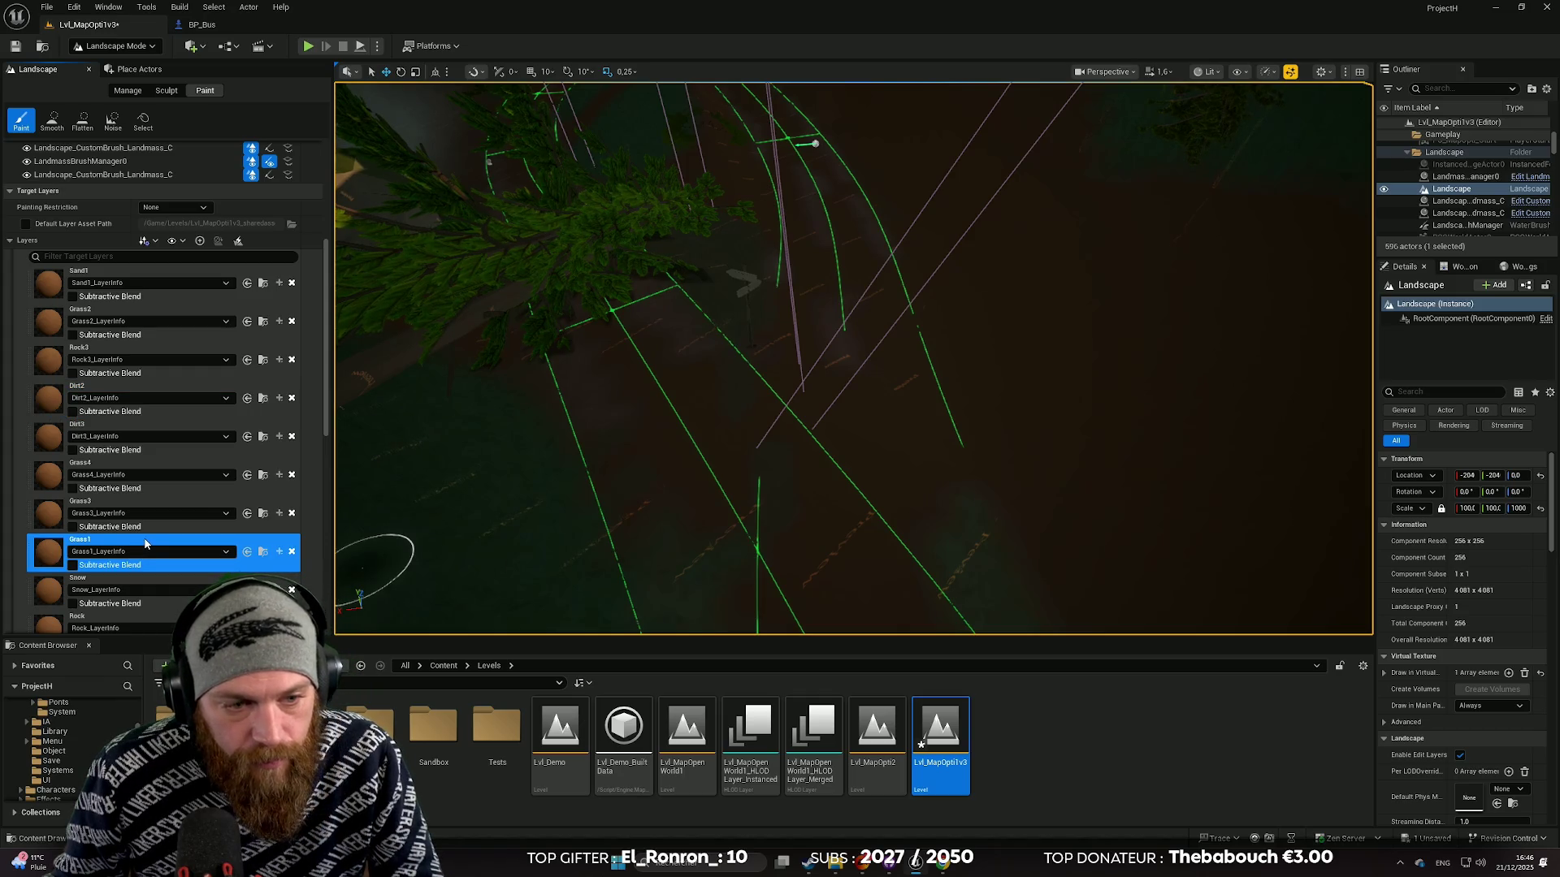
scroll(131, 441, "up", 4)
scroll(131, 441, "down", 1)
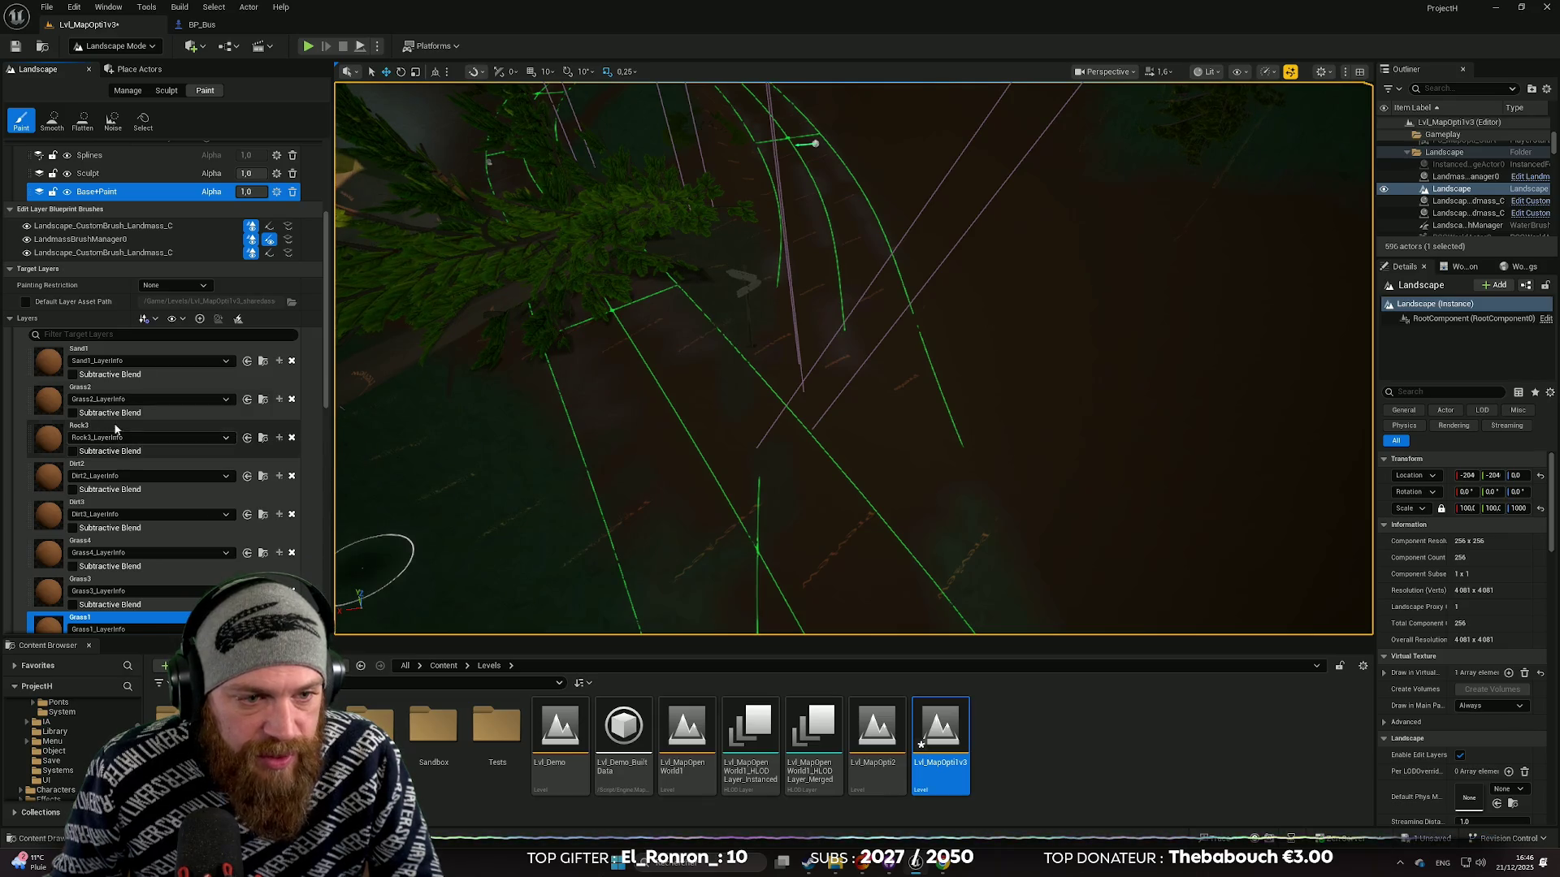
left_click(115, 387)
Step: Undo the last grass stroke, toggle Use Target Value, and undo another paint stroke
scroll(853, 358, "down", 2)
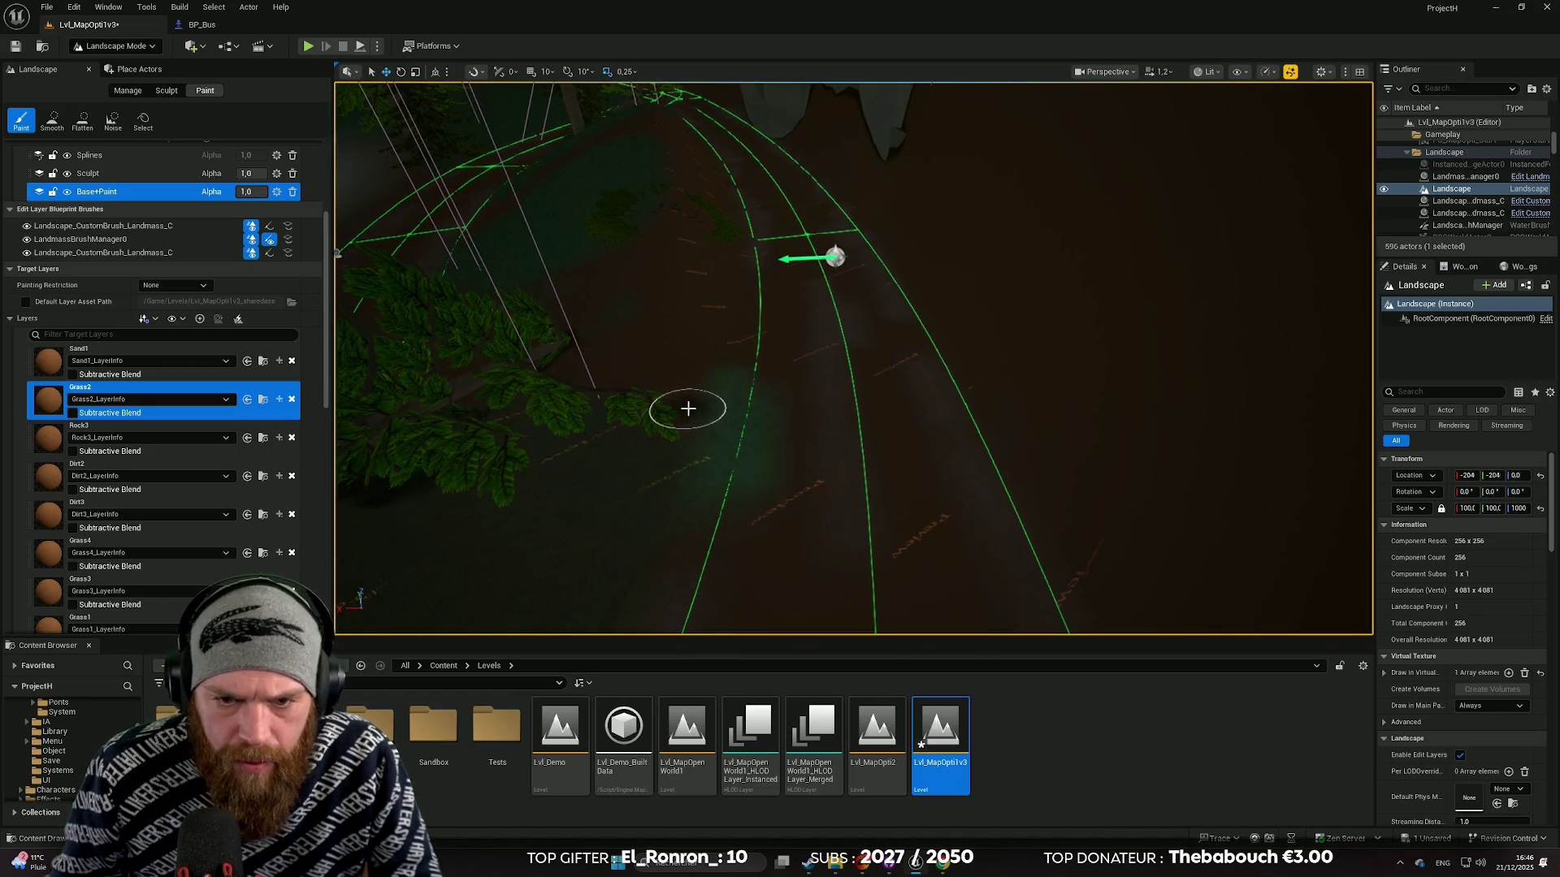
key("ctrl+z")
scroll(183, 341, "up", 4)
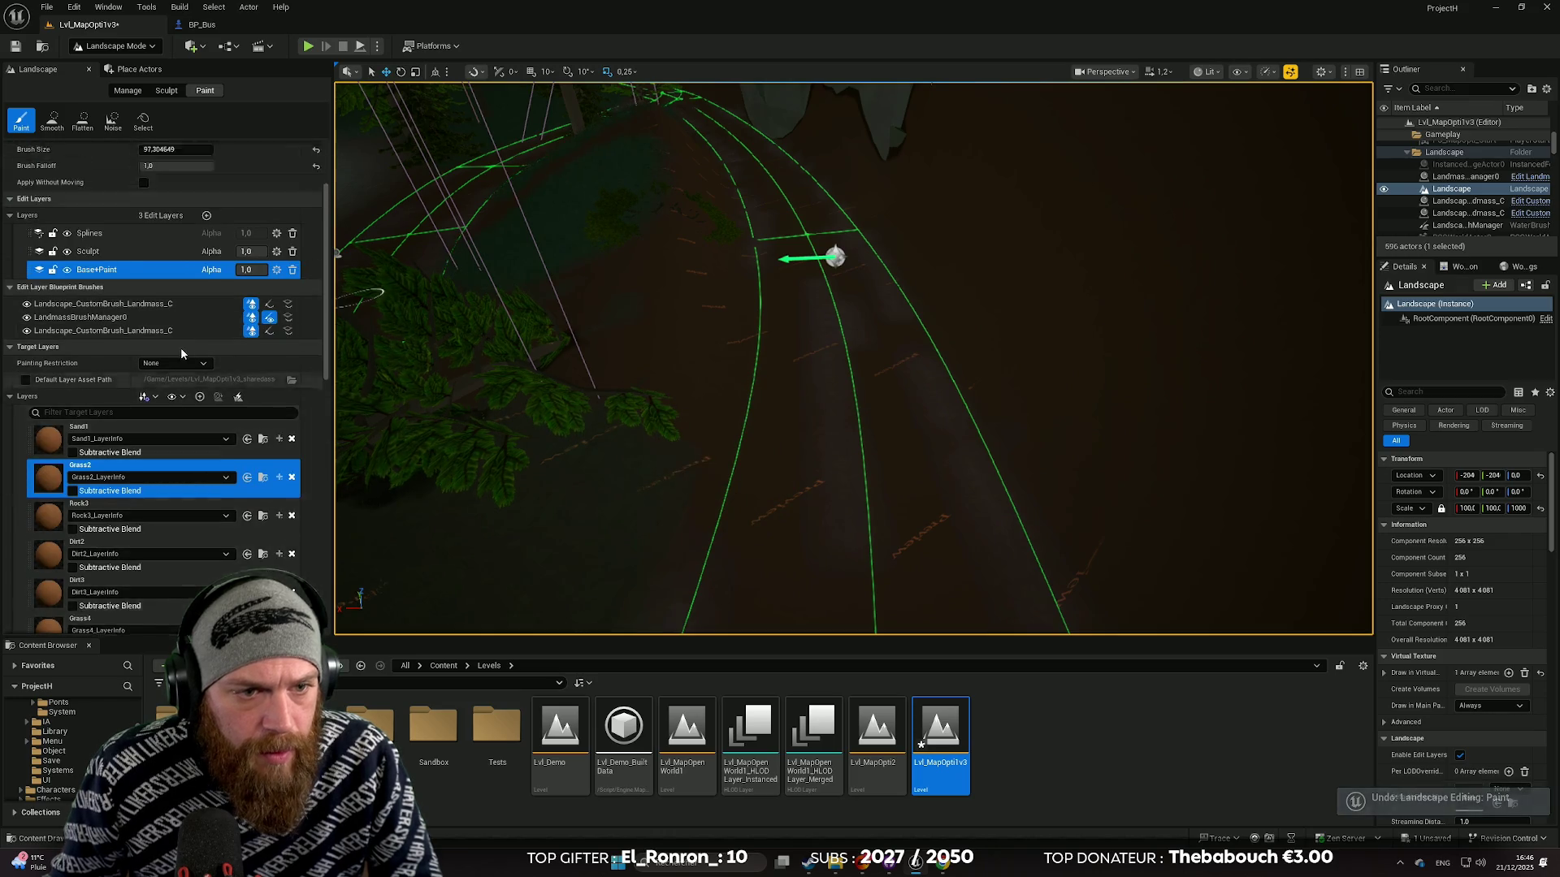
scroll(184, 329, "up", 1)
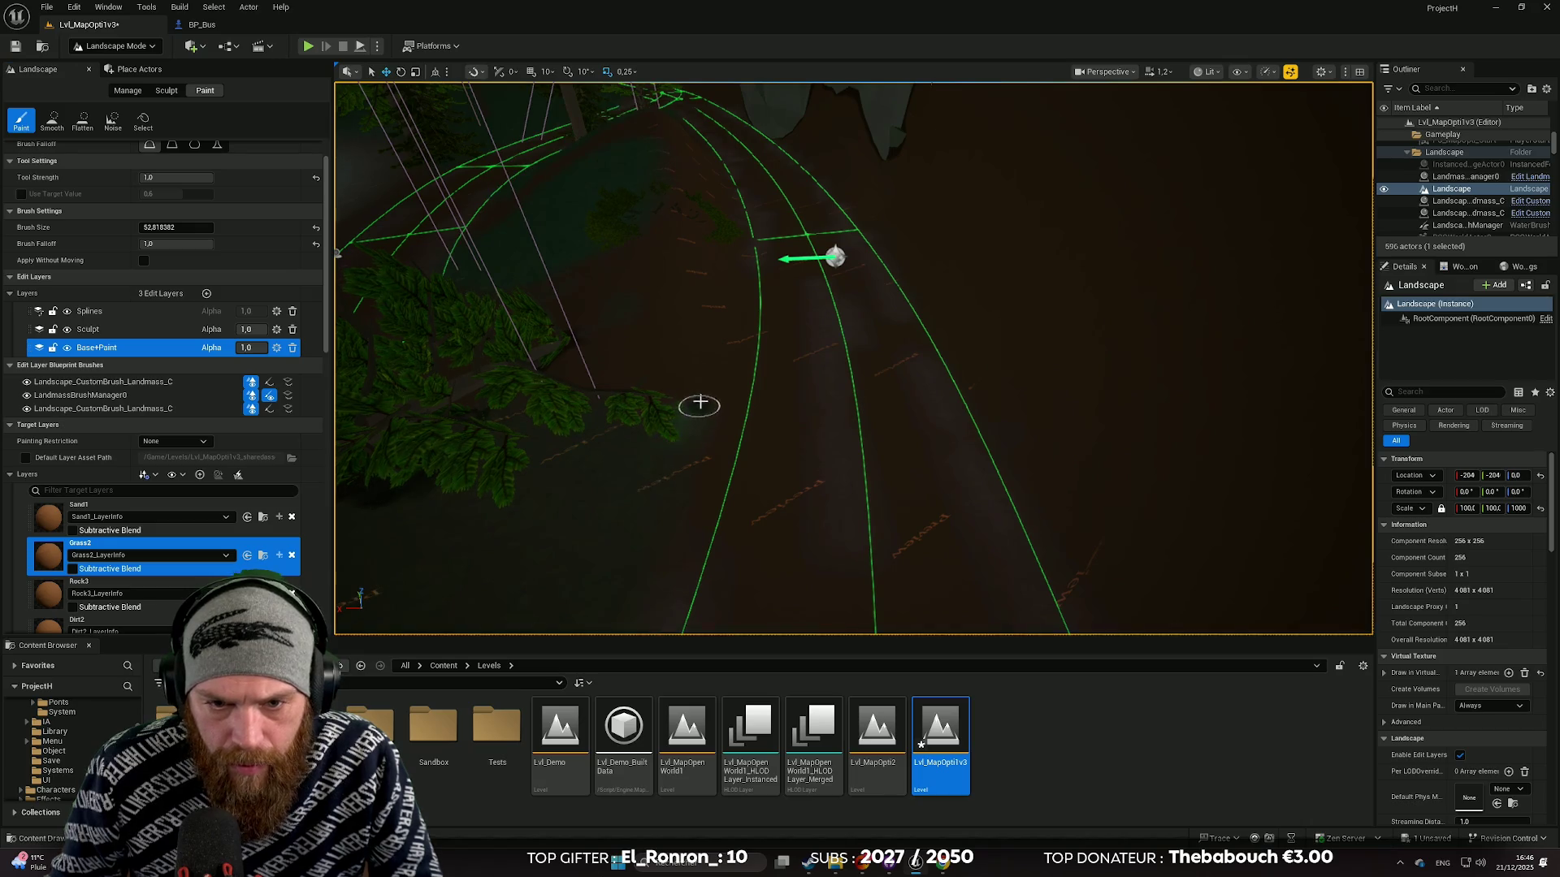
mouse_move(681, 419)
left_mouse_down()
mouse_move(648, 418)
mouse_move(731, 402)
mouse_move(661, 411)
left_mouse_up()
scroll(80, 231, "up", 2)
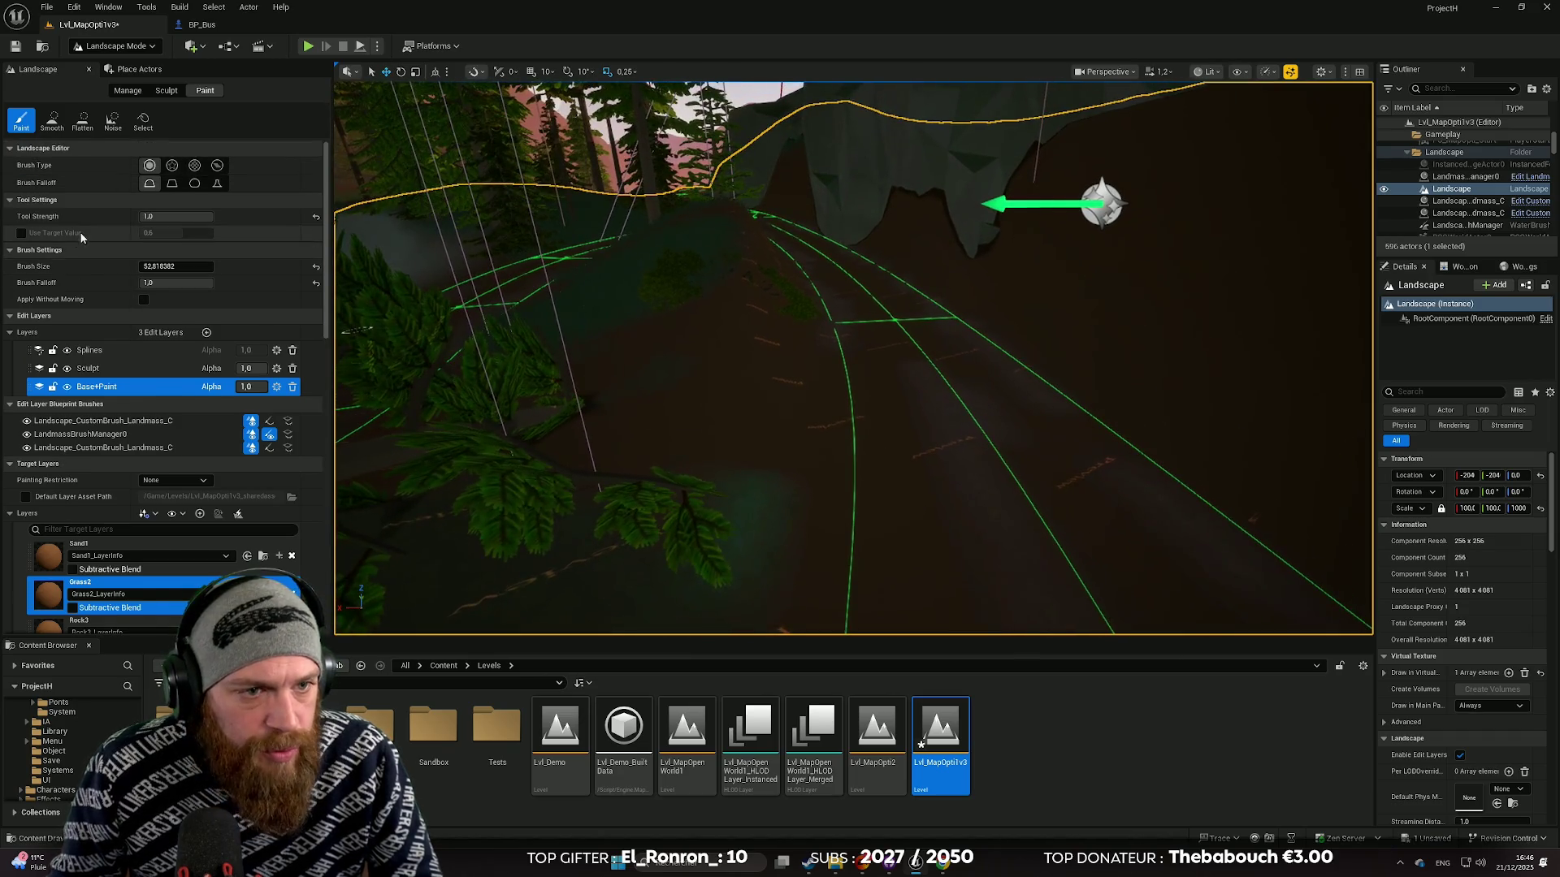
left_click(22, 233)
left_click_drag(1057, 355, 863, 512)
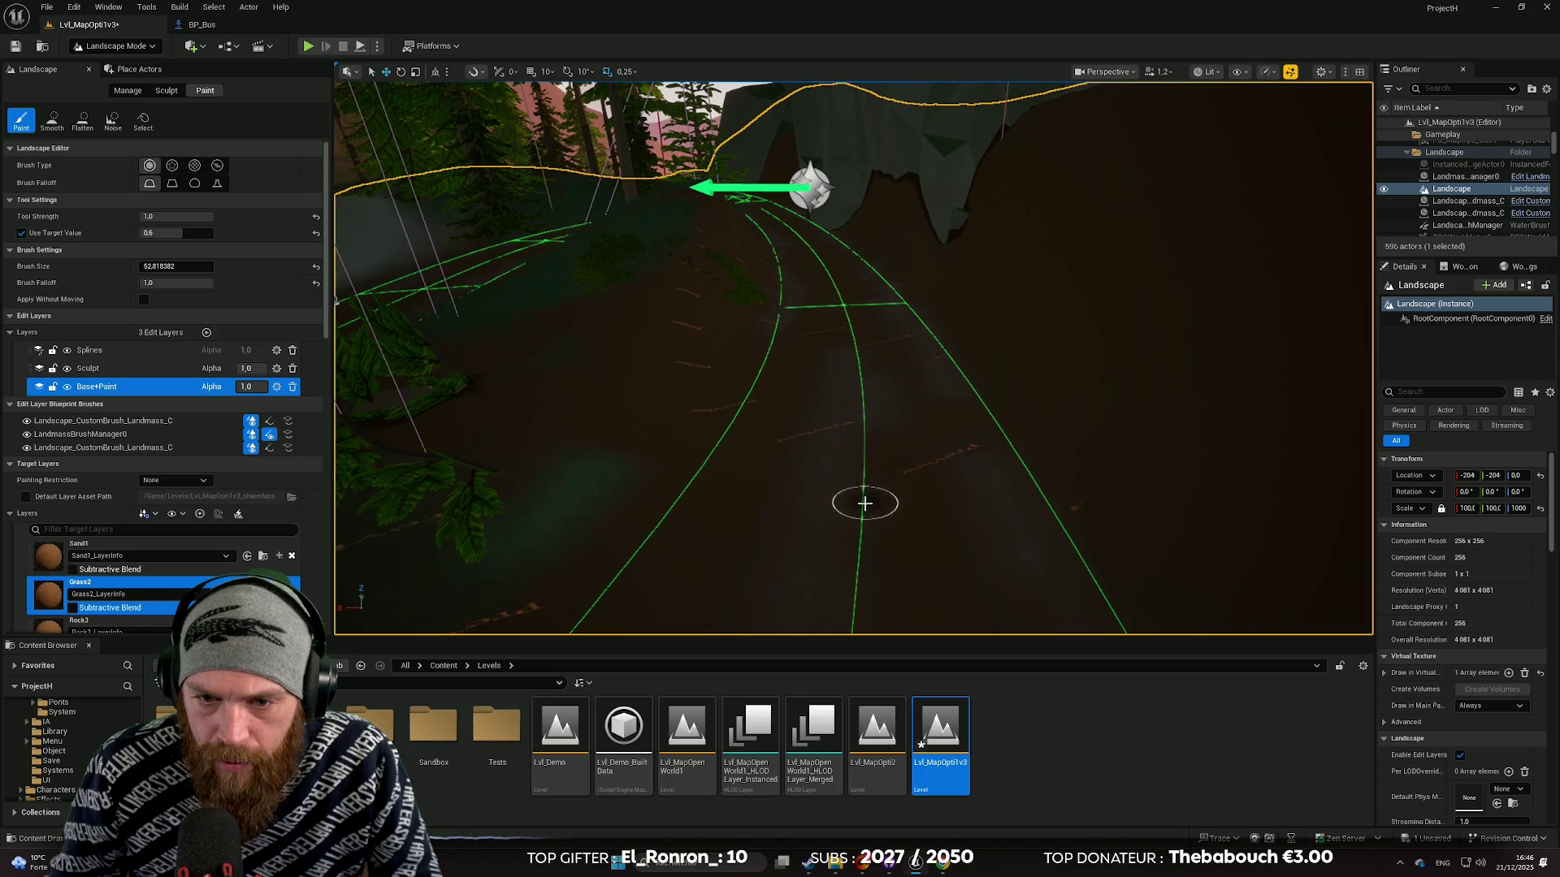
scroll(853, 422, "up", 3)
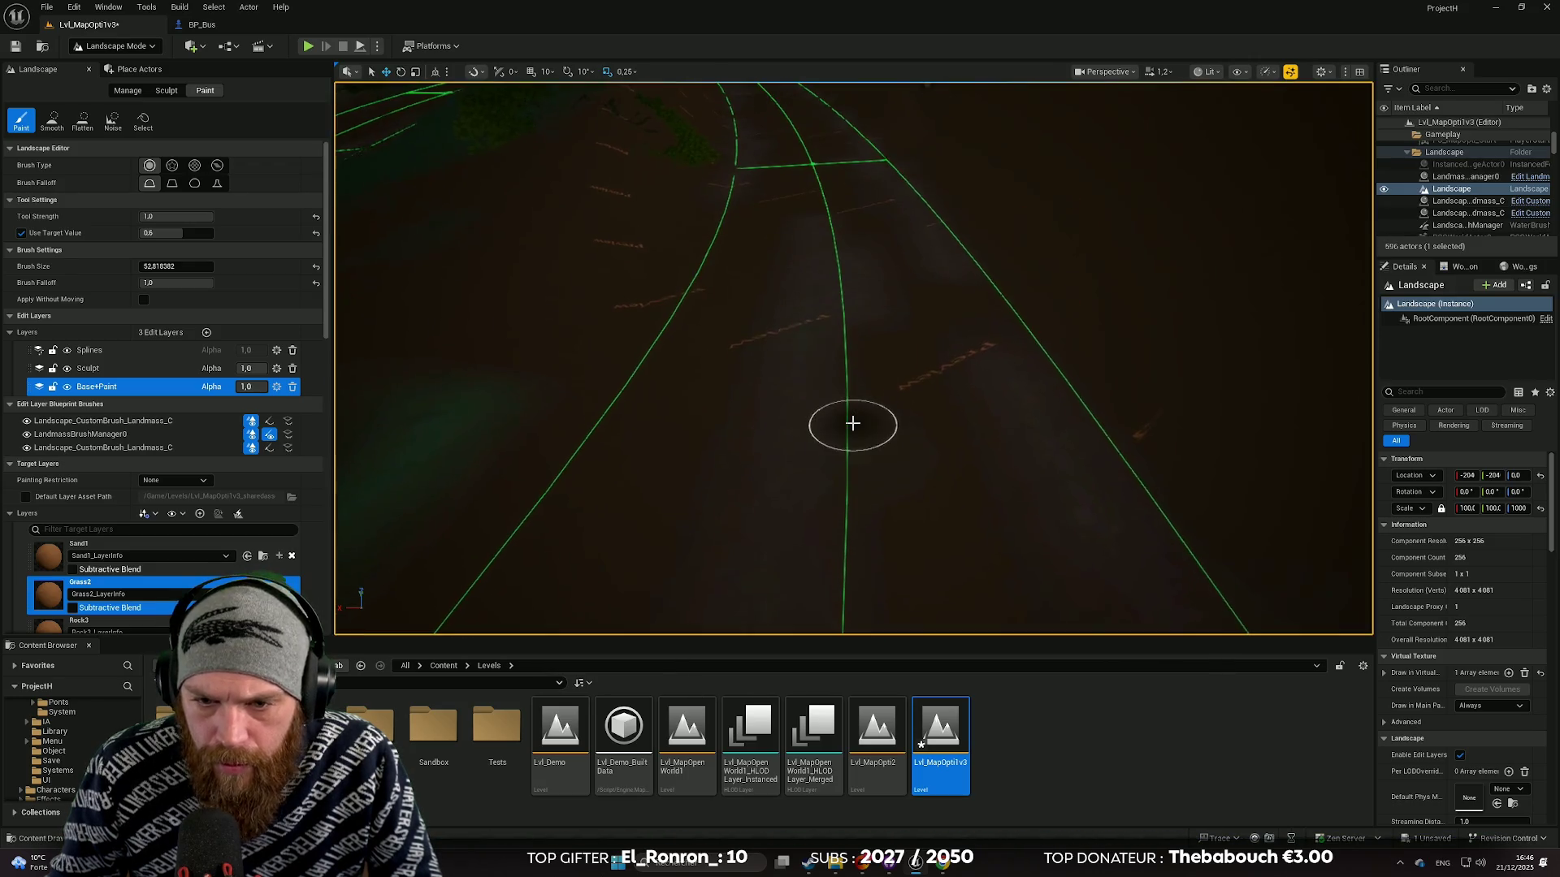
key("ctrl+z")
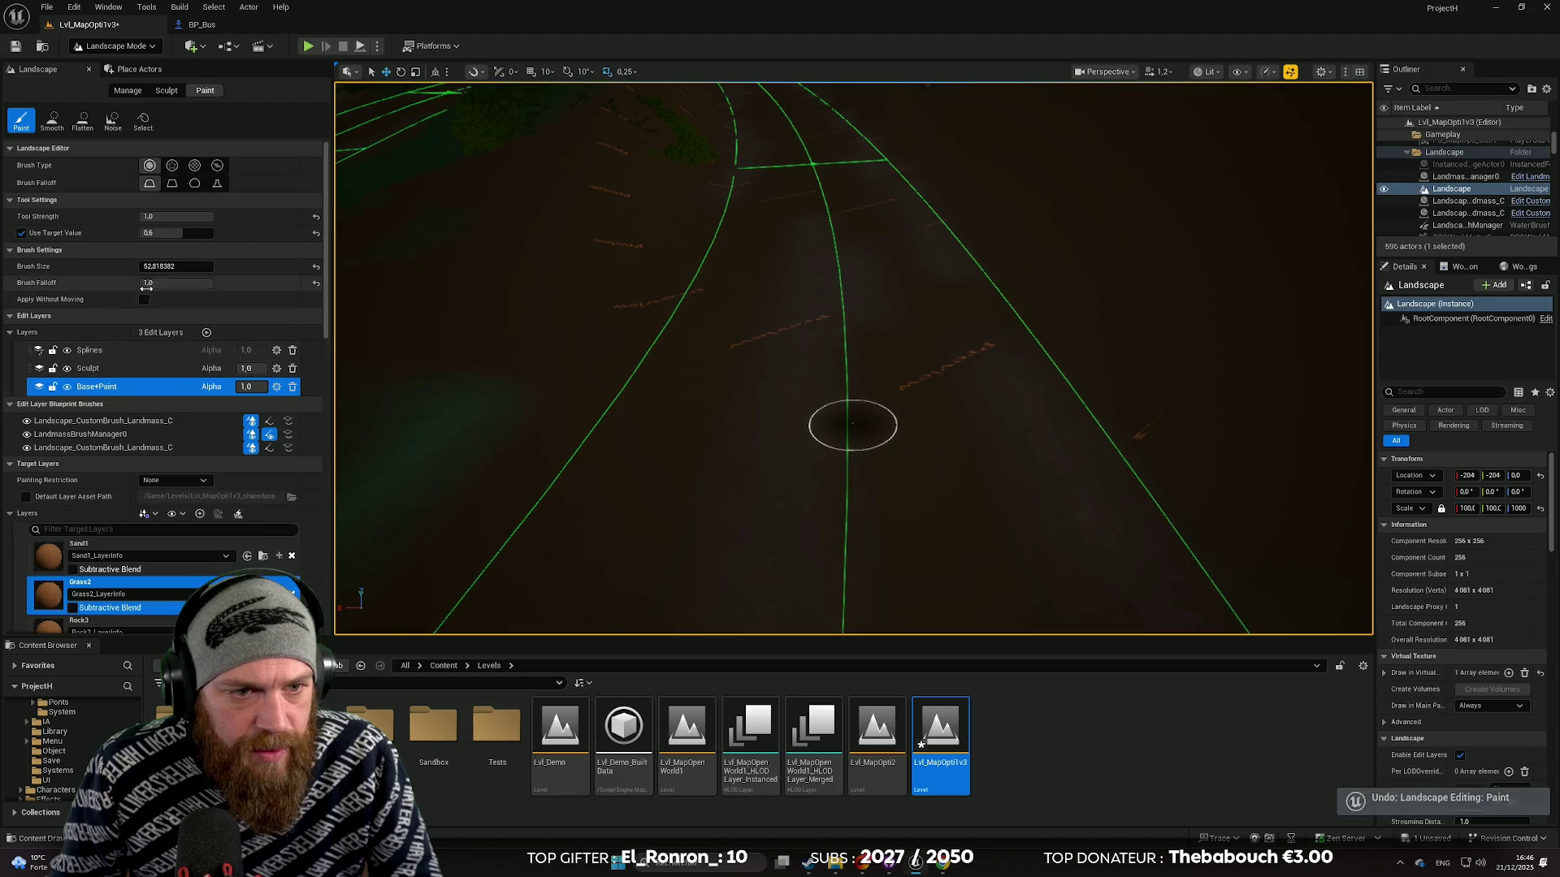
Step: Swing the view over the trees and tilt it up toward the lake and road
left_click_drag(568, 366, 528, 394)
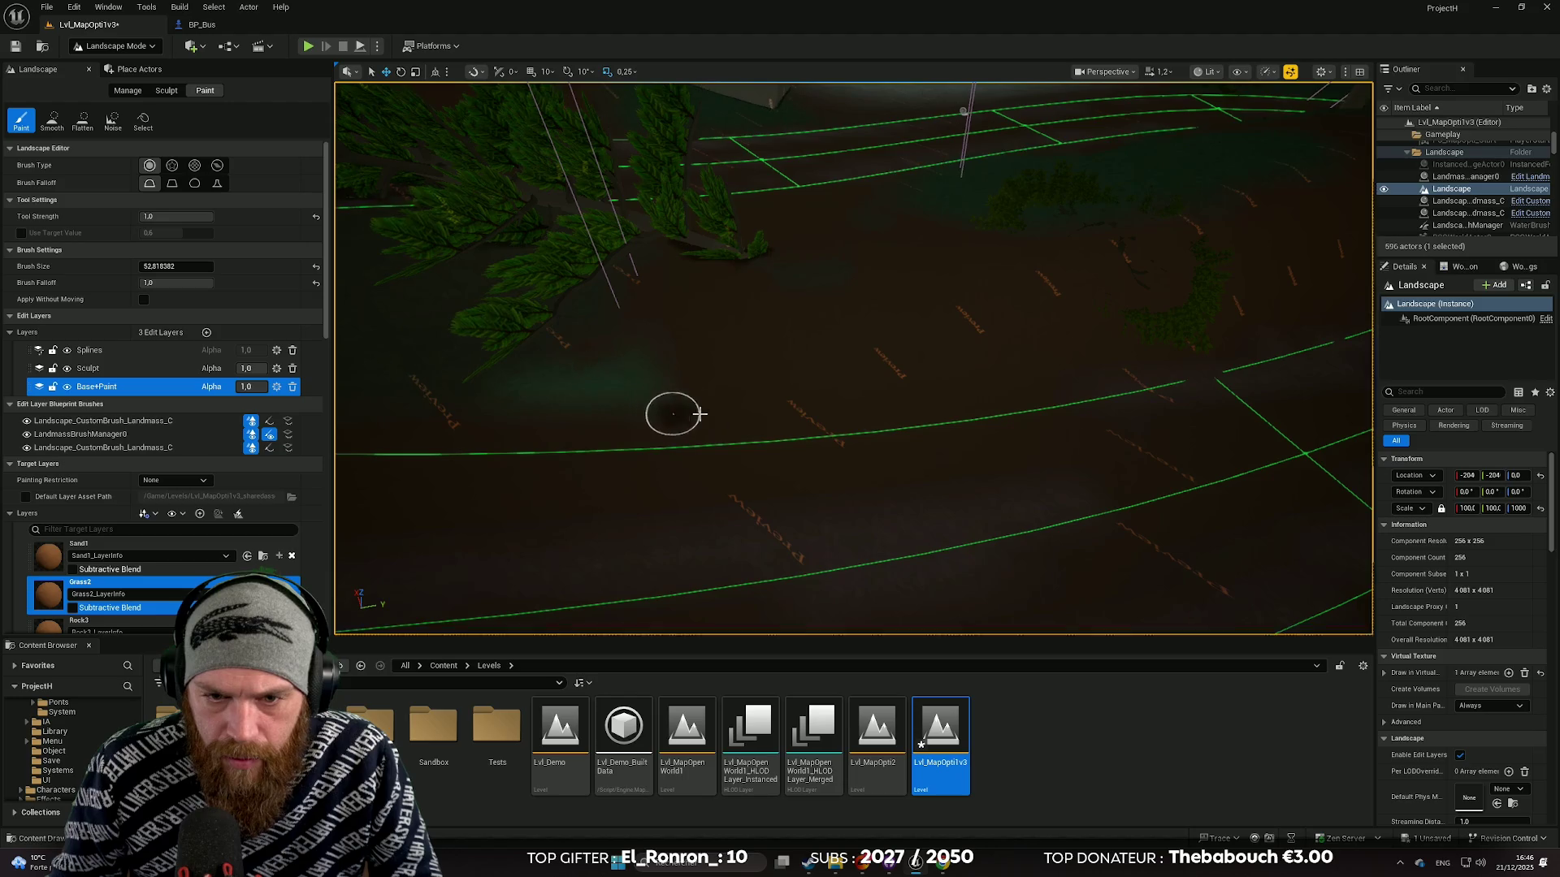
left_click_drag(520, 420, 649, 414)
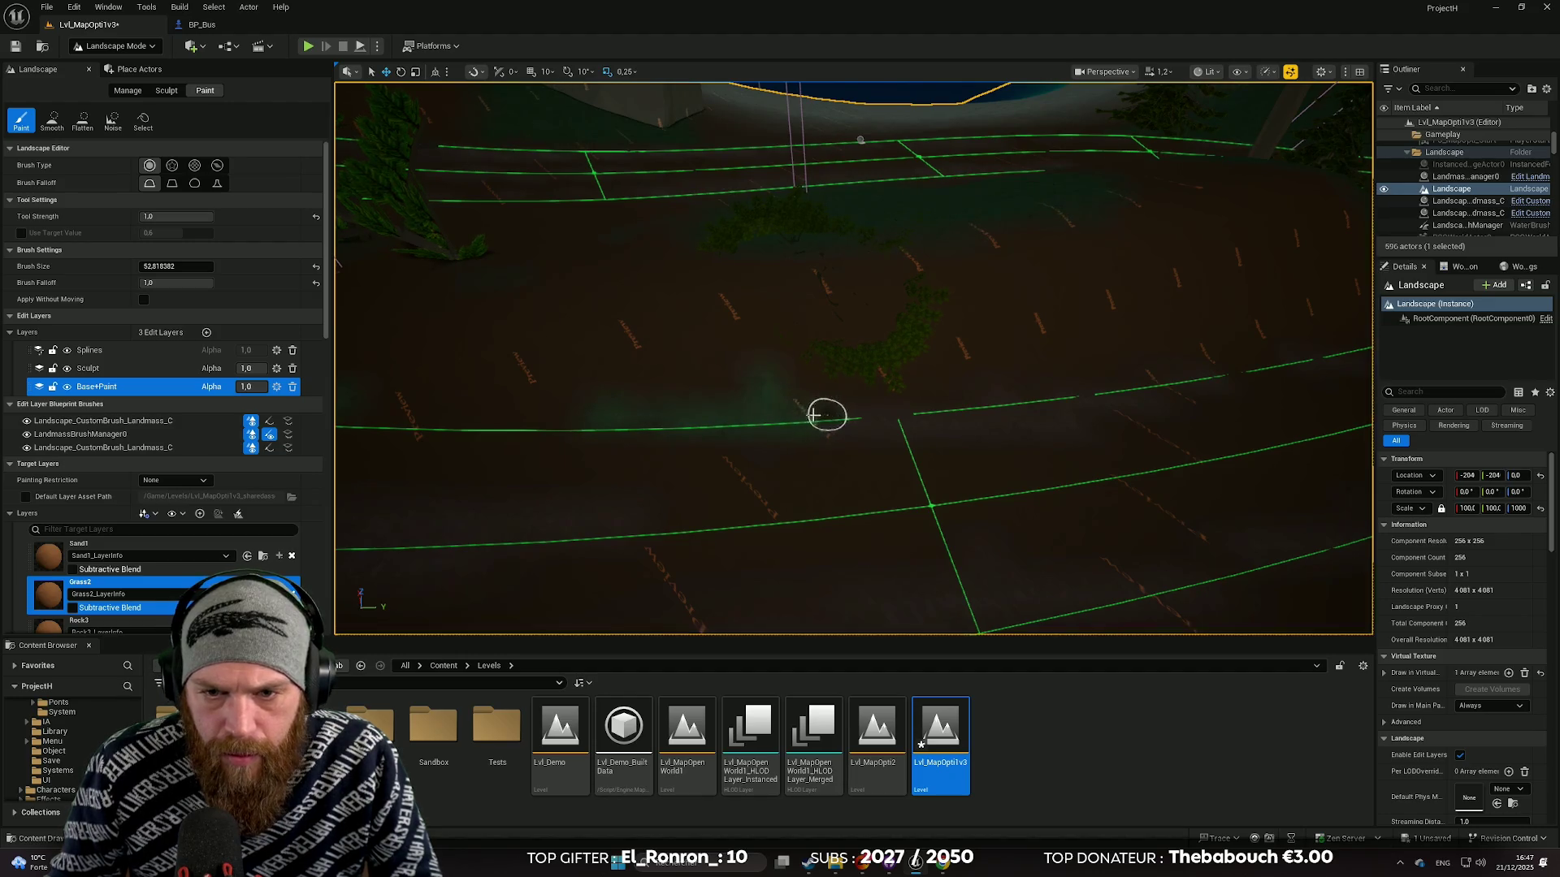
mouse_move(726, 392)
left_mouse_down()
mouse_move(649, 325)
mouse_move(366, 162)
left_mouse_up()
left_click(138, 45)
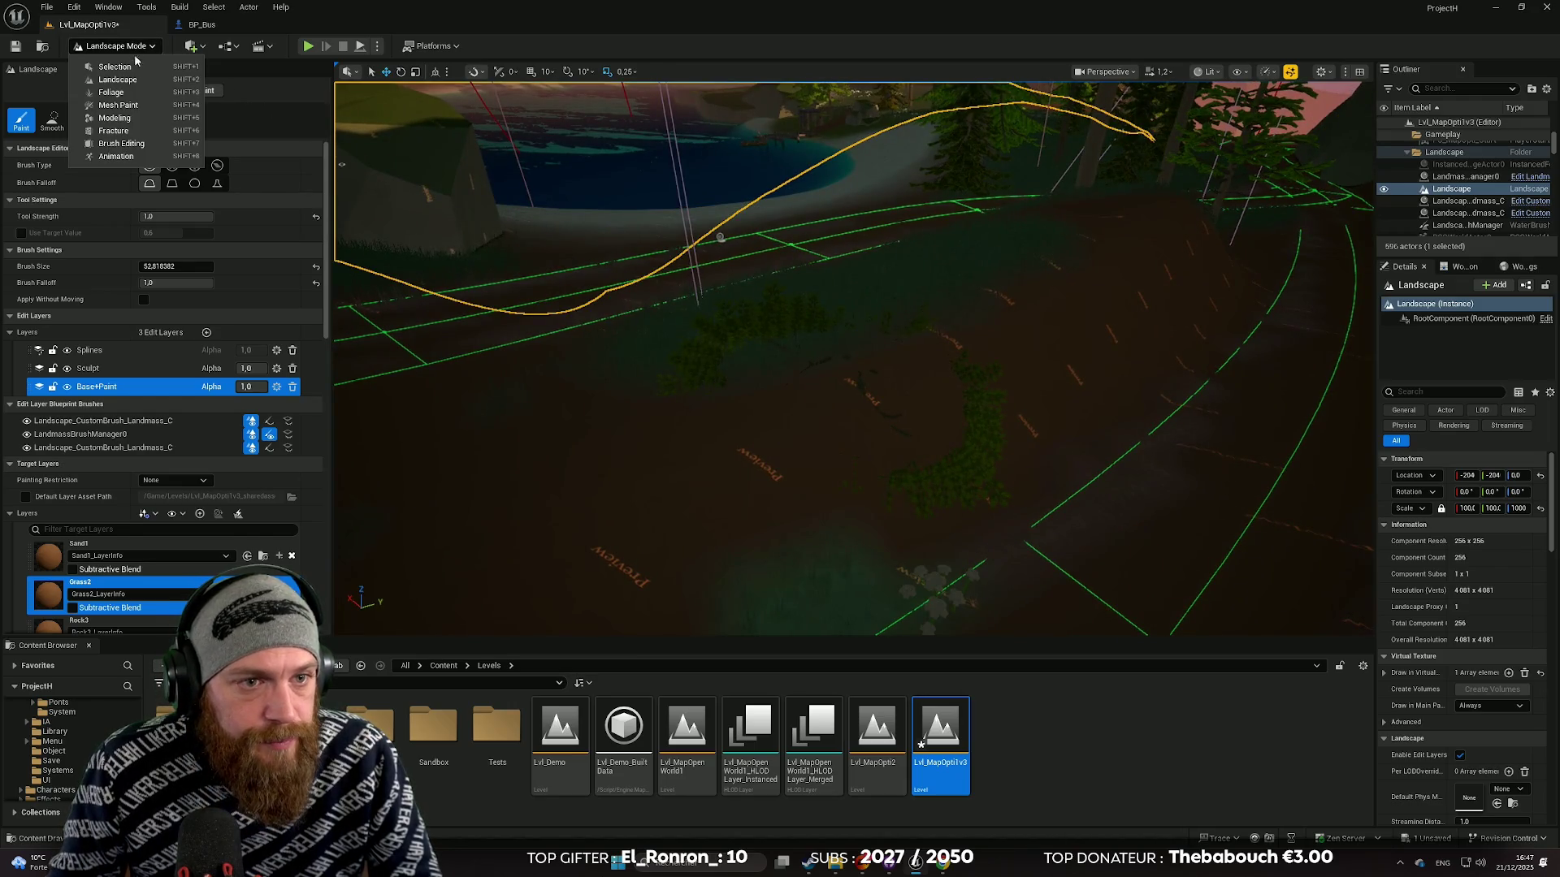
Step: Switch to Foliage mode's Select tool and rotate the roadside bush by about -14 degrees
left_click(105, 90)
left_click(22, 102)
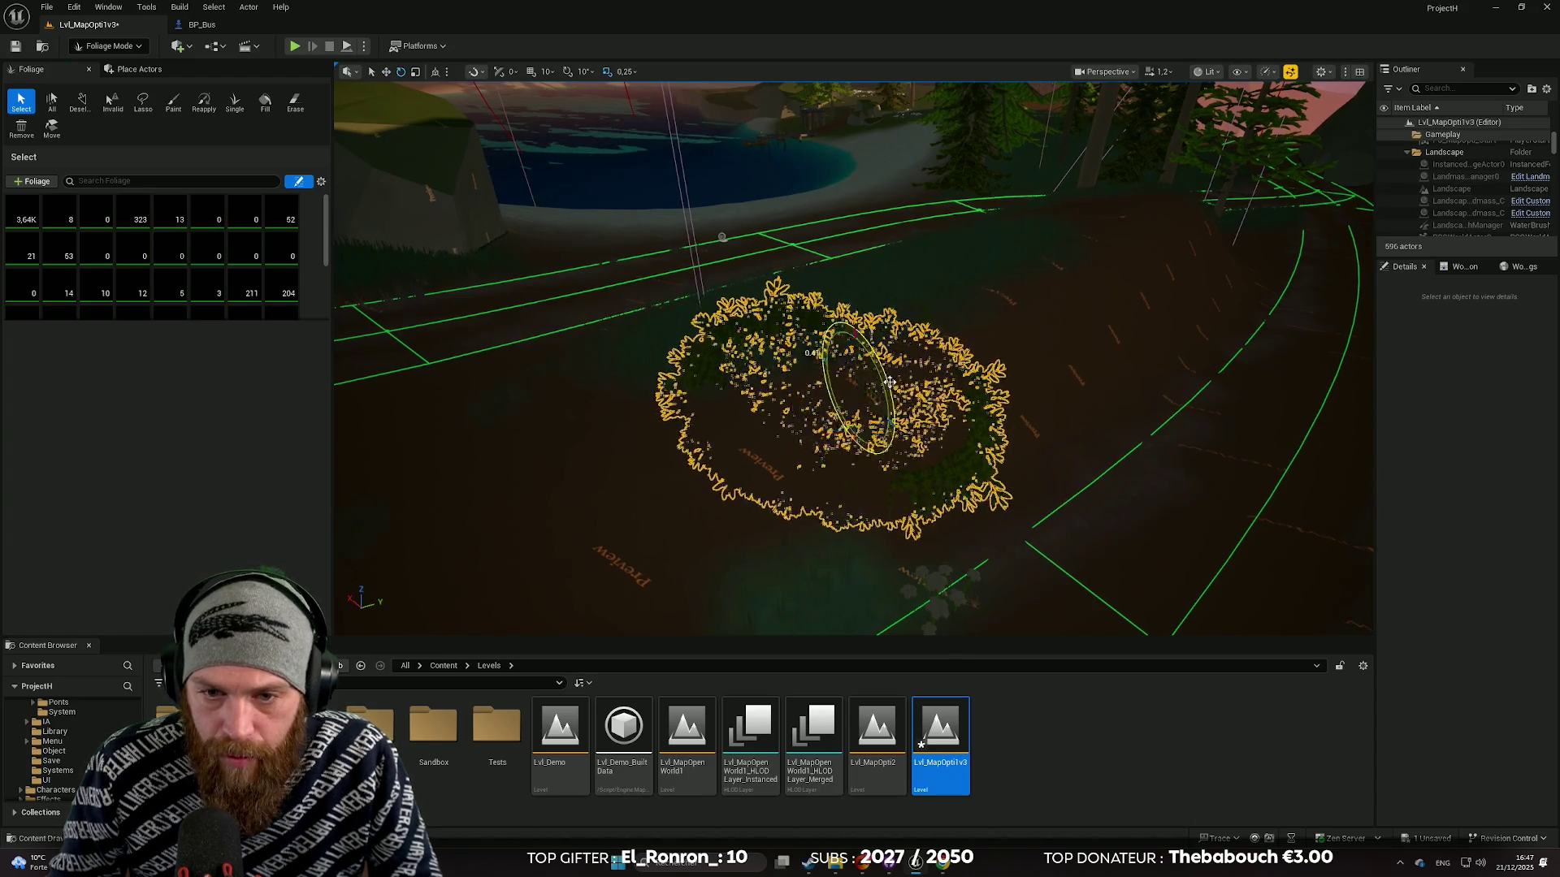
mouse_move(878, 373)
left_mouse_down()
mouse_move(862, 325)
mouse_move(820, 356)
mouse_move(872, 439)
left_mouse_up()
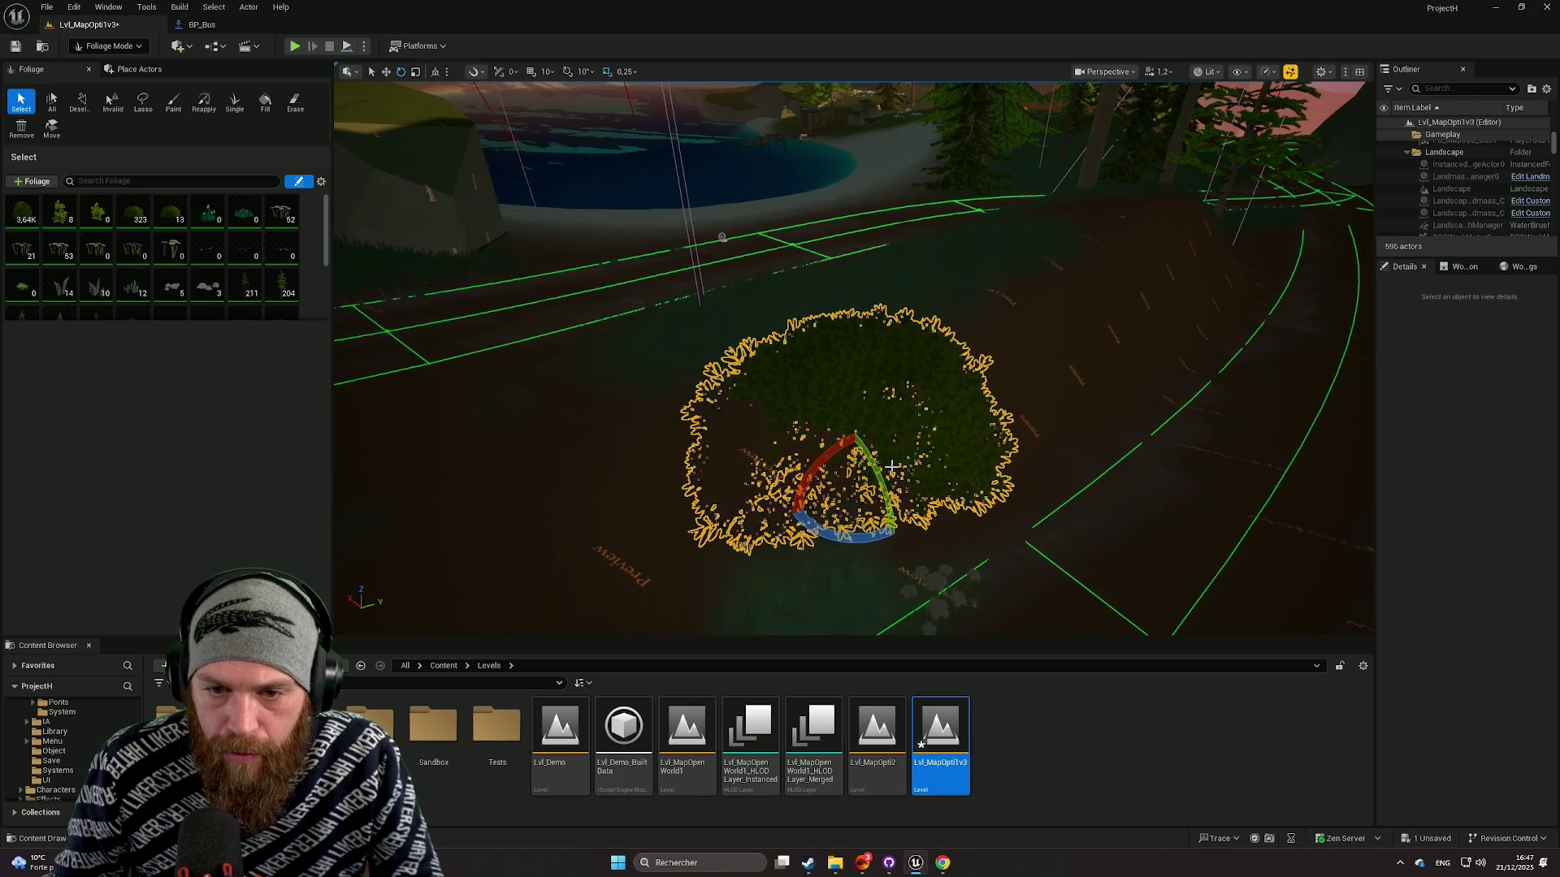
mouse_move(722, 237)
left_mouse_down()
mouse_move(699, 260)
mouse_move(674, 236)
left_mouse_up()
left_click(124, 47)
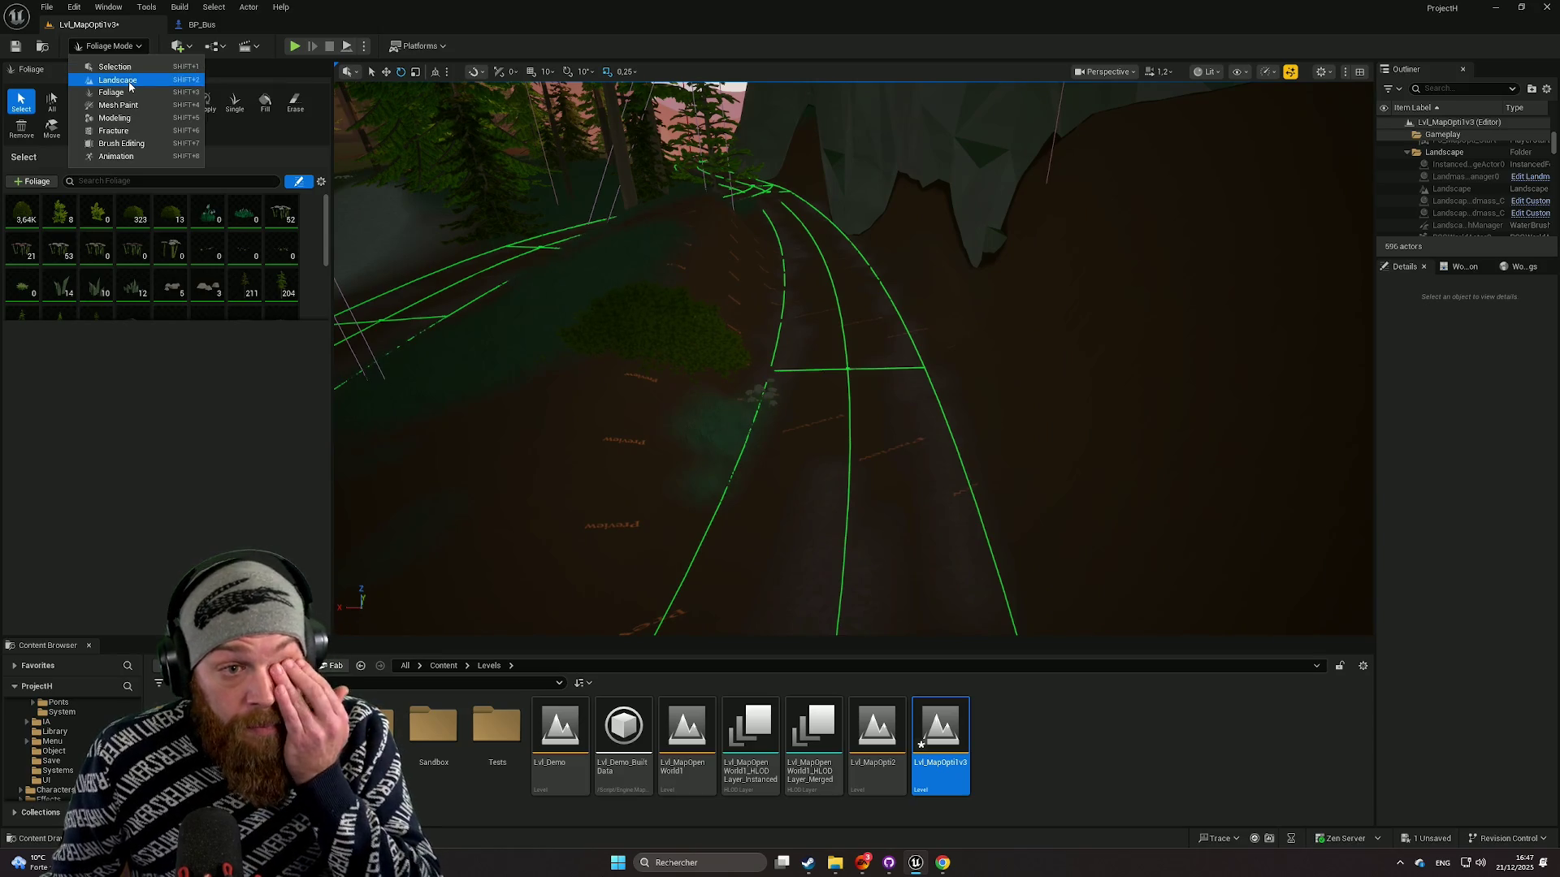
Step: Return to Landscape mode and fly low along the spline road to frame its edges
left_click(118, 81)
left_click_drag(655, 298, 654, 301)
left_click_drag(866, 496, 891, 520)
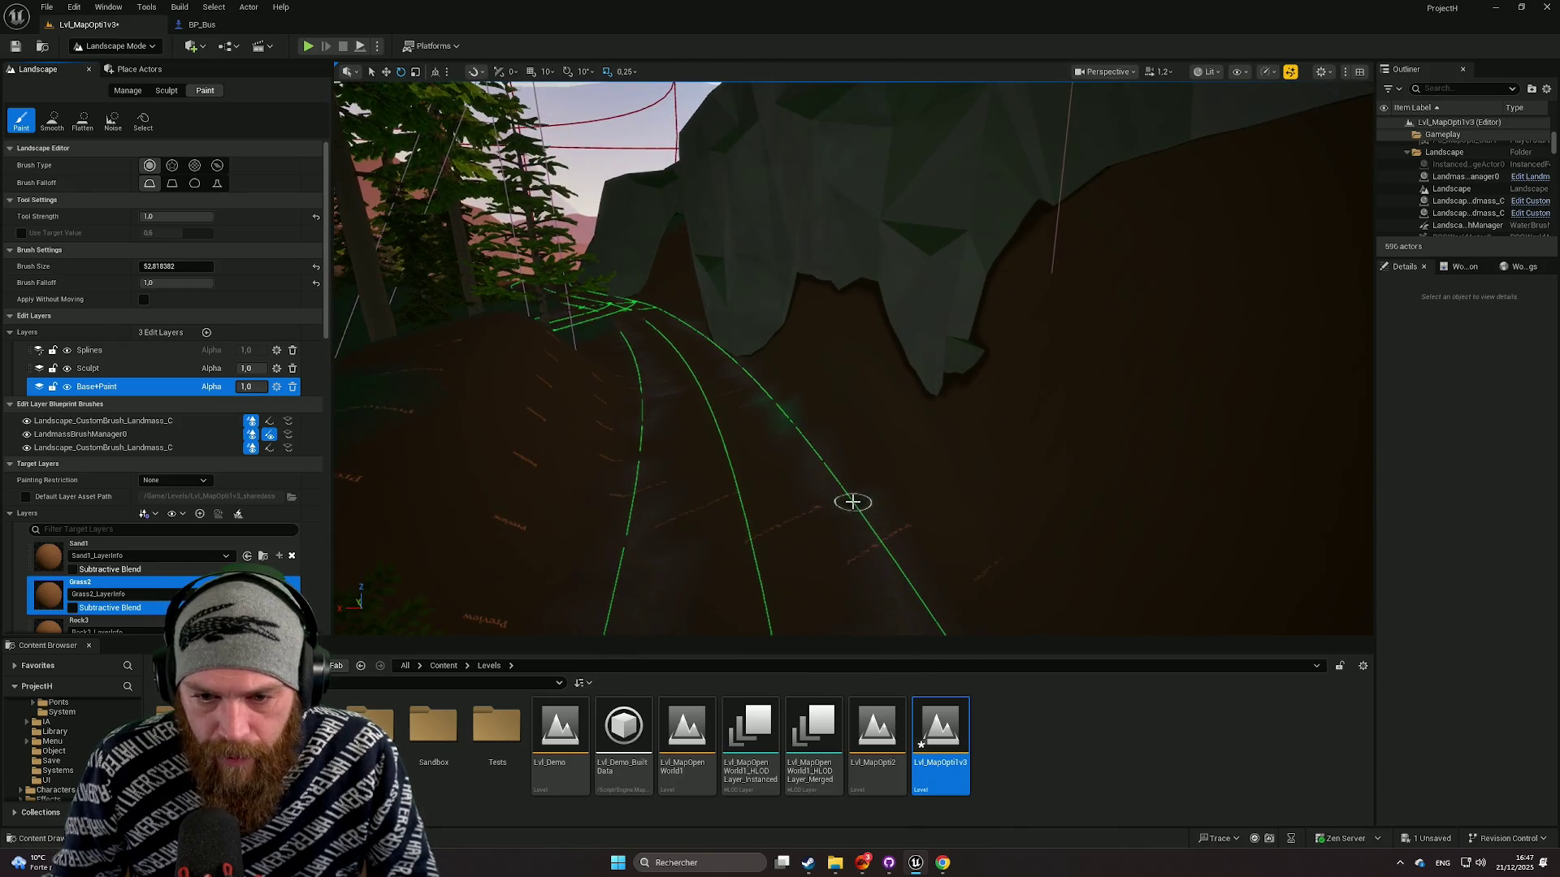
scroll(878, 532, "up", 5)
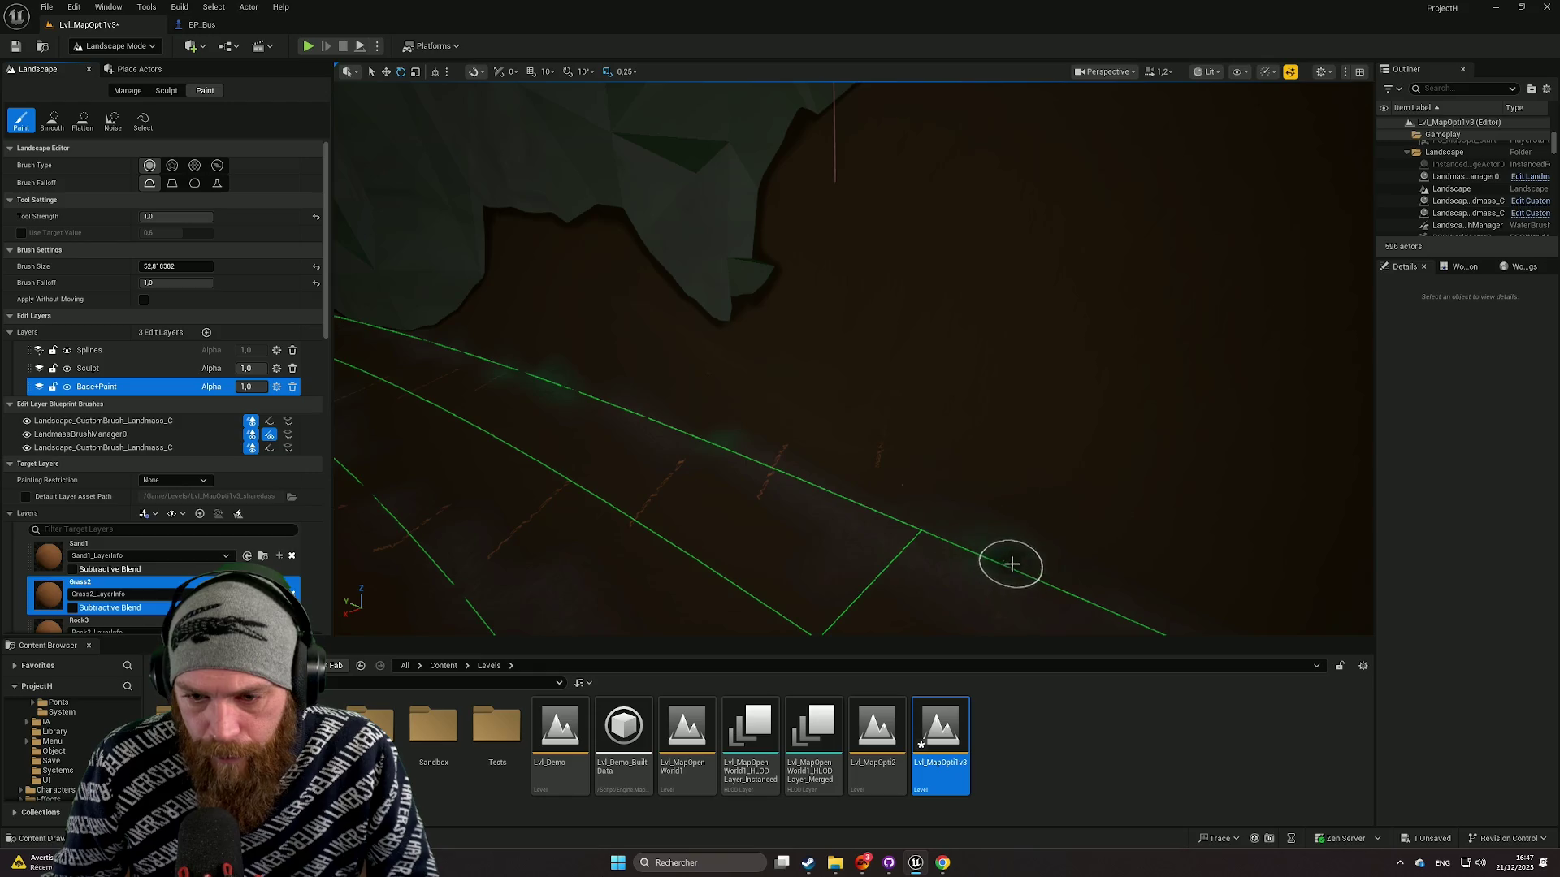
left_click_drag(1045, 599, 830, 526)
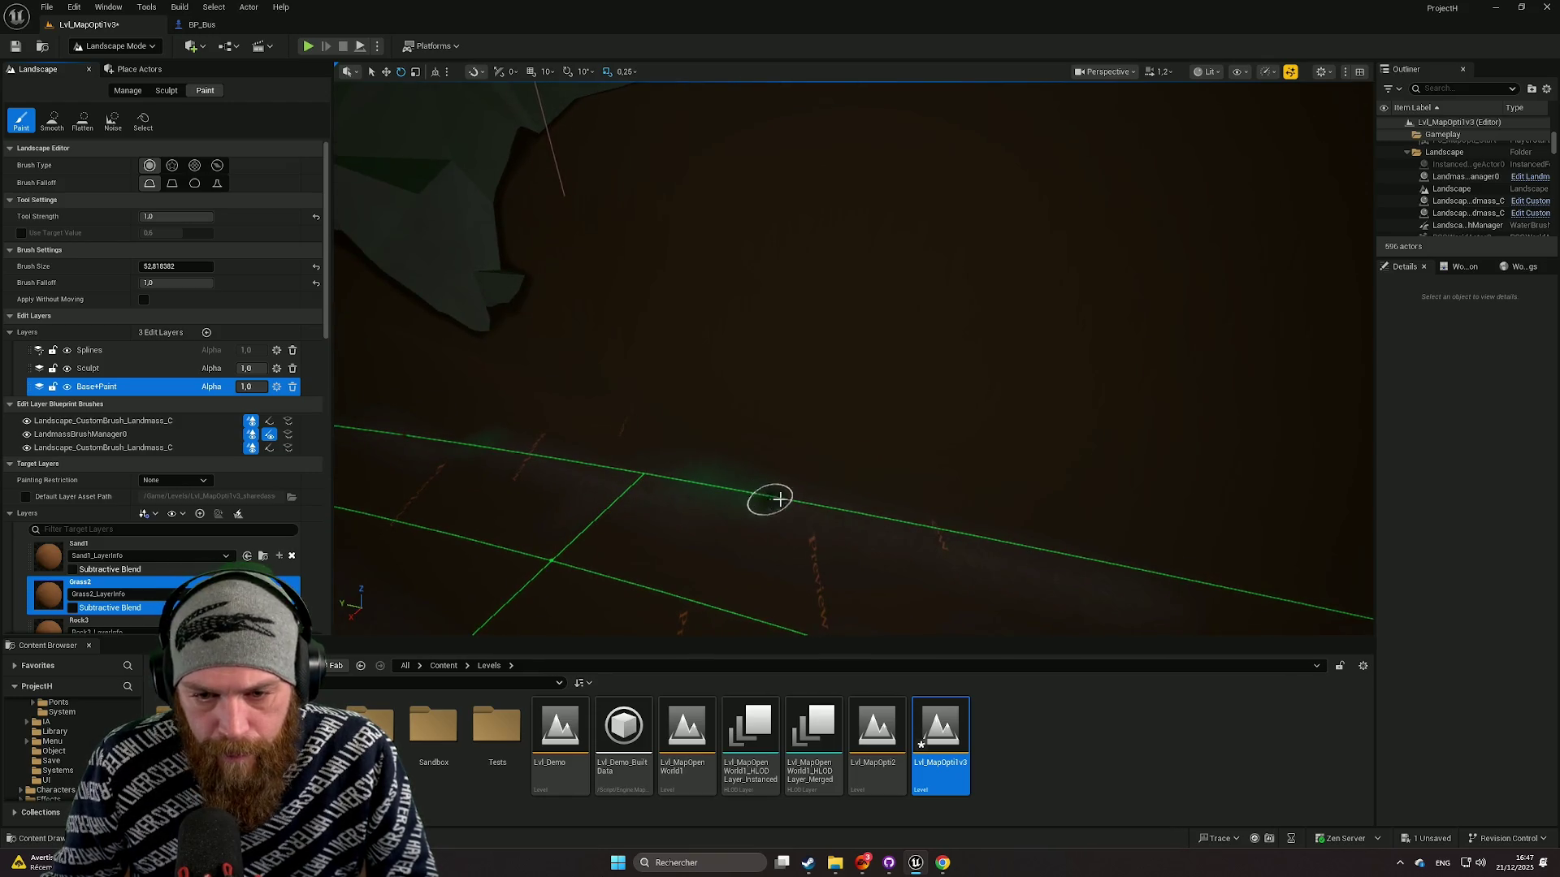
left_click_drag(1084, 569, 786, 498)
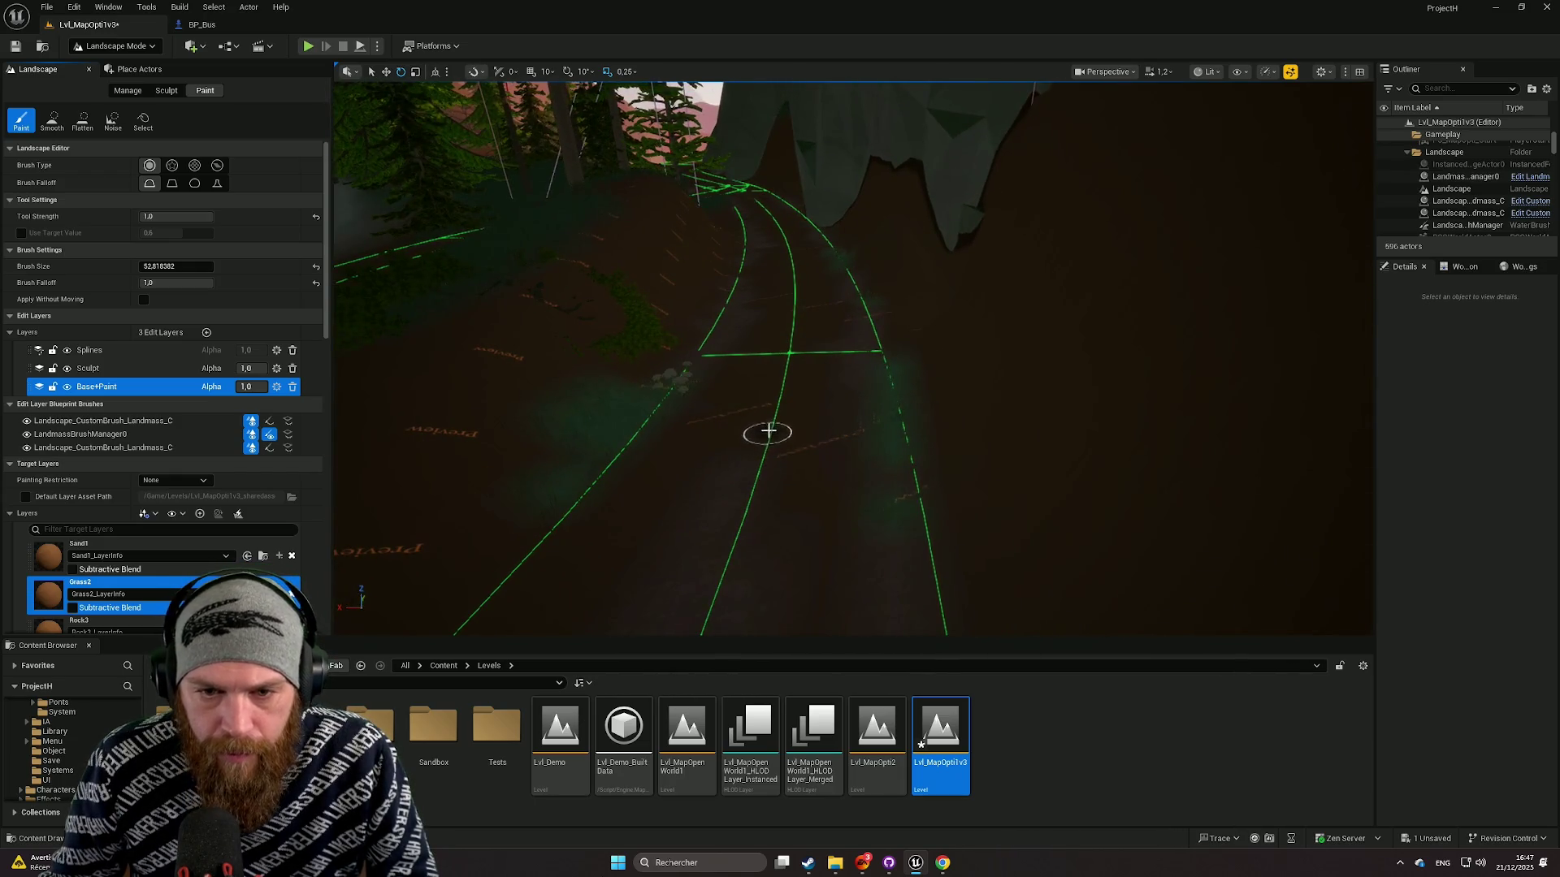
left_click_drag(783, 378, 655, 463)
scroll(242, 506, "down", 5)
scroll(243, 506, "down", 2)
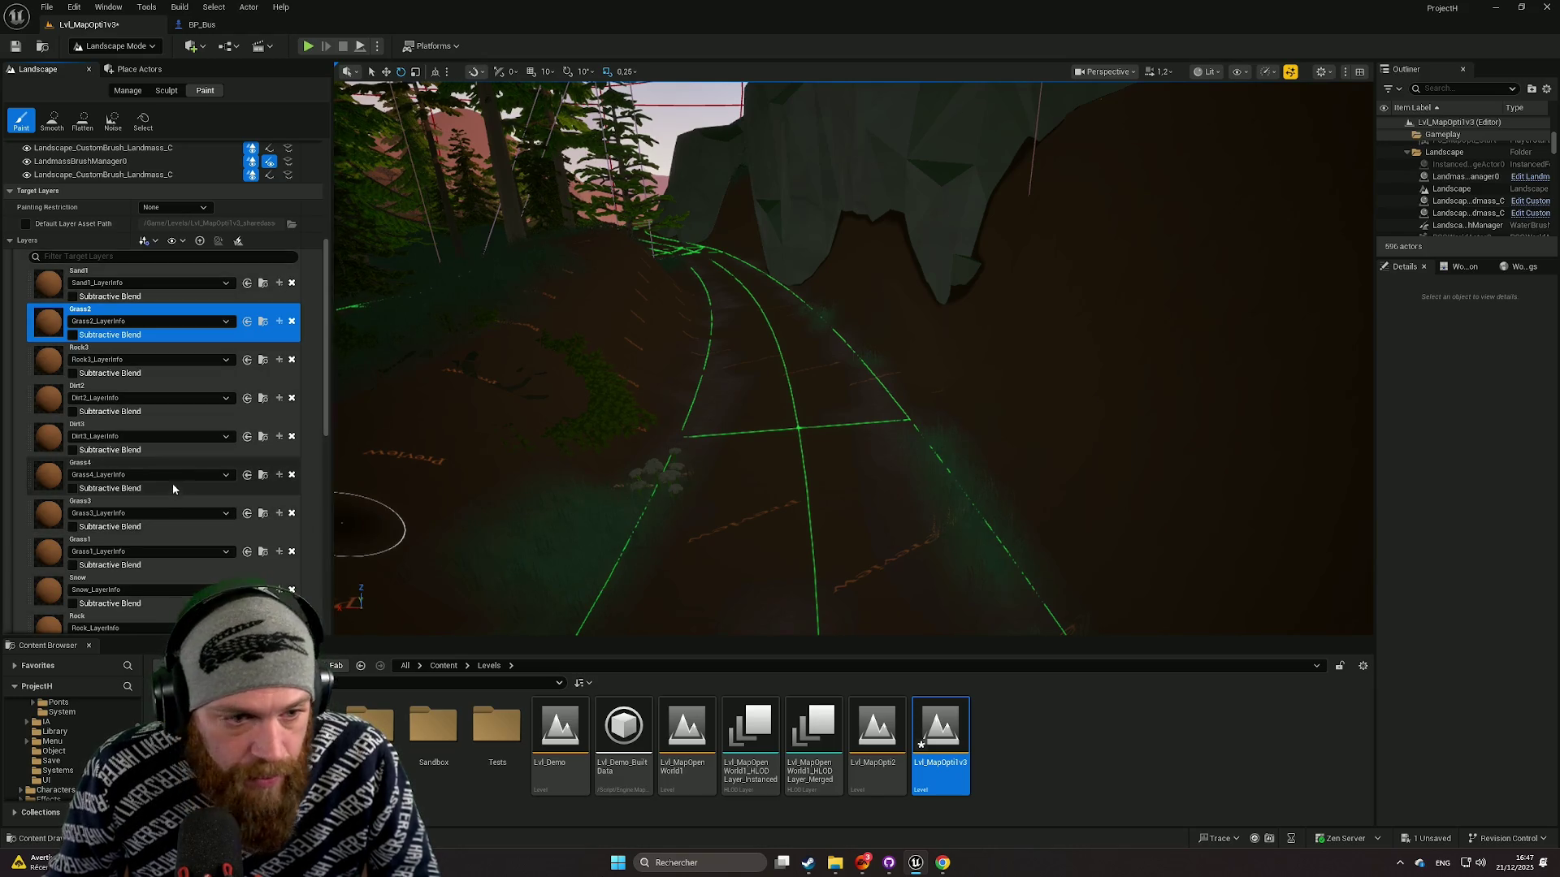
Step: Select the -Grass target layer for landscape painting
scroll(187, 468, "up", 2)
scroll(175, 472, "down", 3)
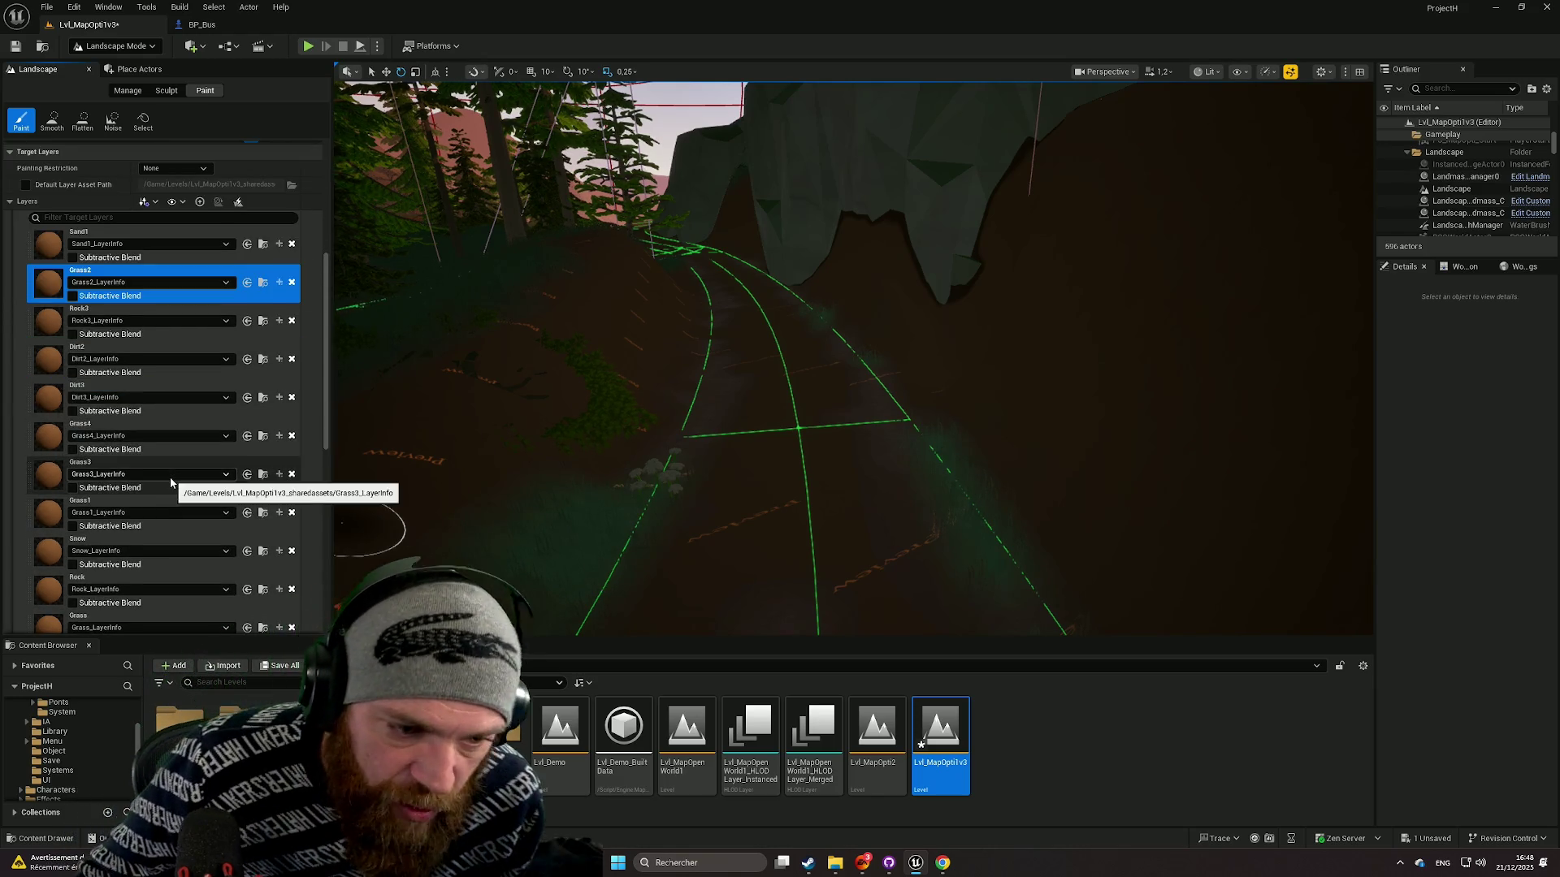
scroll(166, 476, "down", 3)
scroll(165, 482, "down", 1)
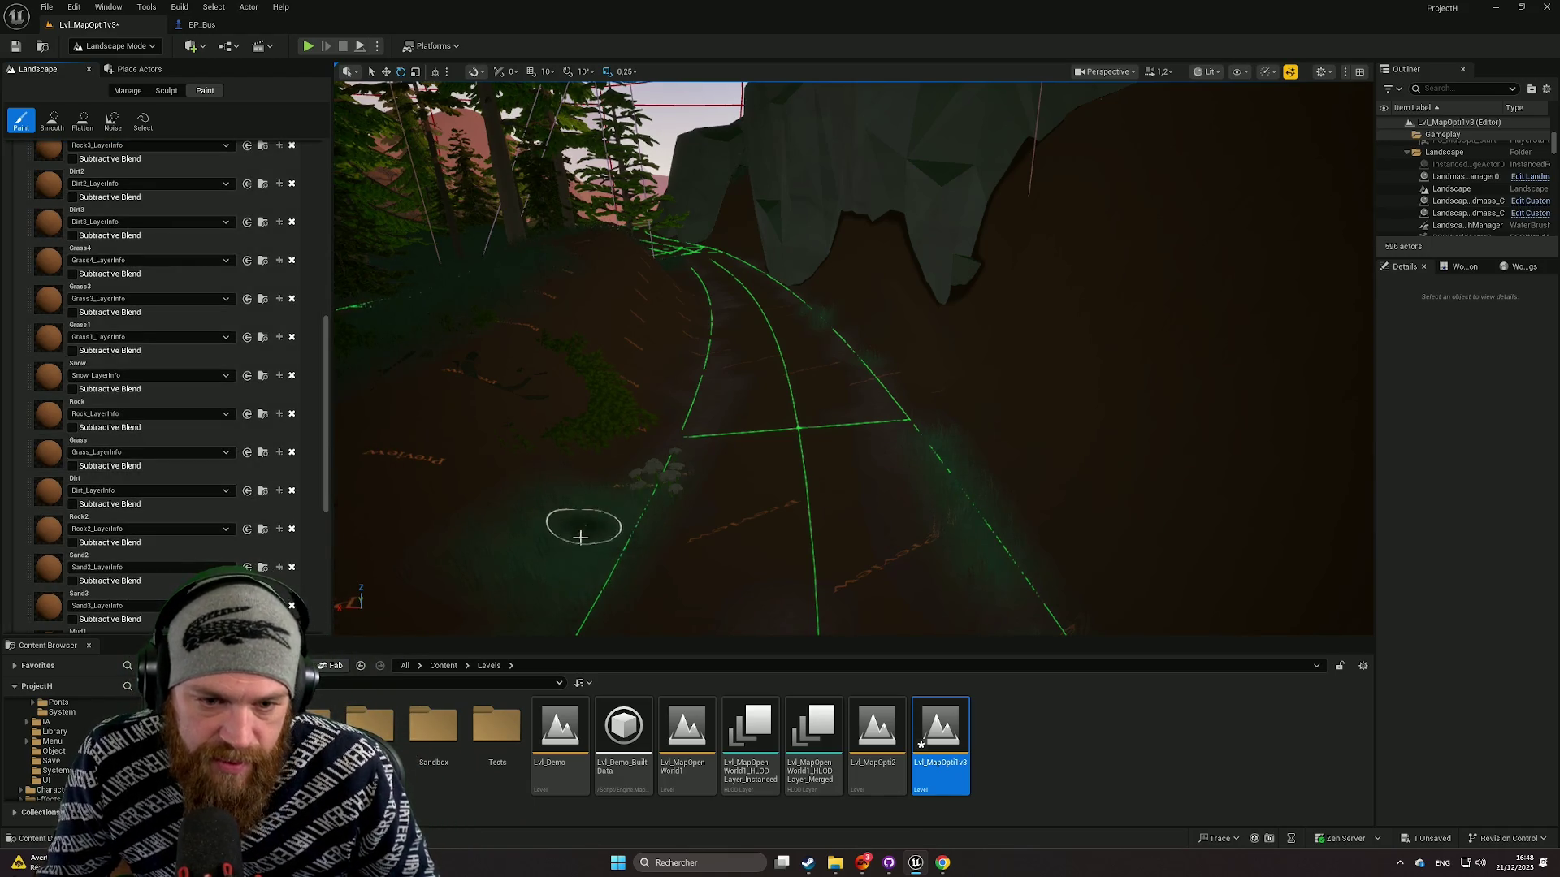
scroll(184, 367, "down", 7)
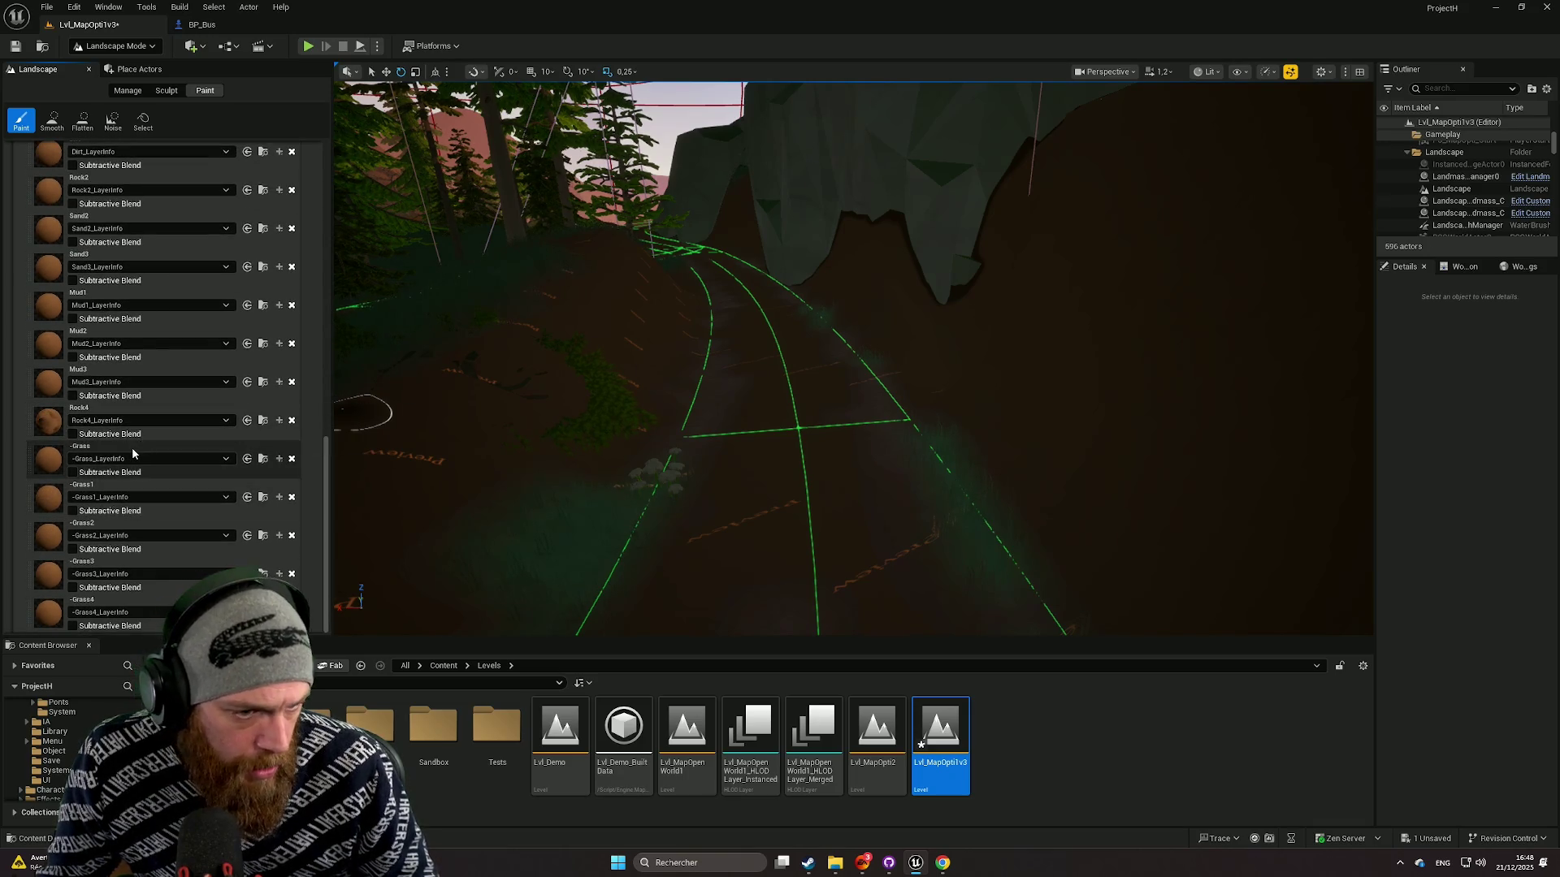
left_click(132, 446)
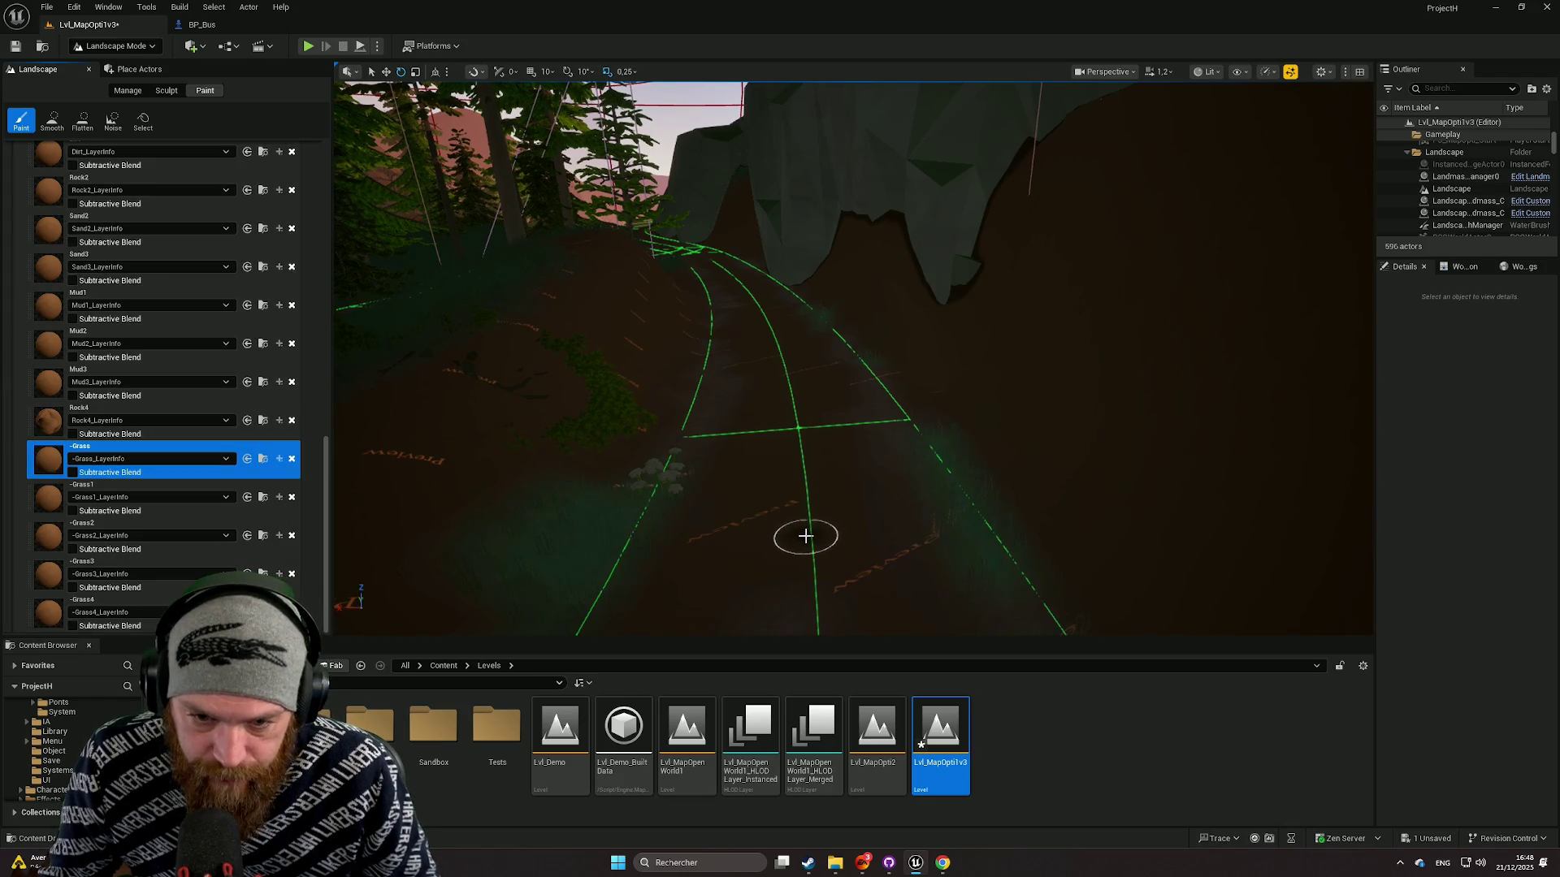
Step: Fly along the road, undo the last paint stroke, and switch to the Grass layer
key("w")
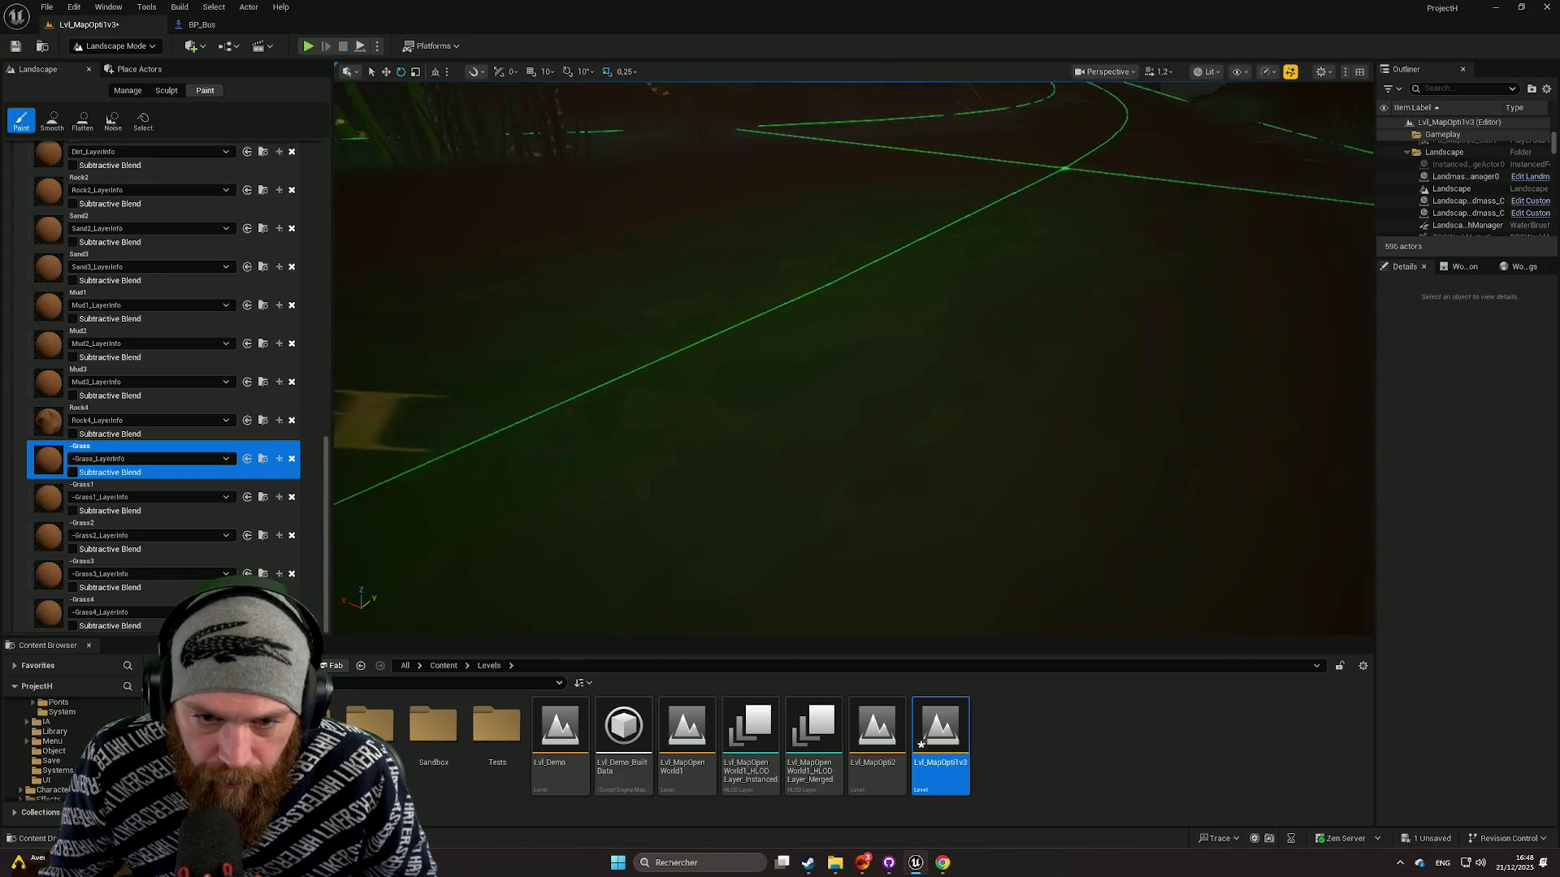
key("w")
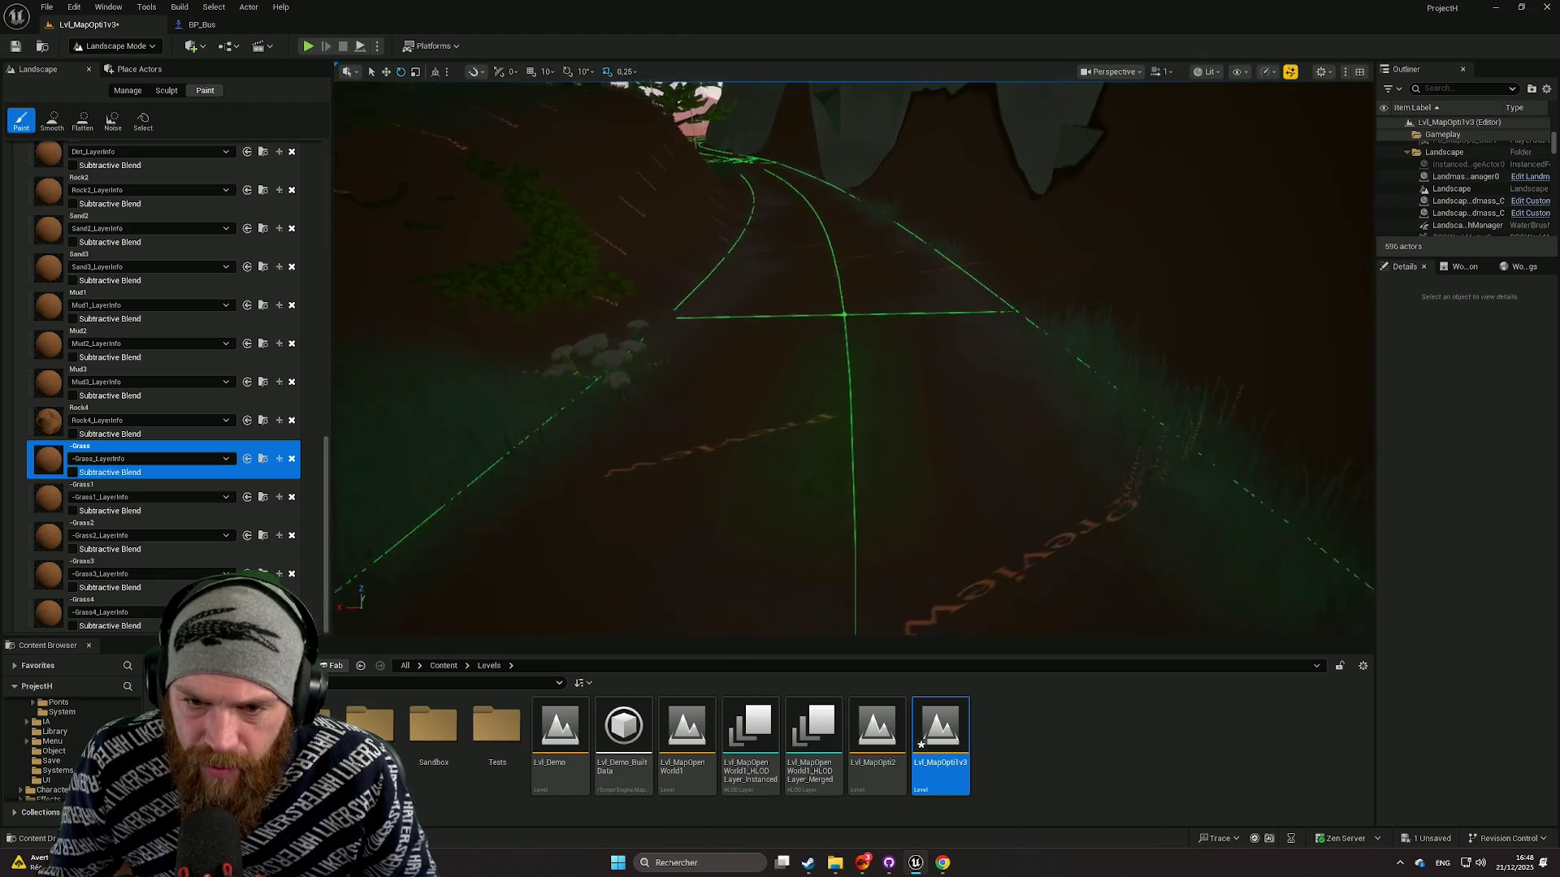
key("w")
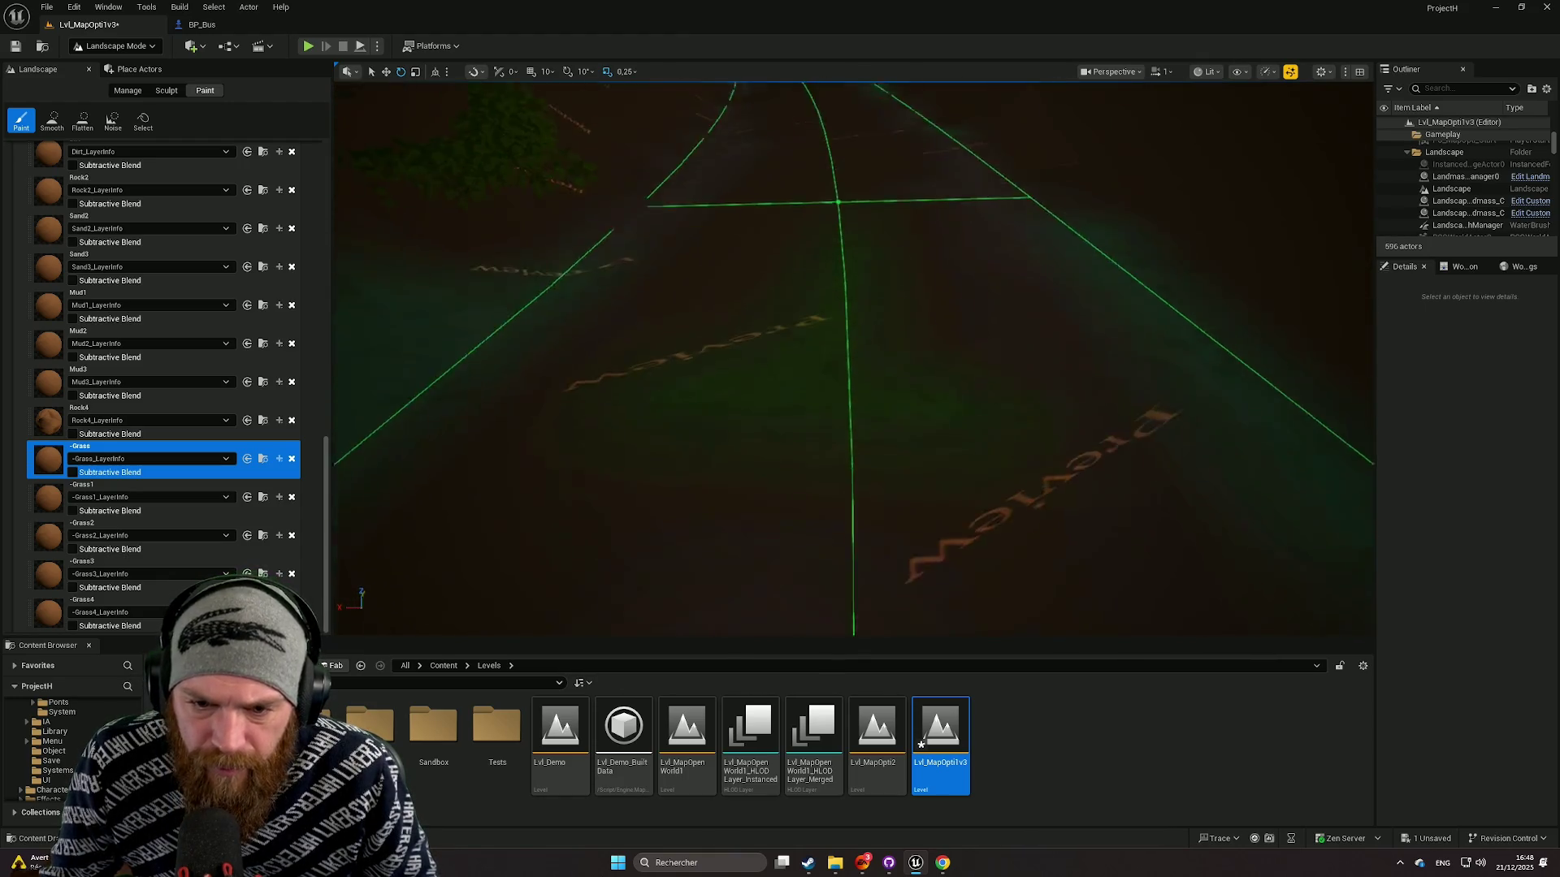
key("s")
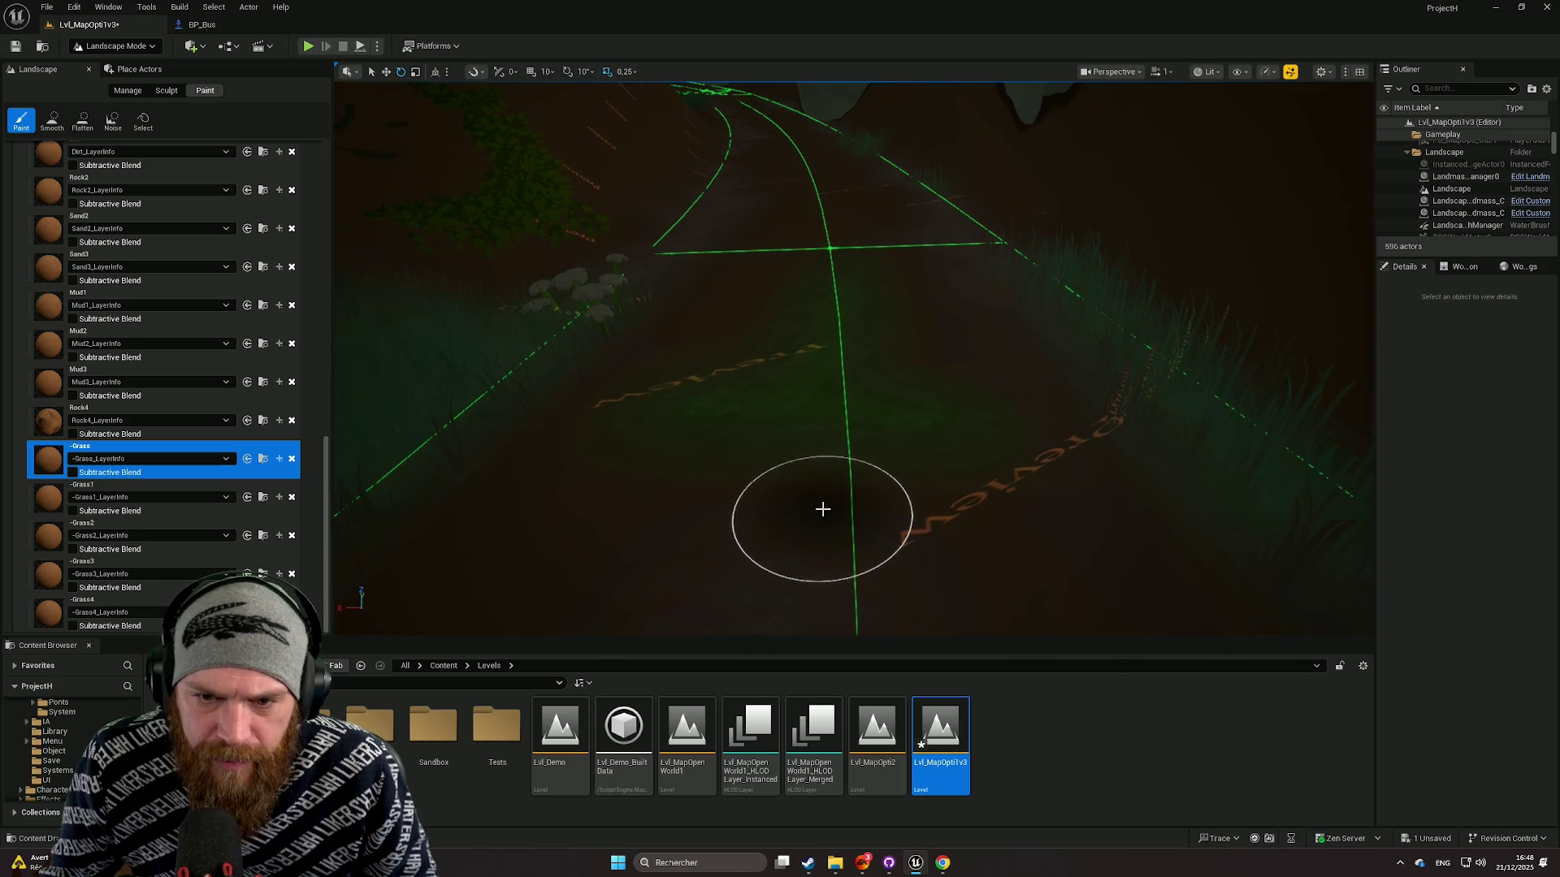
key("ctrl+z")
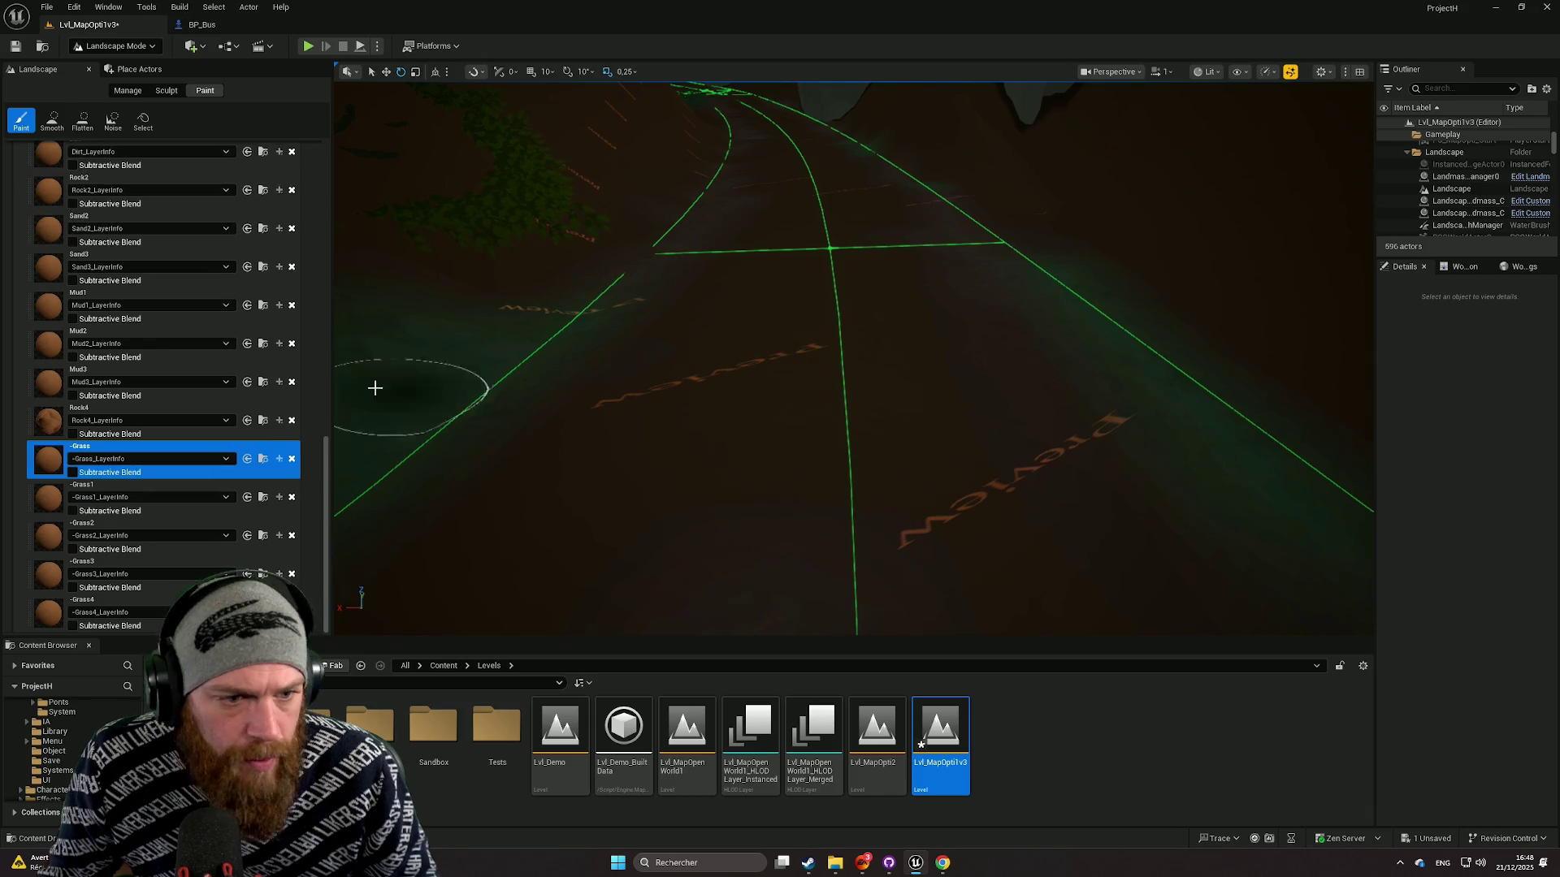
scroll(156, 428, "up", 5)
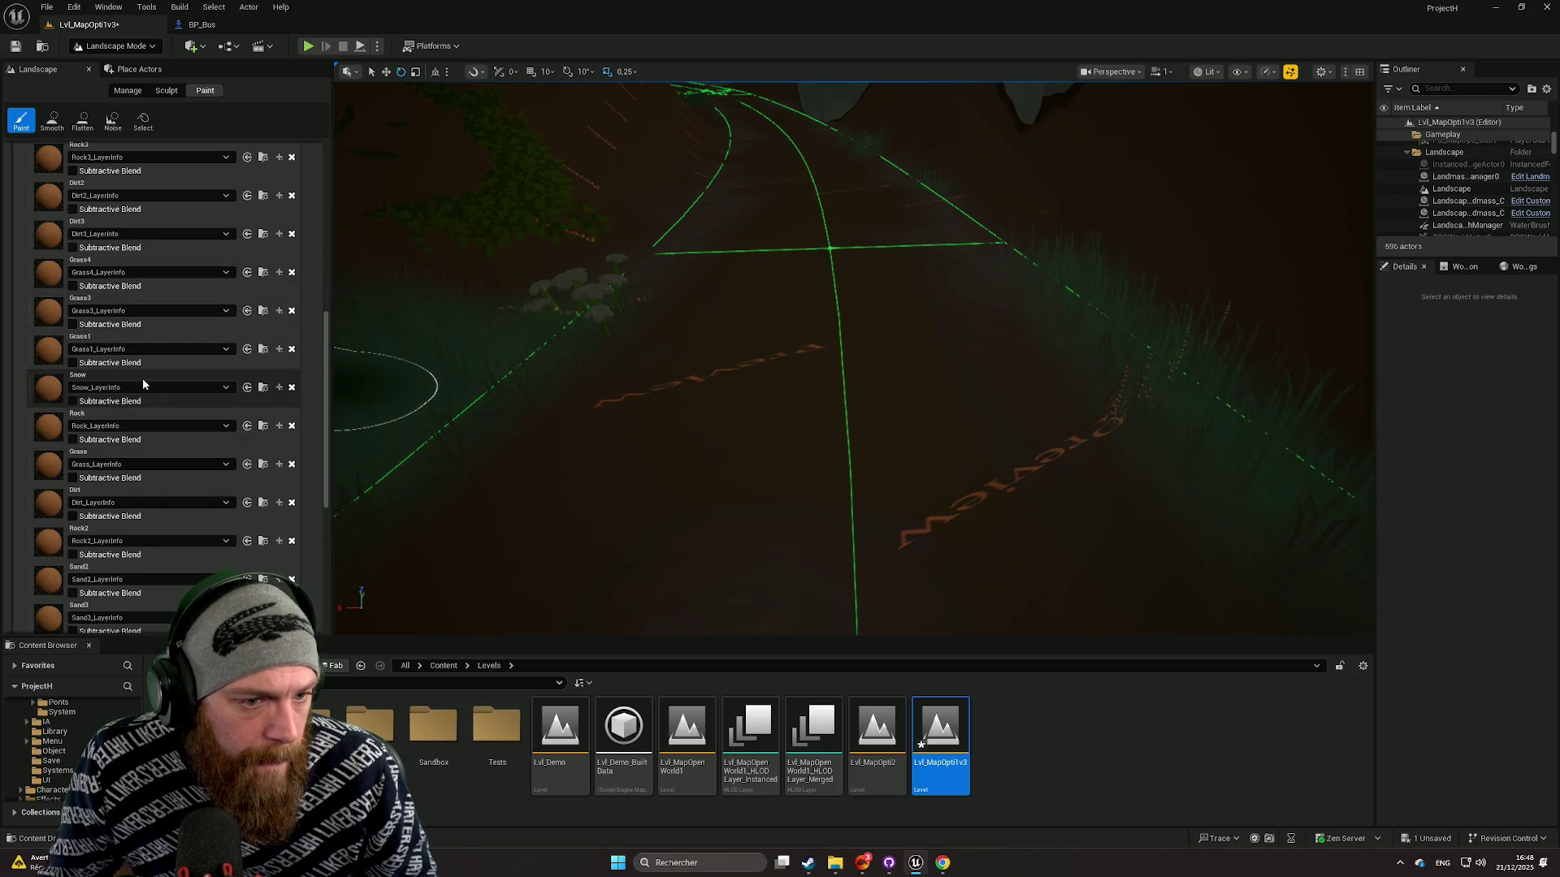
left_click(152, 457)
Step: Undo another Grass paint stroke on the road and bring the view back over it
scroll(1068, 359, "up", 2)
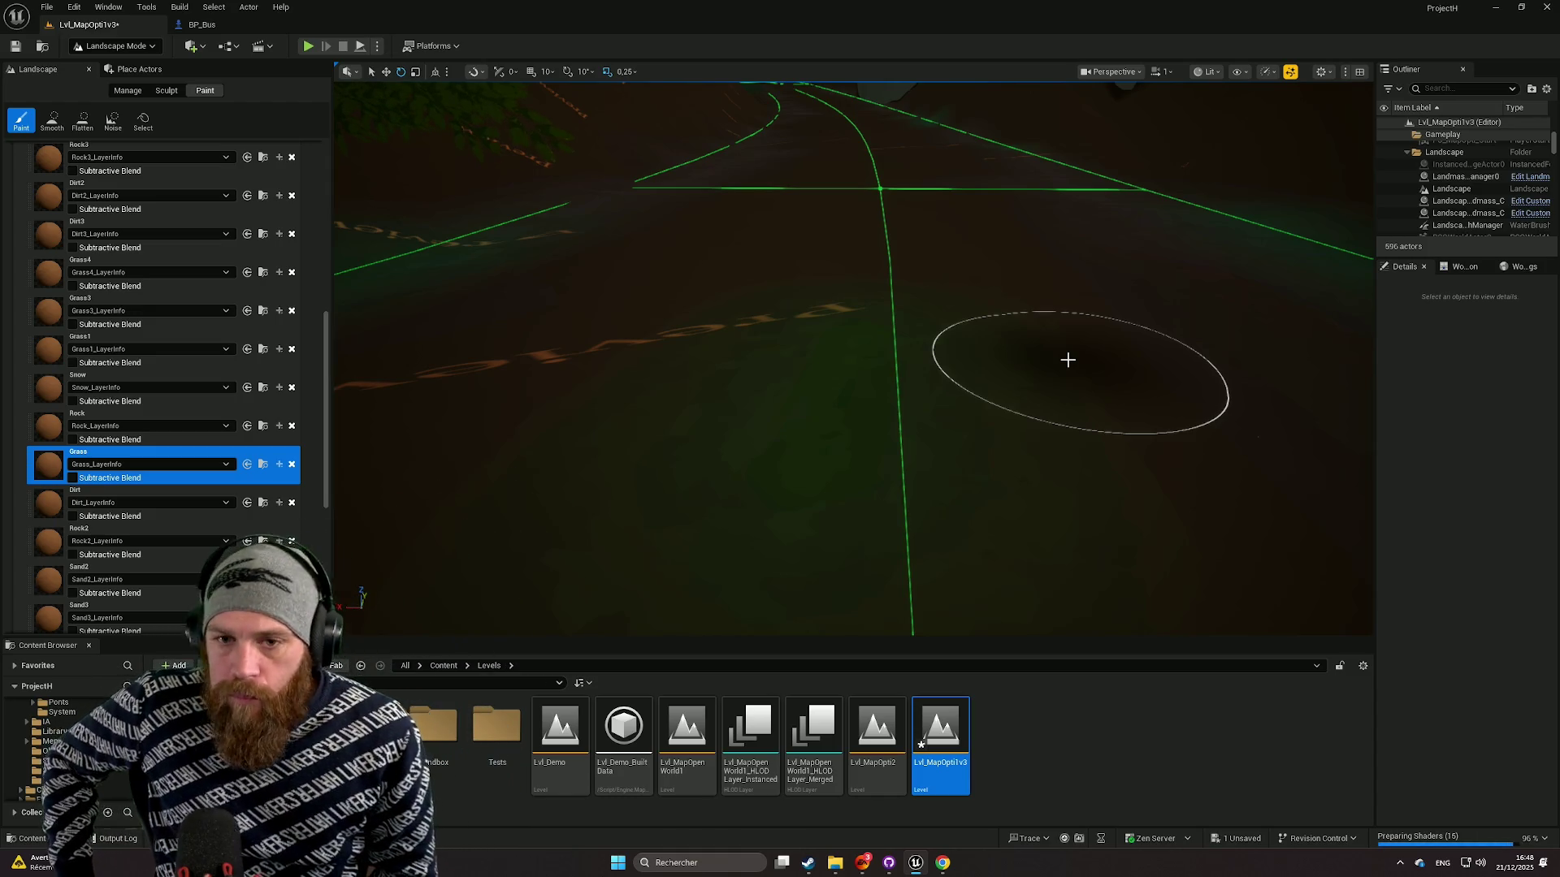
scroll(1067, 359, "down", 1)
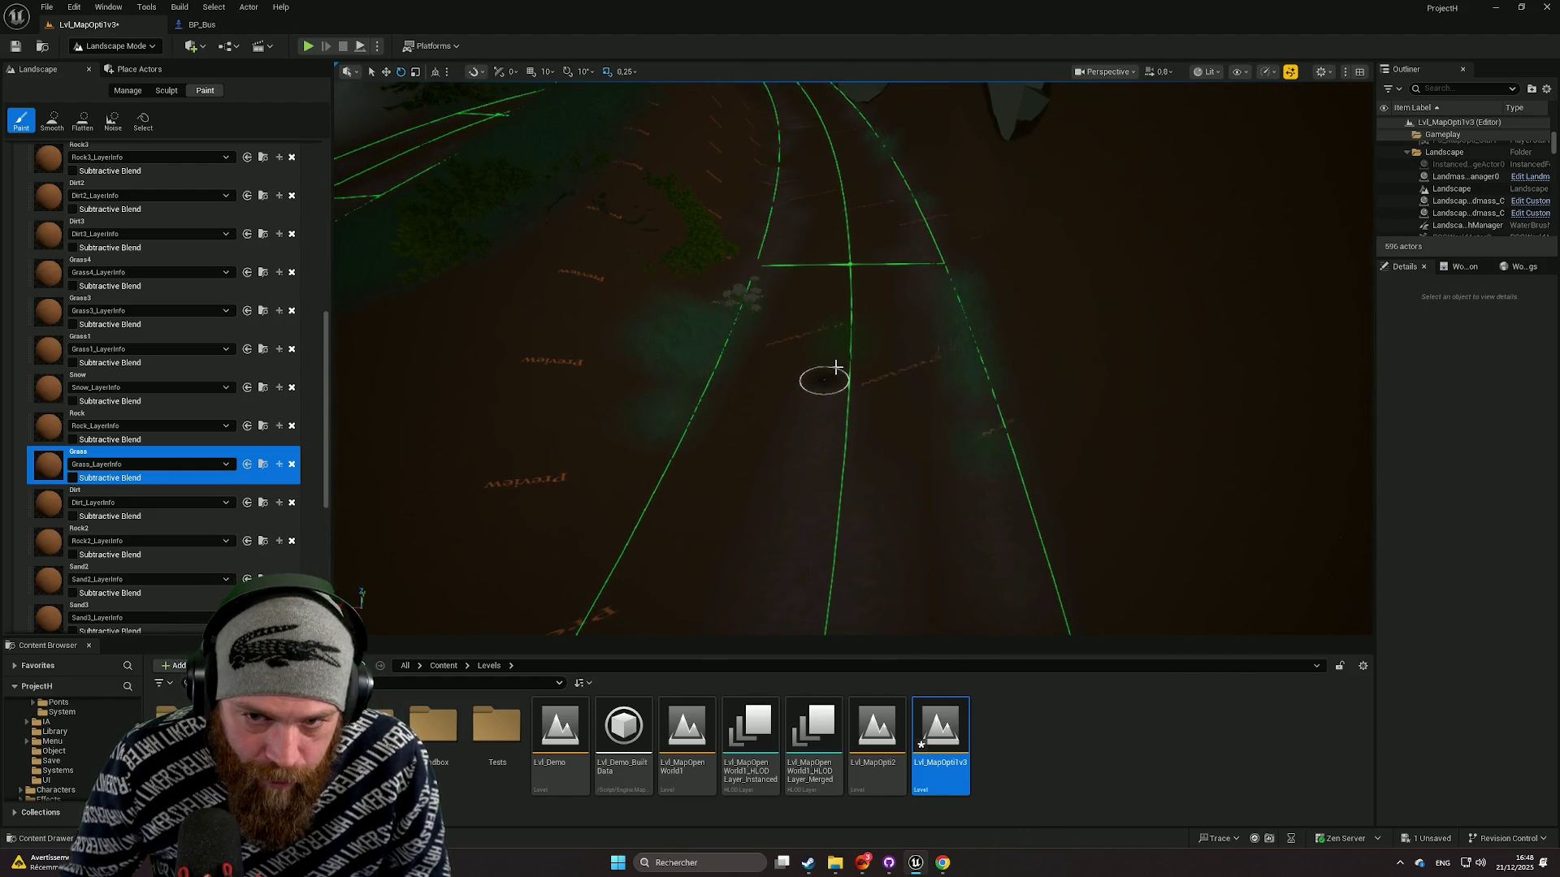
key("ctrl+z")
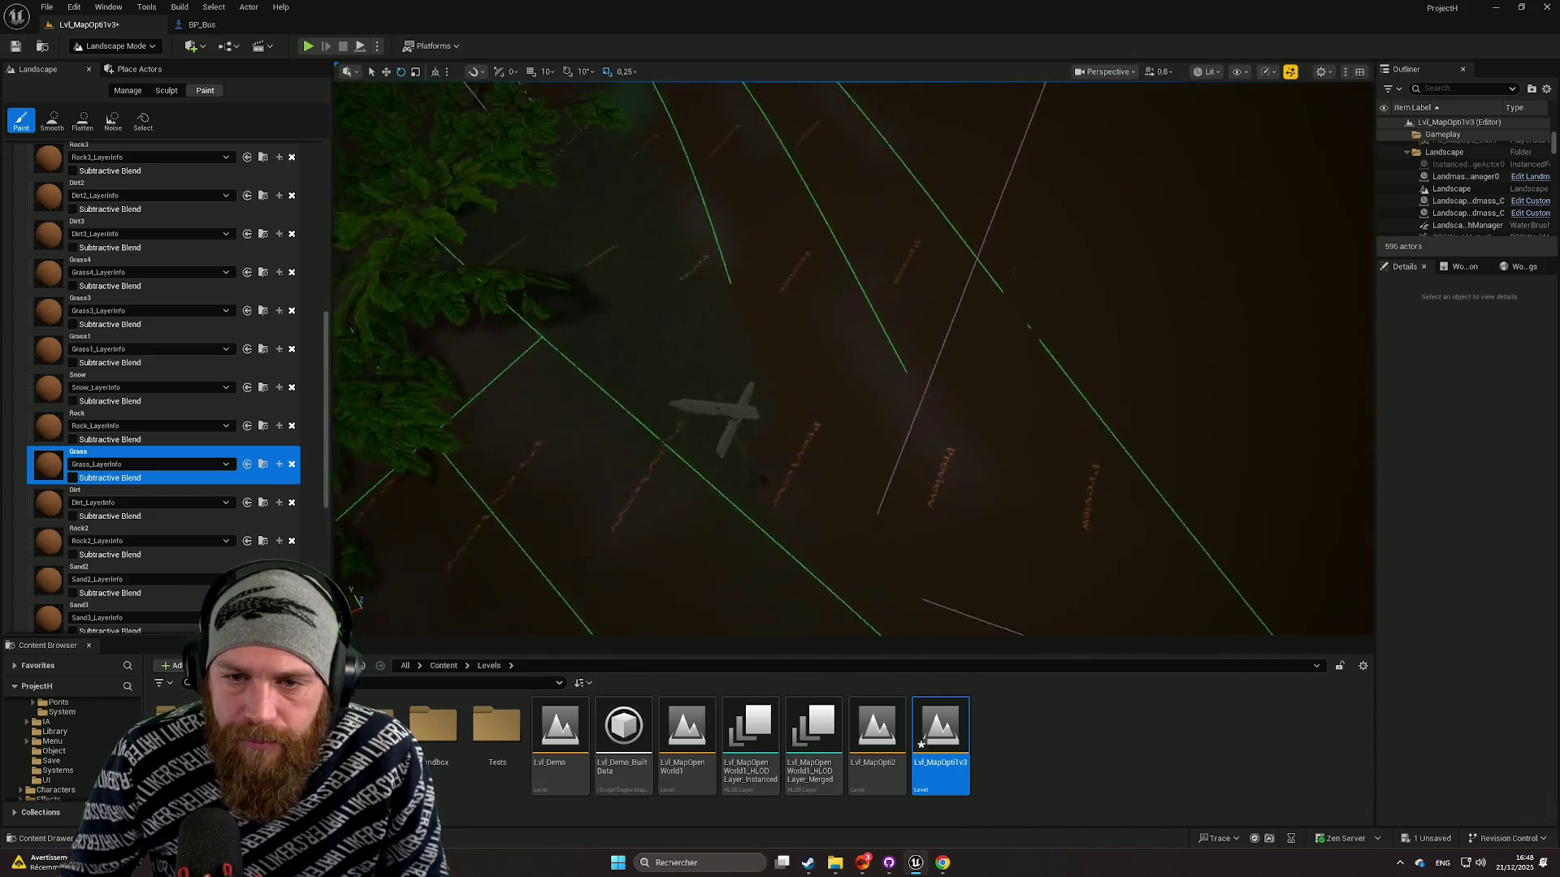
scroll(853, 358, "up", 2)
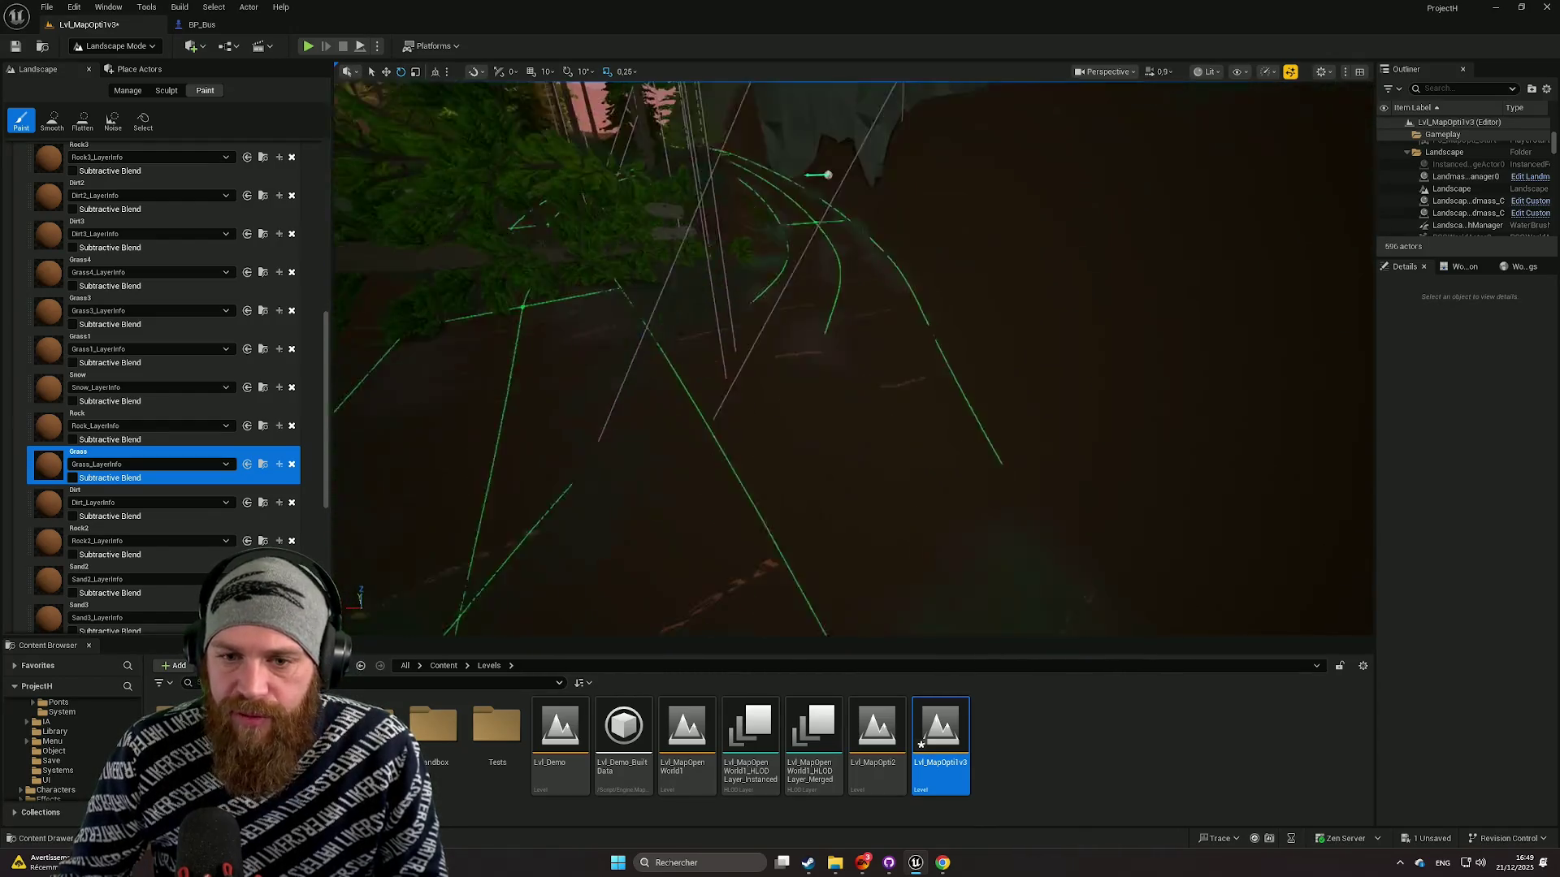
scroll(853, 358, "up", 3)
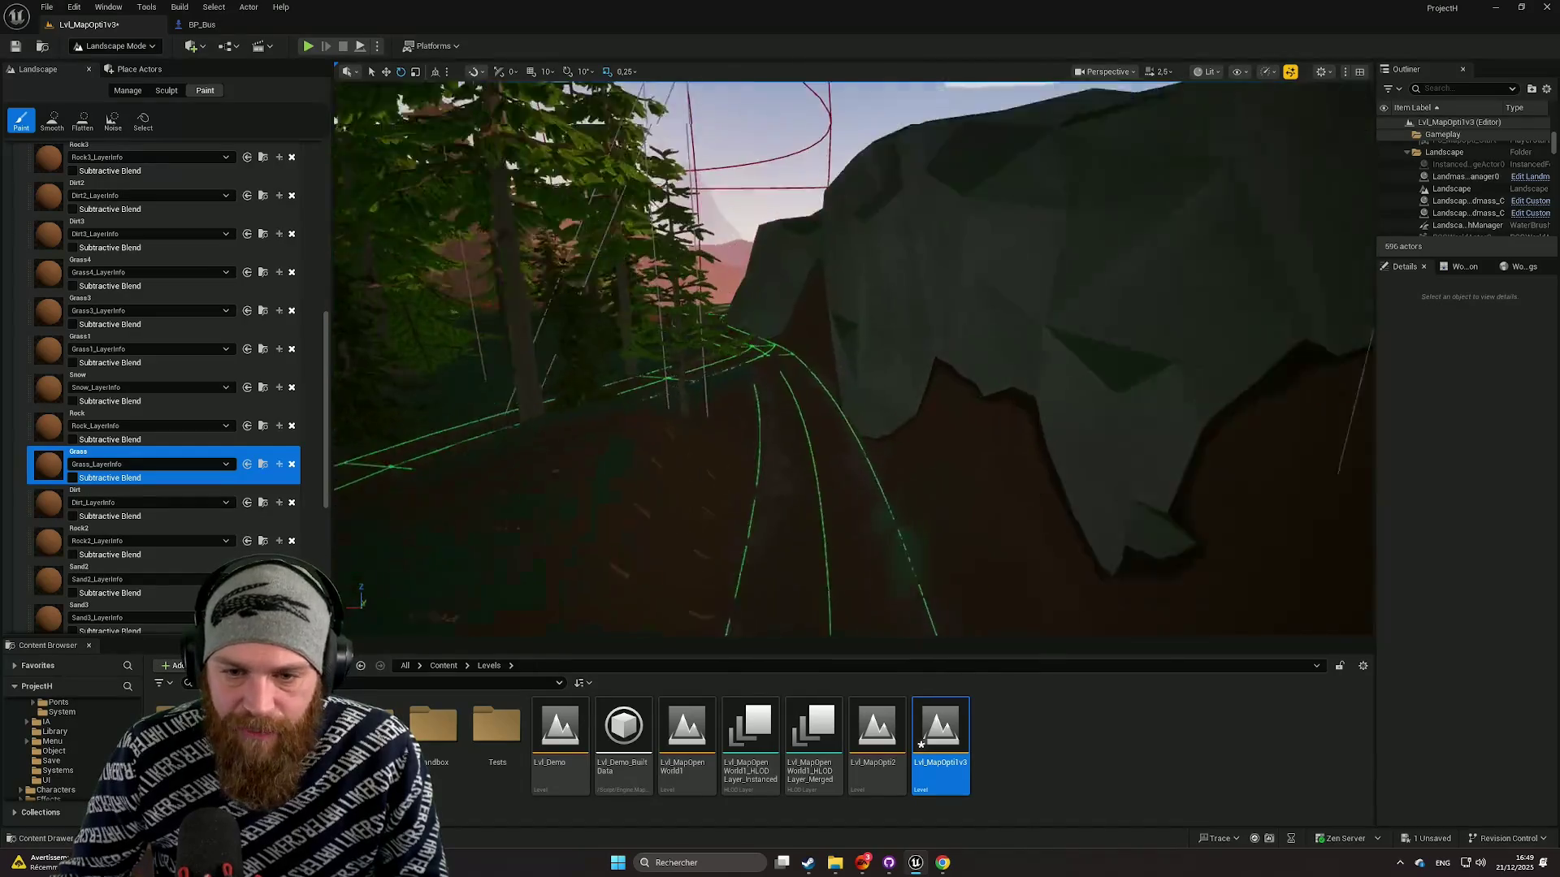
scroll(853, 357, "down", 2)
scroll(132, 299, "up", 4)
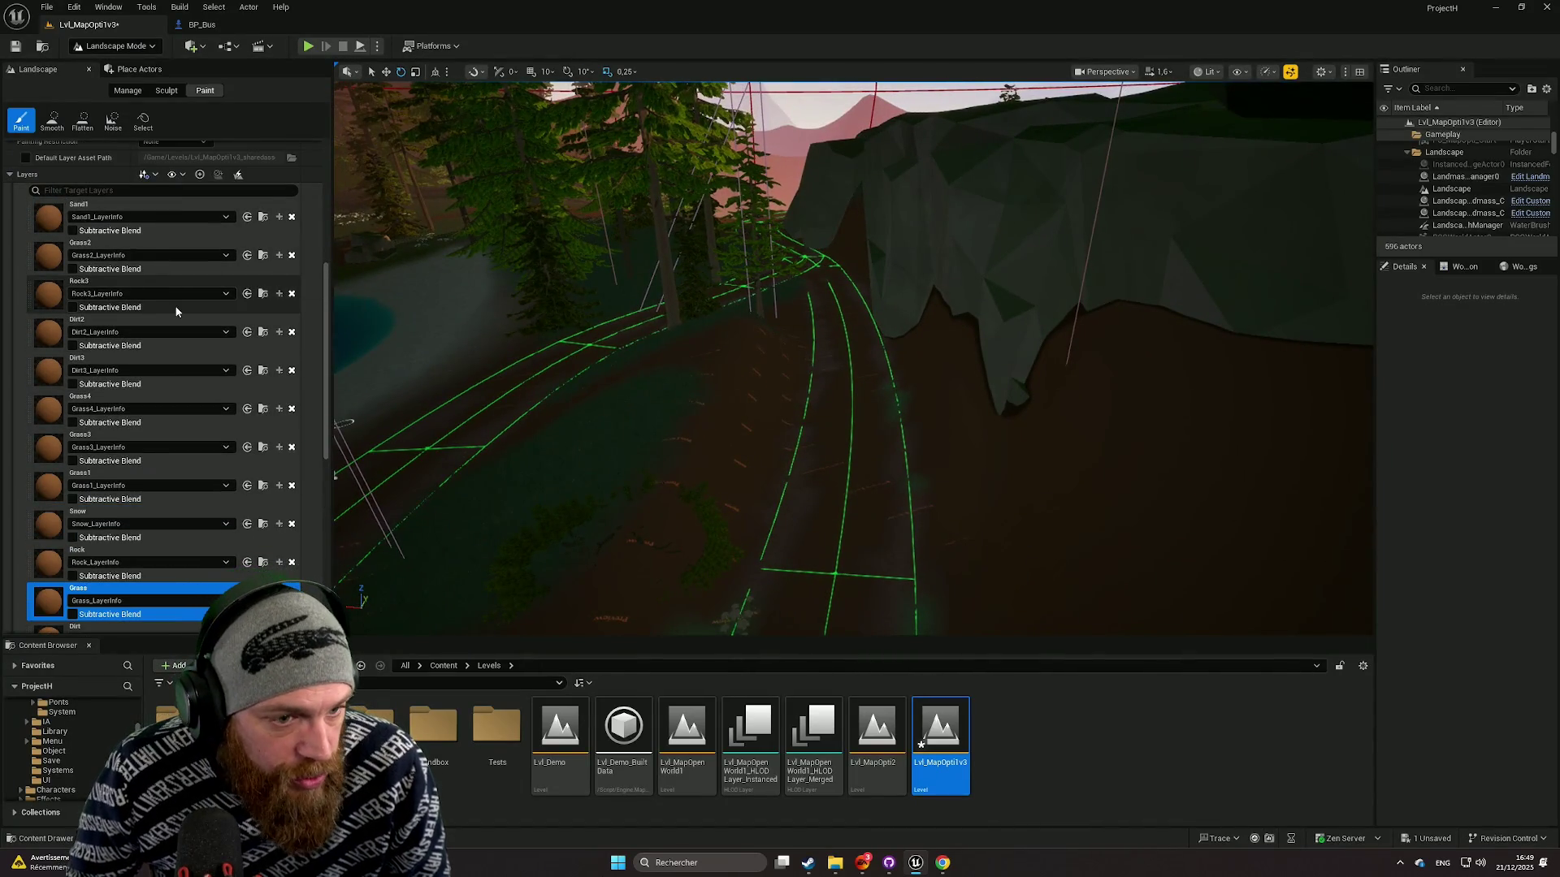
Step: Pick Grass2_LayerInfo in the Target Layers list as the paint layer
scroll(136, 375, "down", 1)
scroll(136, 372, "up", 2)
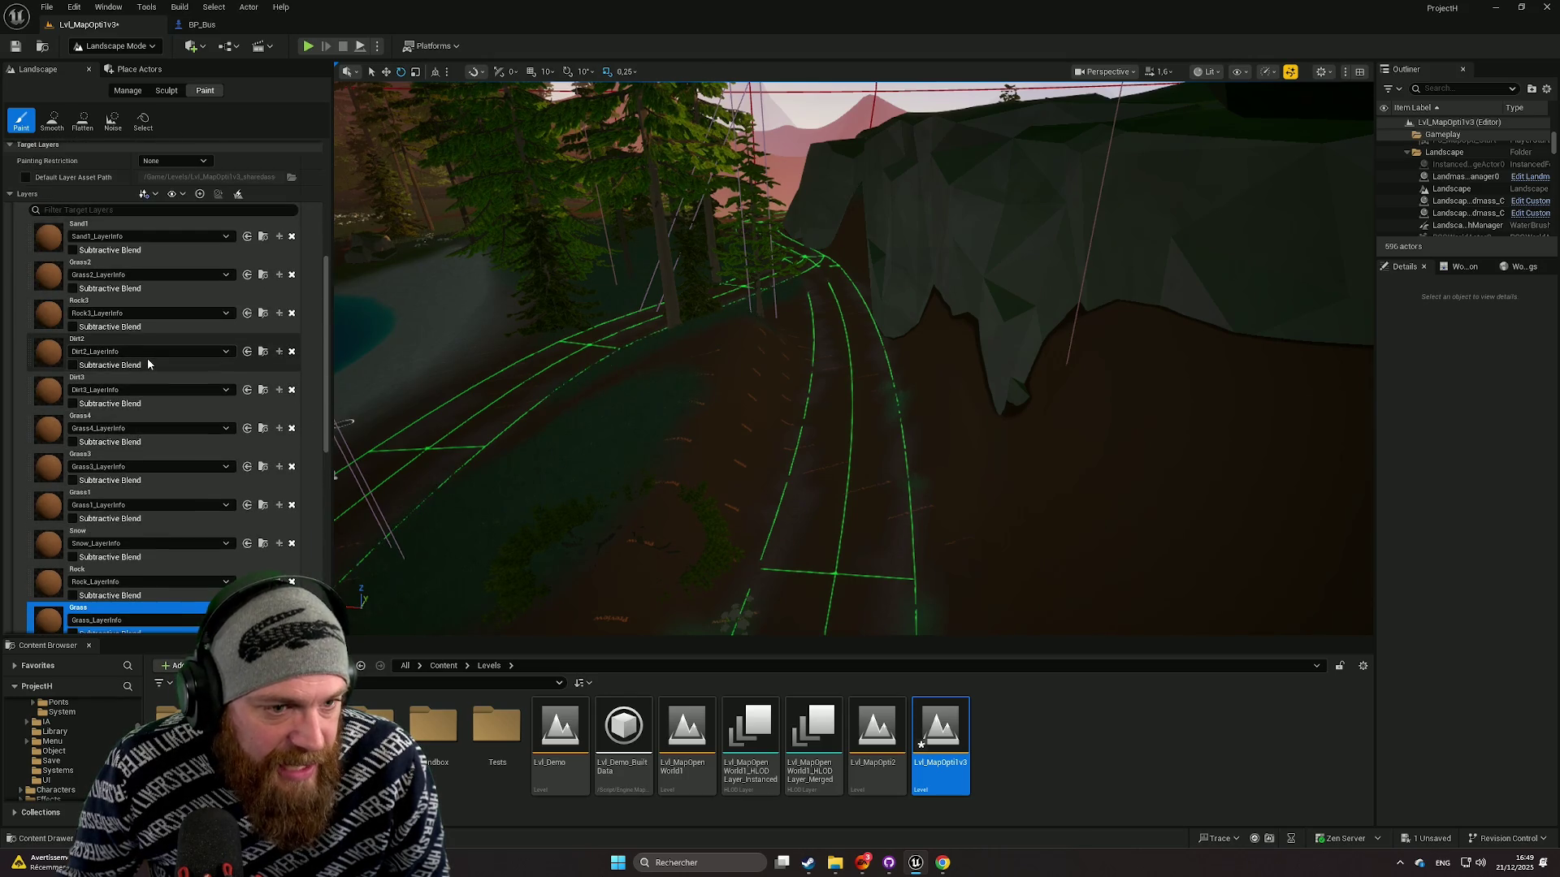
scroll(148, 364, "up", 6)
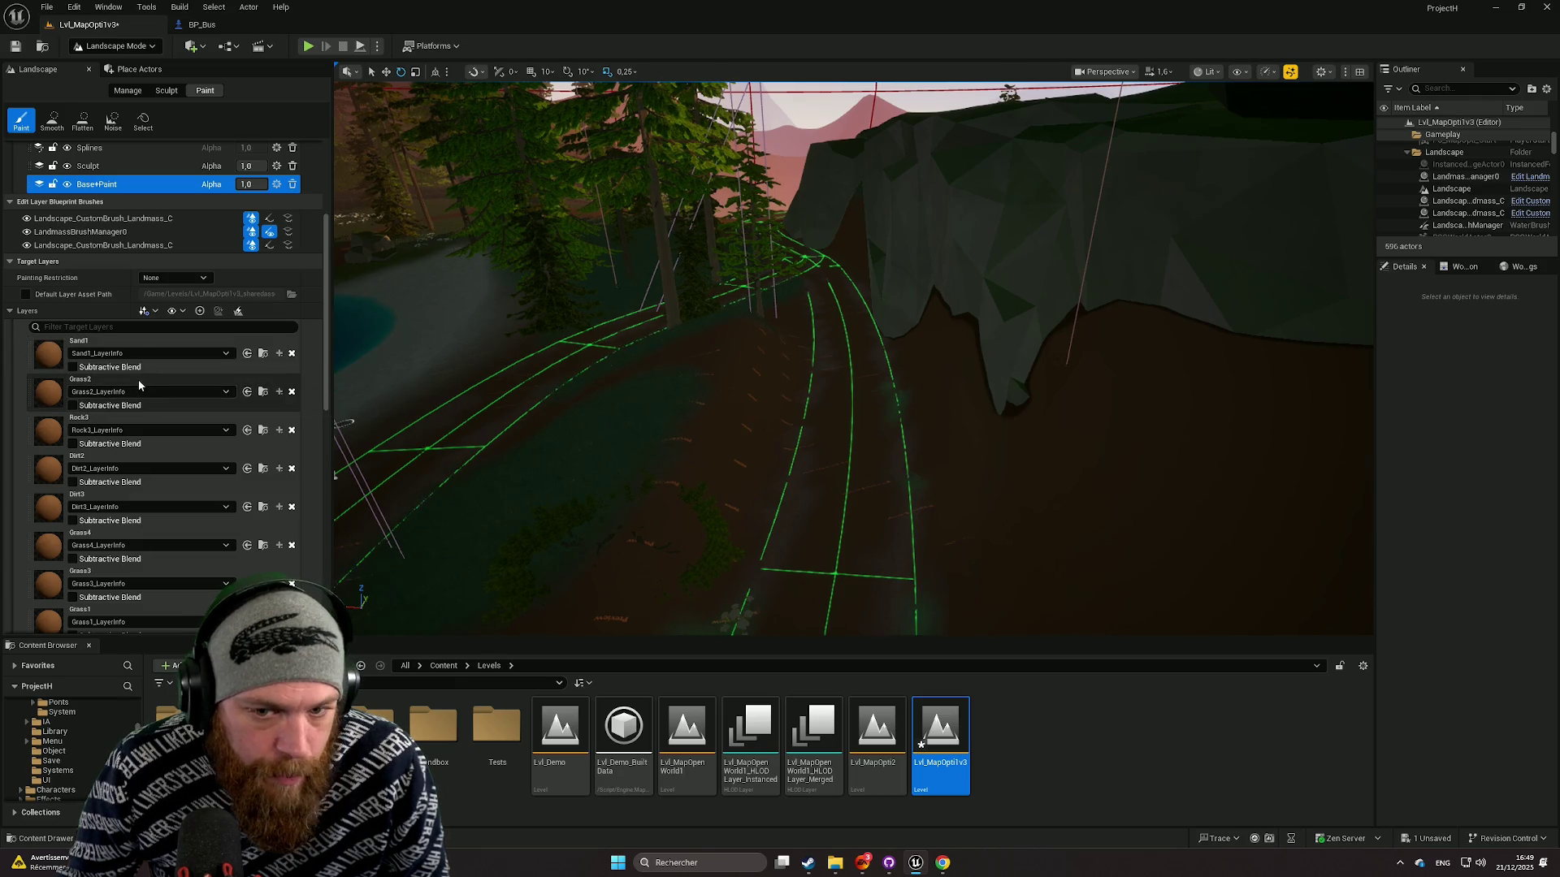
left_click(128, 378)
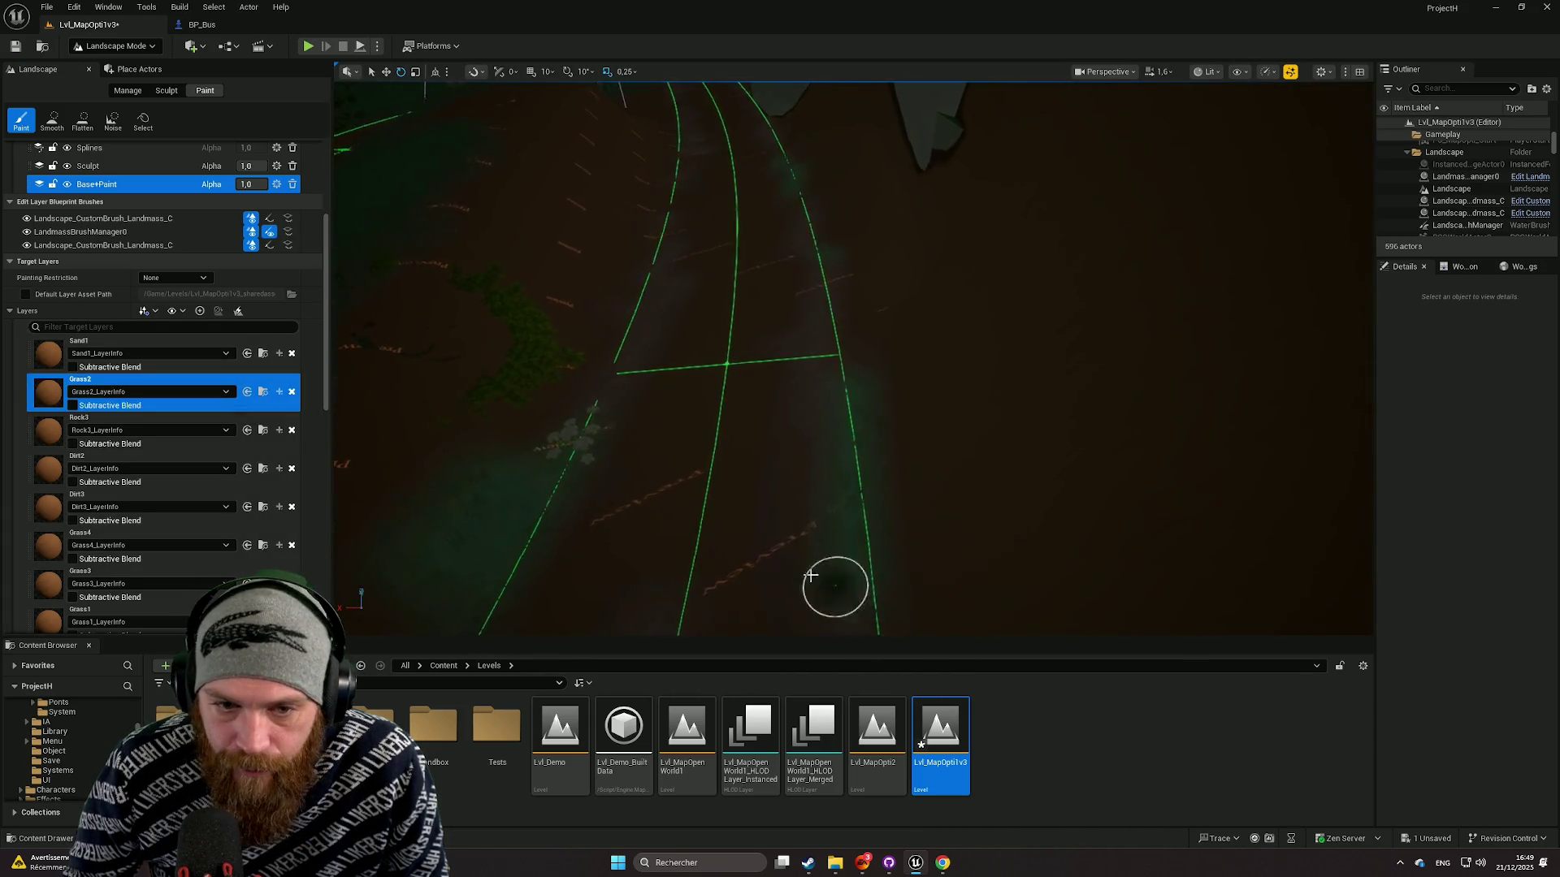
Step: Fly the view along the road past the trees toward the rock
scroll(870, 596, "down", 5)
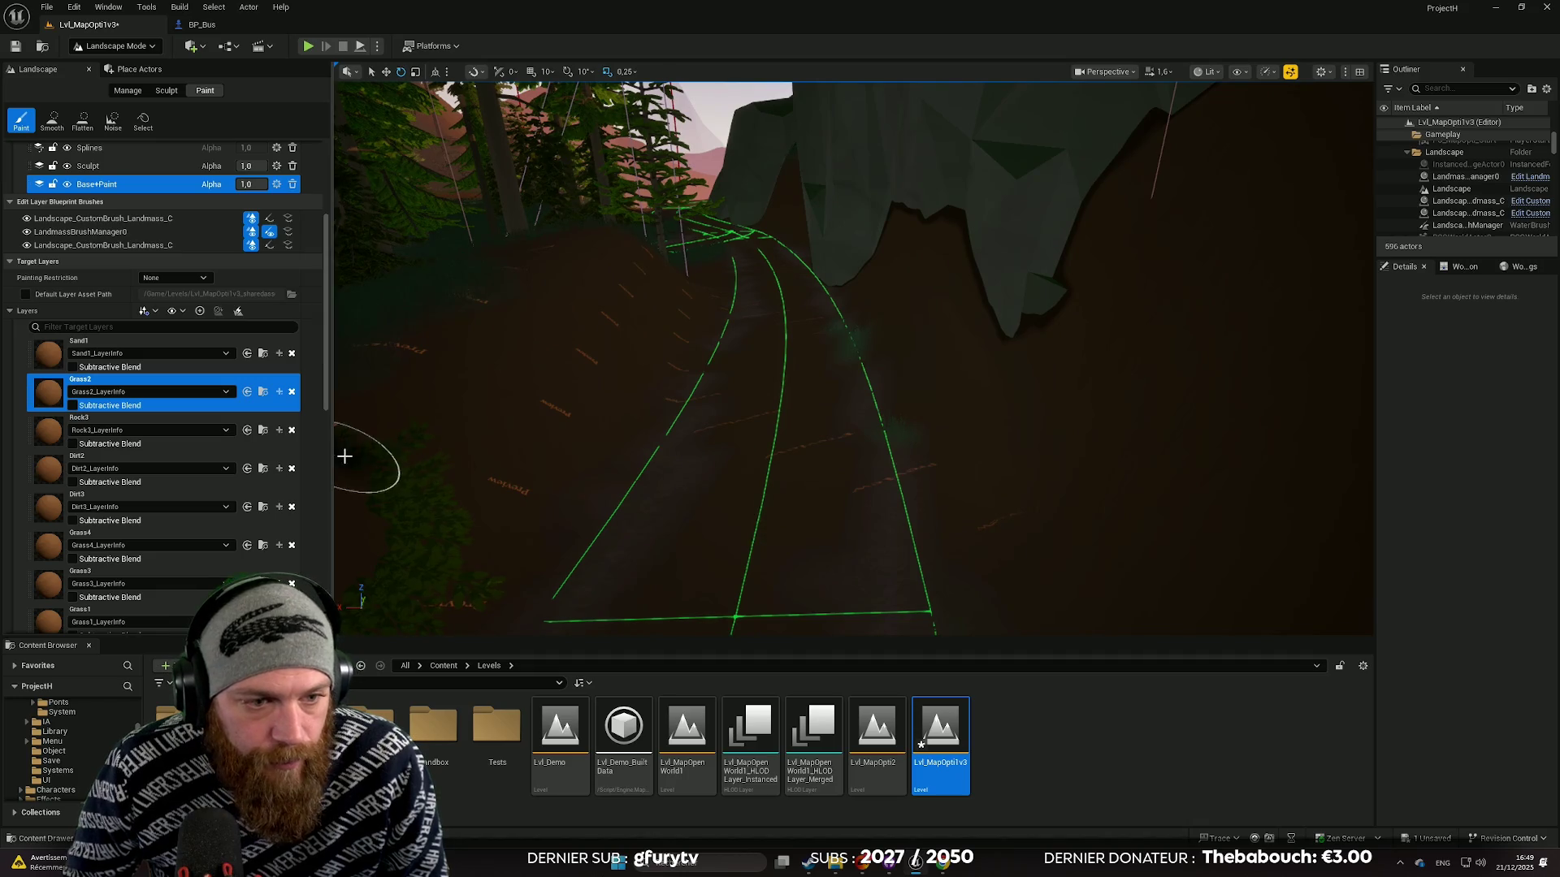
scroll(737, 497, "down", 5)
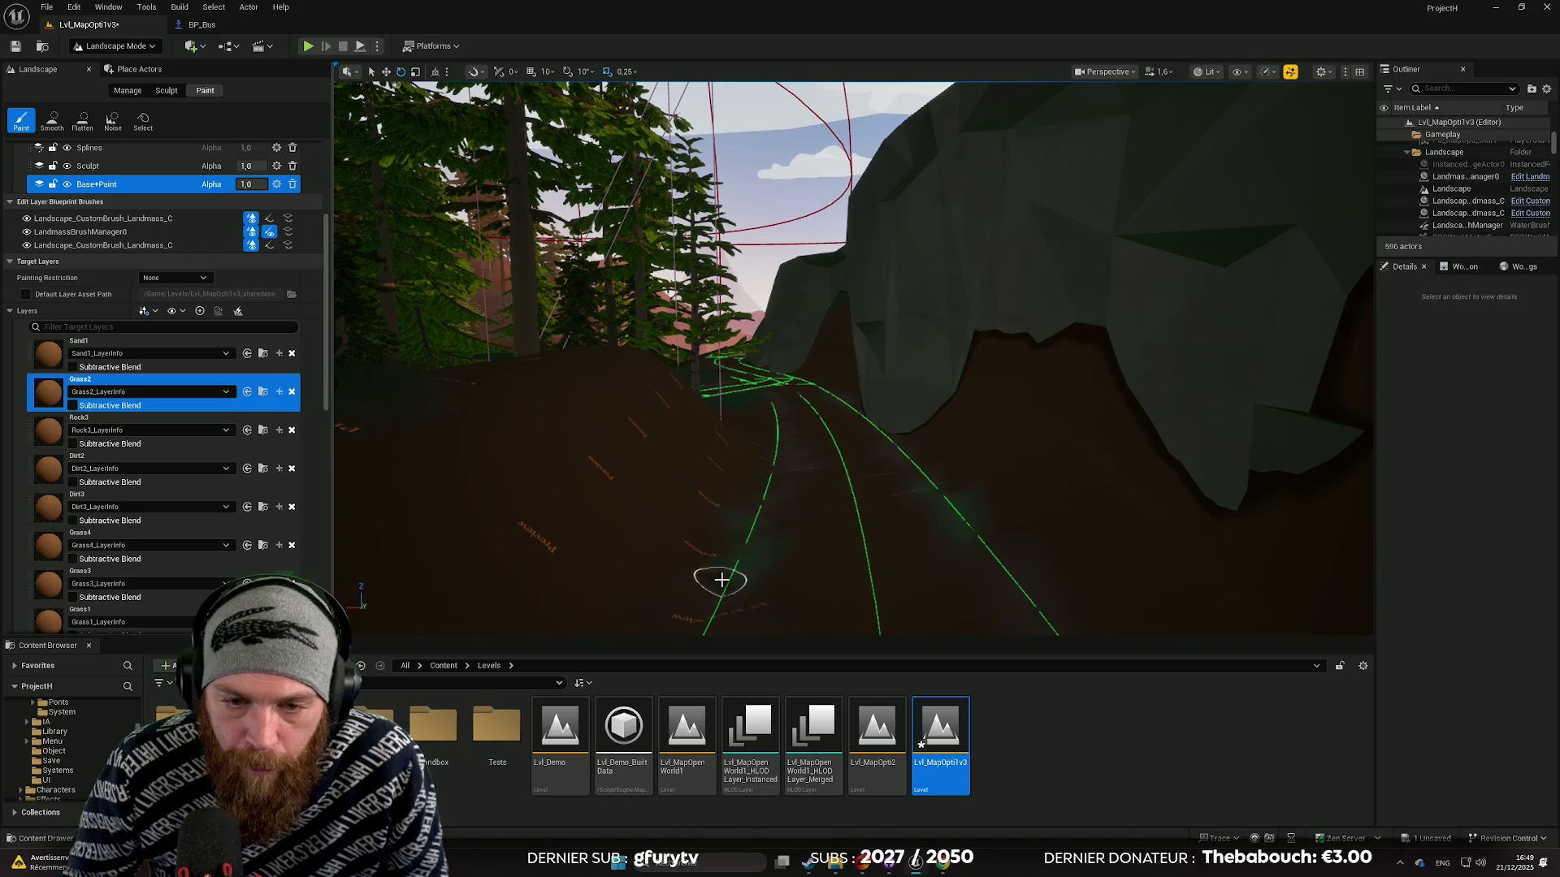
scroll(722, 597, "up", 3)
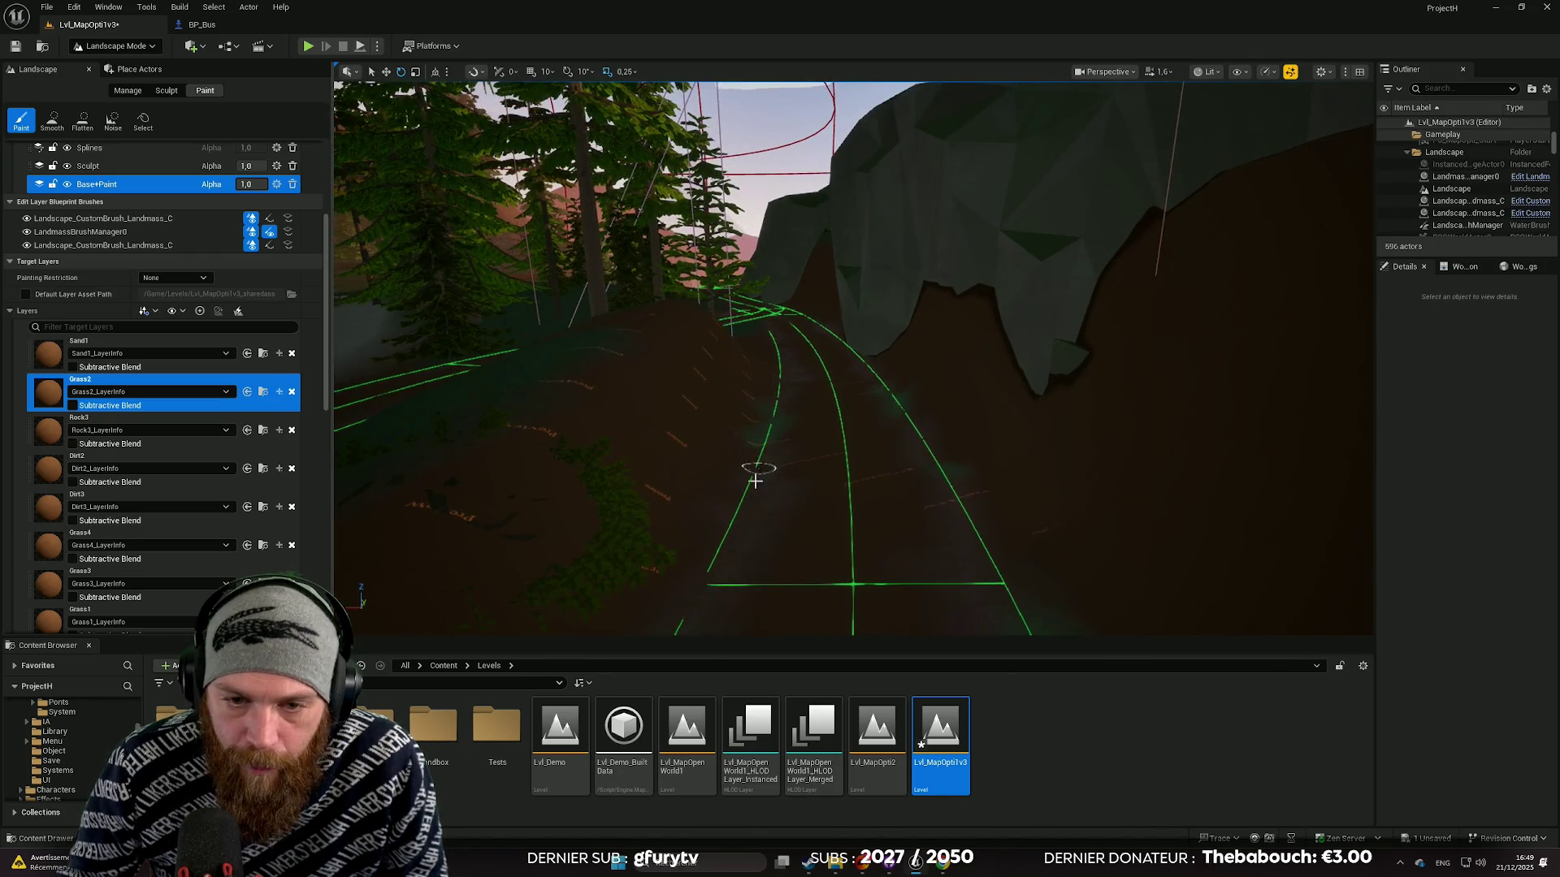
scroll(736, 570, "down", 3)
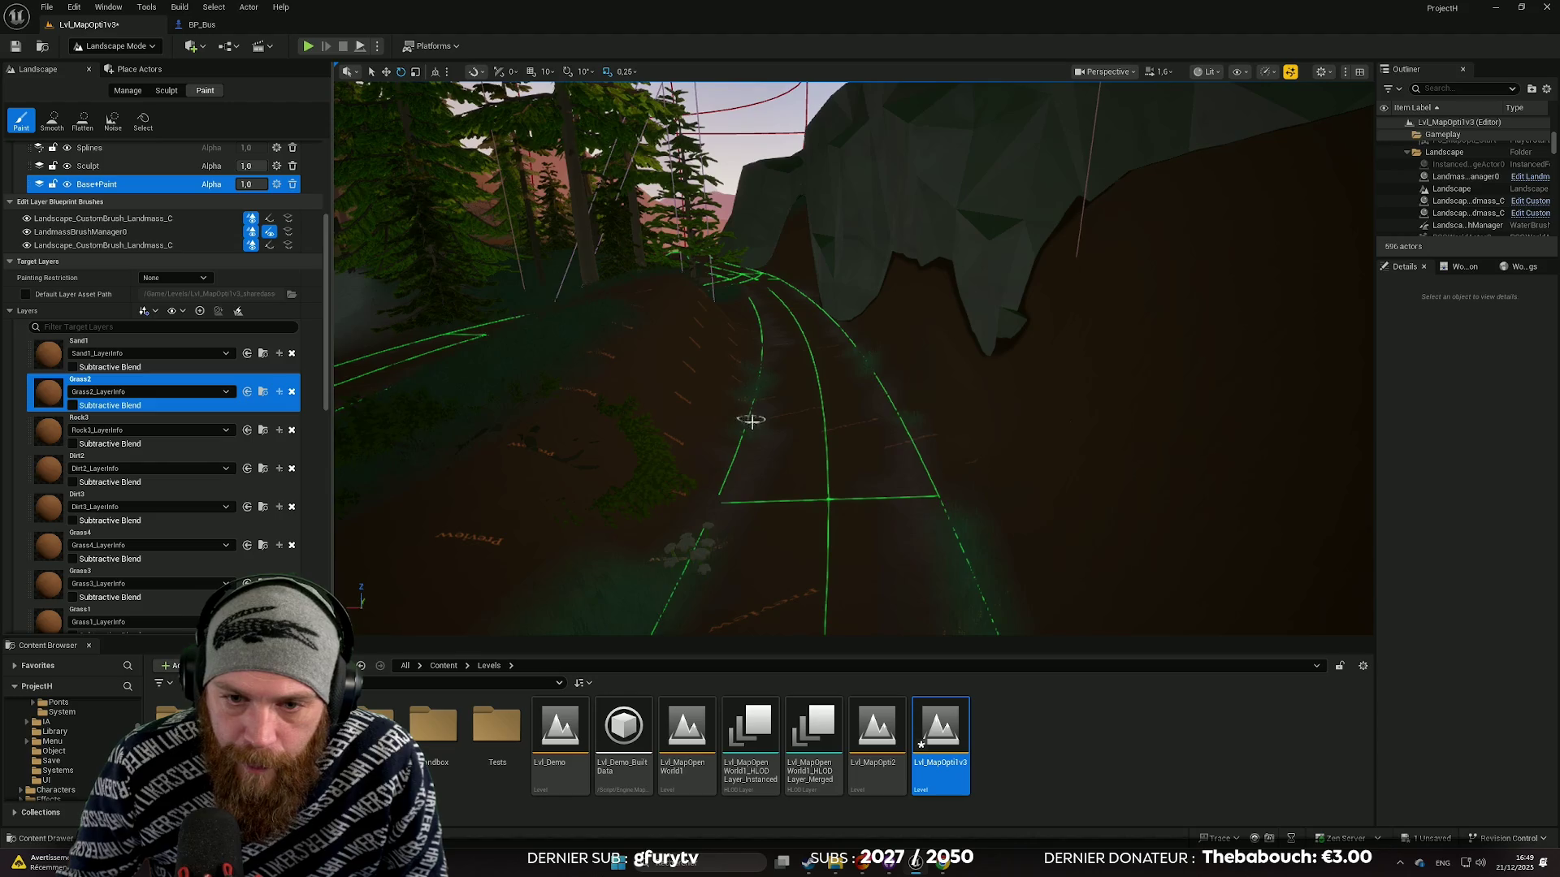
scroll(751, 419, "down", 8)
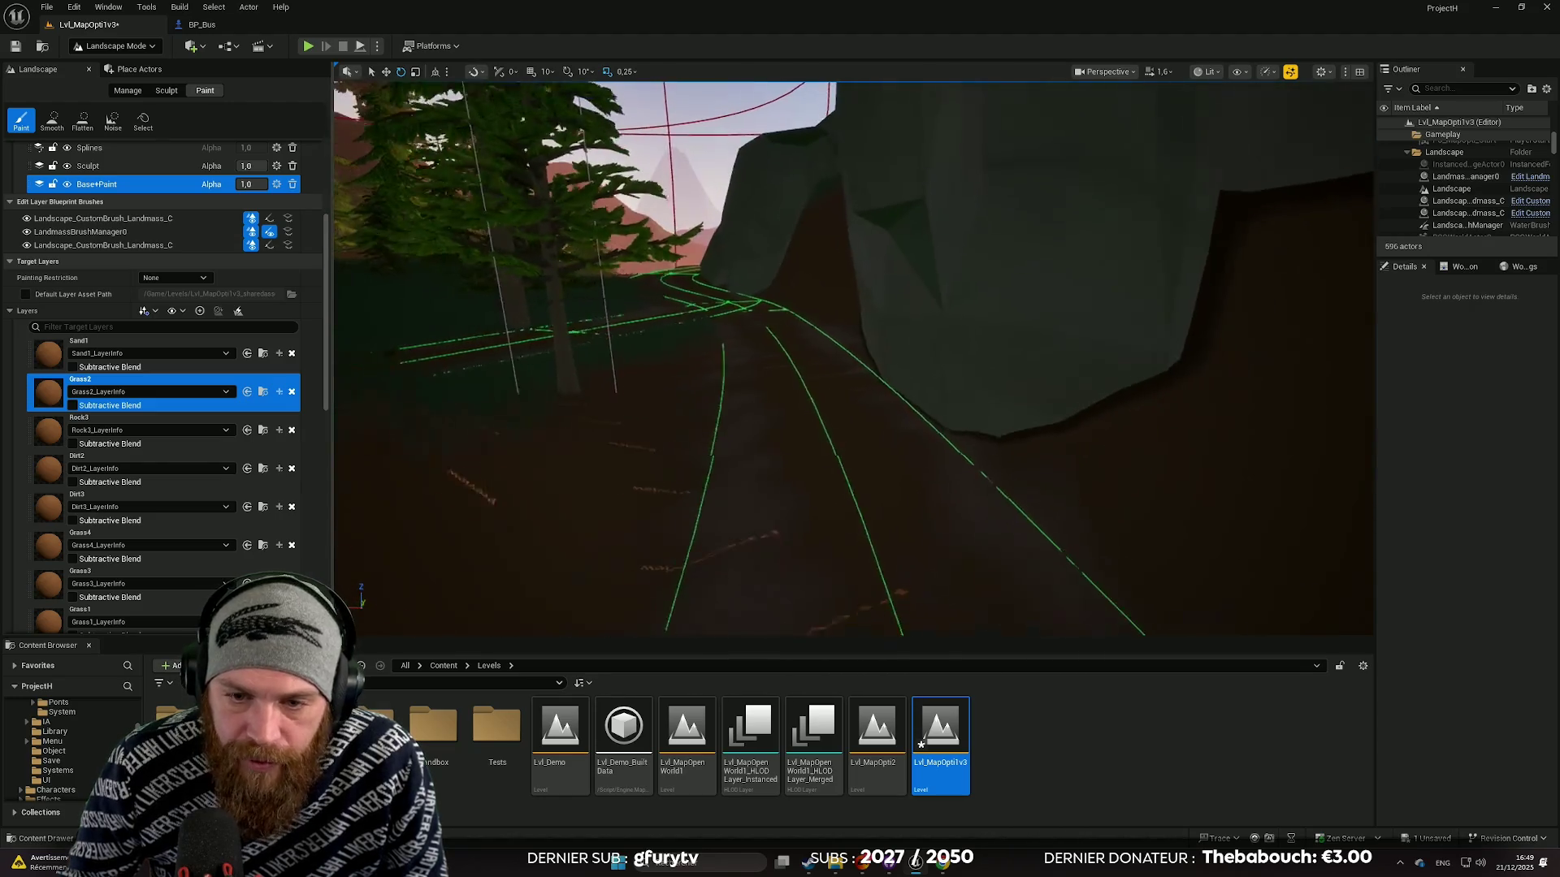
scroll(949, 441, "down", 2)
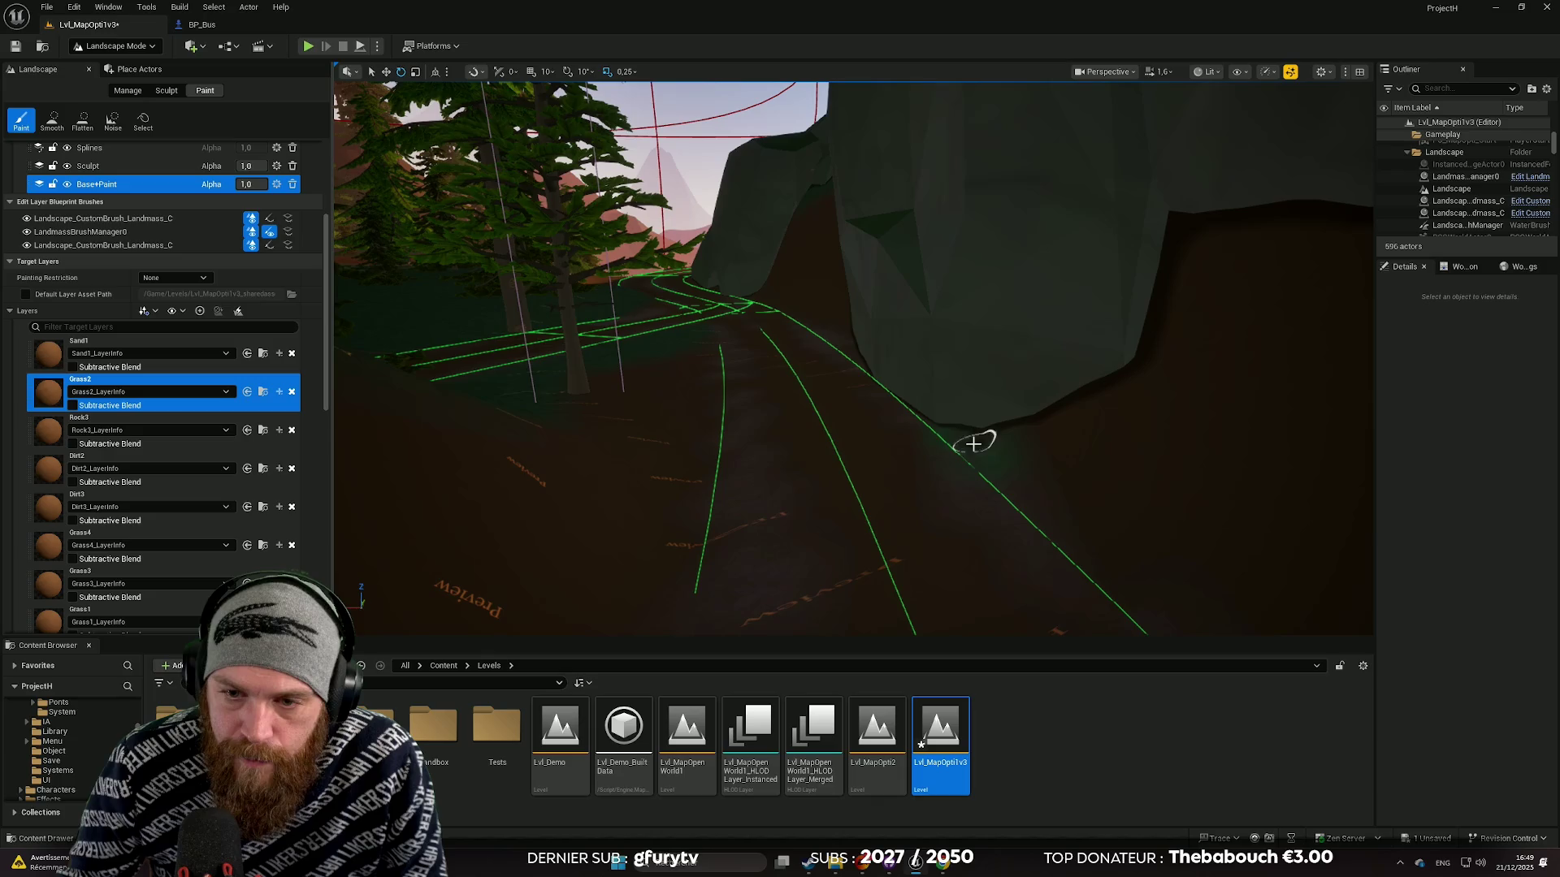
scroll(934, 520, "down", 3)
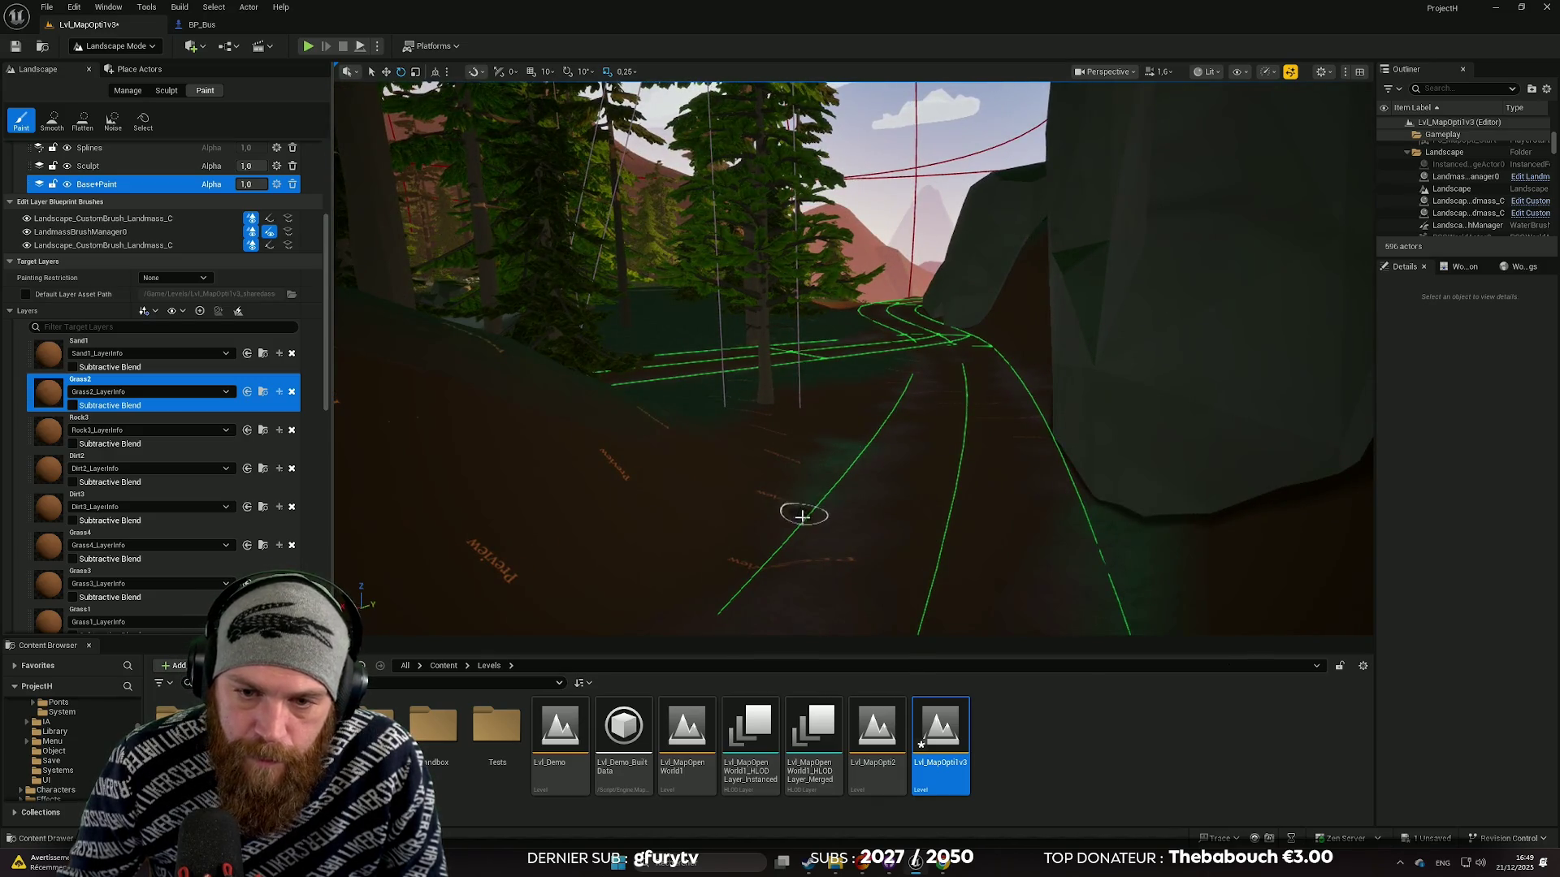
scroll(803, 516, "up", 6)
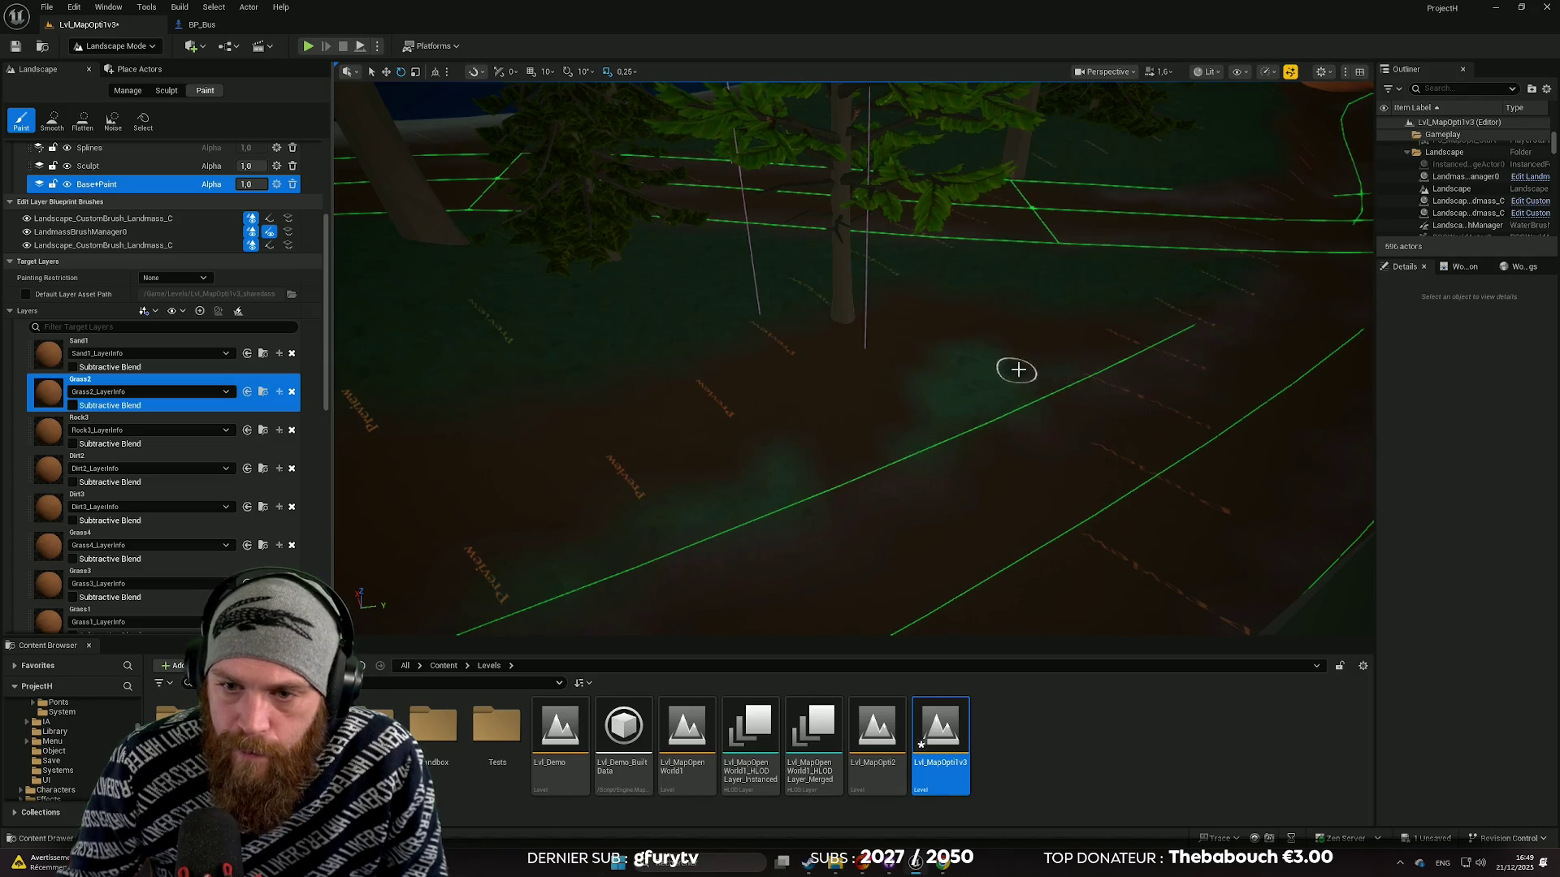
scroll(1157, 330, "up", 5)
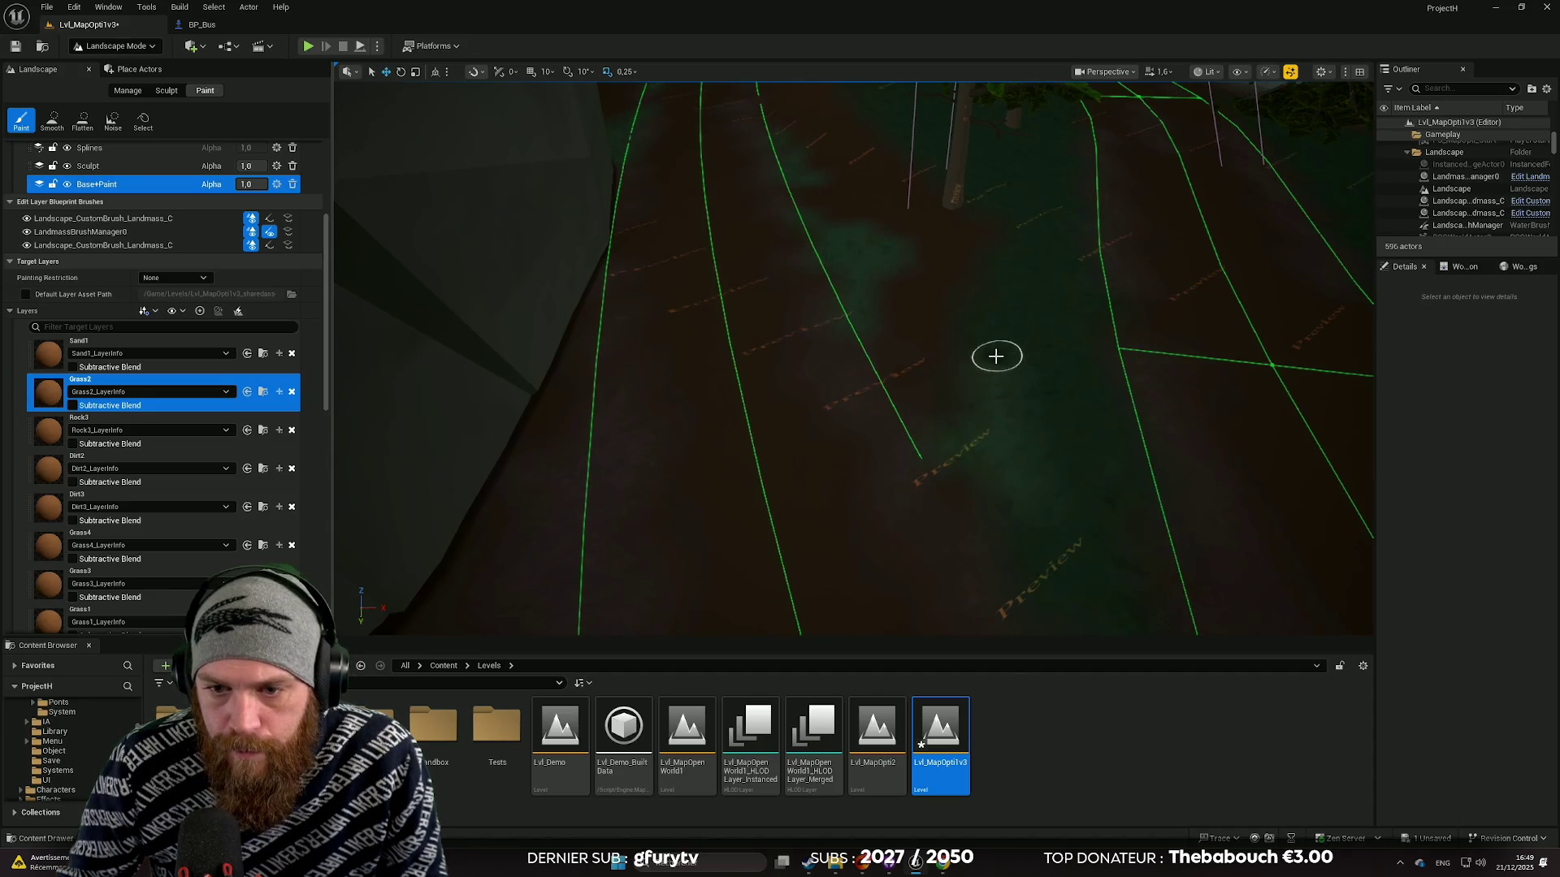
left_click_drag(934, 444, 934, 341)
left_click_drag(878, 423, 877, 384)
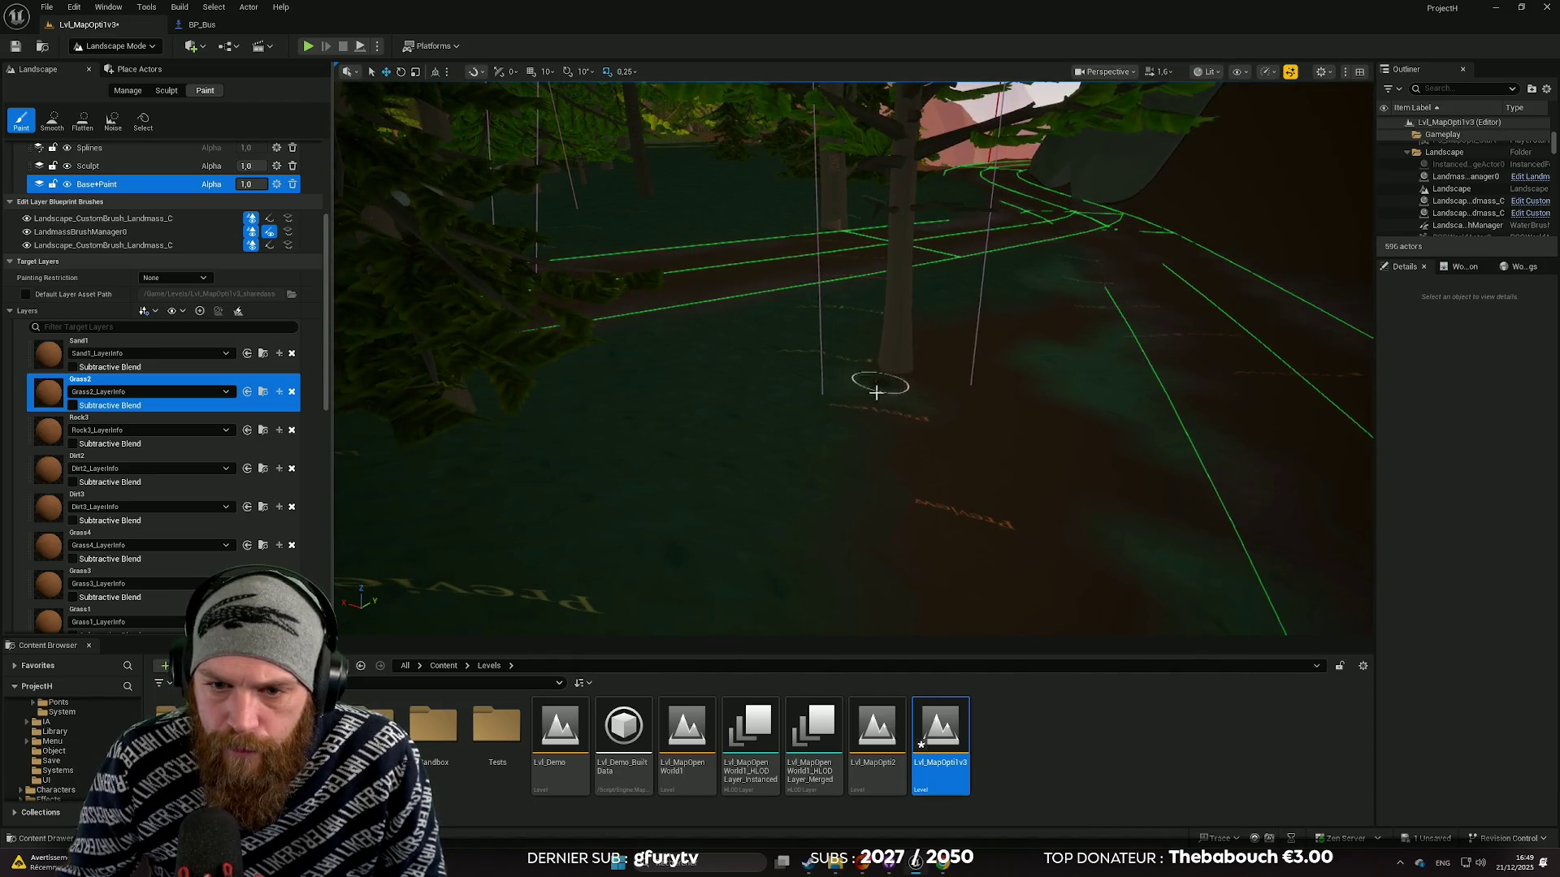
left_click_drag(944, 446, 944, 346)
scroll(213, 508, "down", 3)
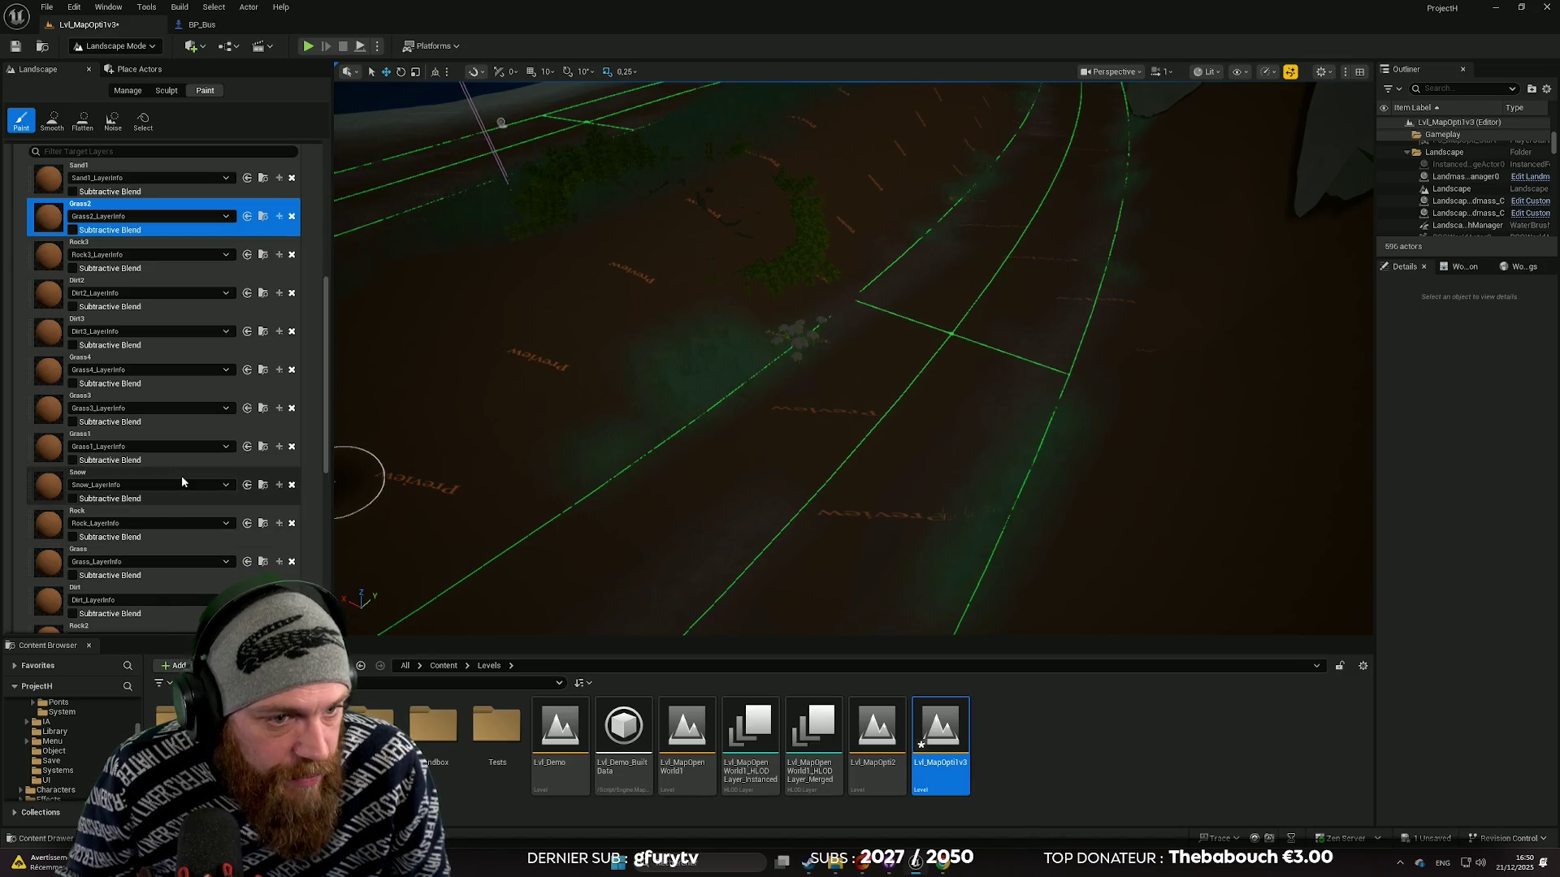
Step: Make Grass1_LayerInfo the paint layer and look down over the road
left_click(179, 452)
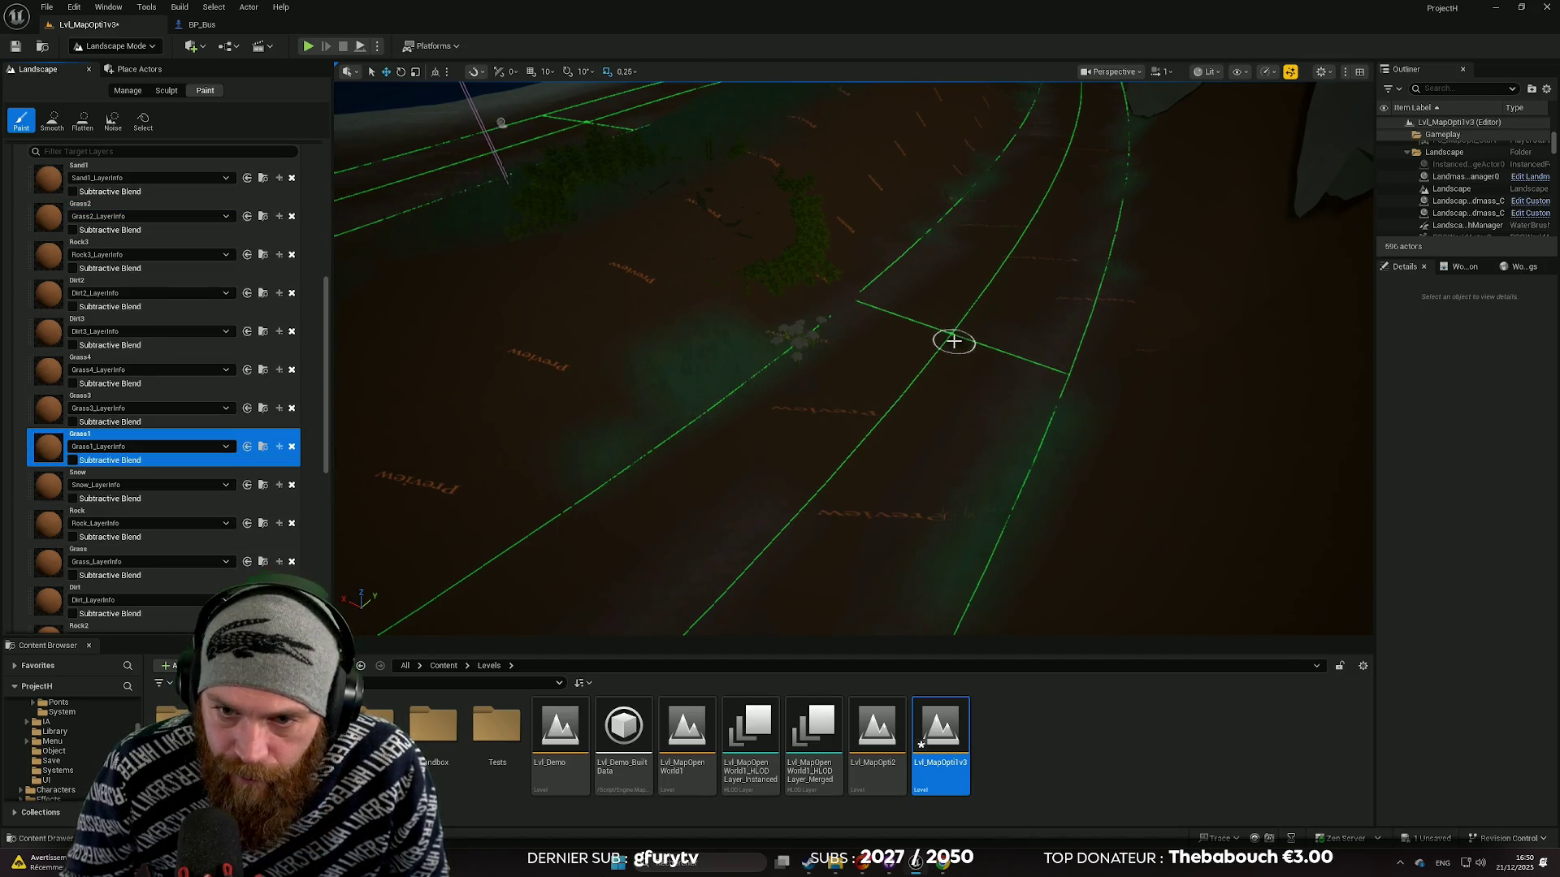
left_click_drag(1002, 276, 906, 332)
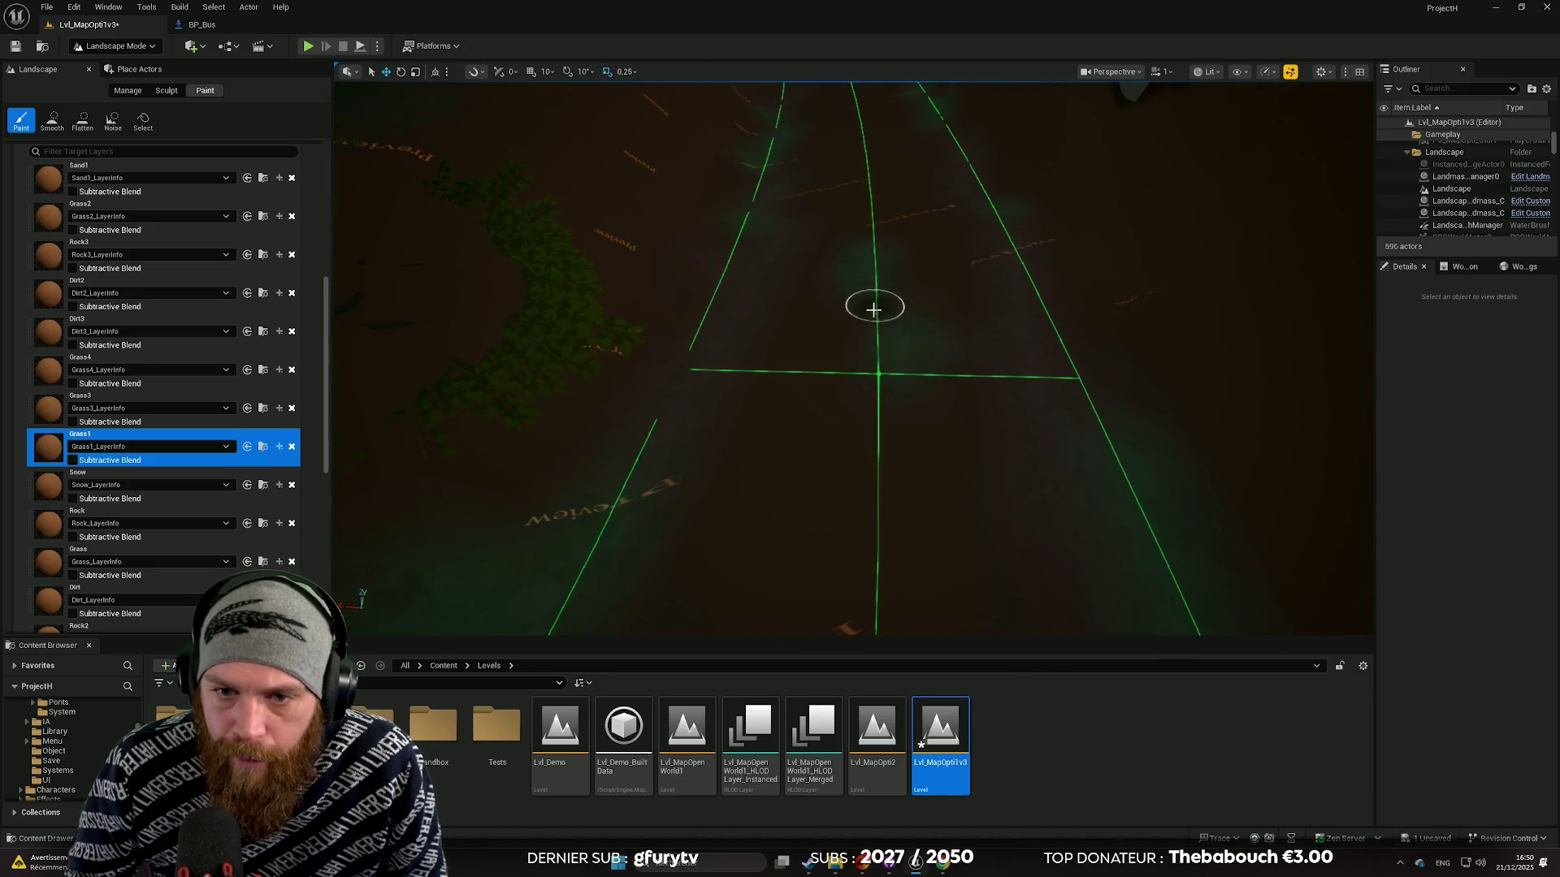
scroll(869, 347, "down", 5)
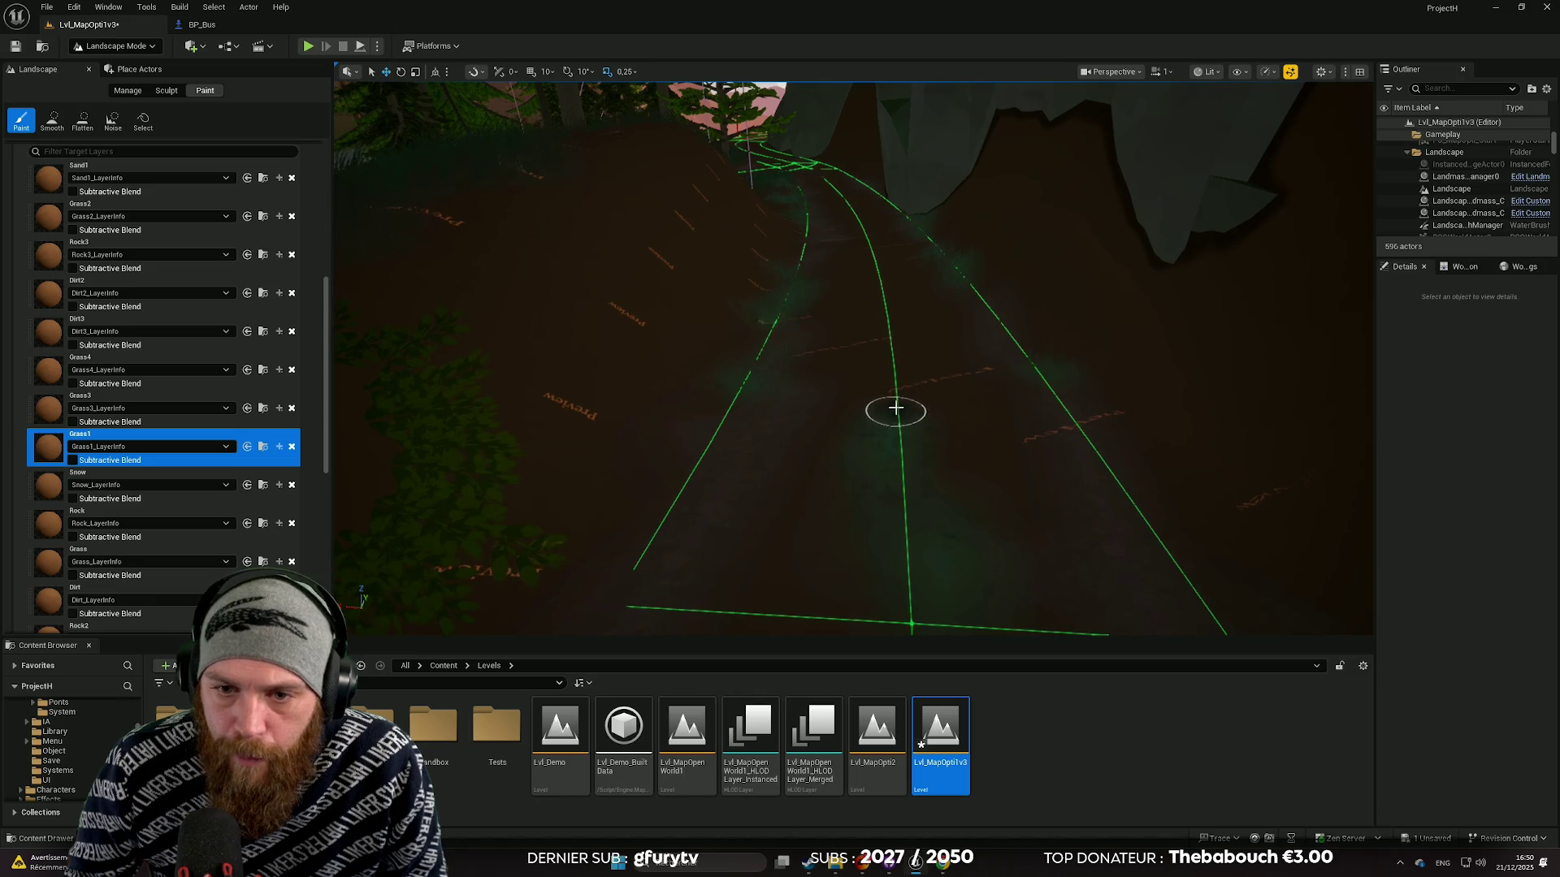
mouse_move(886, 357)
left_mouse_down()
mouse_move(886, 406)
mouse_move(837, 357)
mouse_move(837, 333)
mouse_move(812, 325)
mouse_move(828, 285)
mouse_move(828, 309)
mouse_move(796, 220)
mouse_move(812, 186)
mouse_move(872, 446)
left_mouse_up()
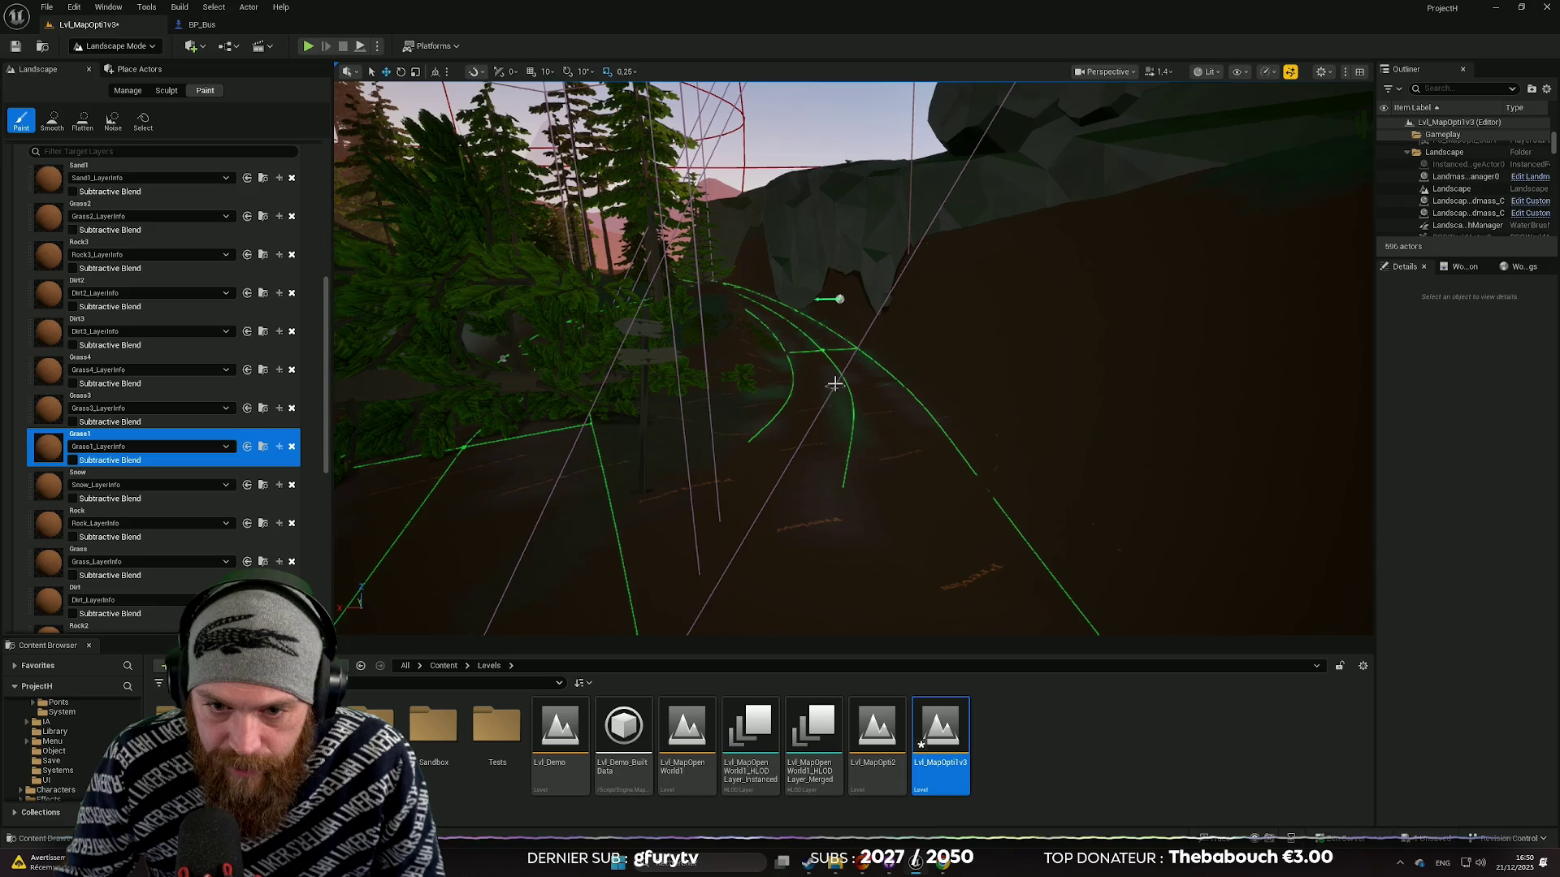
left_click_drag(848, 406, 836, 496)
Step: Select the Landscape actor and fly close along the road edges beside the cliffs
right_click(844, 425)
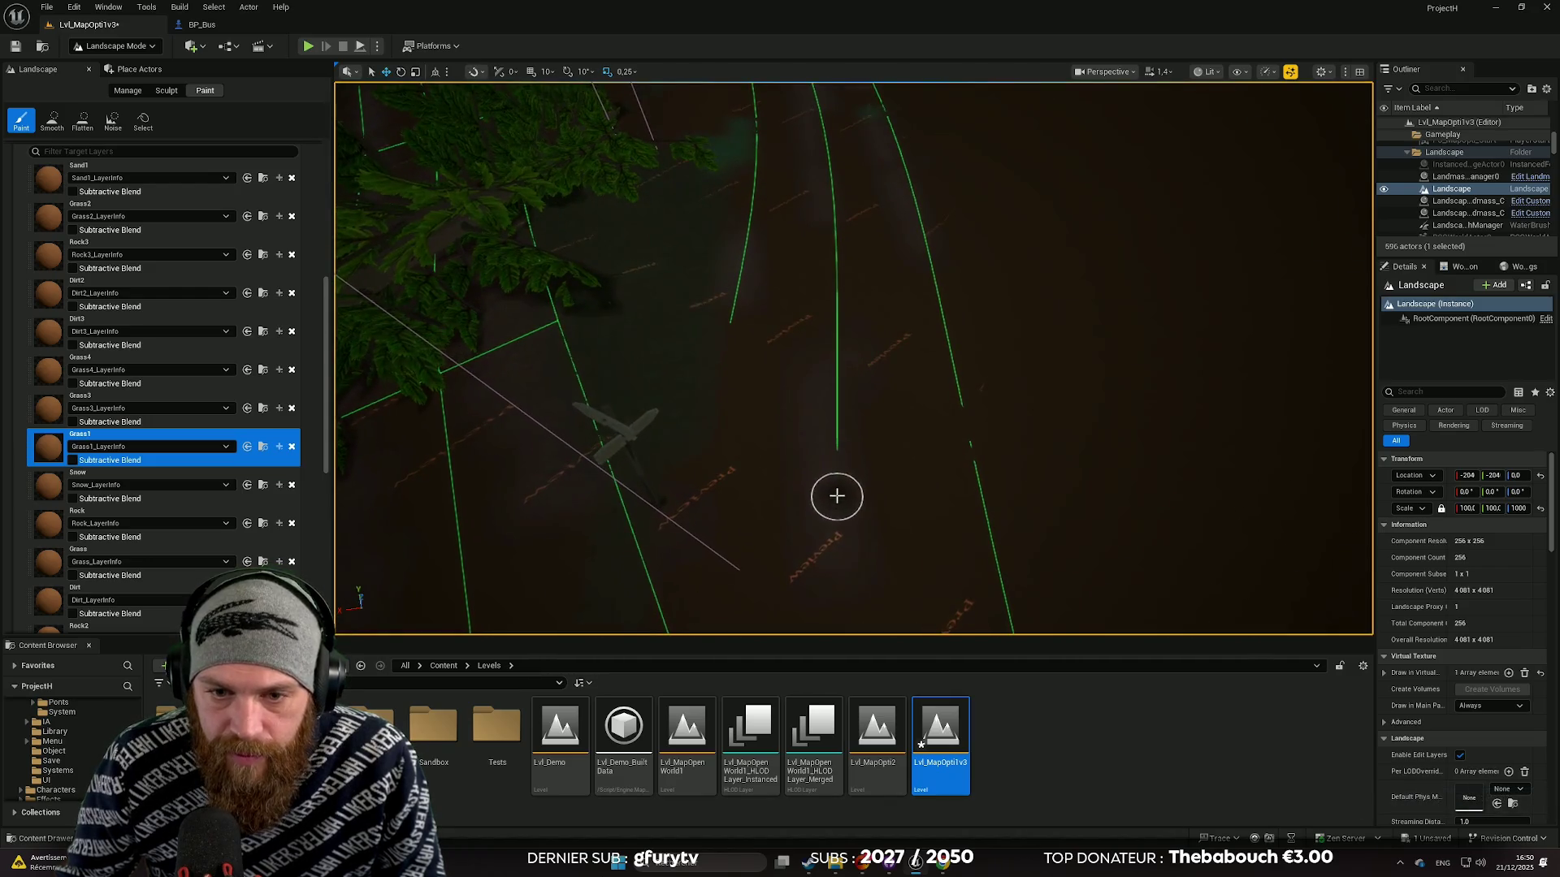
mouse_move(828, 257)
left_mouse_down()
mouse_move(804, 209)
mouse_move(818, 236)
left_mouse_up()
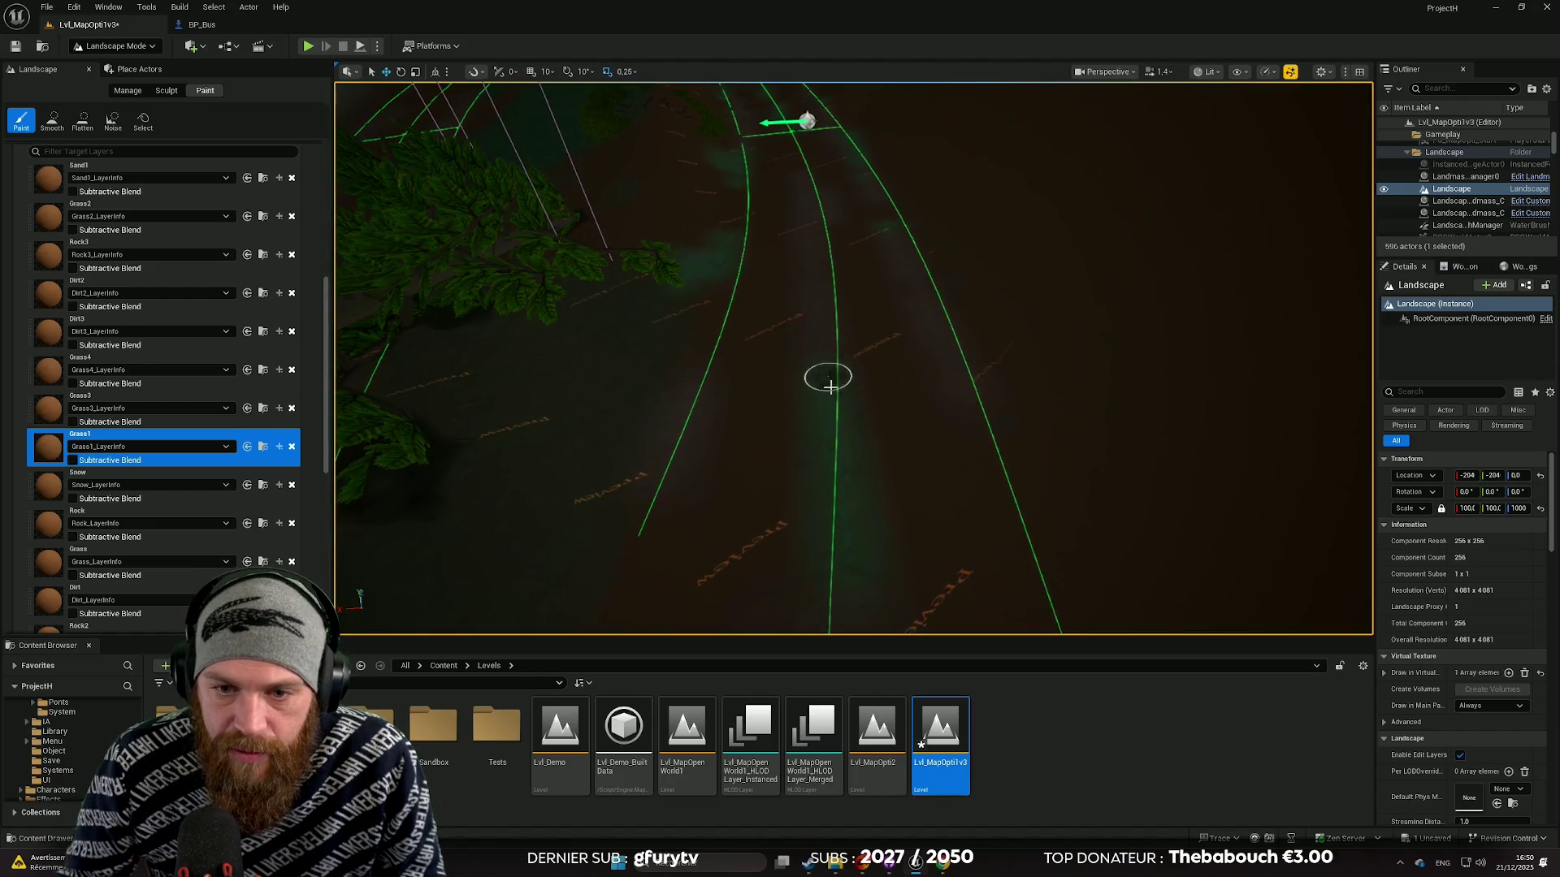
mouse_move(811, 572)
left_mouse_down()
mouse_move(843, 382)
mouse_move(868, 452)
left_mouse_up()
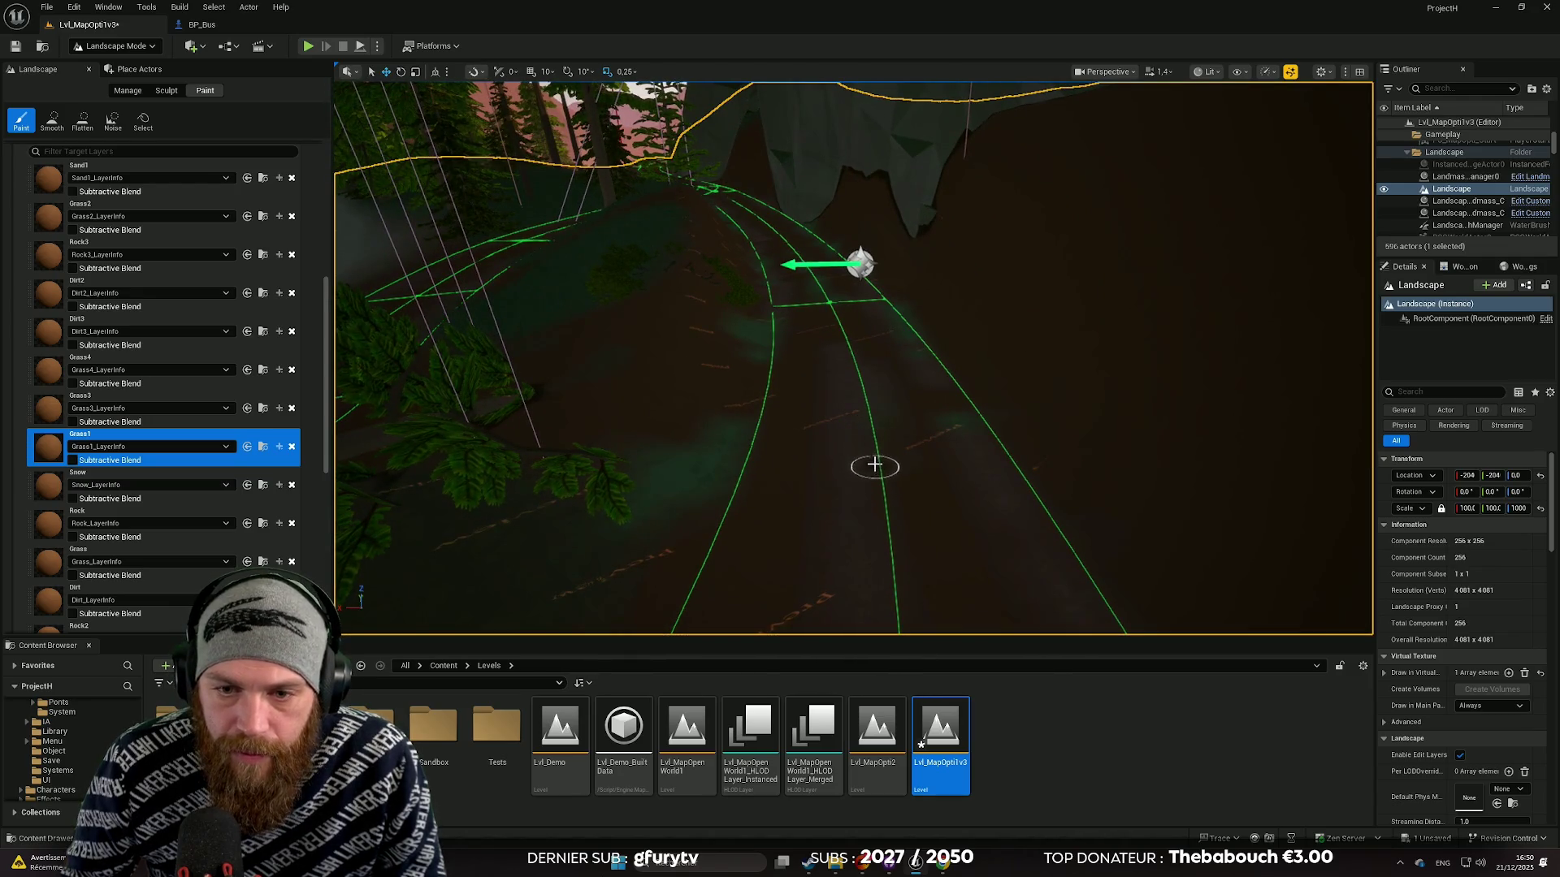
mouse_move(865, 431)
left_mouse_down()
mouse_move(840, 325)
mouse_move(1255, 365)
mouse_move(1105, 338)
mouse_move(1115, 467)
mouse_move(1145, 552)
mouse_move(1183, 487)
mouse_move(1159, 488)
mouse_move(1159, 348)
mouse_move(972, 283)
mouse_move(1097, 463)
mouse_move(650, 105)
mouse_move(617, 133)
mouse_move(893, 302)
mouse_move(874, 370)
left_mouse_up()
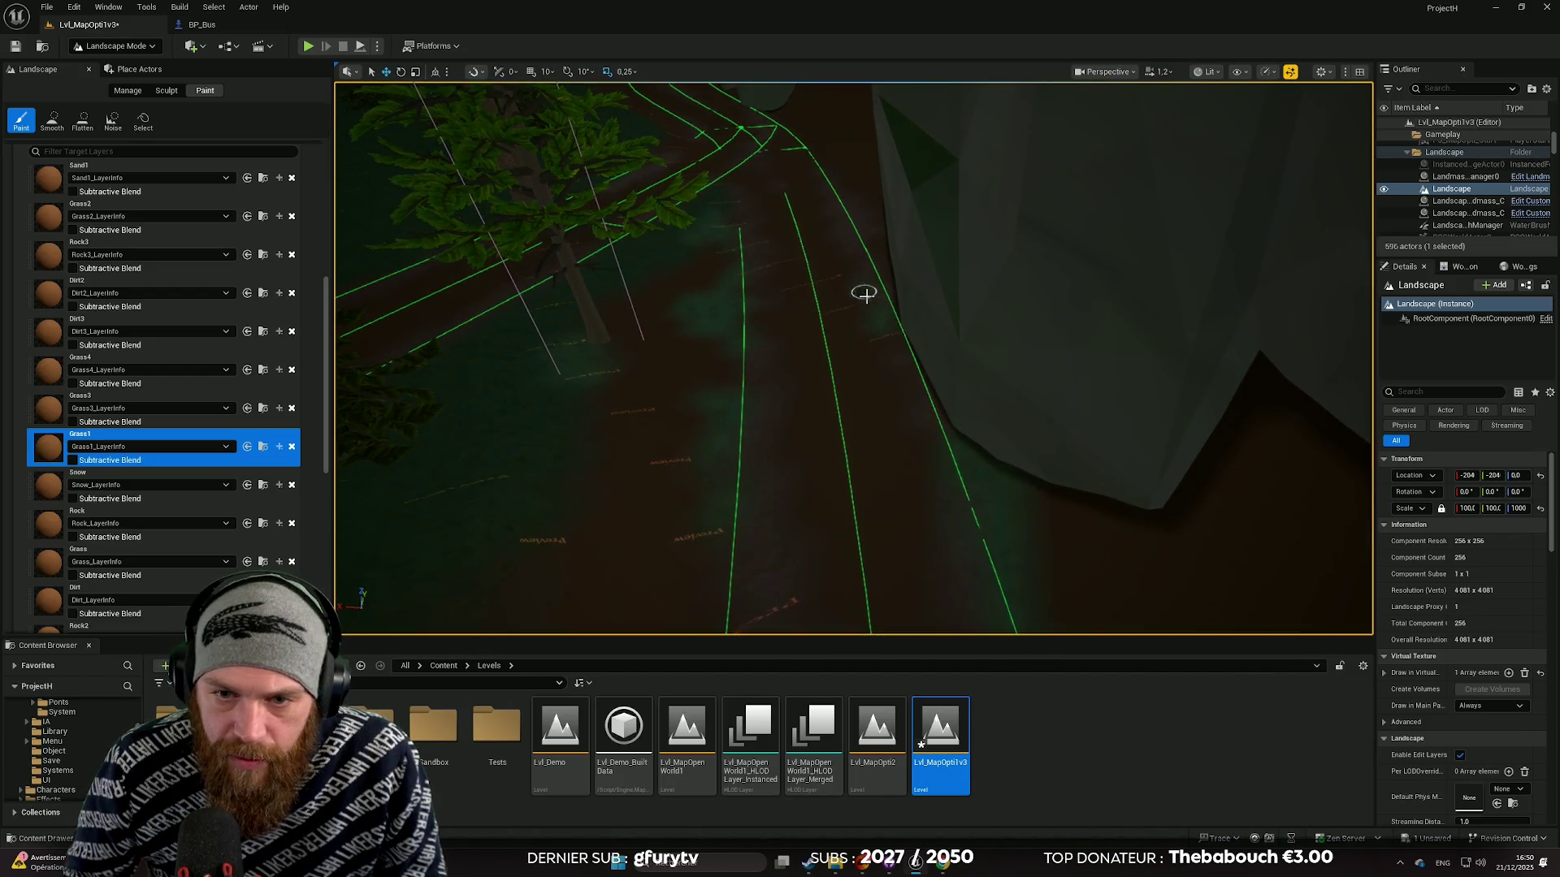
left_click_drag(846, 436, 870, 407)
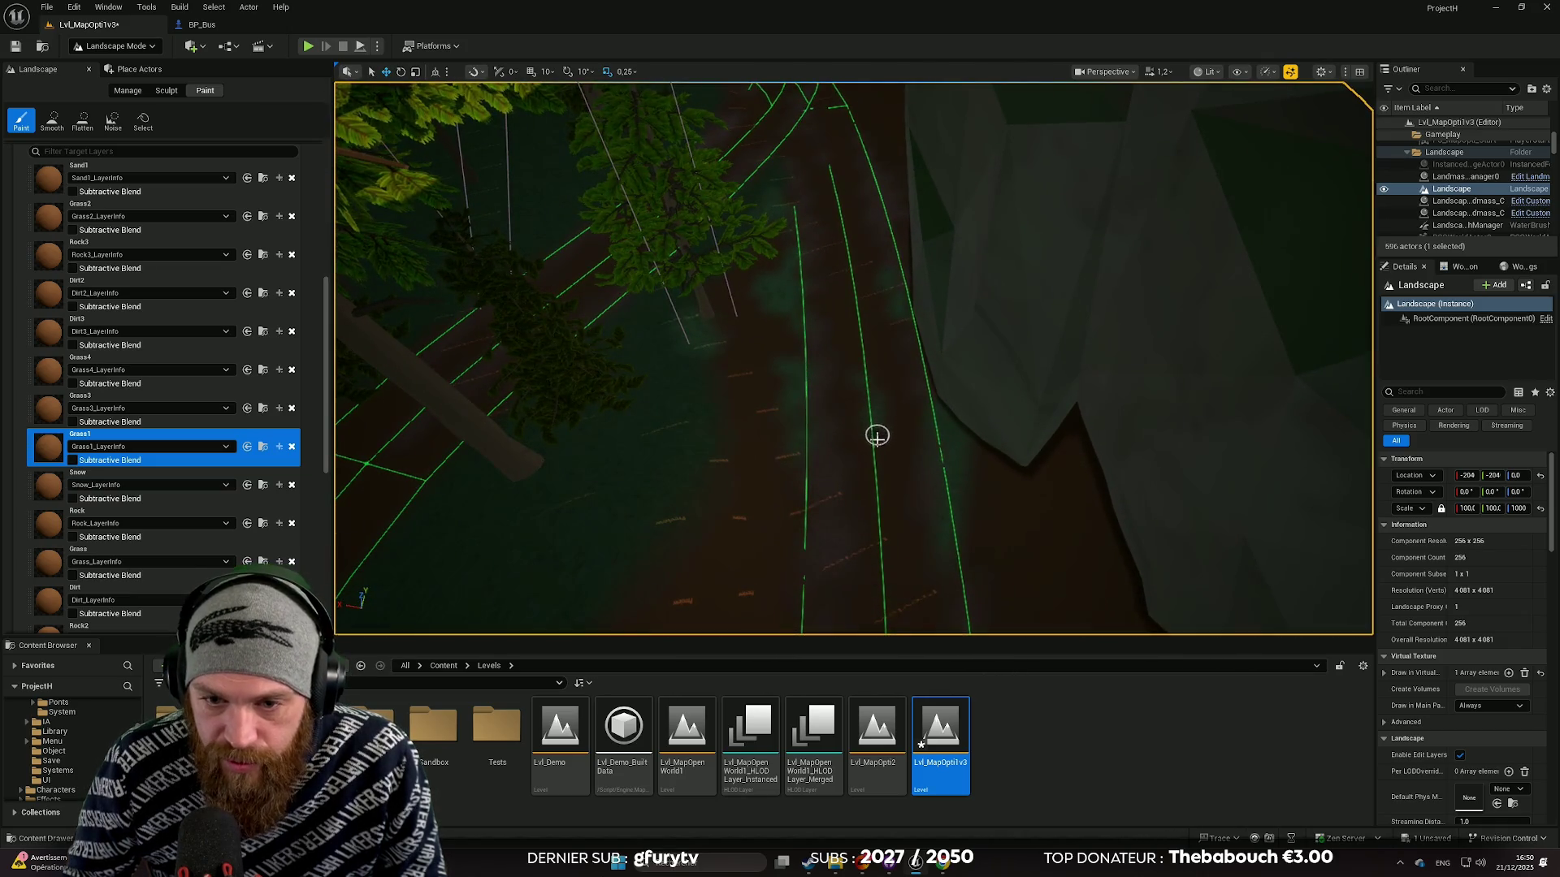
left_click_drag(873, 454, 873, 454)
left_click_drag(999, 508, 1000, 508)
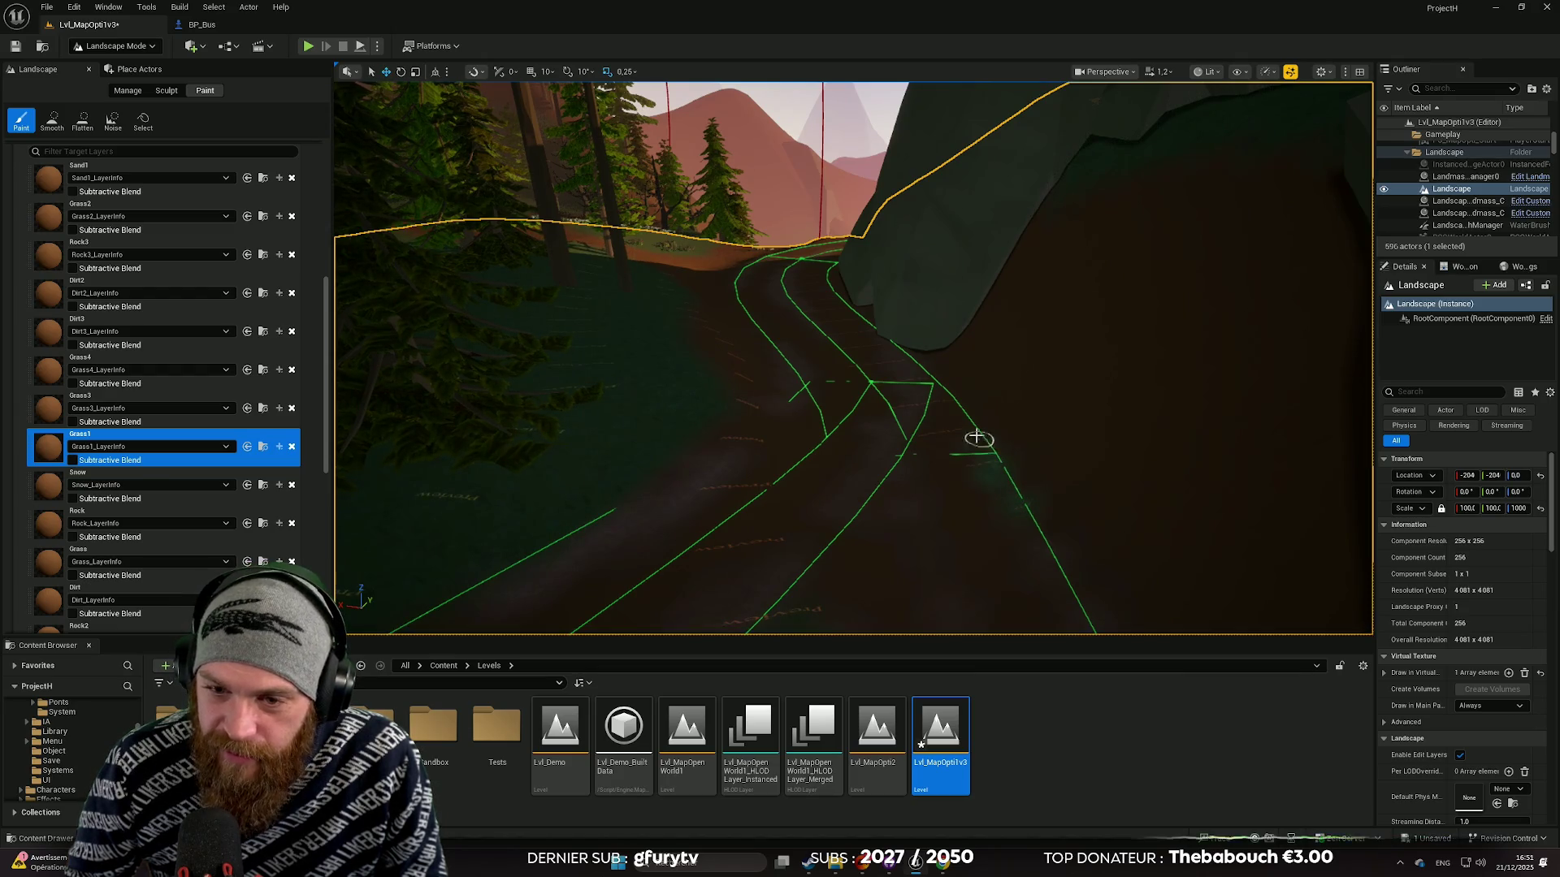
left_click_drag(978, 432, 978, 433)
scroll(772, 430, "up", 5)
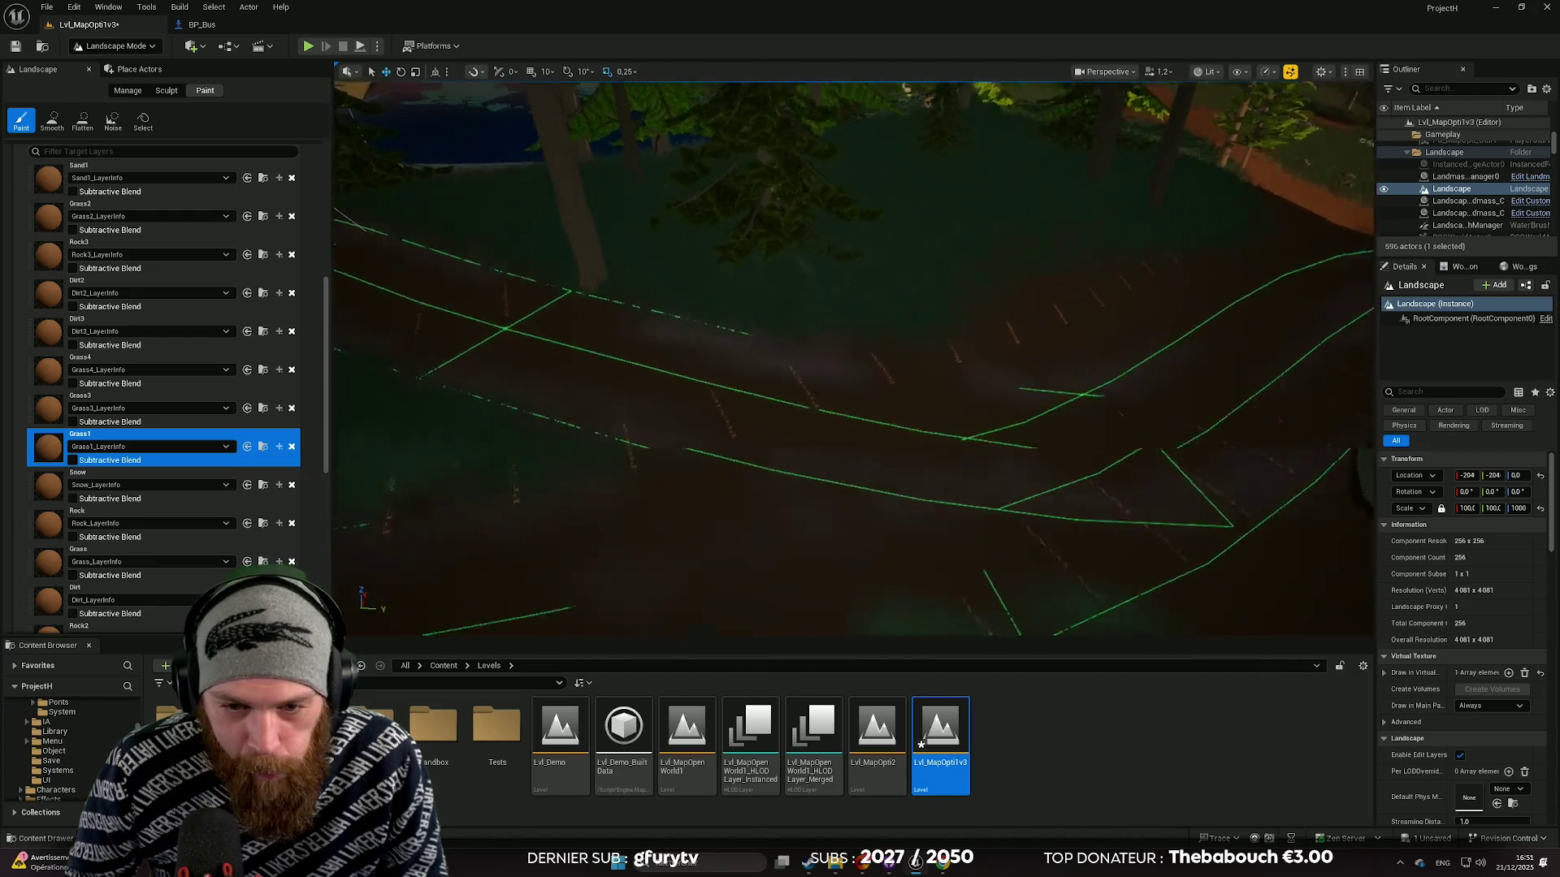
Step: Brush a faint Grass1 tint along one stretch of the road's edge line near the rock
scroll(772, 430, "down", 5)
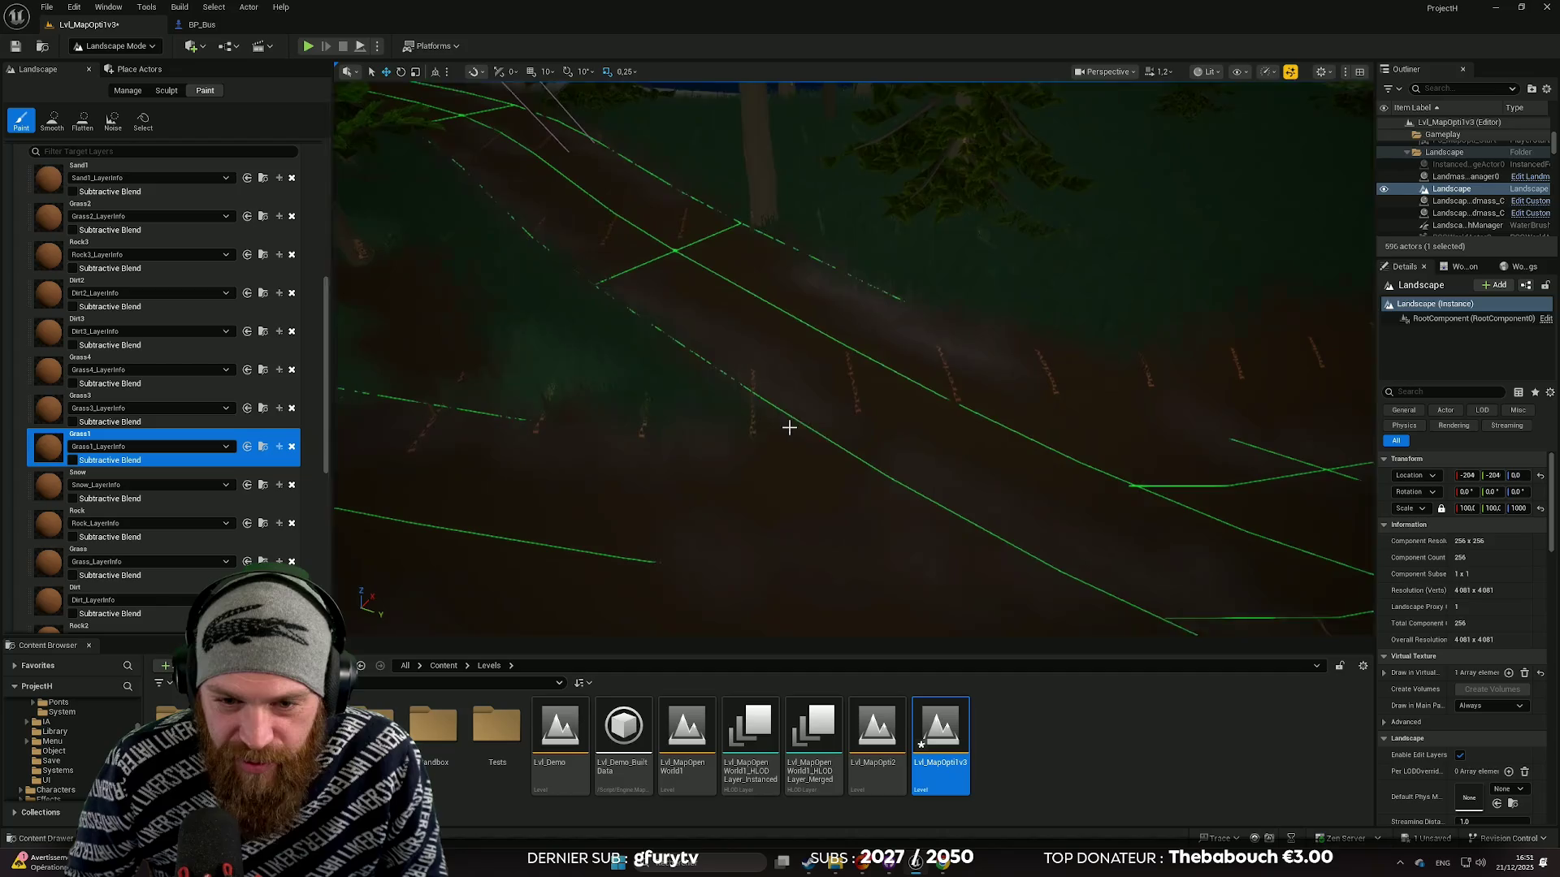
scroll(1167, 390, "up", 5)
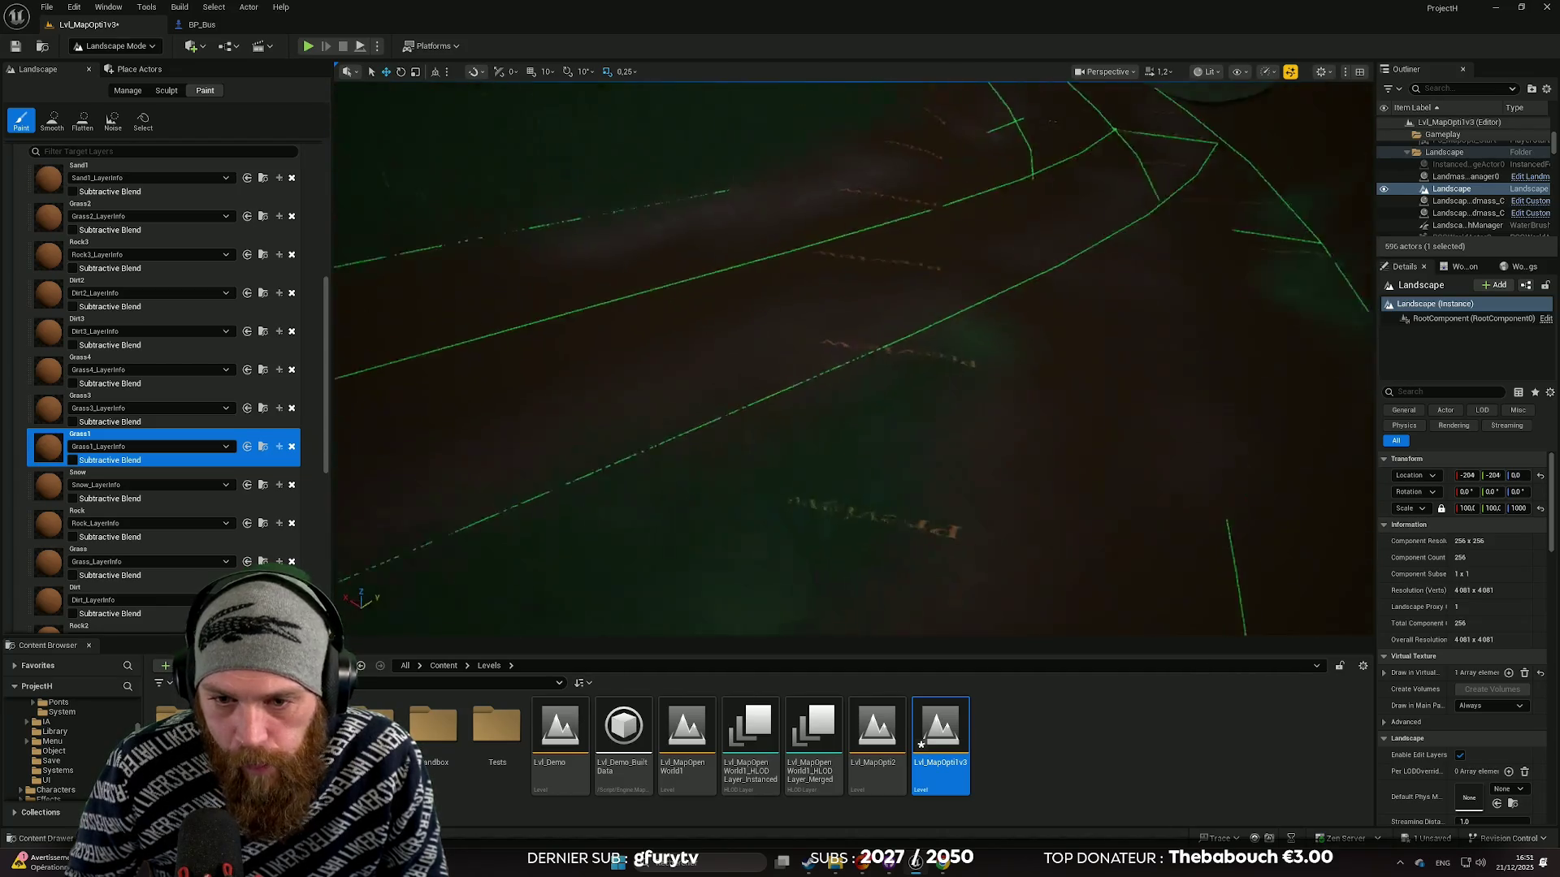
scroll(852, 357, "down", 5)
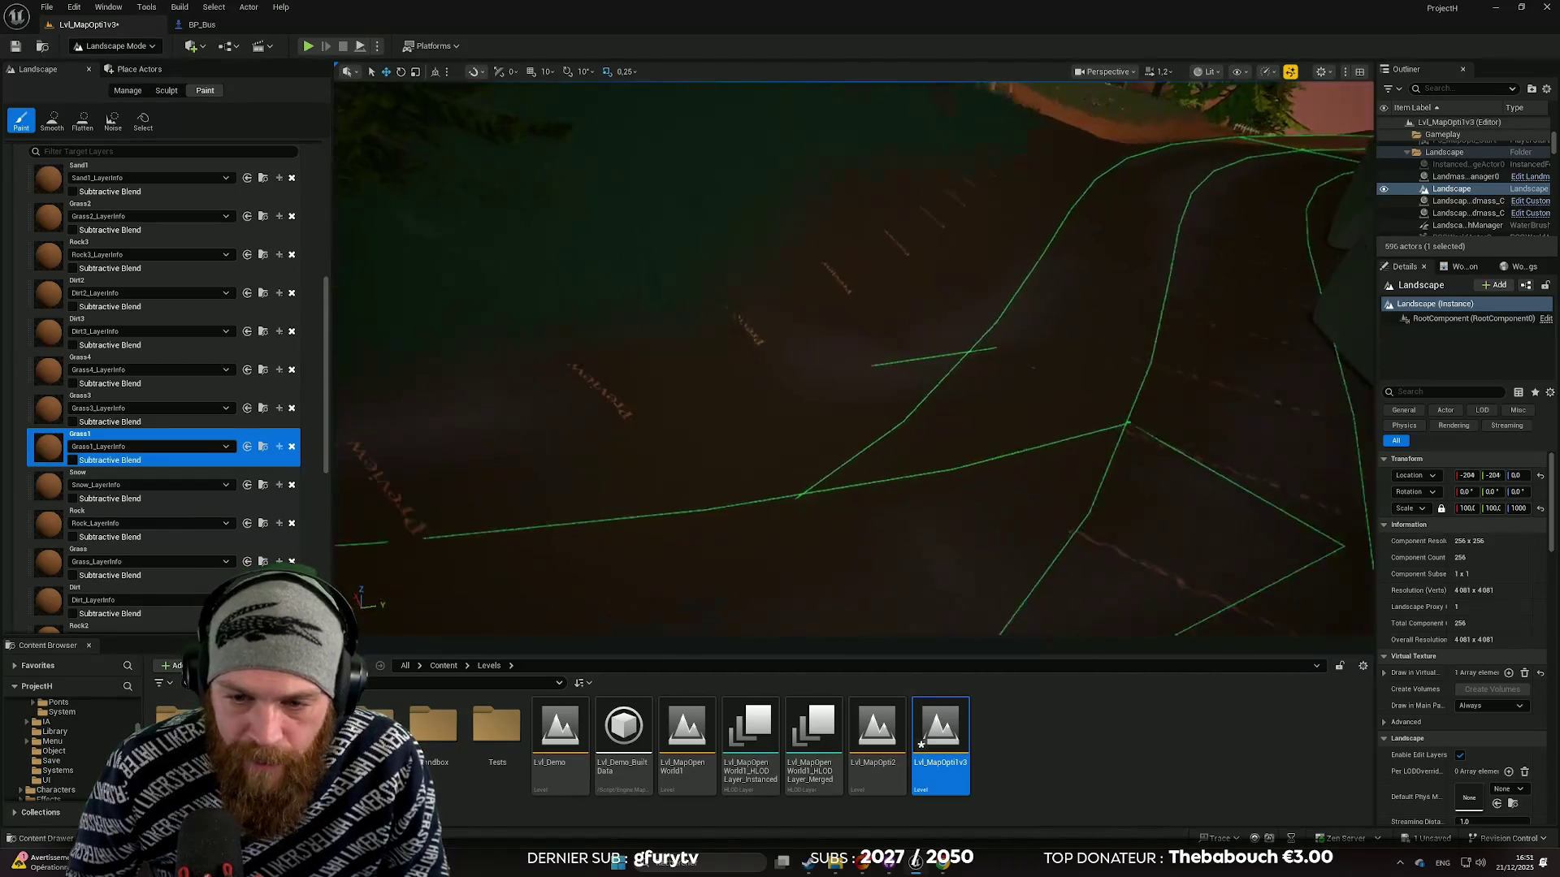
scroll(829, 433, "up", 5)
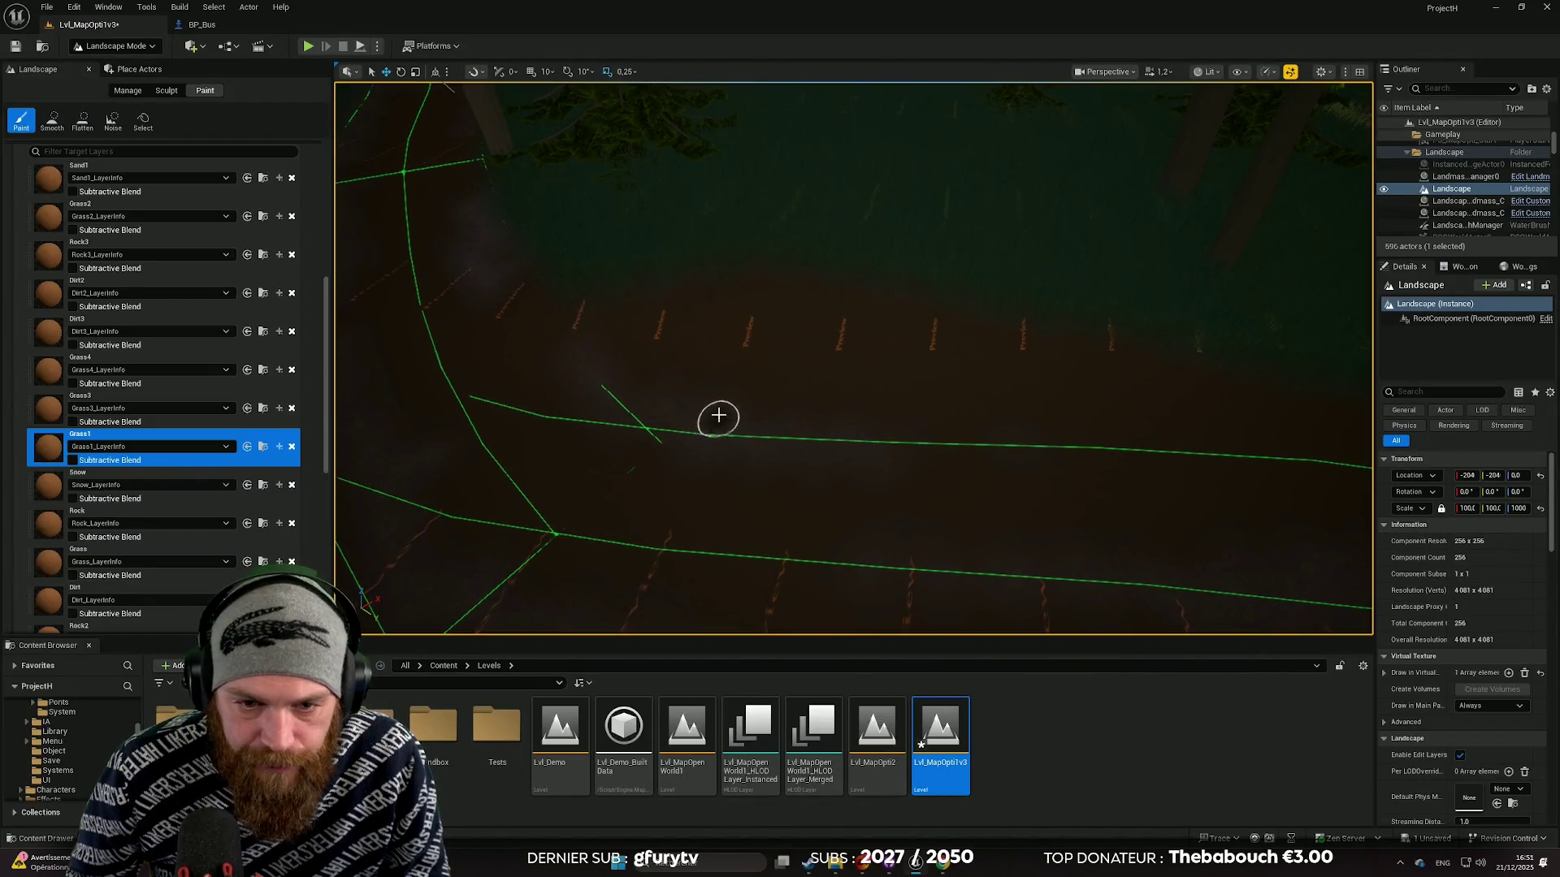
left_click_drag(855, 426, 1042, 441)
scroll(986, 446, "up", 5)
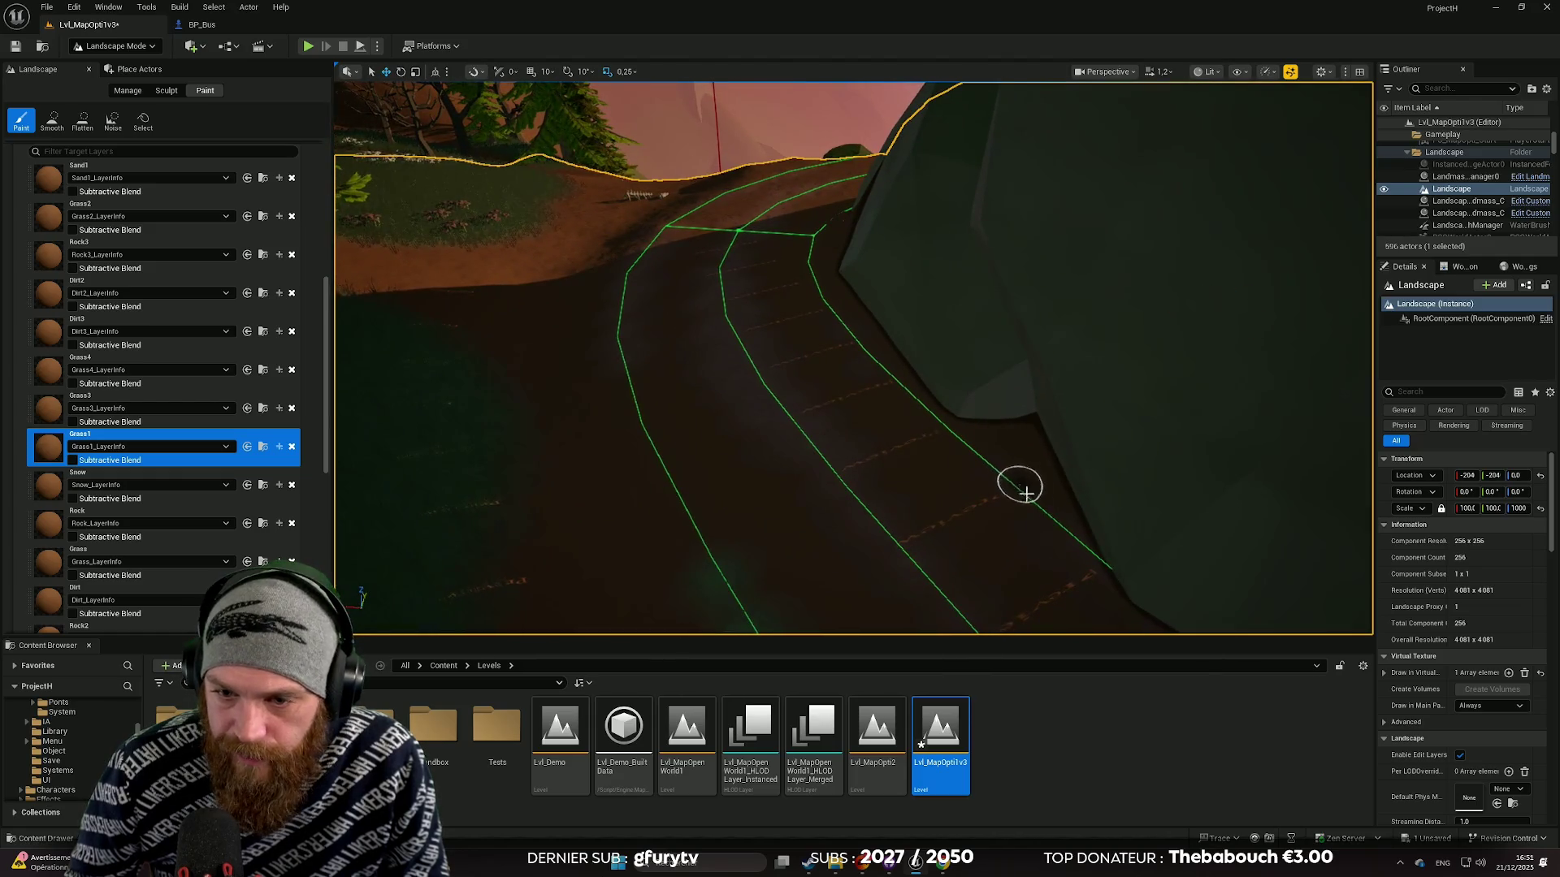
mouse_move(916, 384)
left_mouse_down()
mouse_move(825, 348)
mouse_move(498, 348)
mouse_move(857, 436)
left_mouse_up()
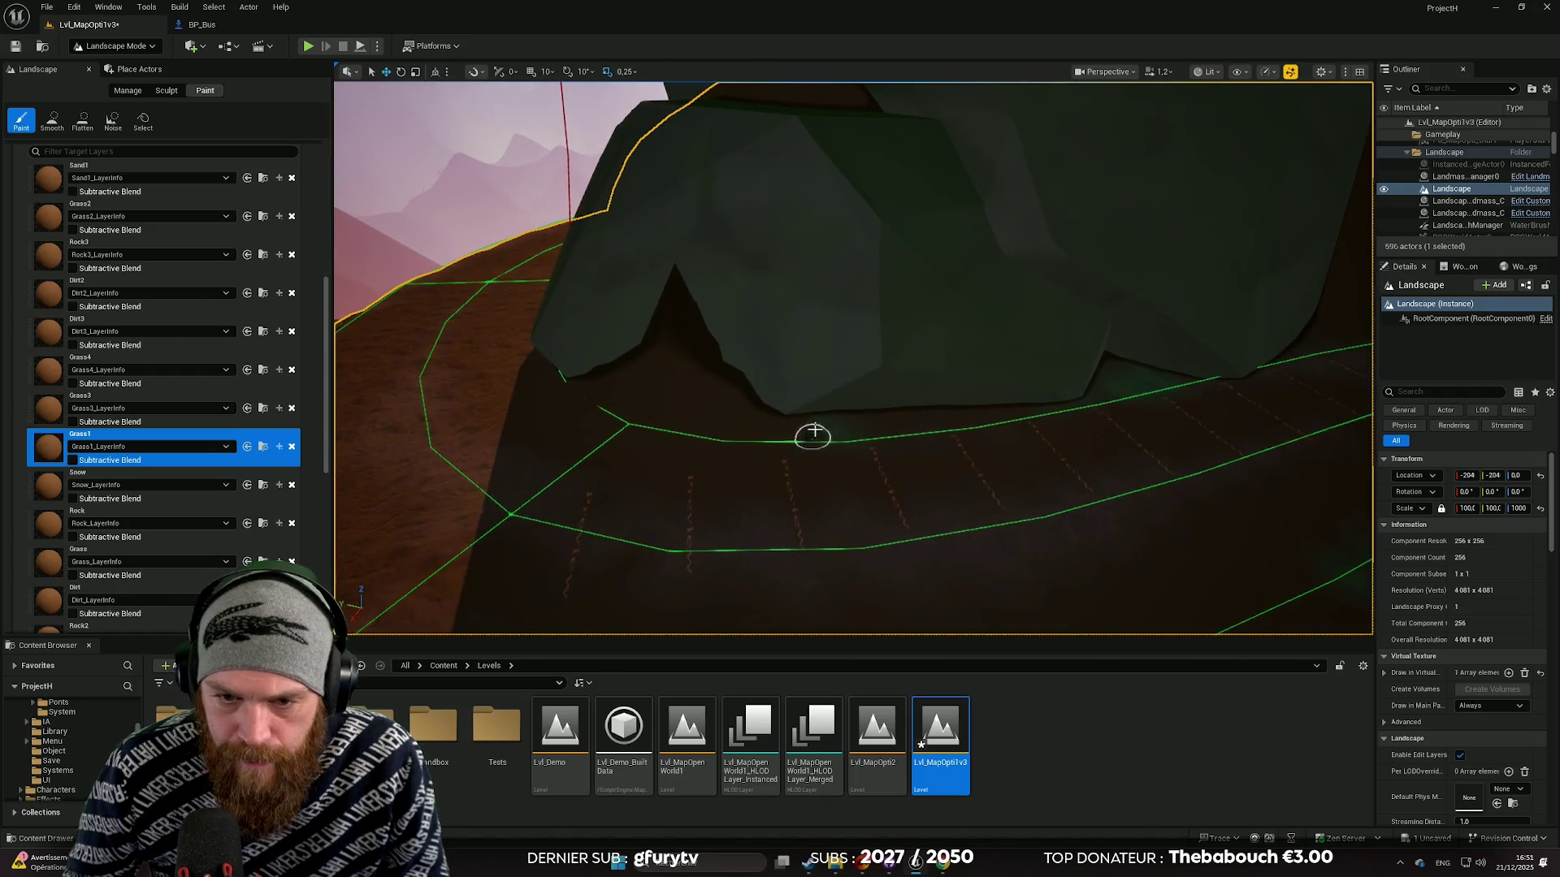
left_click_drag(707, 435, 666, 402)
mouse_move(795, 411)
left_mouse_down()
mouse_move(1131, 338)
mouse_move(1119, 365)
mouse_move(801, 404)
mouse_move(813, 451)
left_mouse_up()
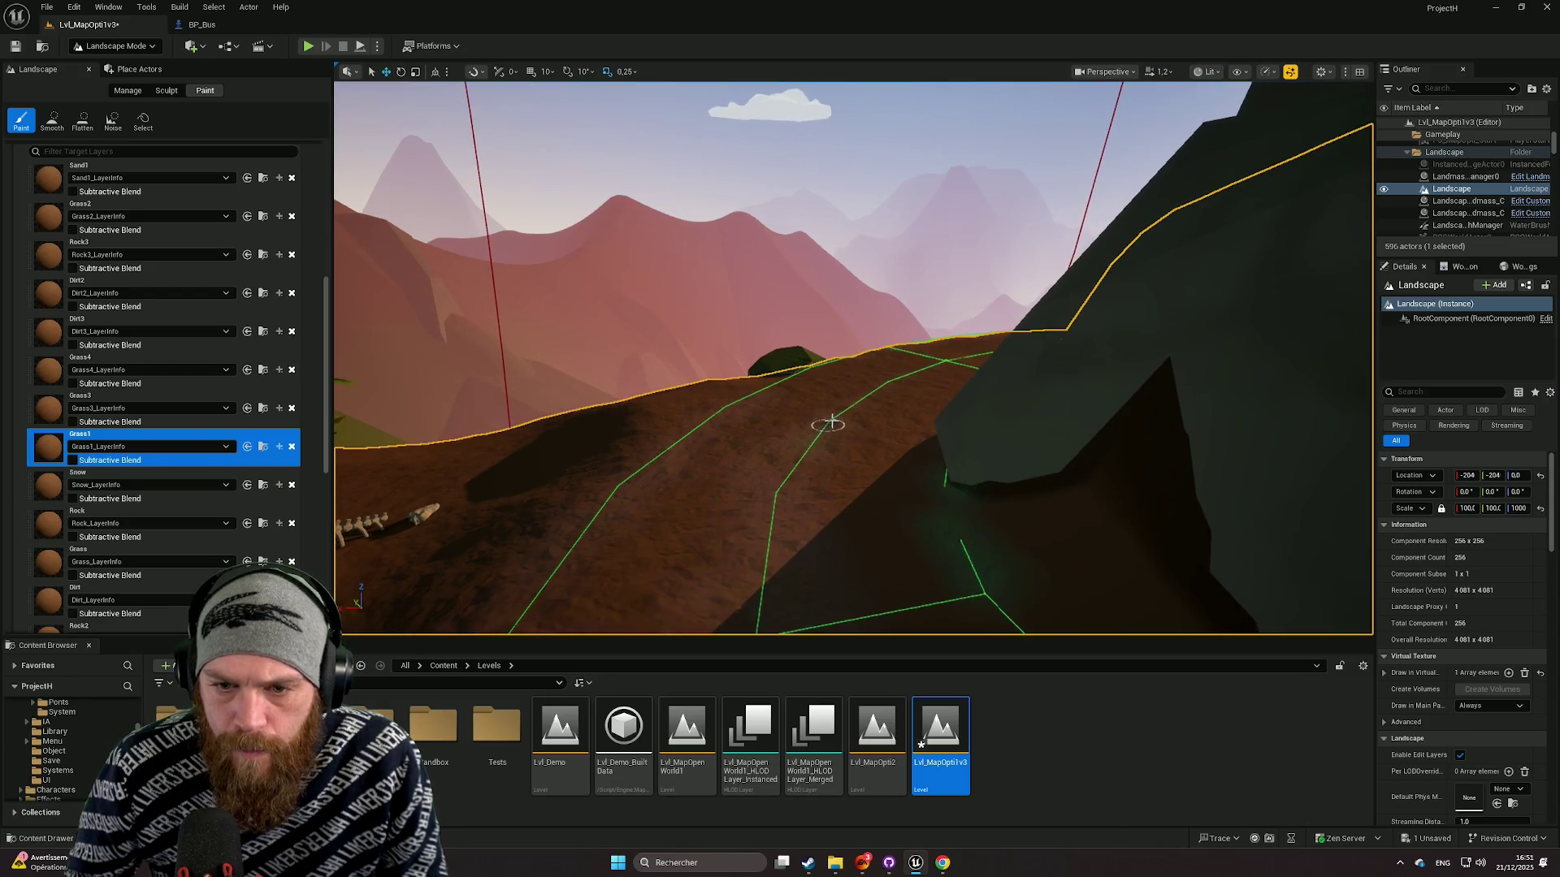
mouse_move(846, 421)
left_mouse_down()
mouse_move(886, 418)
mouse_move(894, 479)
mouse_move(887, 425)
left_mouse_up()
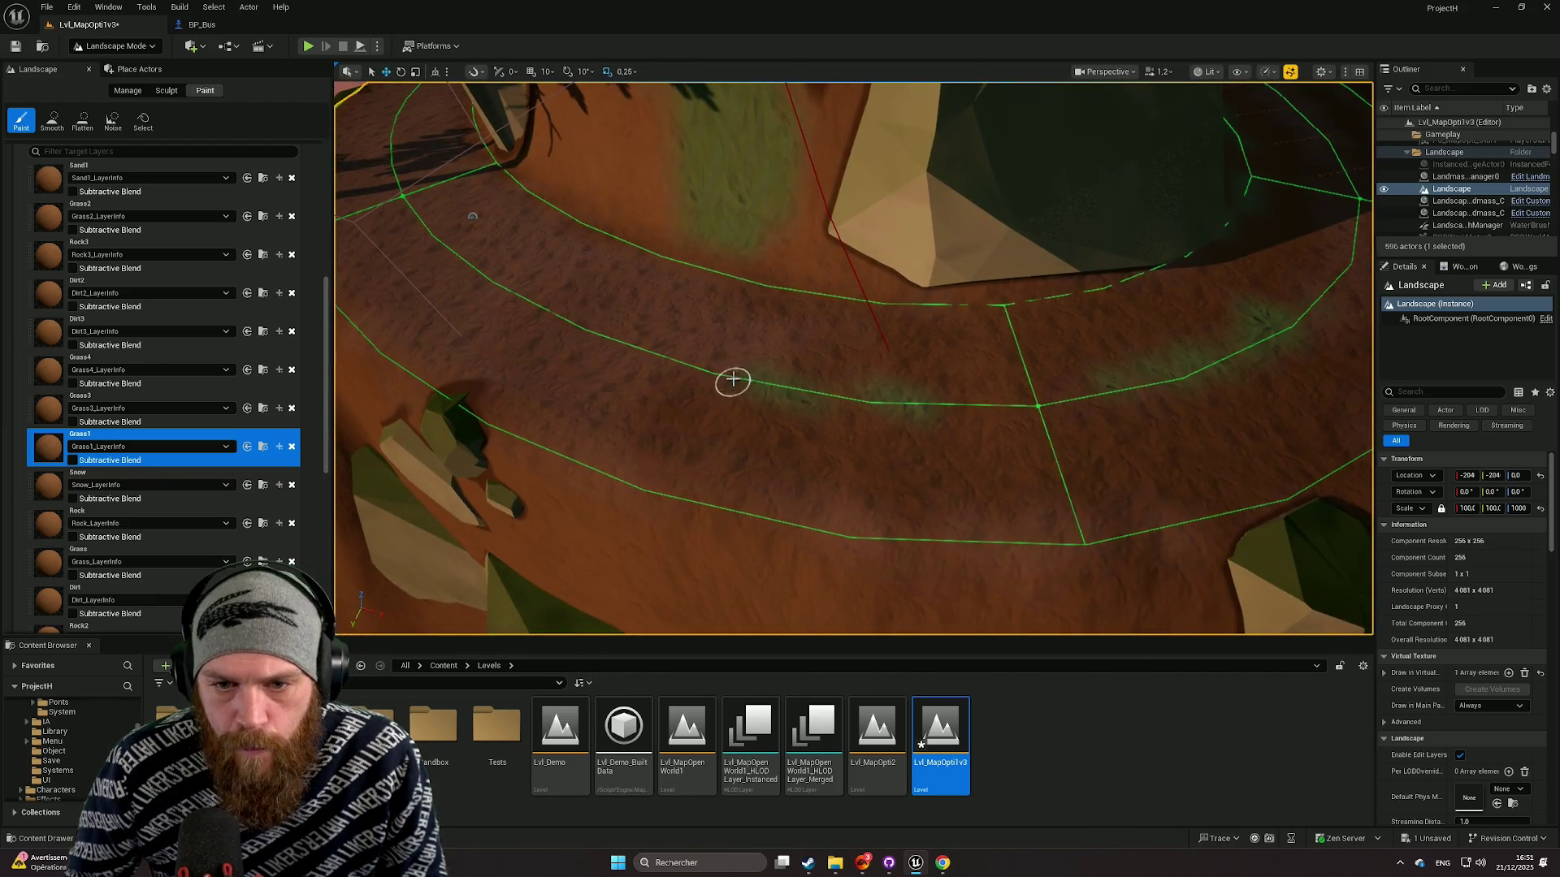
mouse_move(658, 352)
left_mouse_down()
mouse_move(647, 338)
mouse_move(713, 344)
left_mouse_up()
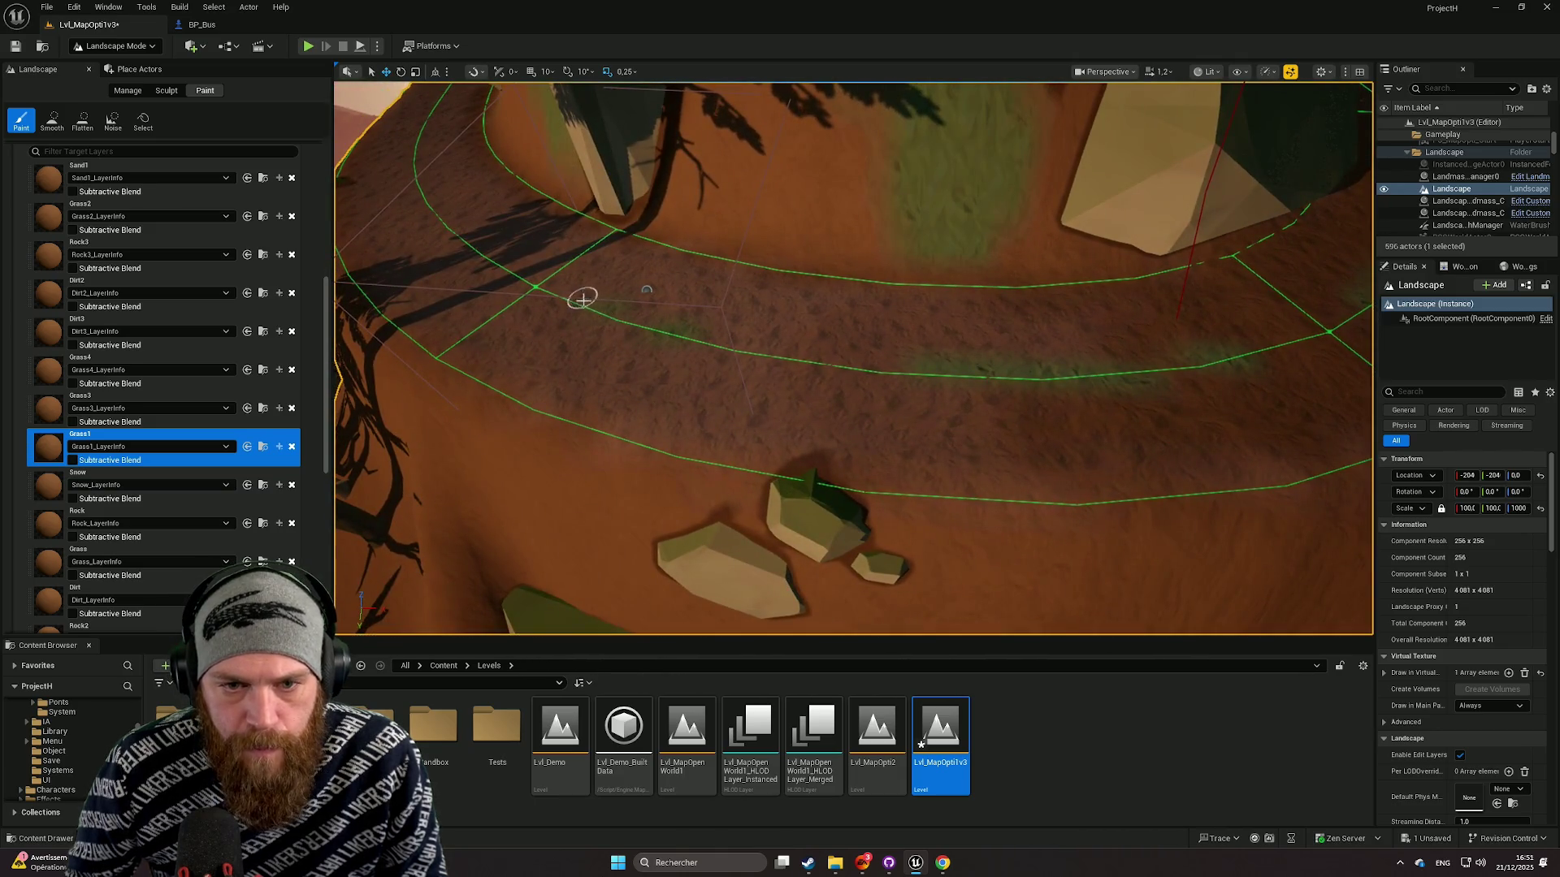
left_click_drag(807, 369, 828, 393)
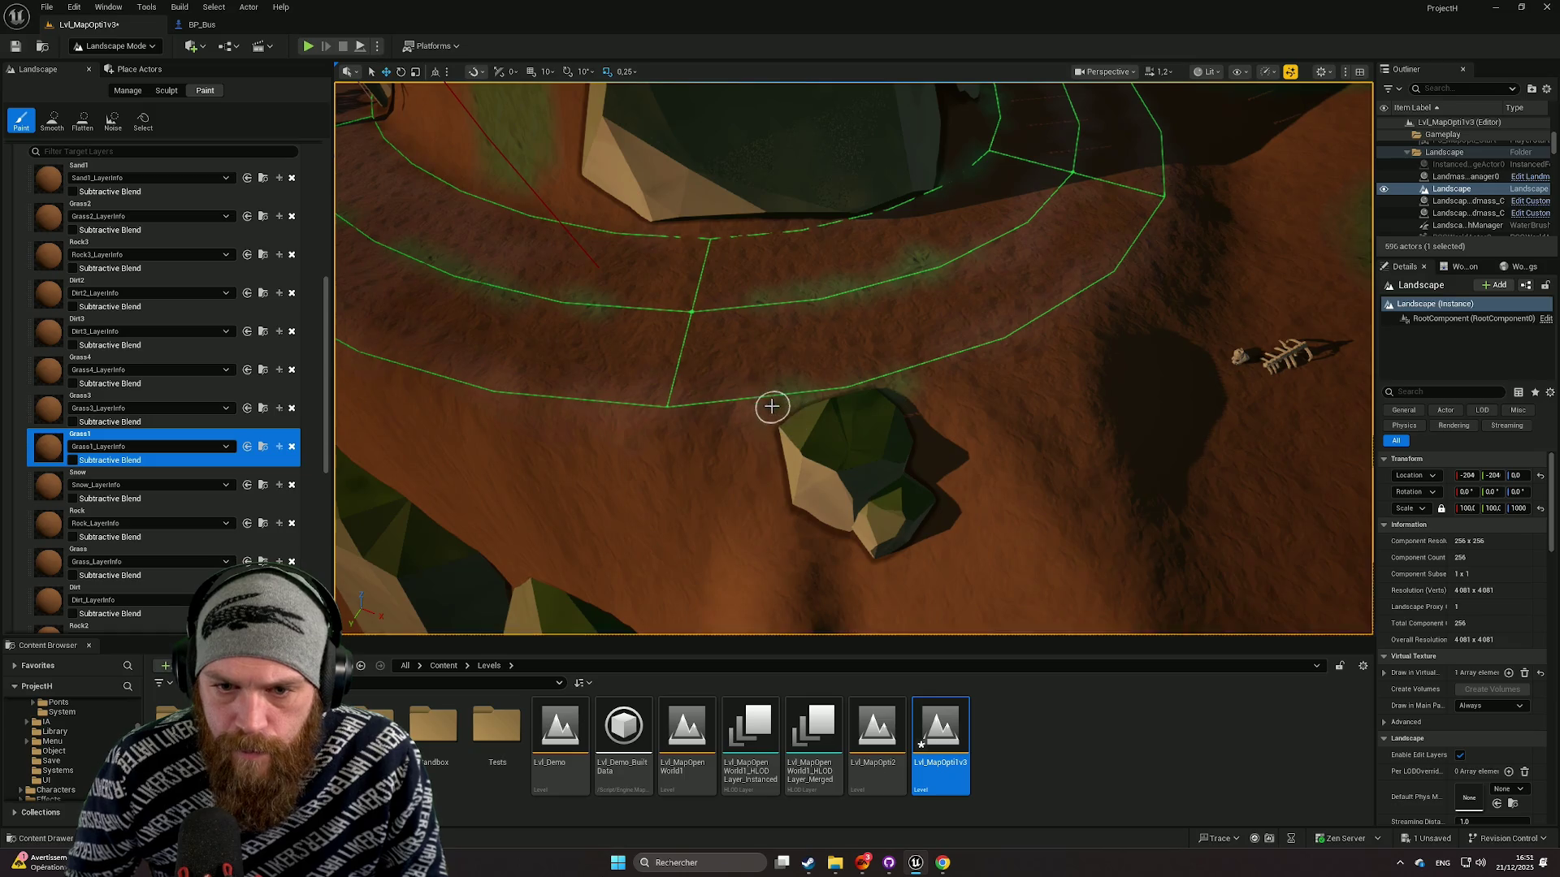
mouse_move(694, 423)
left_mouse_down()
mouse_move(694, 350)
mouse_move(1233, 460)
mouse_move(1289, 495)
mouse_move(1259, 552)
mouse_move(1182, 386)
mouse_move(1218, 374)
mouse_move(844, 94)
mouse_move(868, 426)
left_mouse_up()
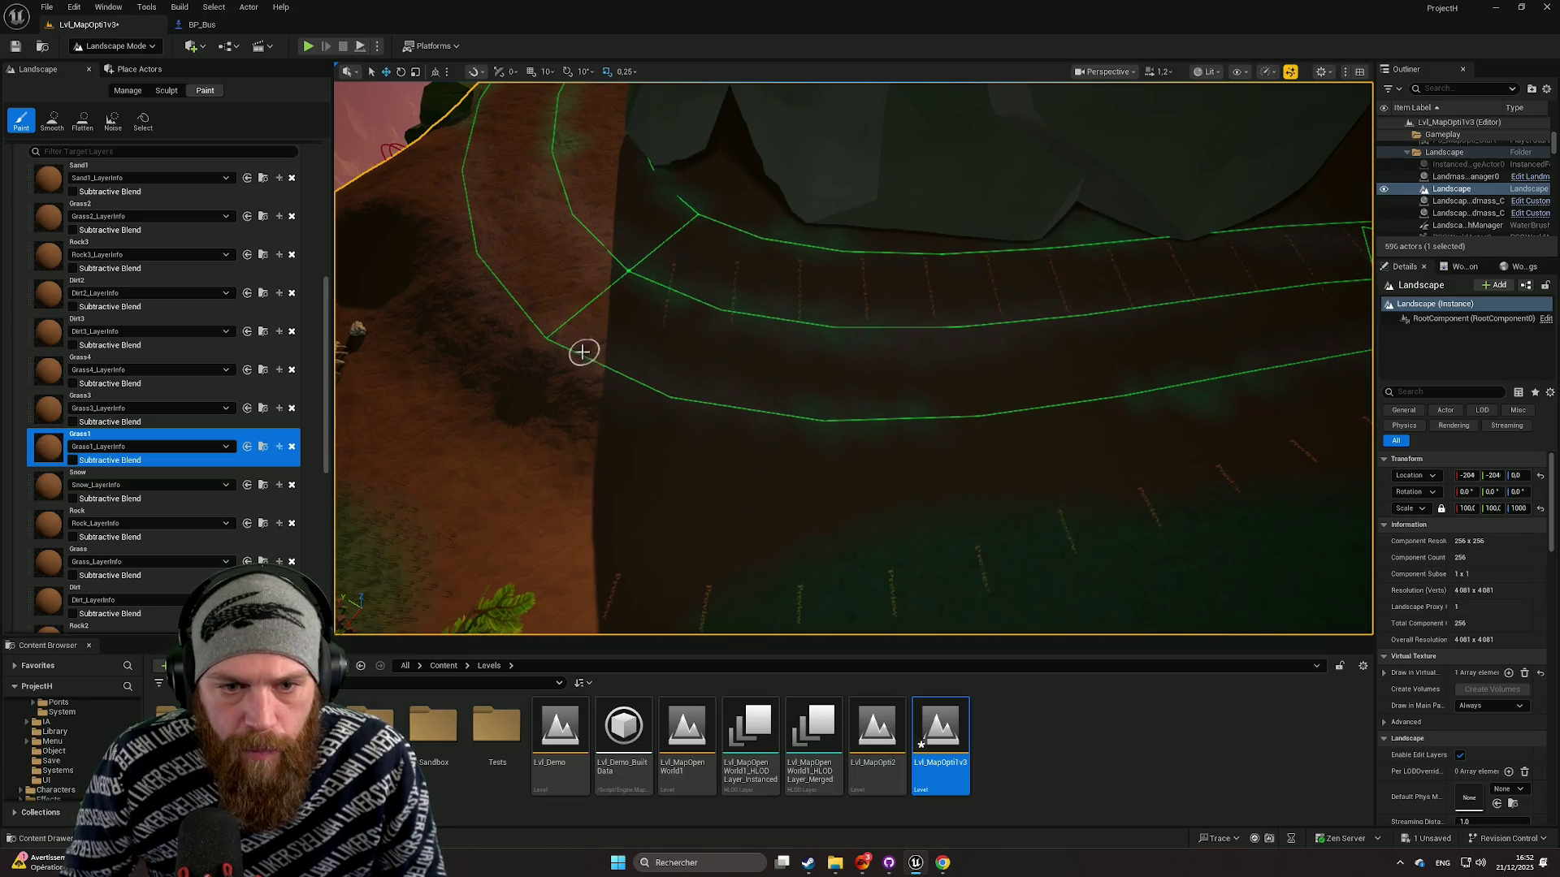
mouse_move(614, 369)
left_mouse_down()
mouse_move(573, 300)
mouse_move(672, 390)
left_mouse_up()
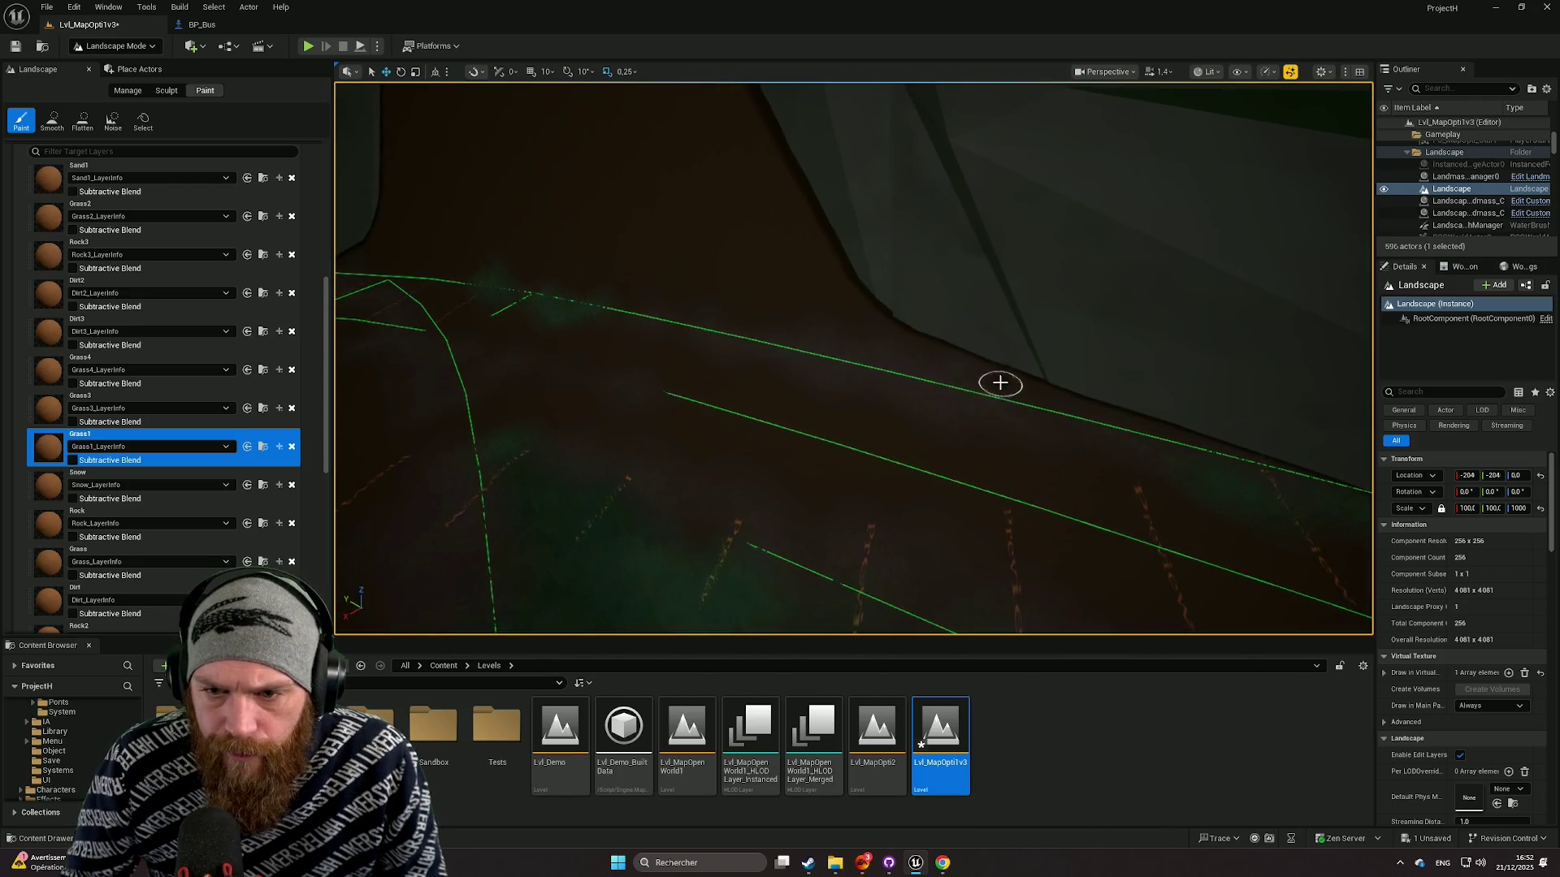
mouse_move(947, 365)
left_mouse_down()
mouse_move(685, 251)
mouse_move(934, 349)
mouse_move(1225, 424)
mouse_move(1234, 451)
mouse_move(1042, 420)
left_mouse_up()
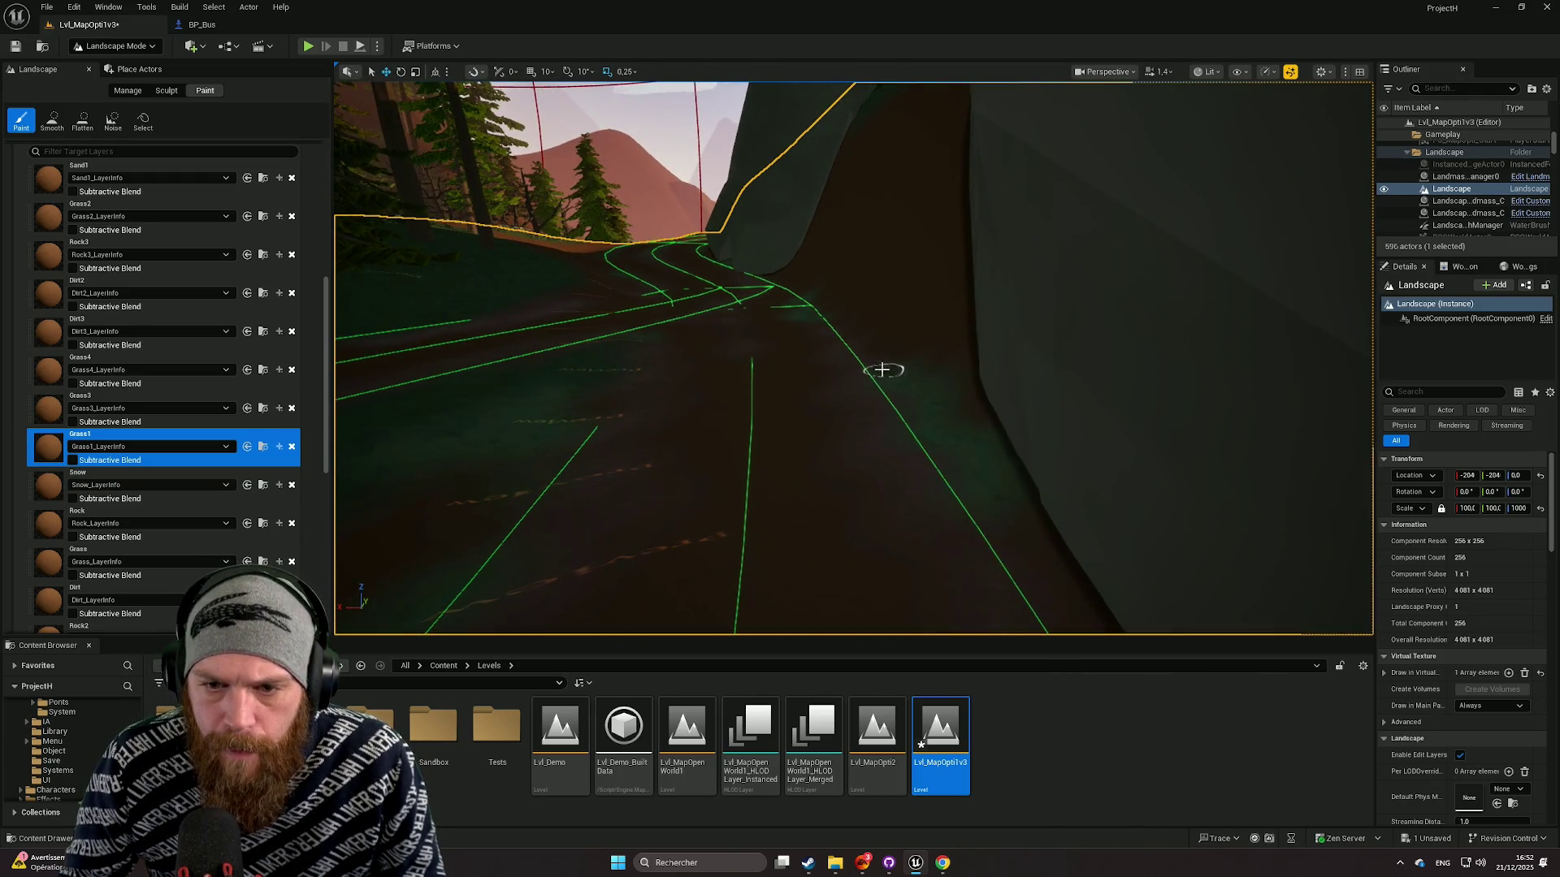
left_click_drag(833, 383, 723, 375)
mouse_move(1111, 429)
left_mouse_down()
mouse_move(1027, 330)
mouse_move(1347, 119)
mouse_move(1167, 390)
left_mouse_up()
left_click_drag(853, 357, 788, 317)
mouse_move(1072, 390)
left_mouse_down()
mouse_move(1210, 493)
mouse_move(1184, 488)
mouse_move(1201, 481)
mouse_move(1199, 512)
mouse_move(1113, 463)
mouse_move(1201, 366)
mouse_move(1232, 410)
mouse_move(1218, 435)
mouse_move(1026, 307)
mouse_move(644, 366)
mouse_move(811, 388)
left_mouse_up()
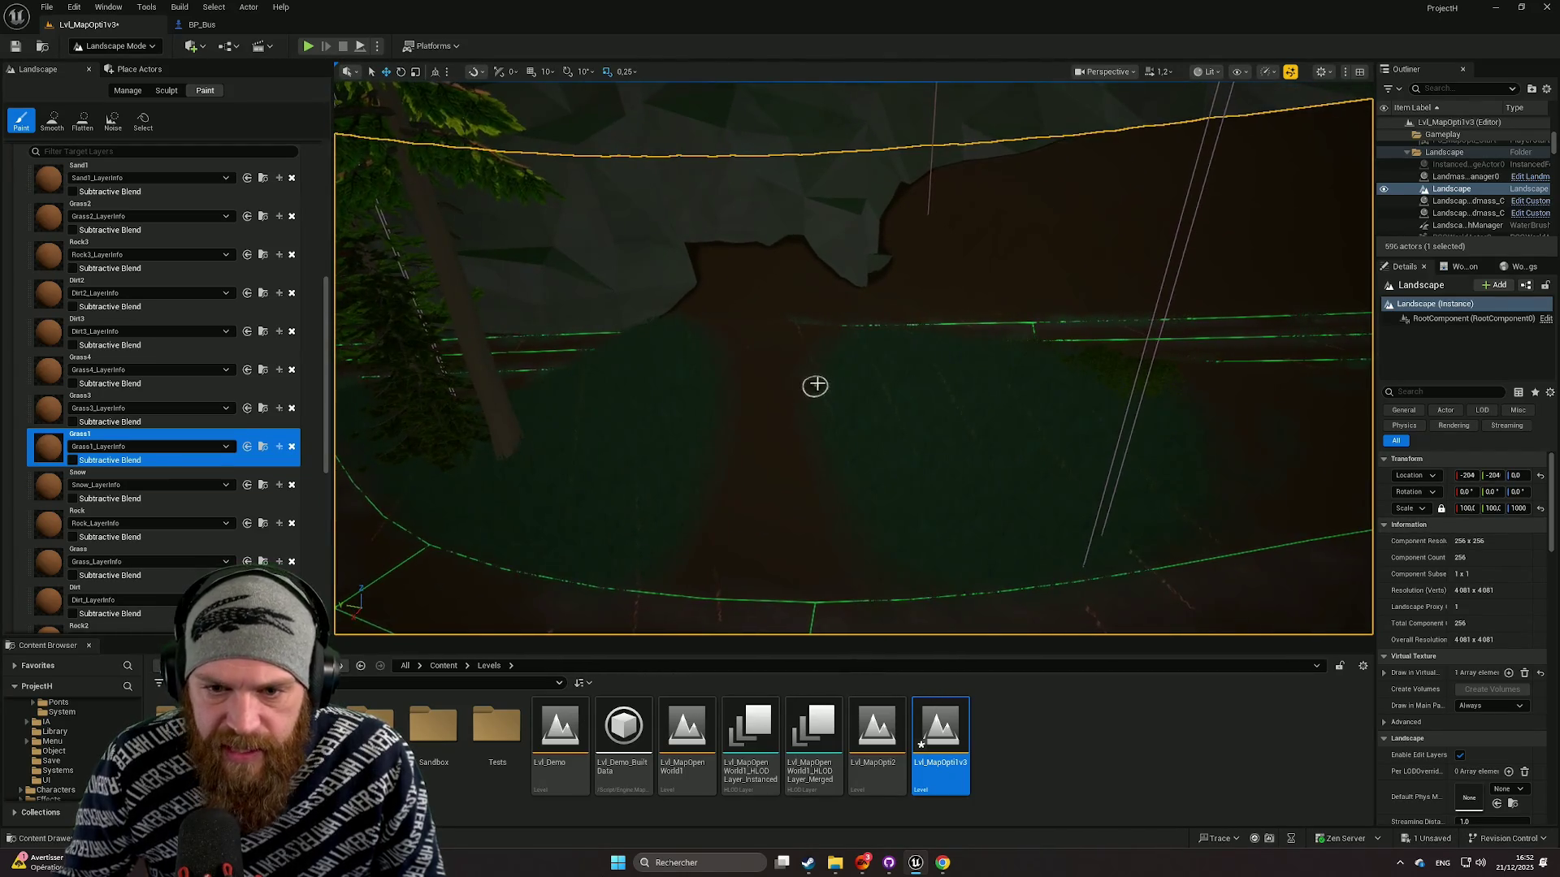
scroll(92, 230, "up", 5)
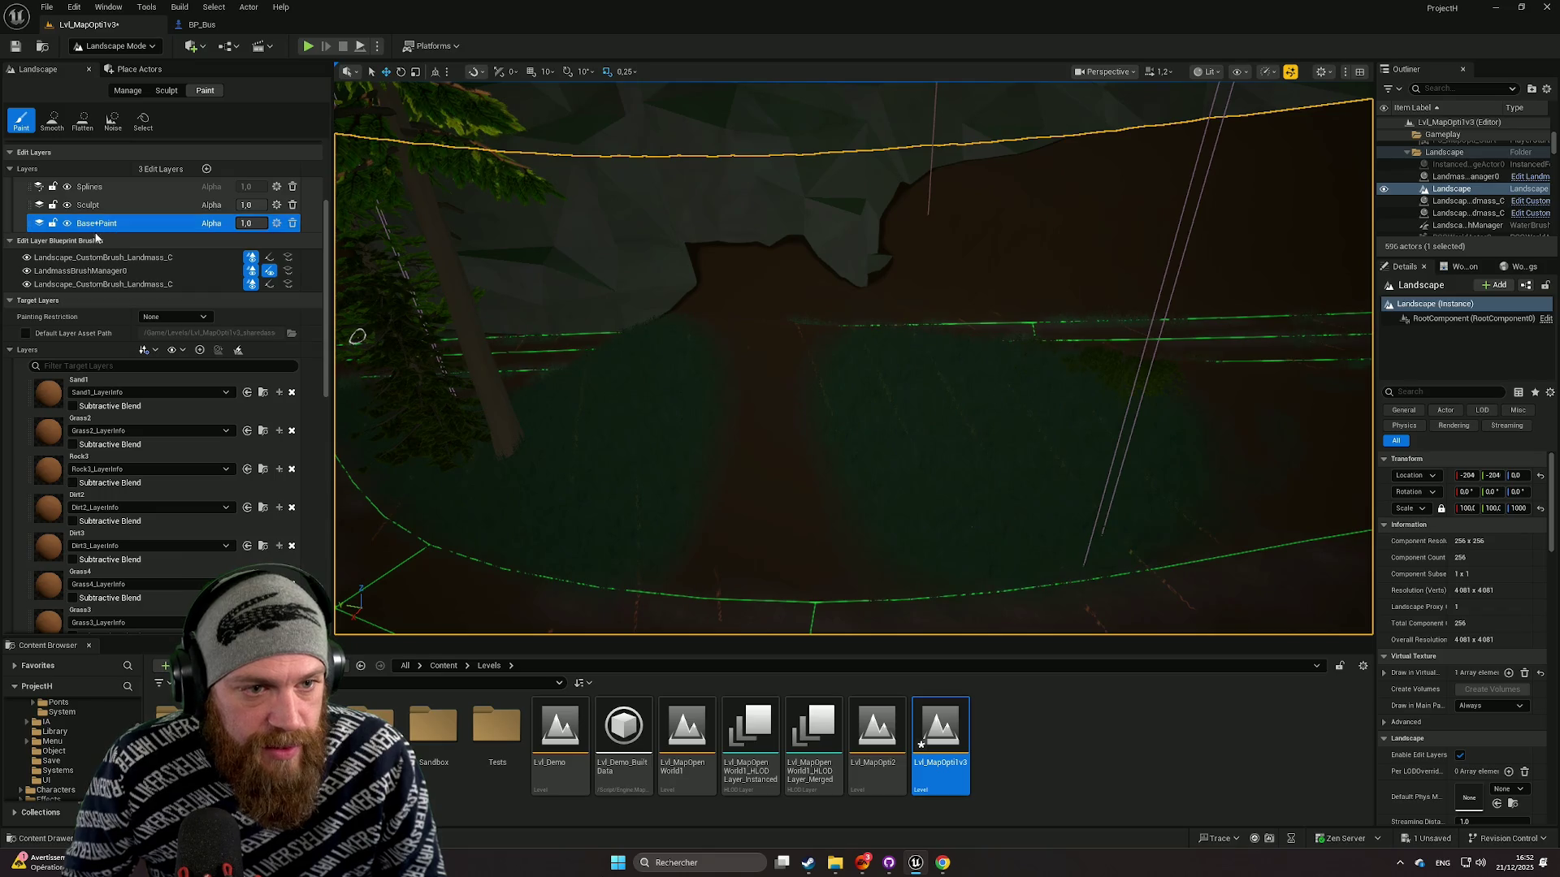
Step: Increase the landscape brush size to about 142.29 and reframe the view along the road
scroll(172, 310, "up", 3)
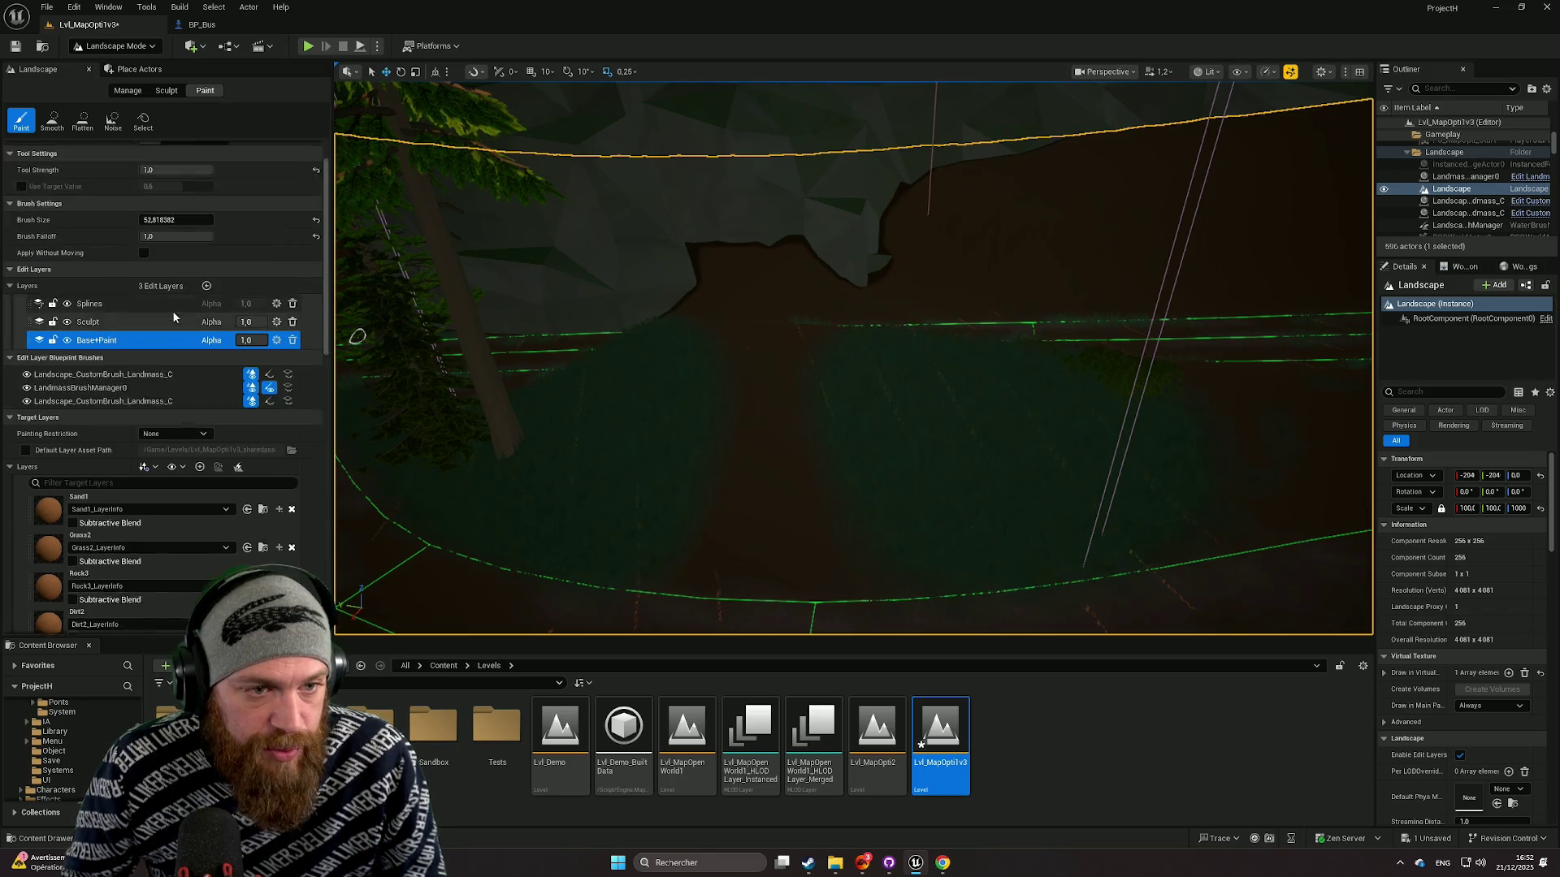
scroll(173, 317, "up", 1)
scroll(147, 215, "up", 1)
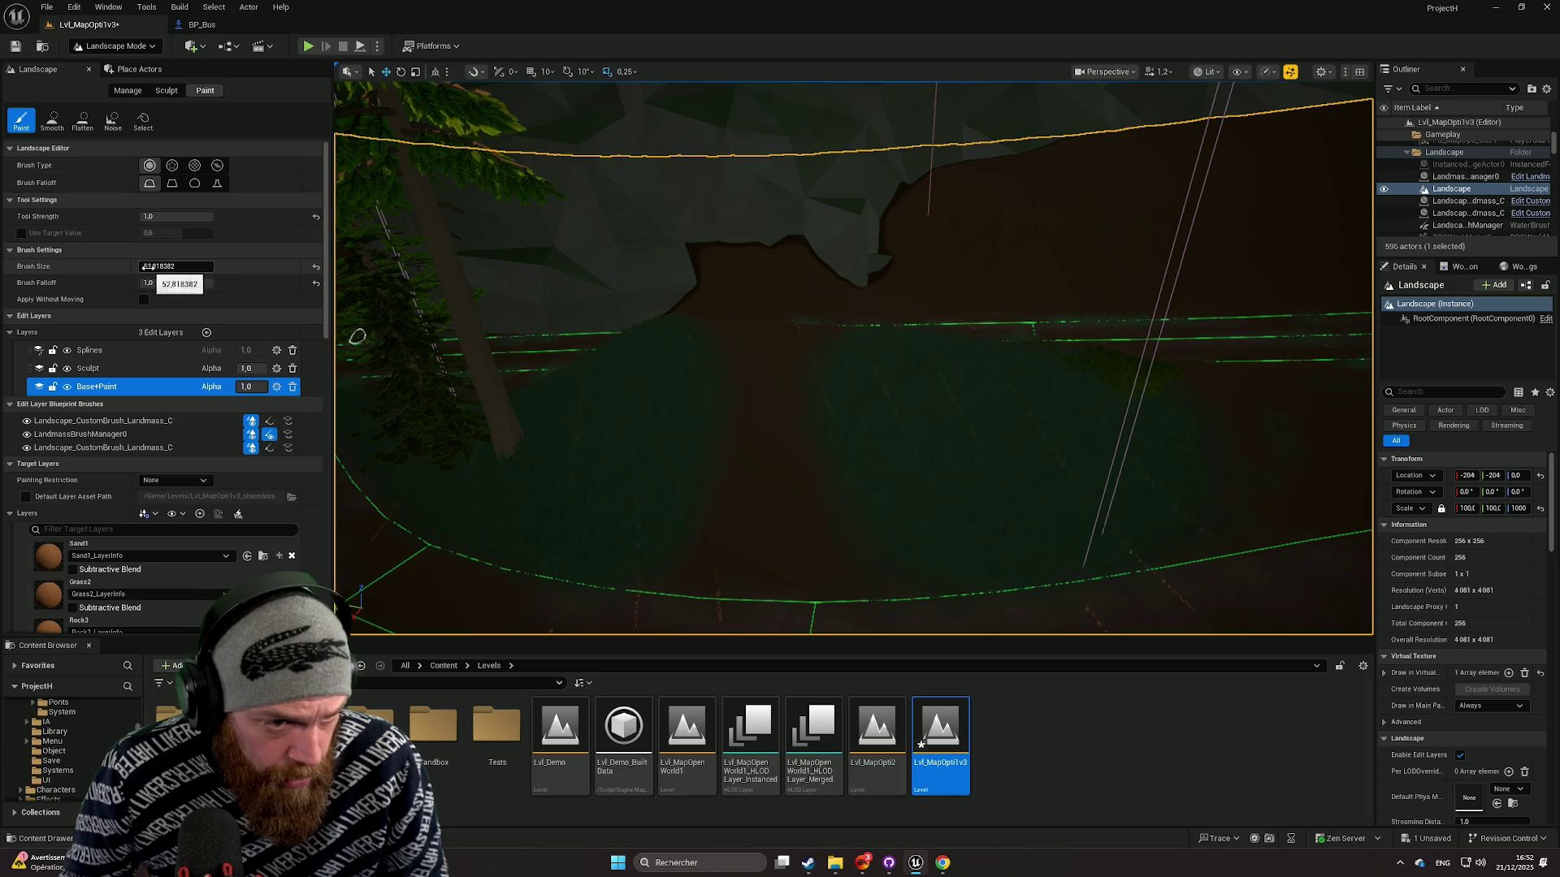
key("bracketright")
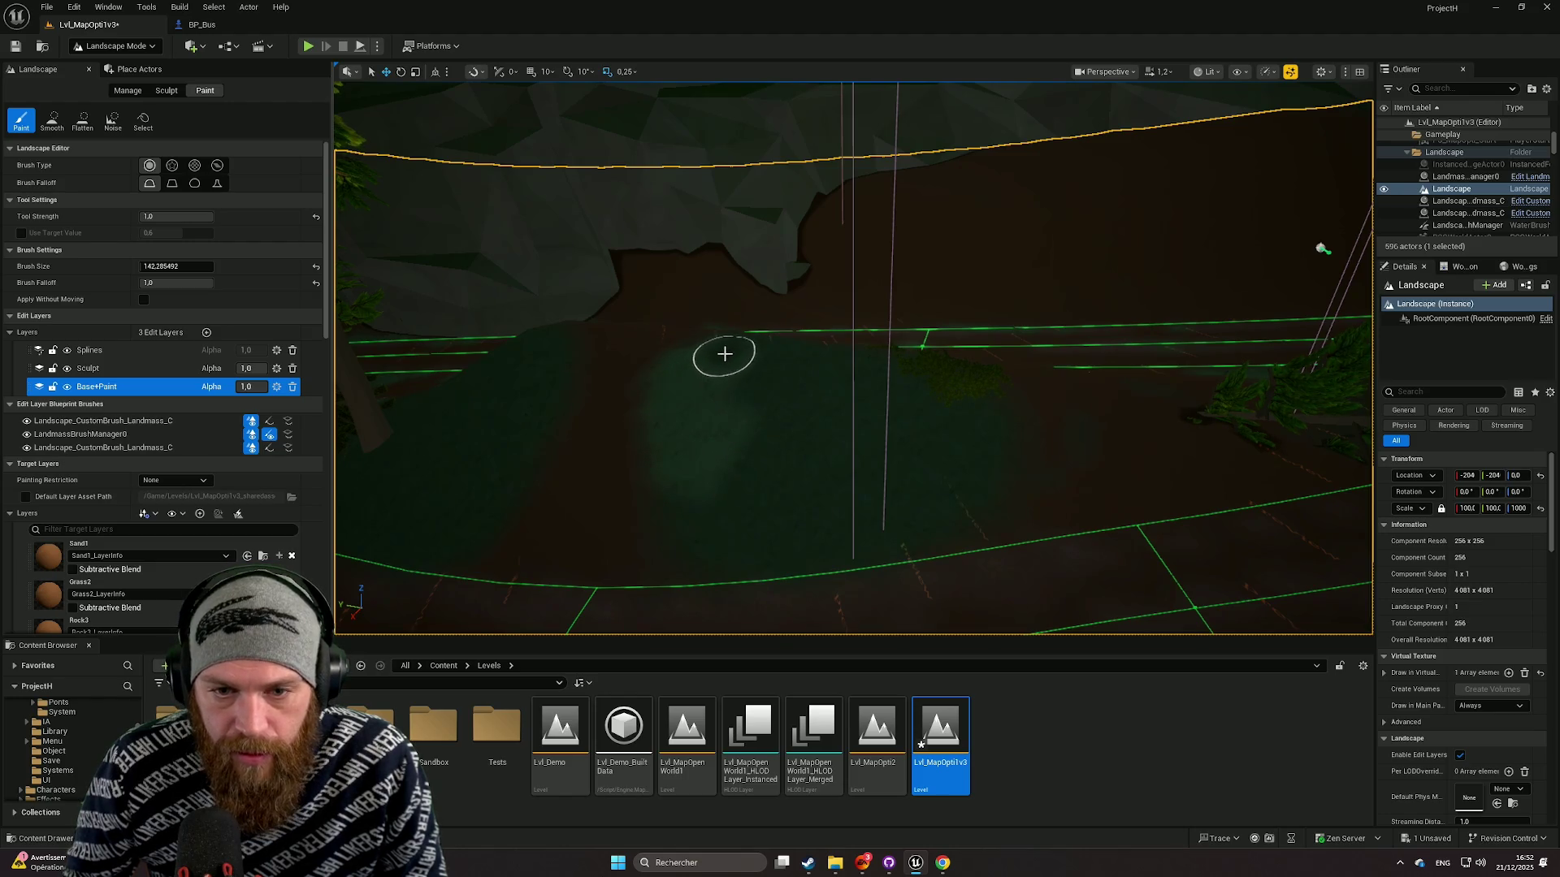
scroll(841, 355, "up", 3)
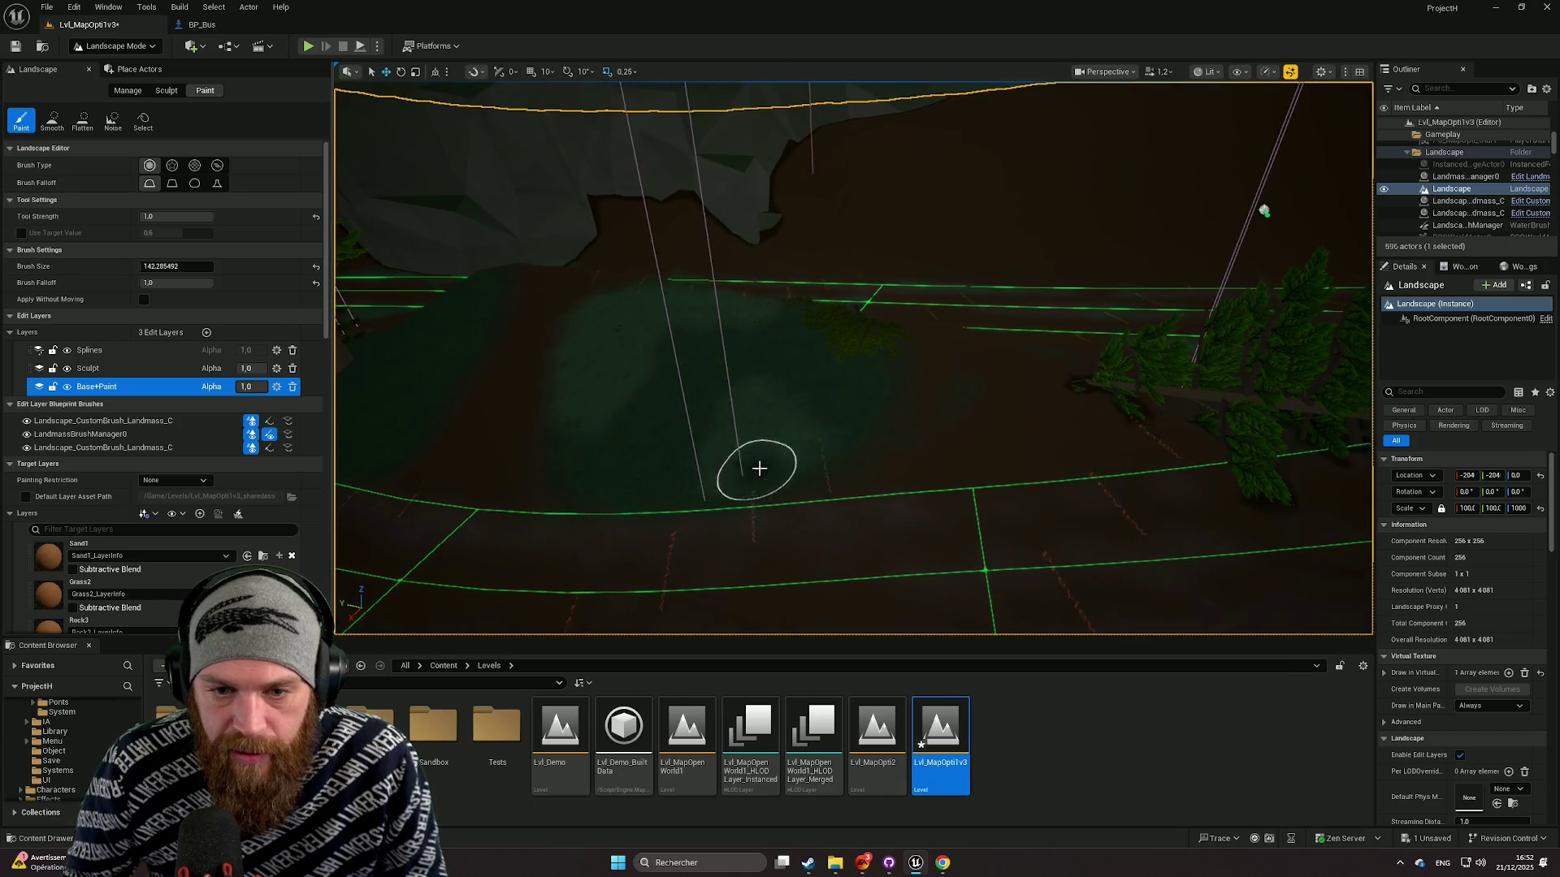
mouse_move(818, 428)
left_mouse_down()
mouse_move(756, 455)
mouse_move(1127, 574)
mouse_move(808, 435)
left_mouse_up()
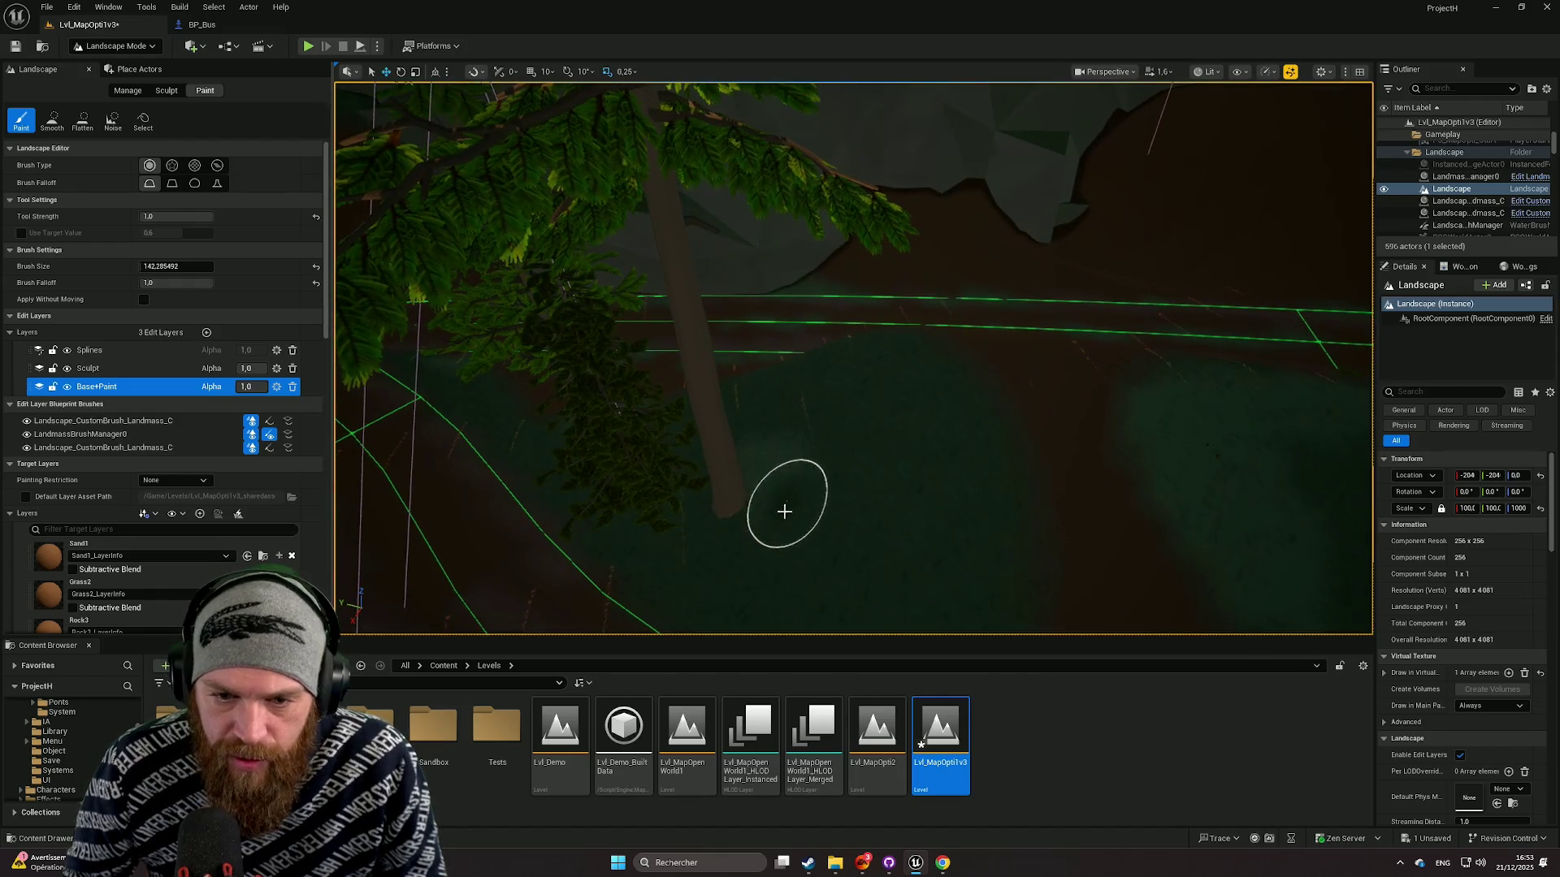
mouse_move(793, 516)
left_mouse_down()
mouse_move(1176, 612)
mouse_move(975, 528)
mouse_move(872, 445)
left_mouse_up()
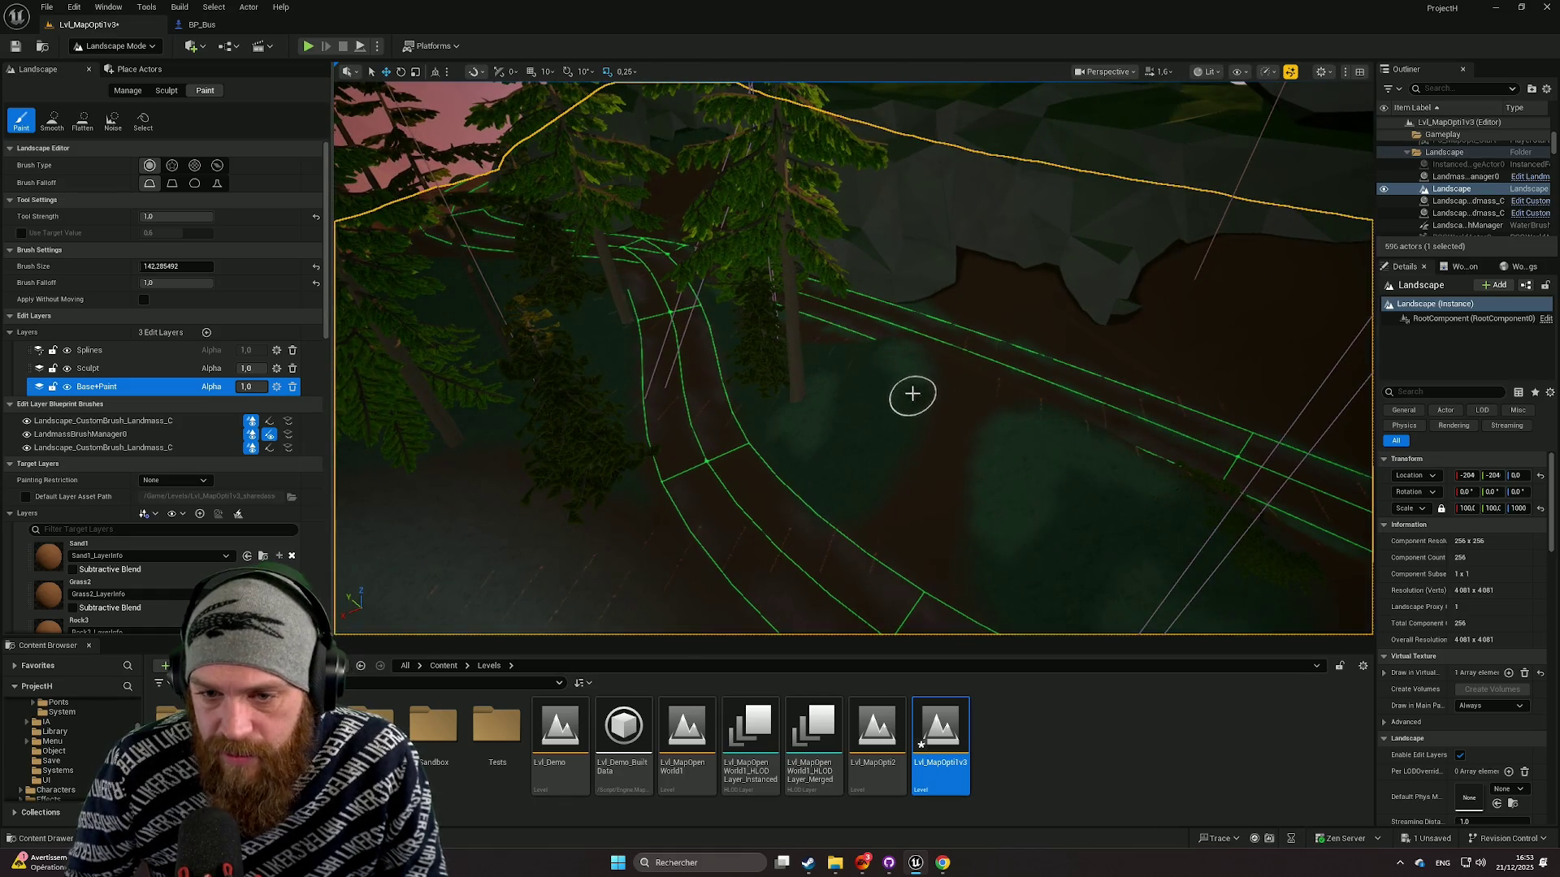
left_click_drag(912, 394, 1264, 278)
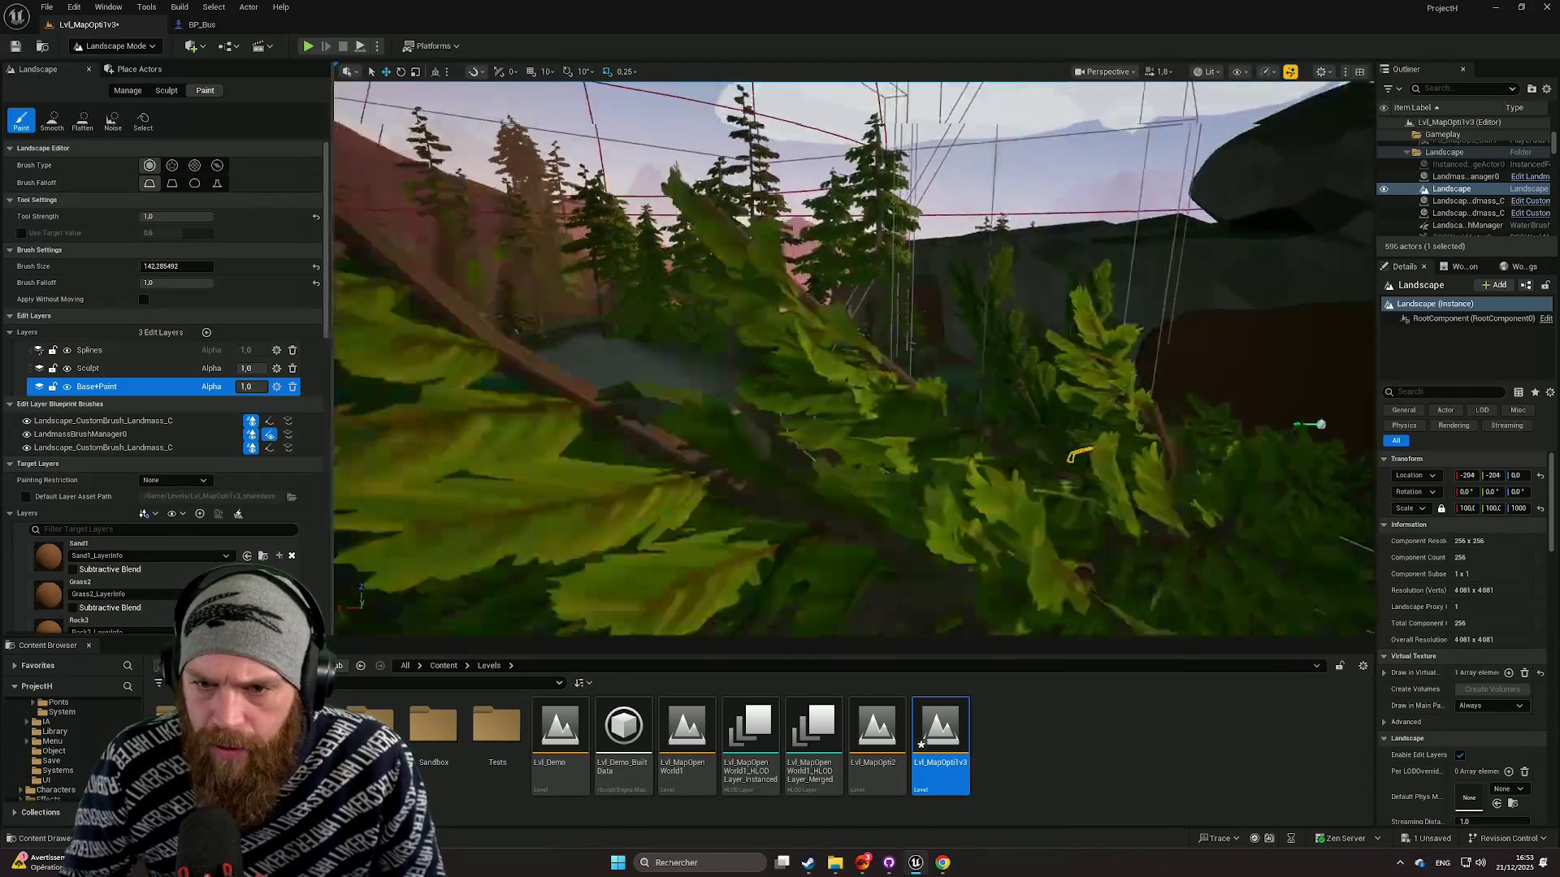
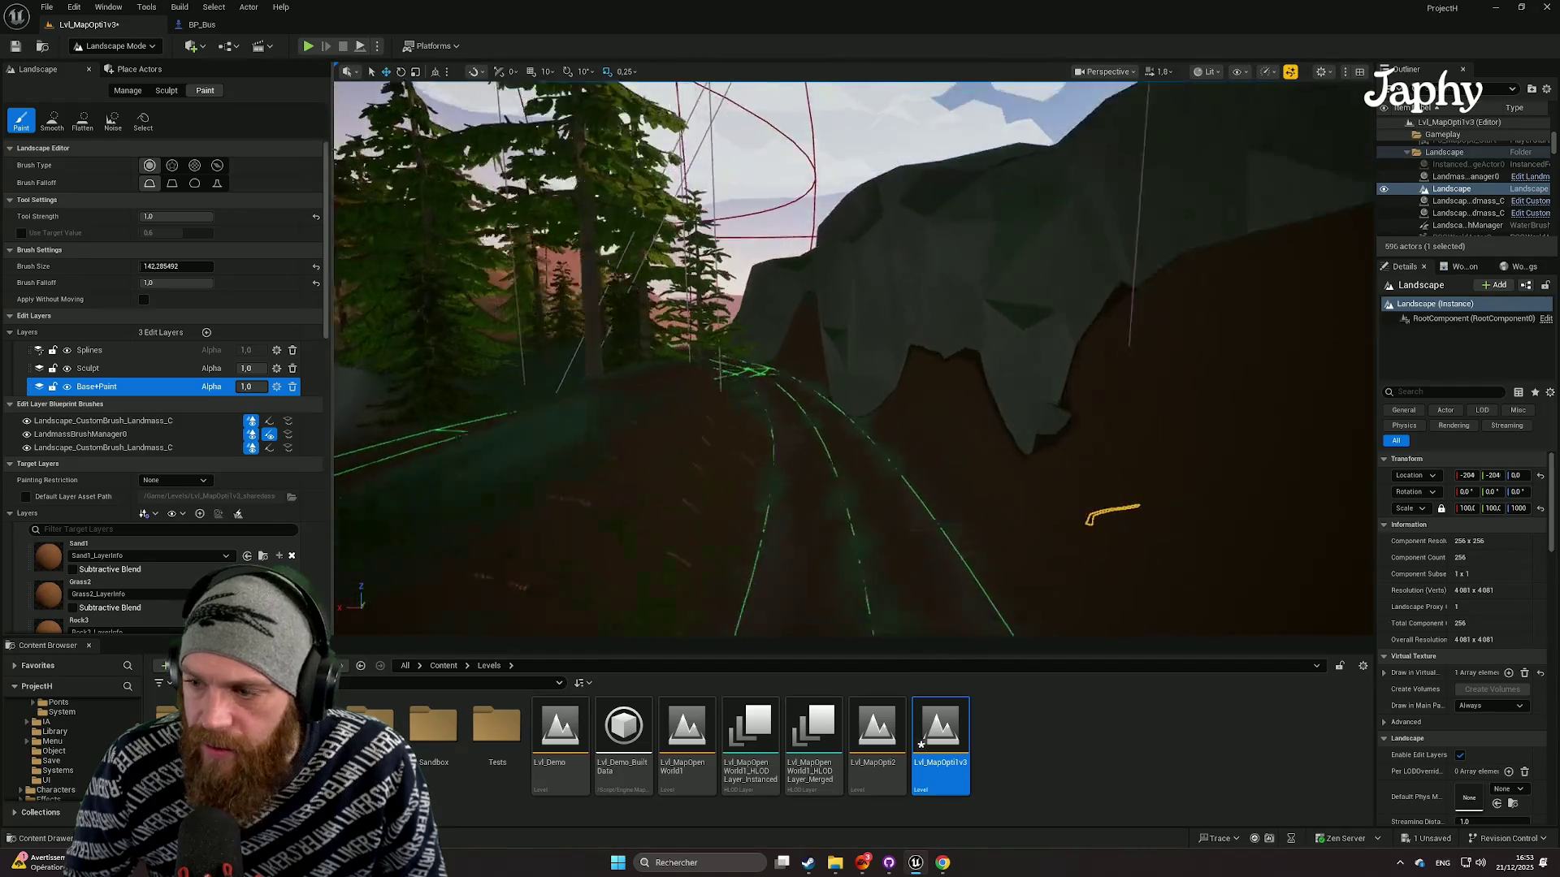
Step: Fly down to the dirt road and select the Grass1 paint layer
key("w")
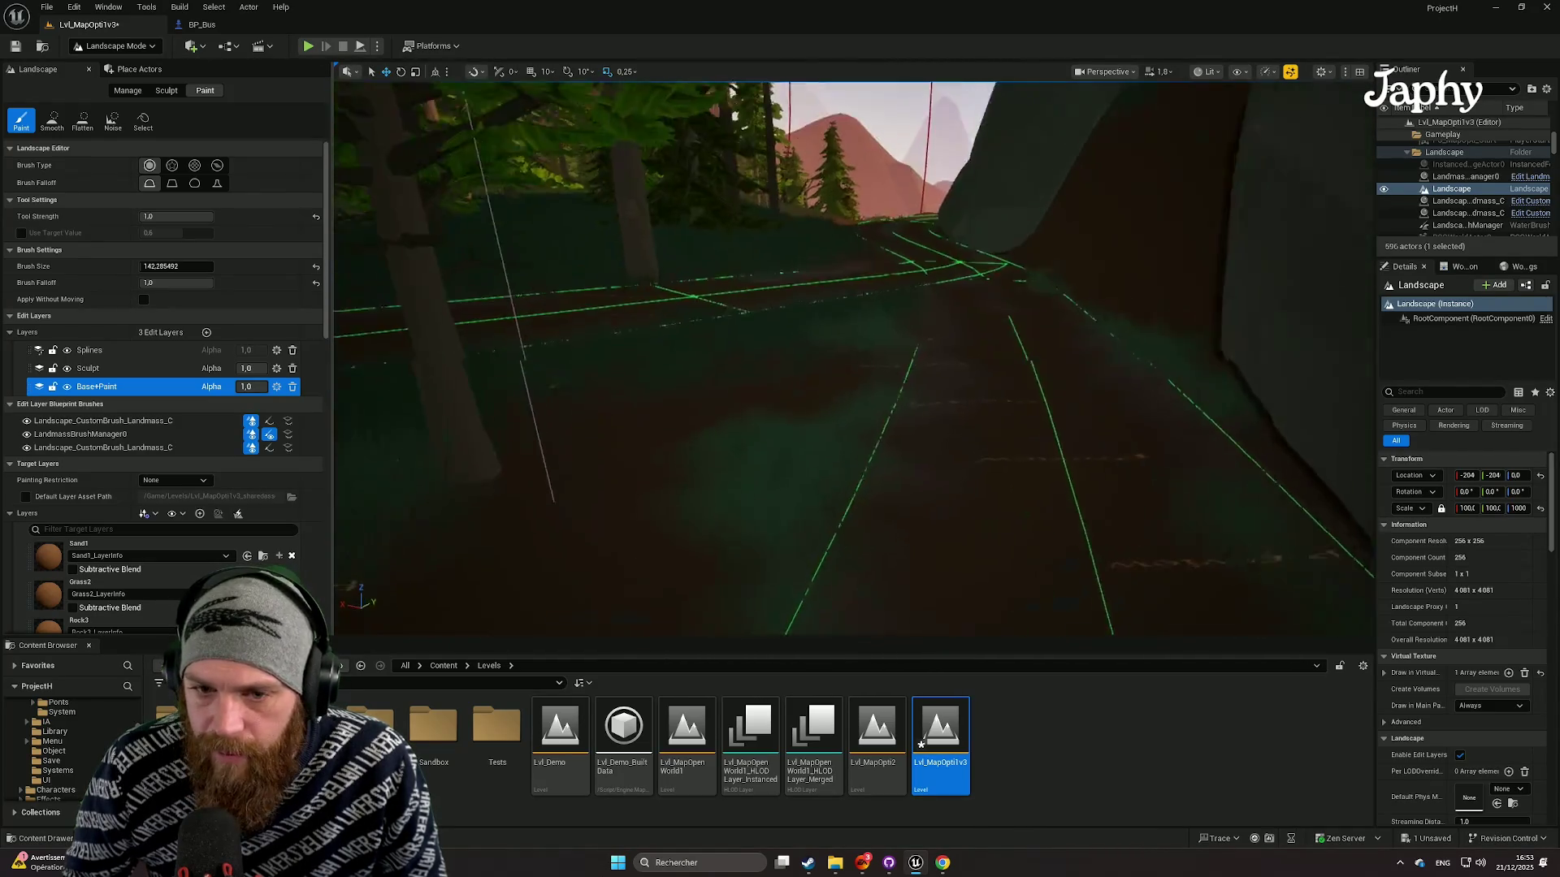
key("s")
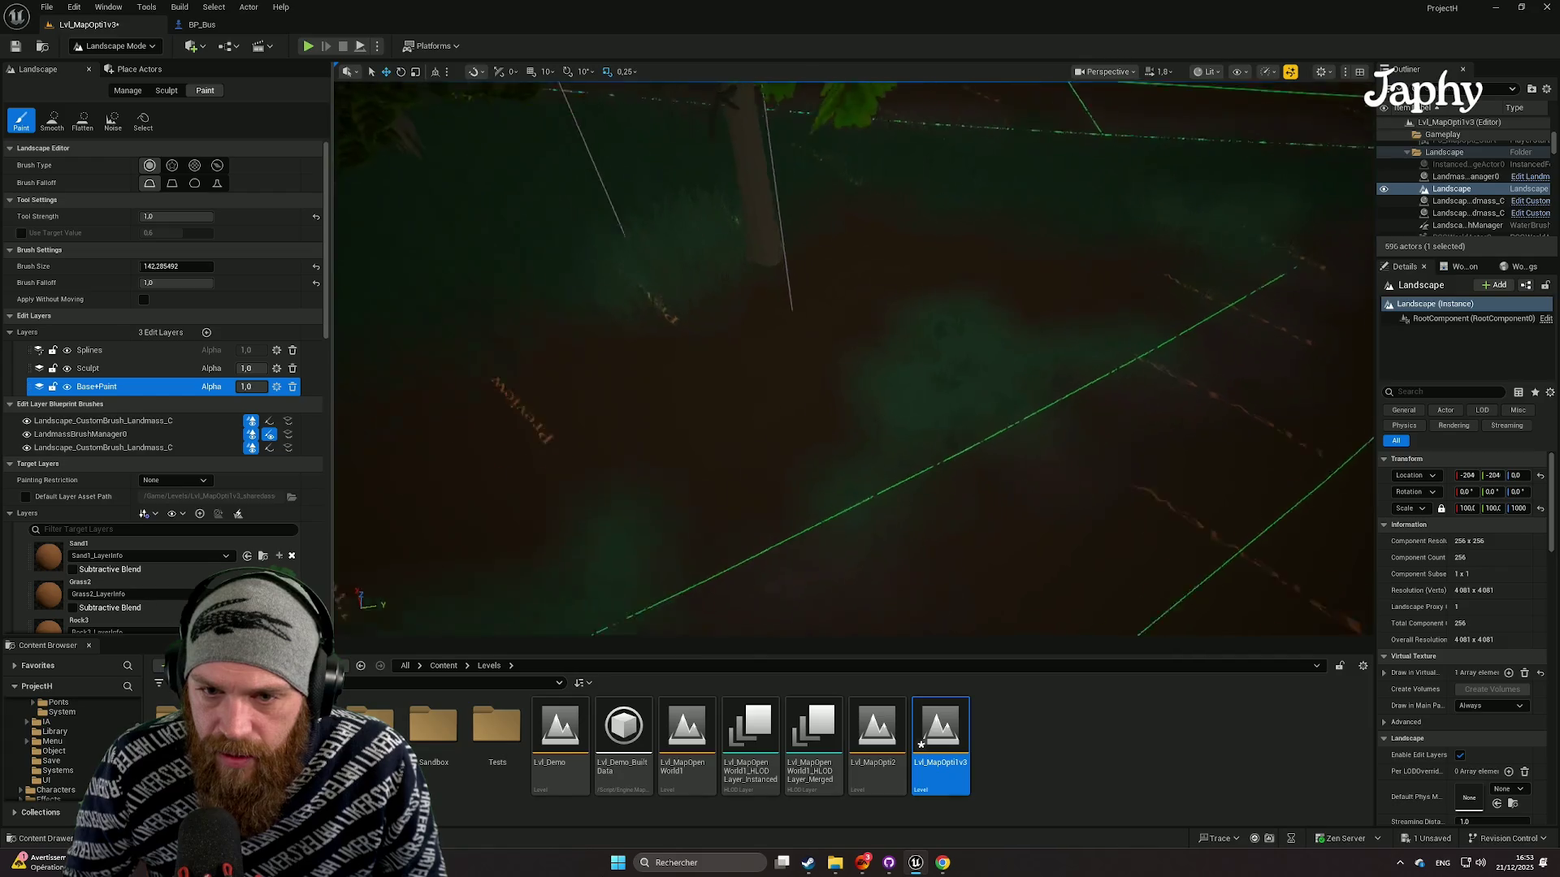
key("w")
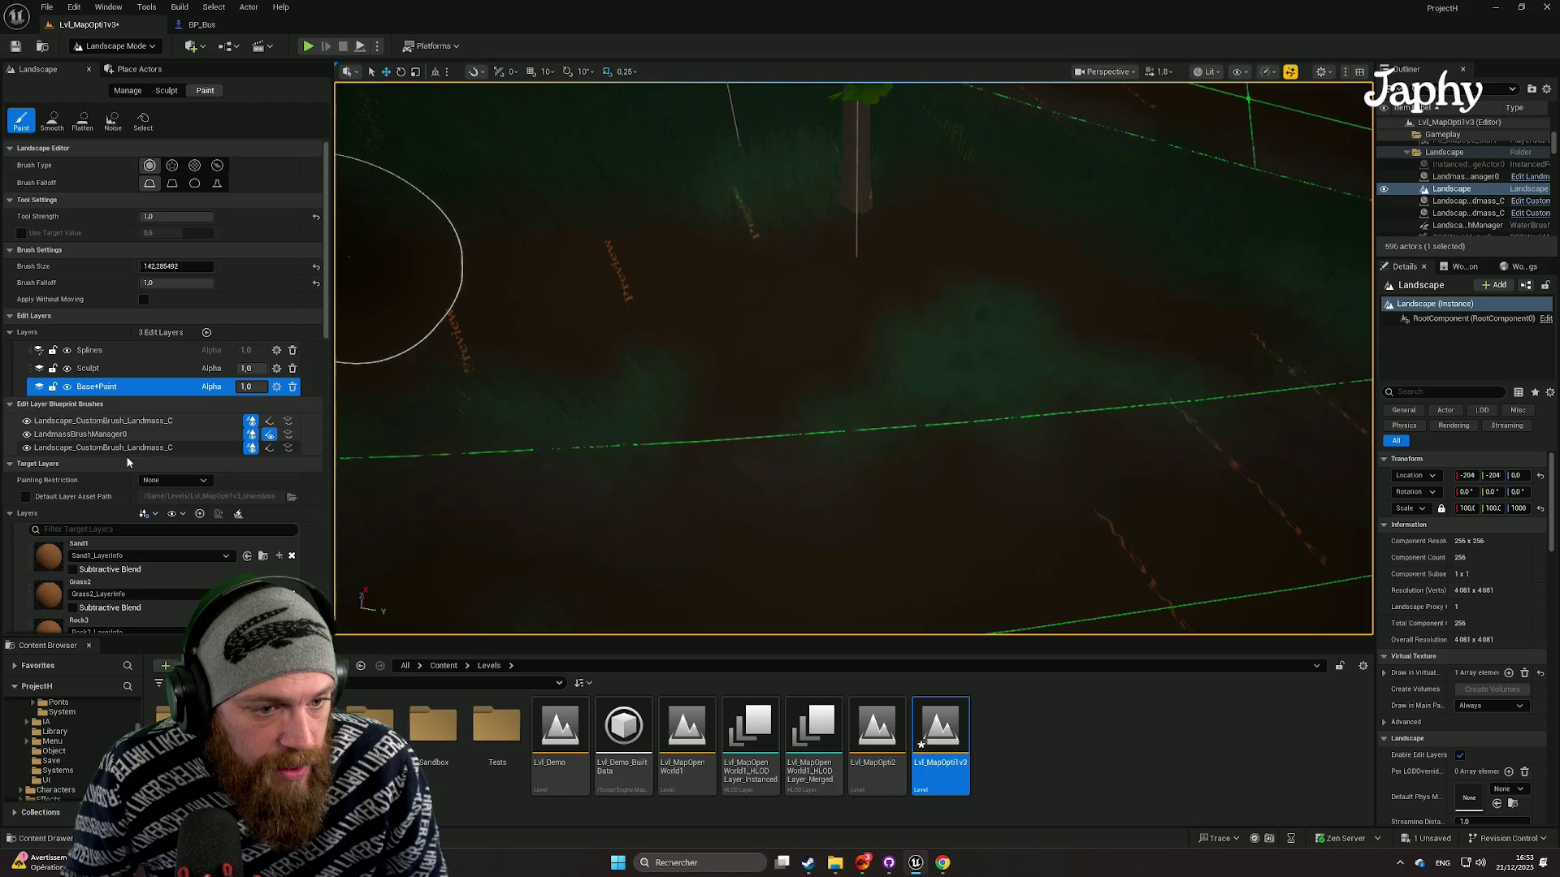
scroll(159, 532, "down", 3)
scroll(143, 533, "down", 2)
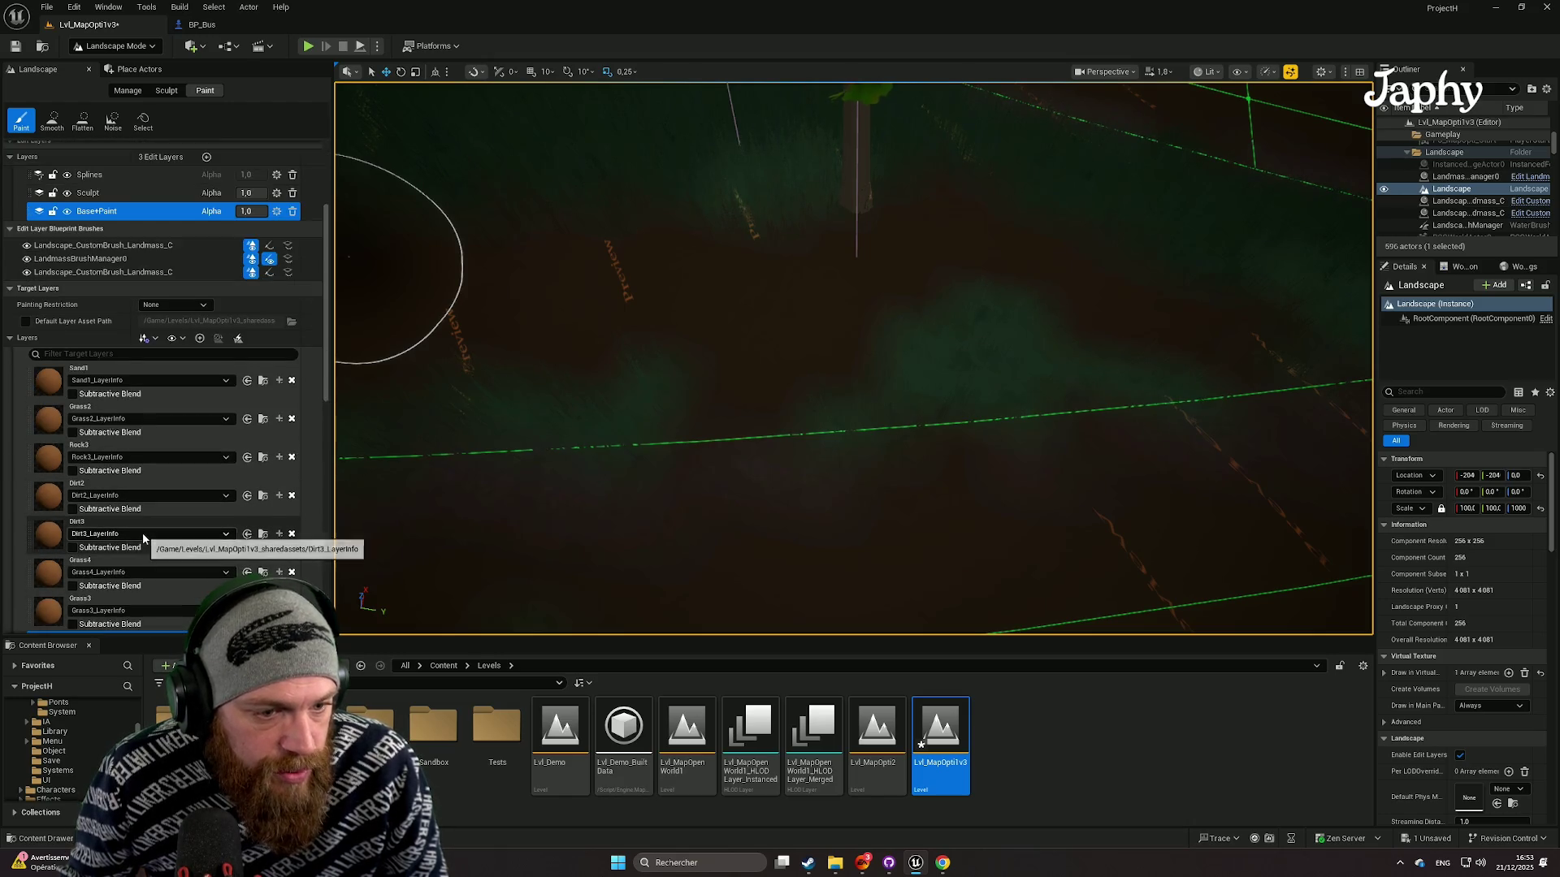
left_click(122, 605)
Step: Move along the road and undo the last grass paint stroke with Ctrl+Z
key("s")
key("w")
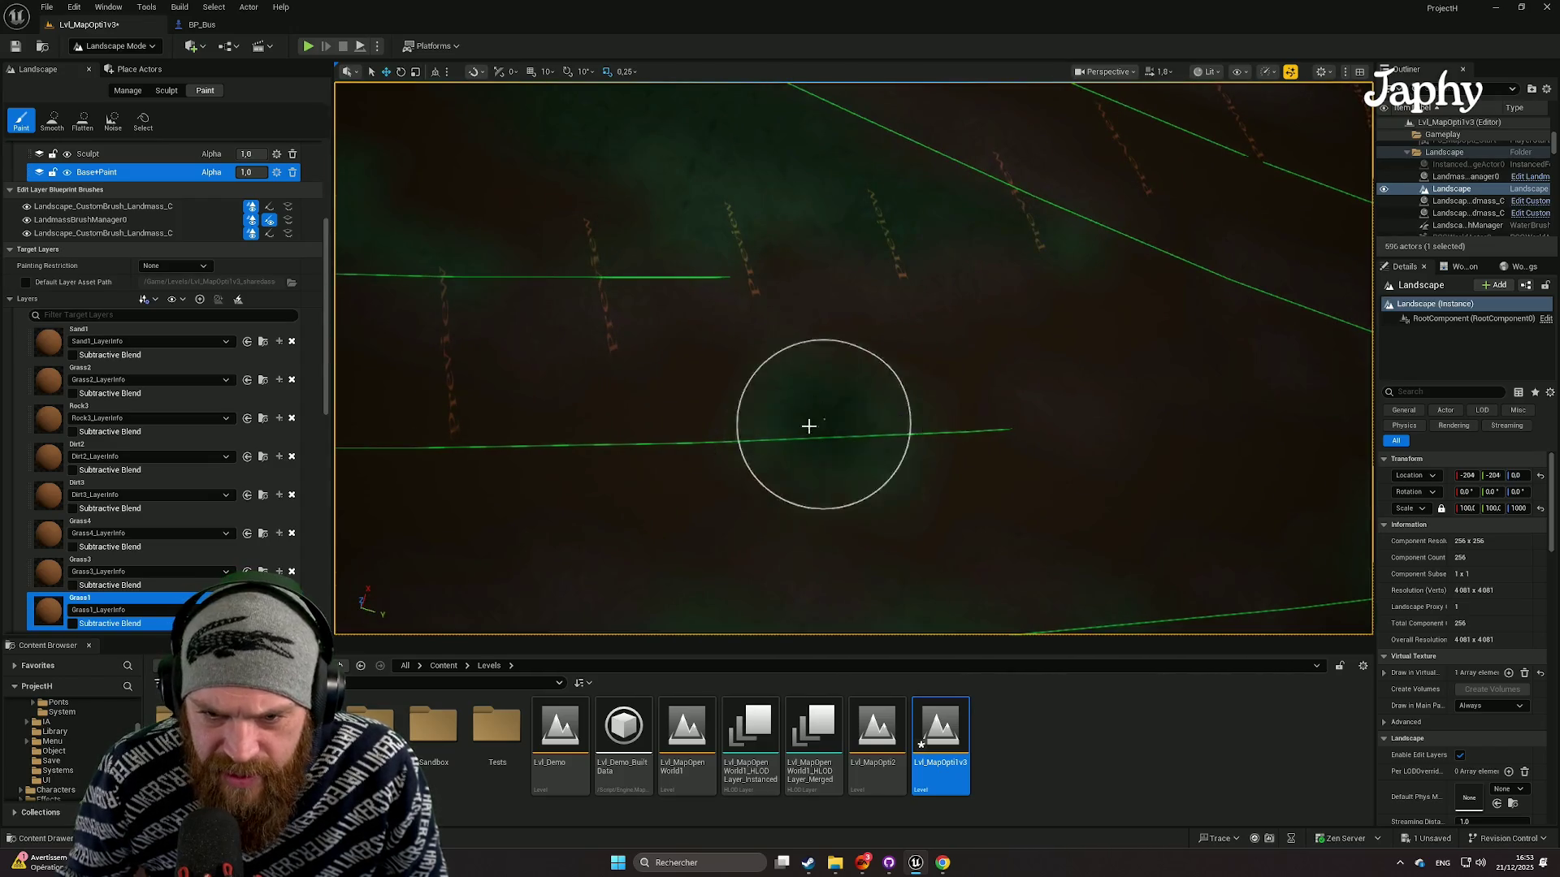
key("s")
key("w")
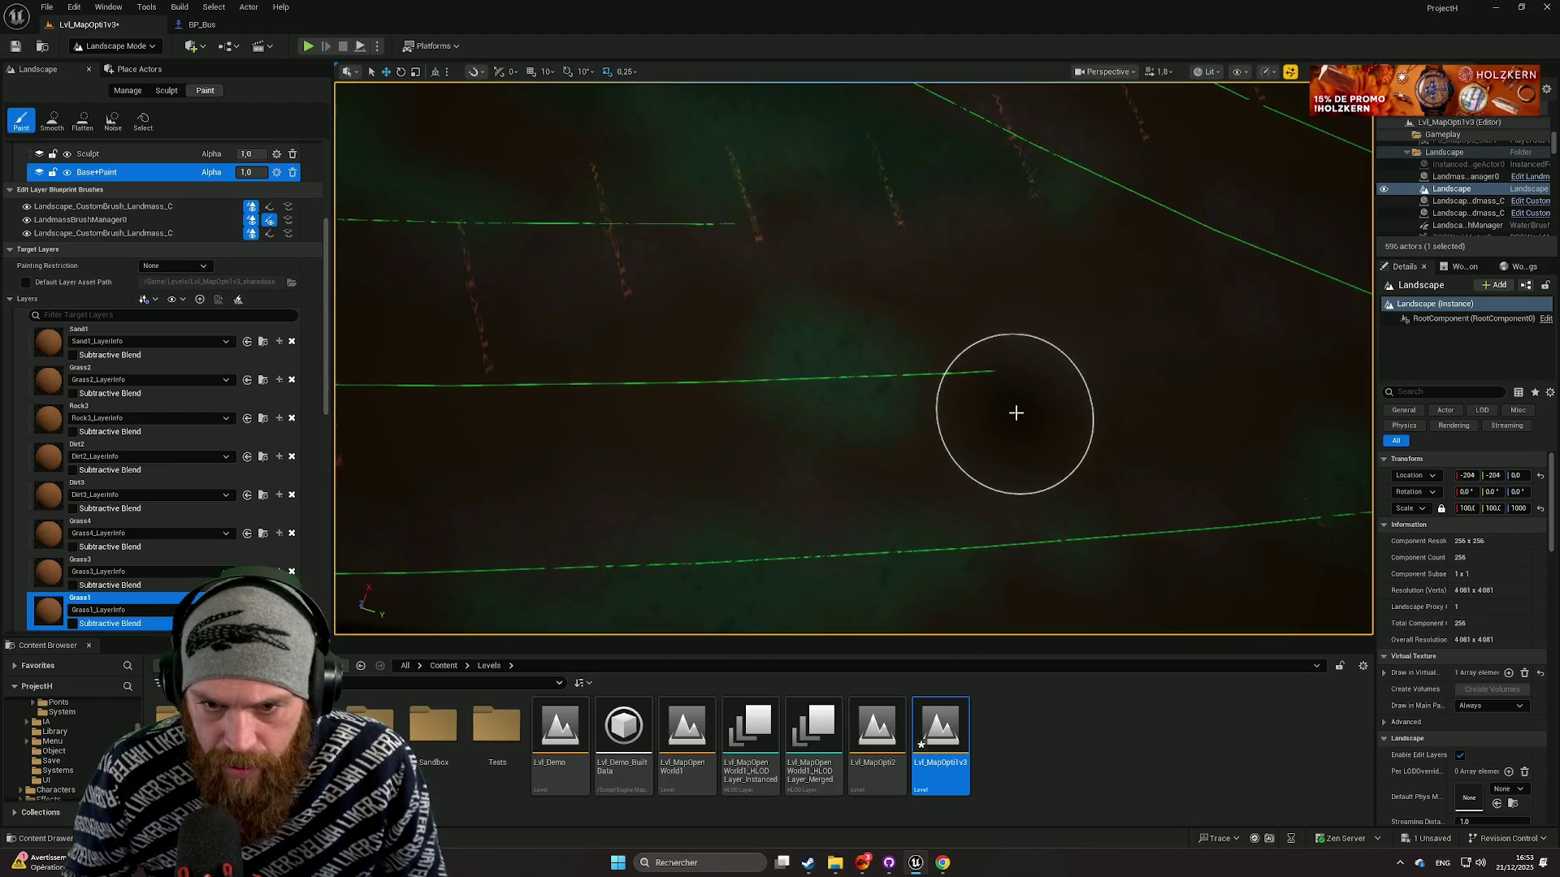
key("ctrl+z")
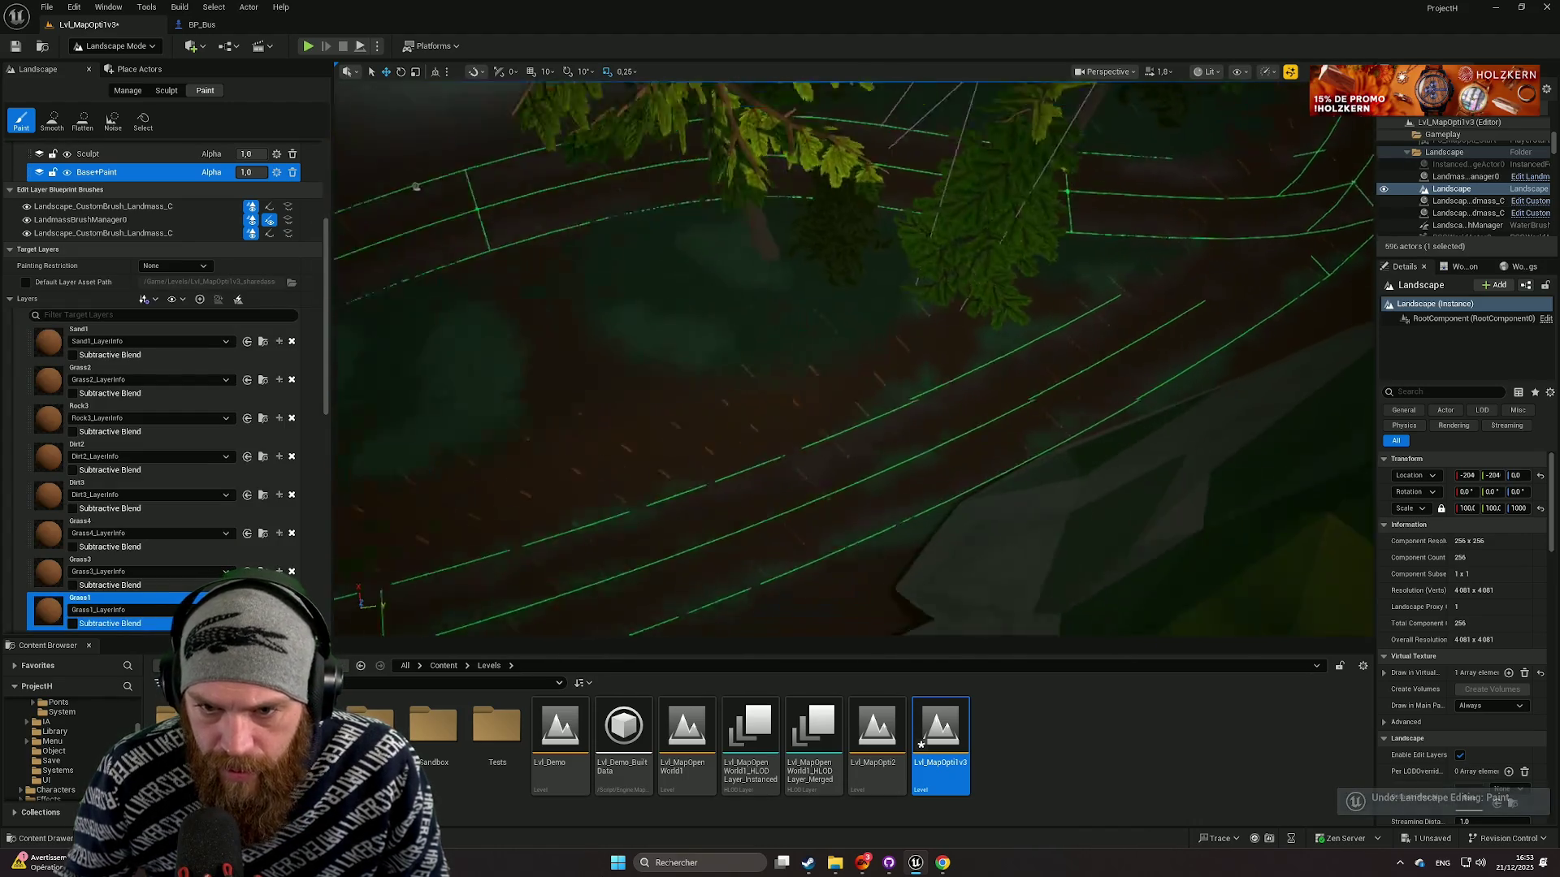
Step: Undo the remaining grass stroke on the path and switch the landscape tools to sculpting
scroll(866, 167, "up", 2)
key("w")
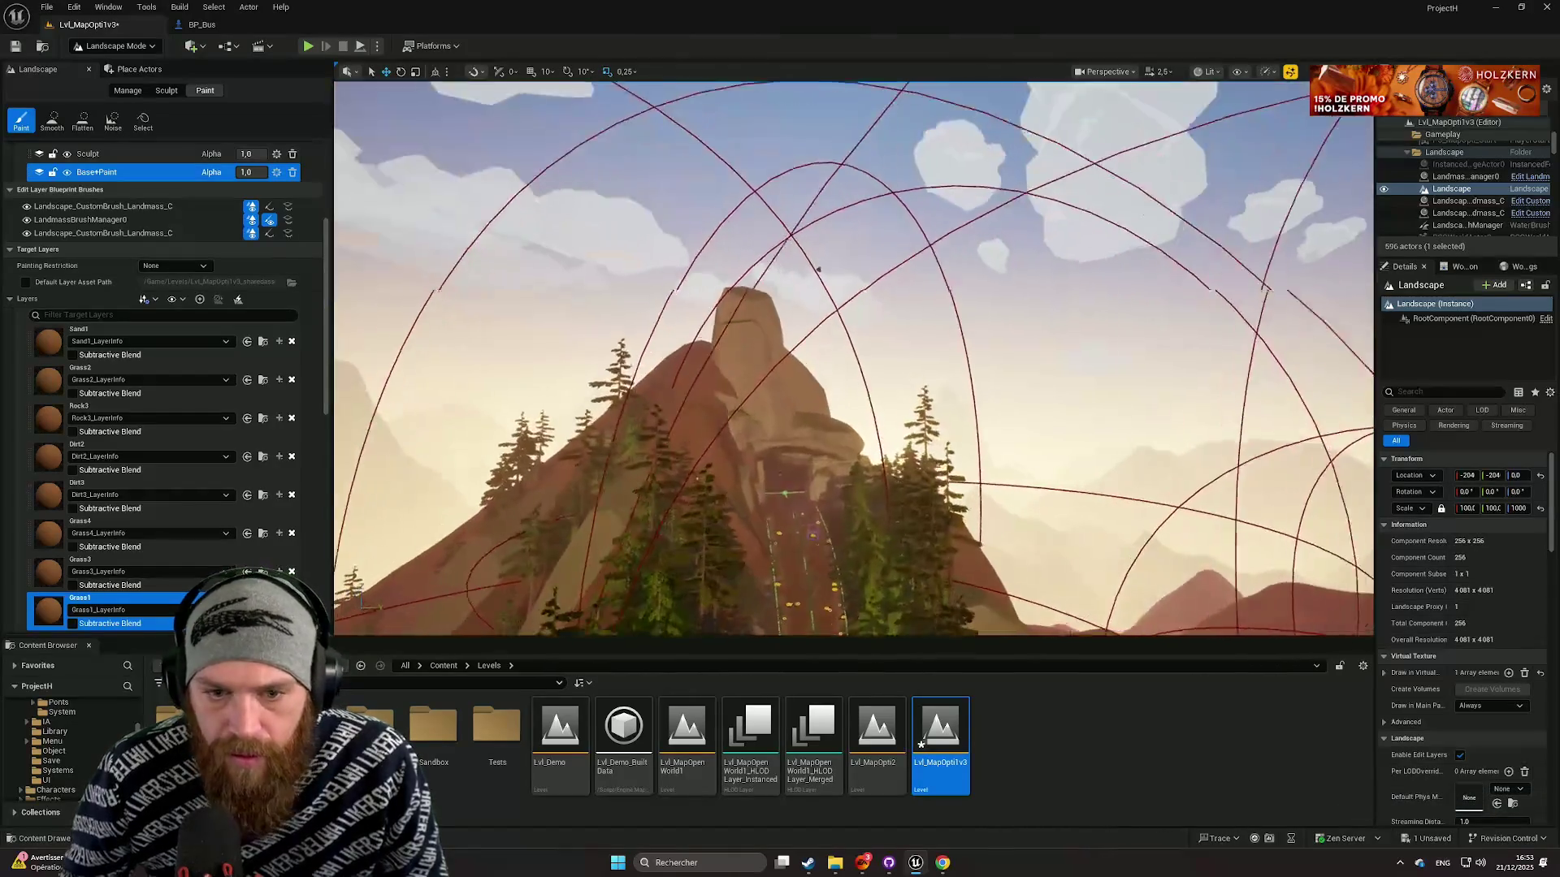
key("w")
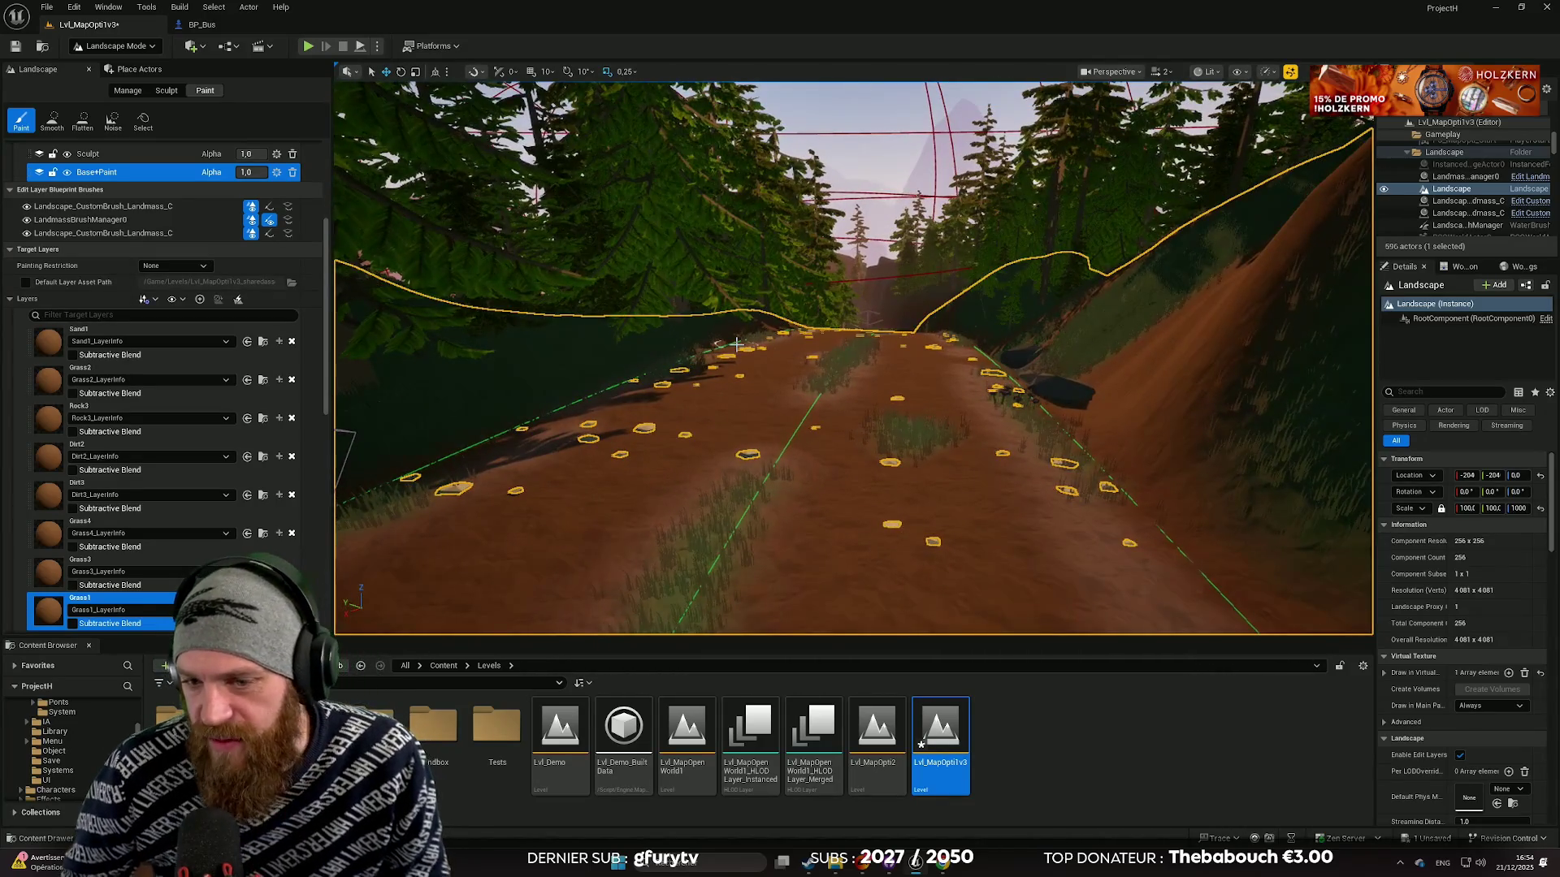
key("ctrl+z")
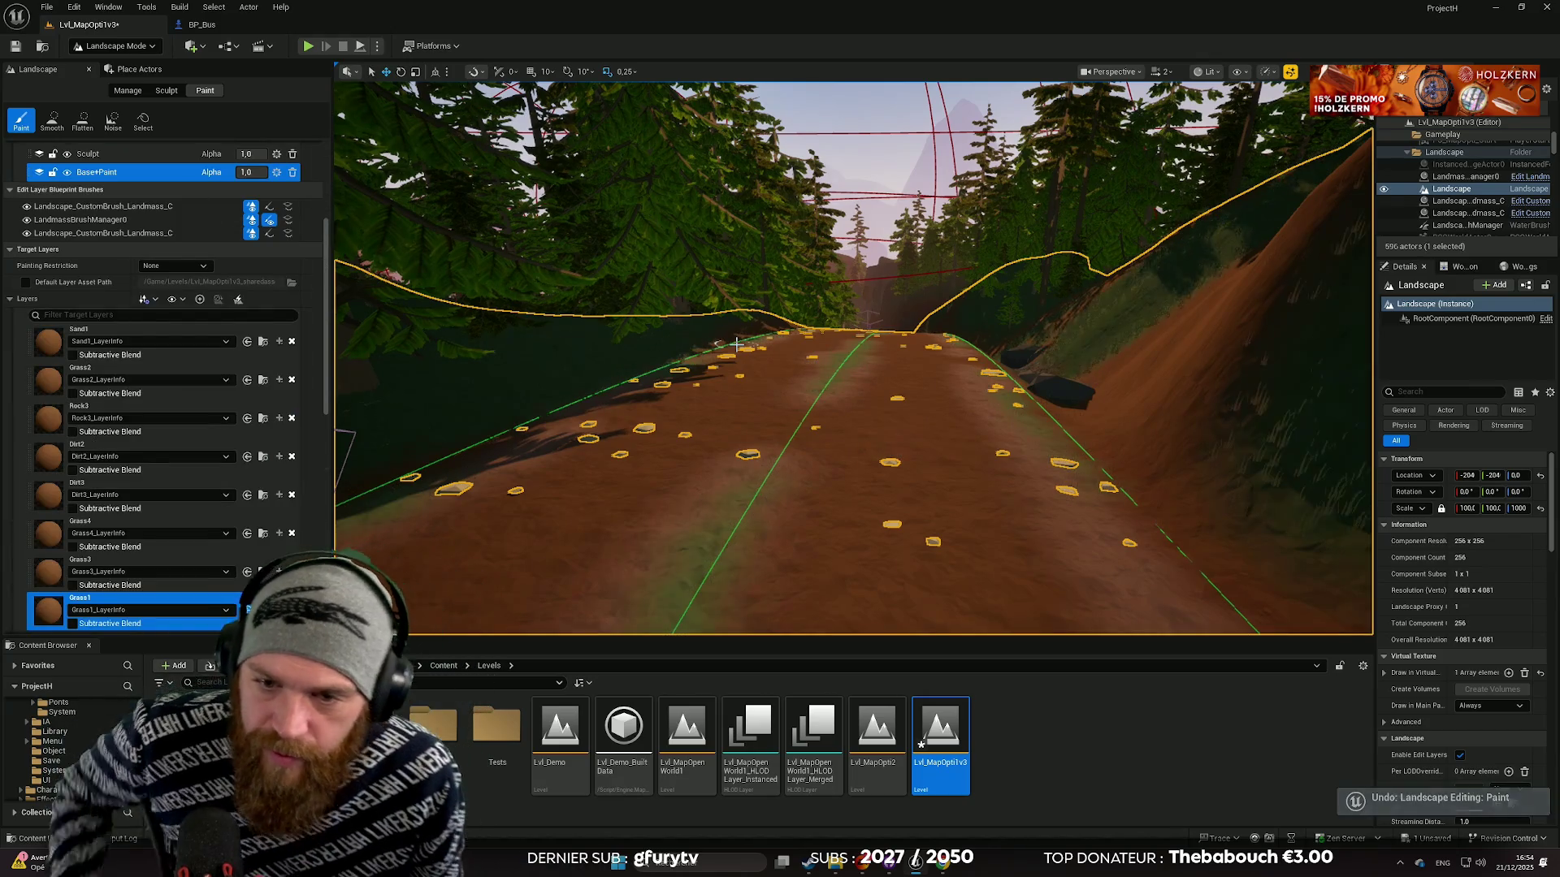
mouse_move(821, 455)
left_mouse_down()
mouse_move(870, 522)
mouse_move(748, 198)
mouse_move(689, 337)
mouse_move(821, 455)
mouse_move(804, 243)
mouse_move(845, 390)
mouse_move(890, 405)
mouse_move(726, 316)
left_mouse_up()
left_click(128, 90)
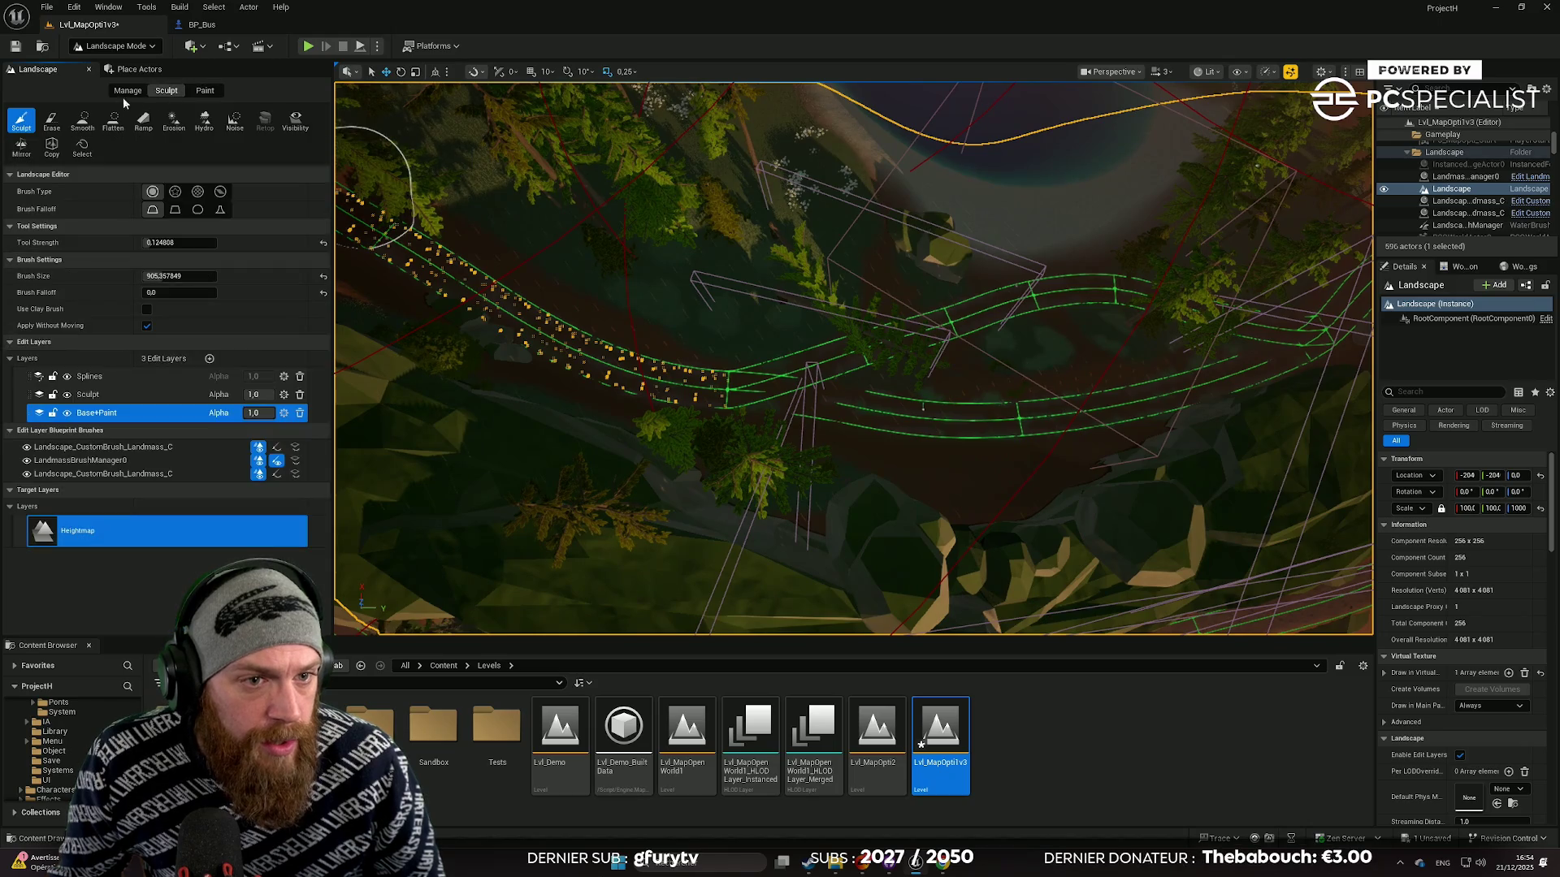
Step: Shift-select the road spline segments, including the lower and curved ones
mouse_move(853, 357)
left_mouse_down()
mouse_move(817, 370)
mouse_move(852, 401)
left_mouse_up()
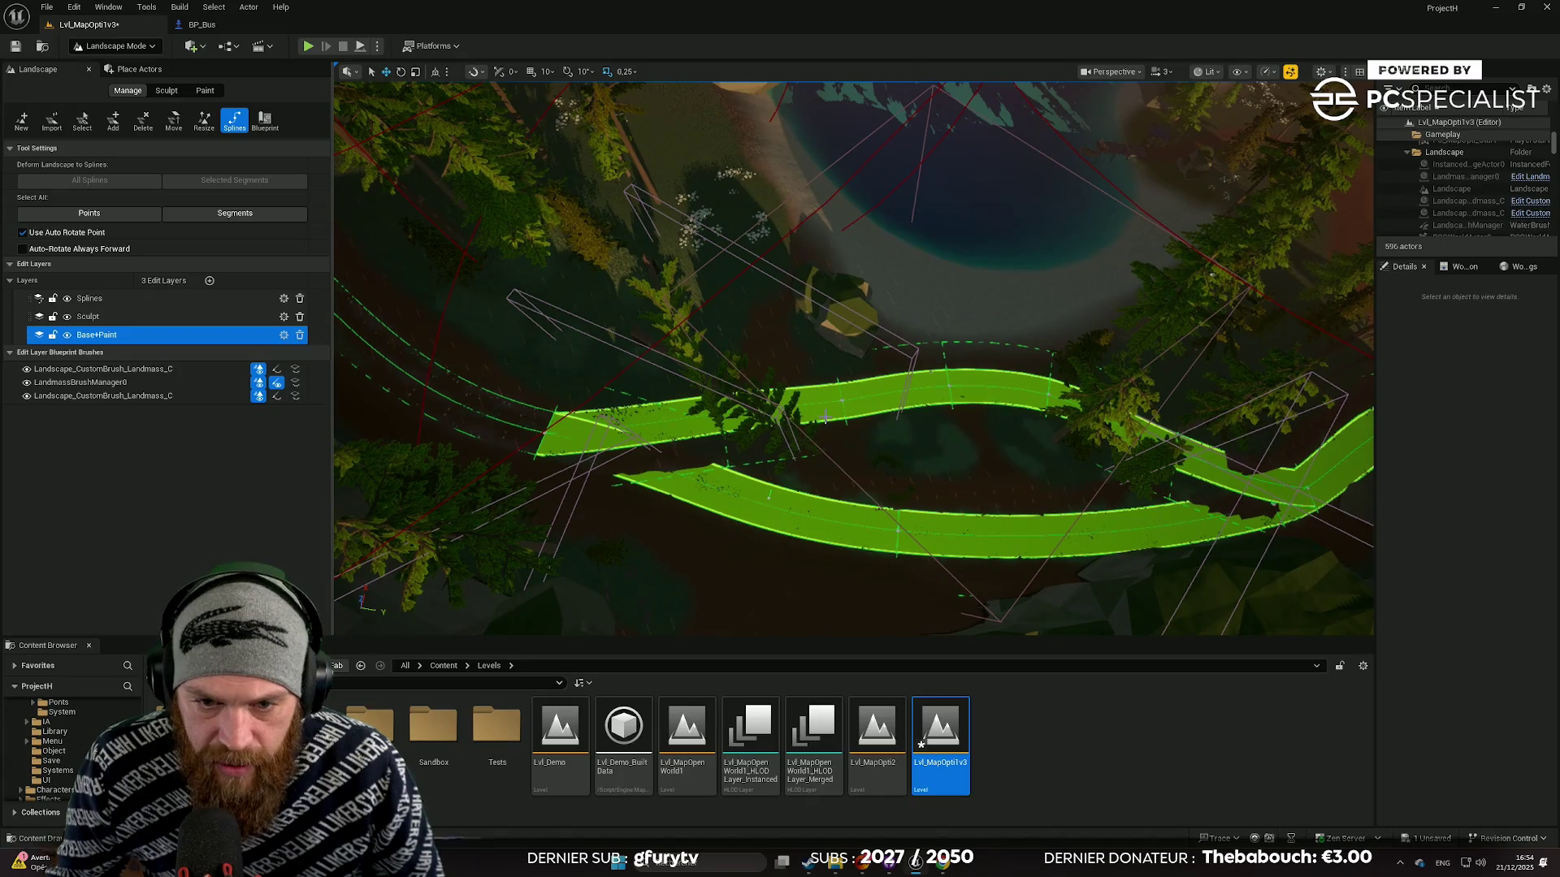
left_click(825, 416)
left_click(652, 438, "shift")
left_click_drag(888, 406, 813, 406)
left_click(801, 406, "shift")
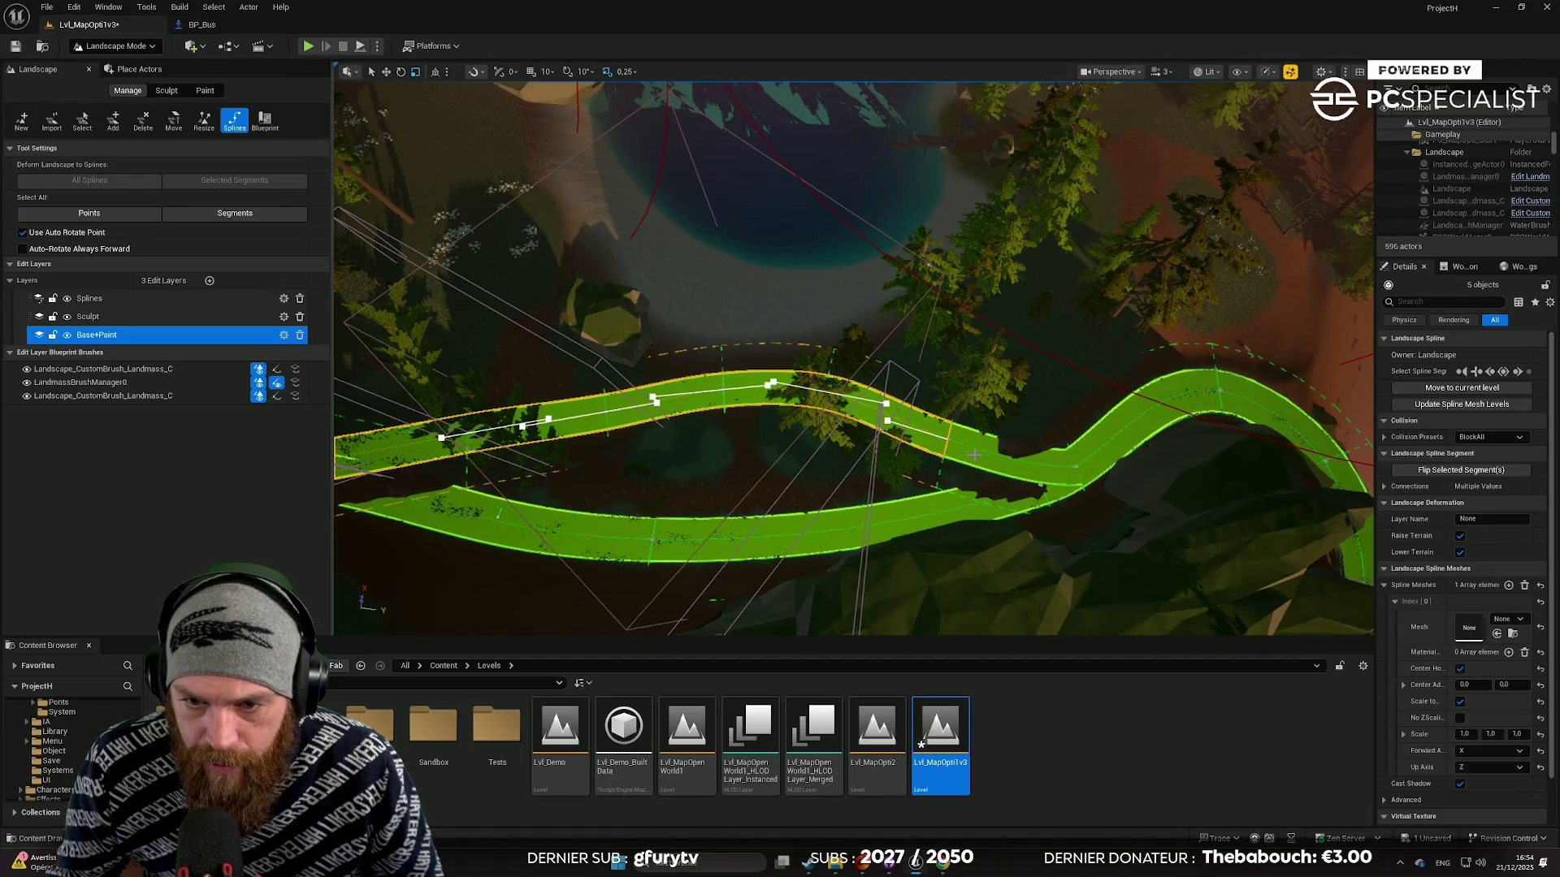
left_click(929, 507, "shift")
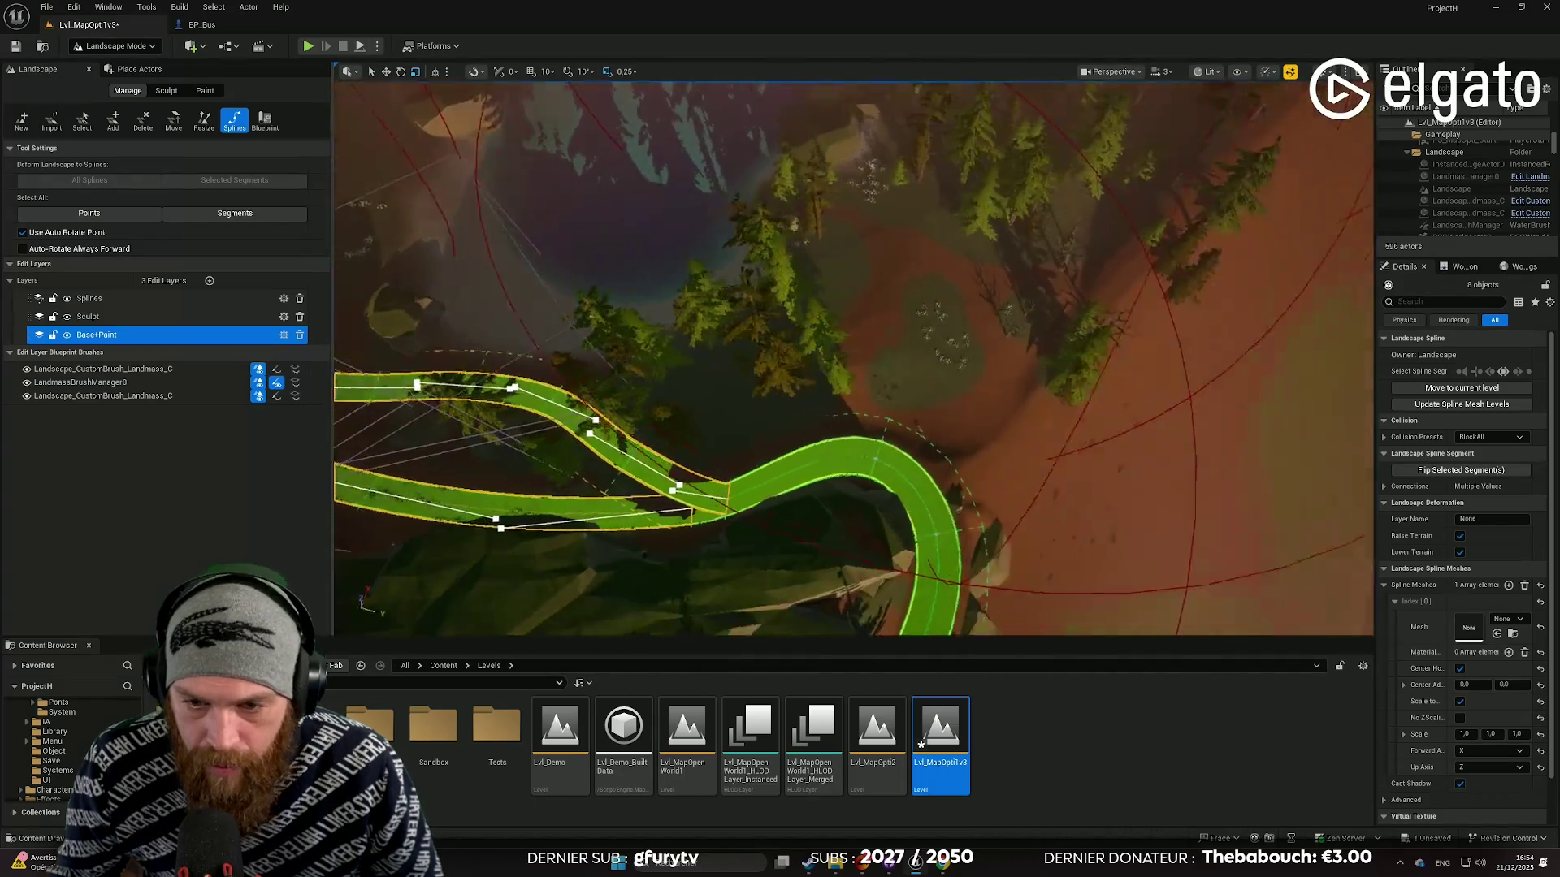
left_click(887, 447, "shift")
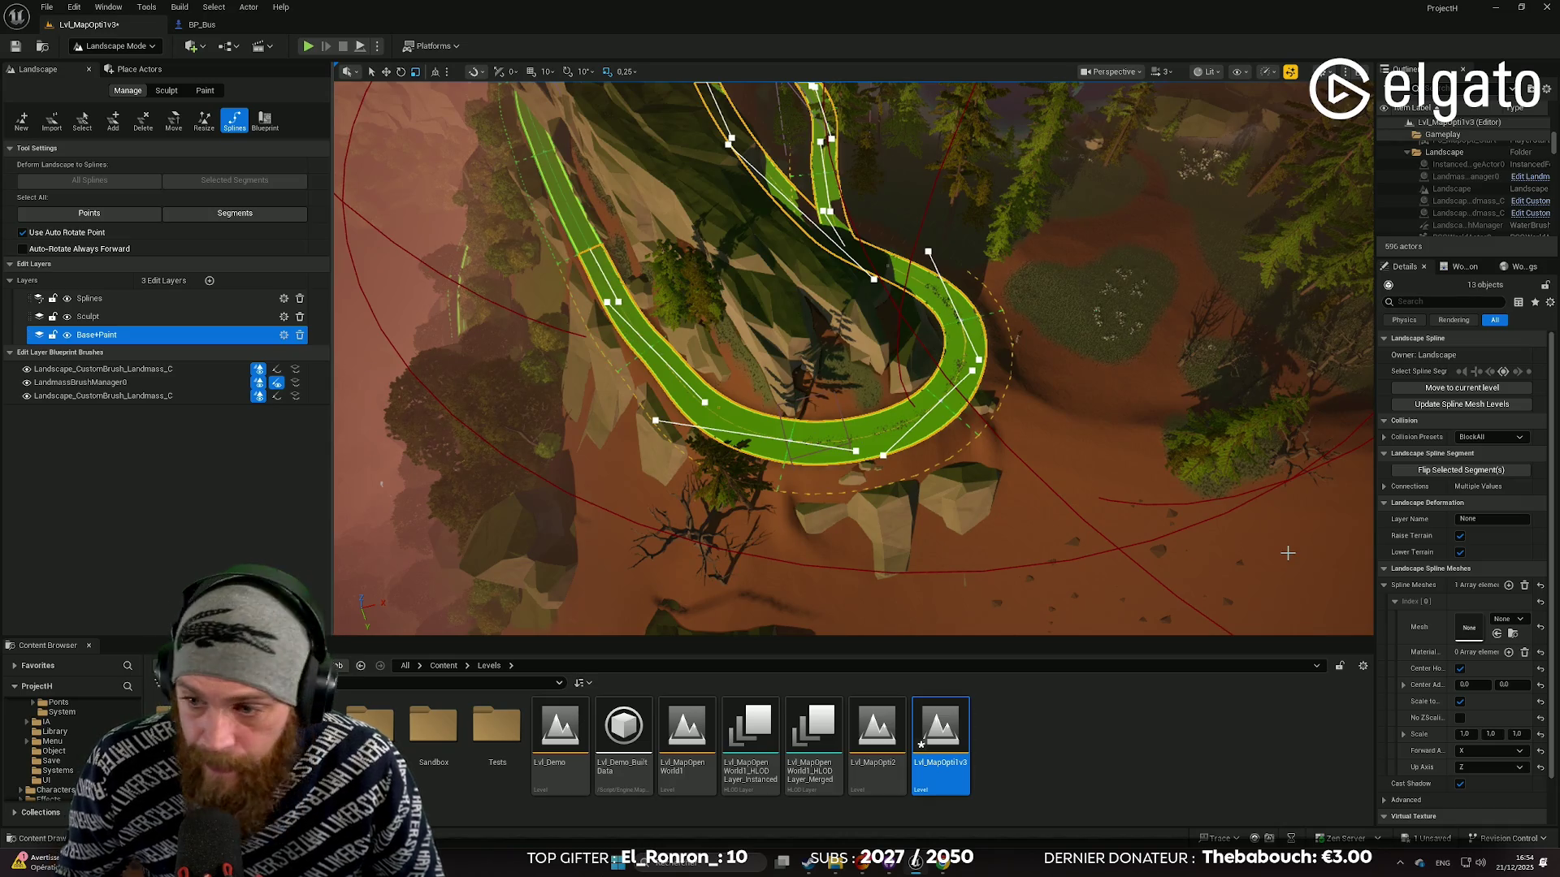
Step: Fill the selected segments' Spline Meshes array with the pebble mesh and view the road closely
scroll(1437, 593, "down", 1)
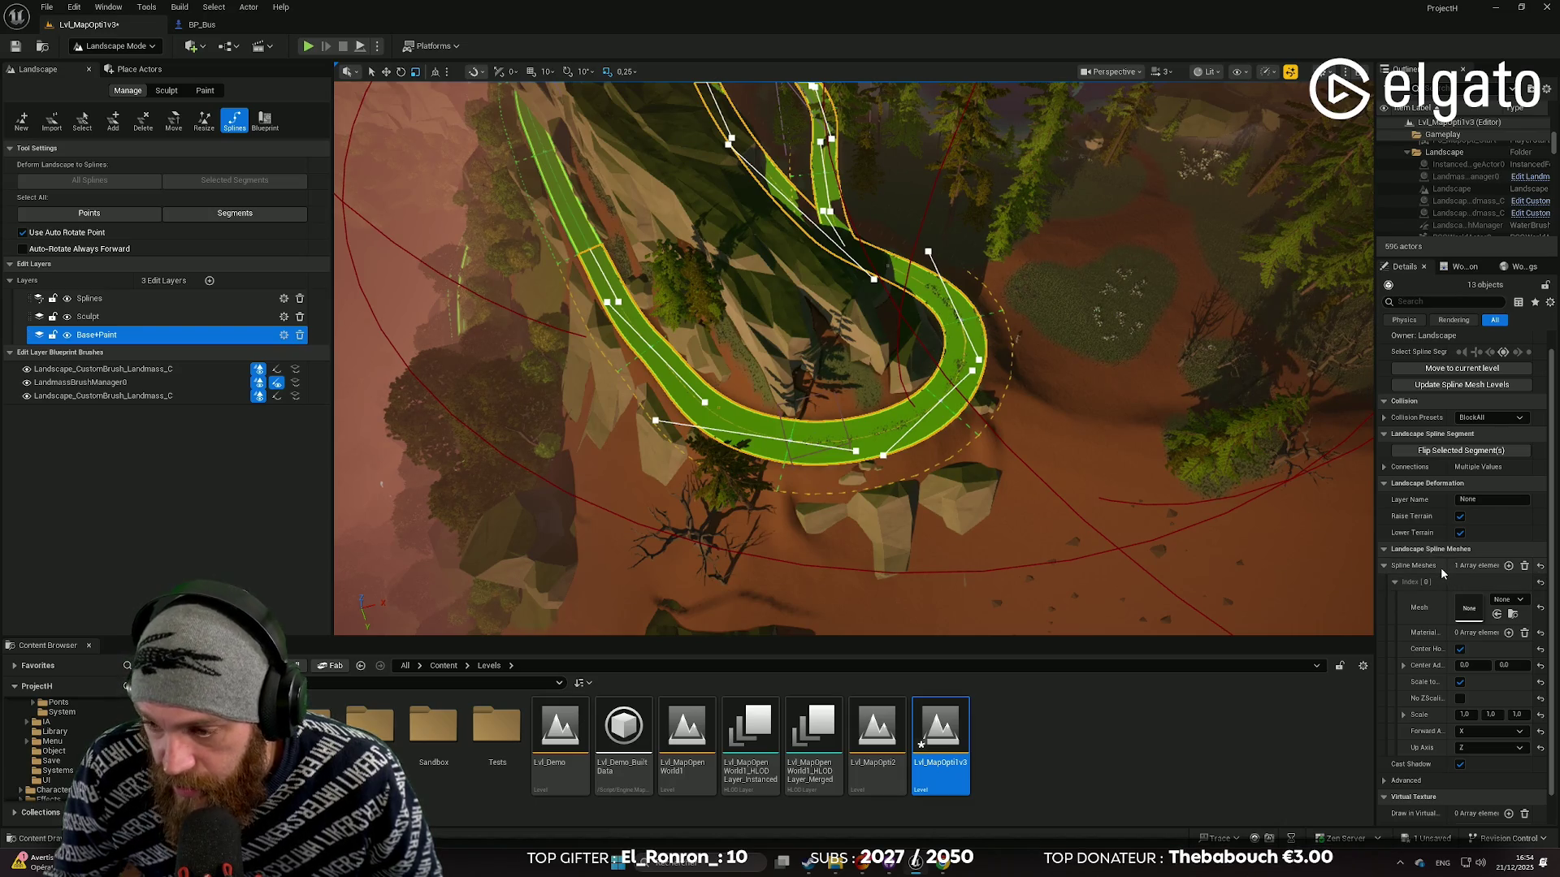
left_click(1442, 573, "shift")
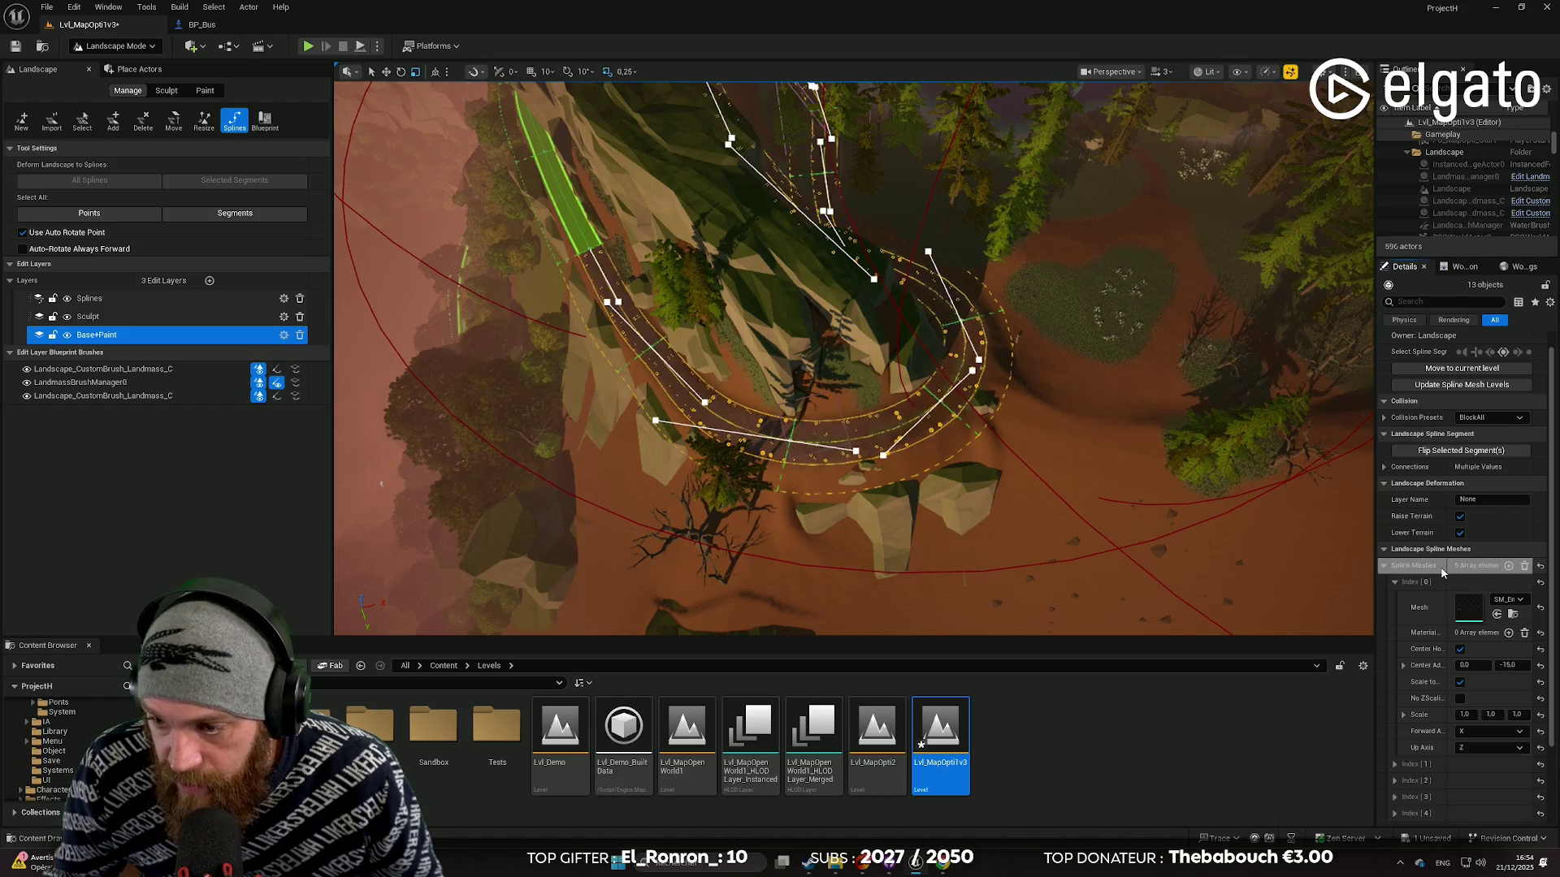
mouse_move(853, 357)
left_mouse_down()
mouse_move(747, 325)
mouse_move(650, 369)
left_mouse_up()
scroll(731, 334, "down", 1)
scroll(707, 349, "up", 2)
scroll(658, 365, "up", 1)
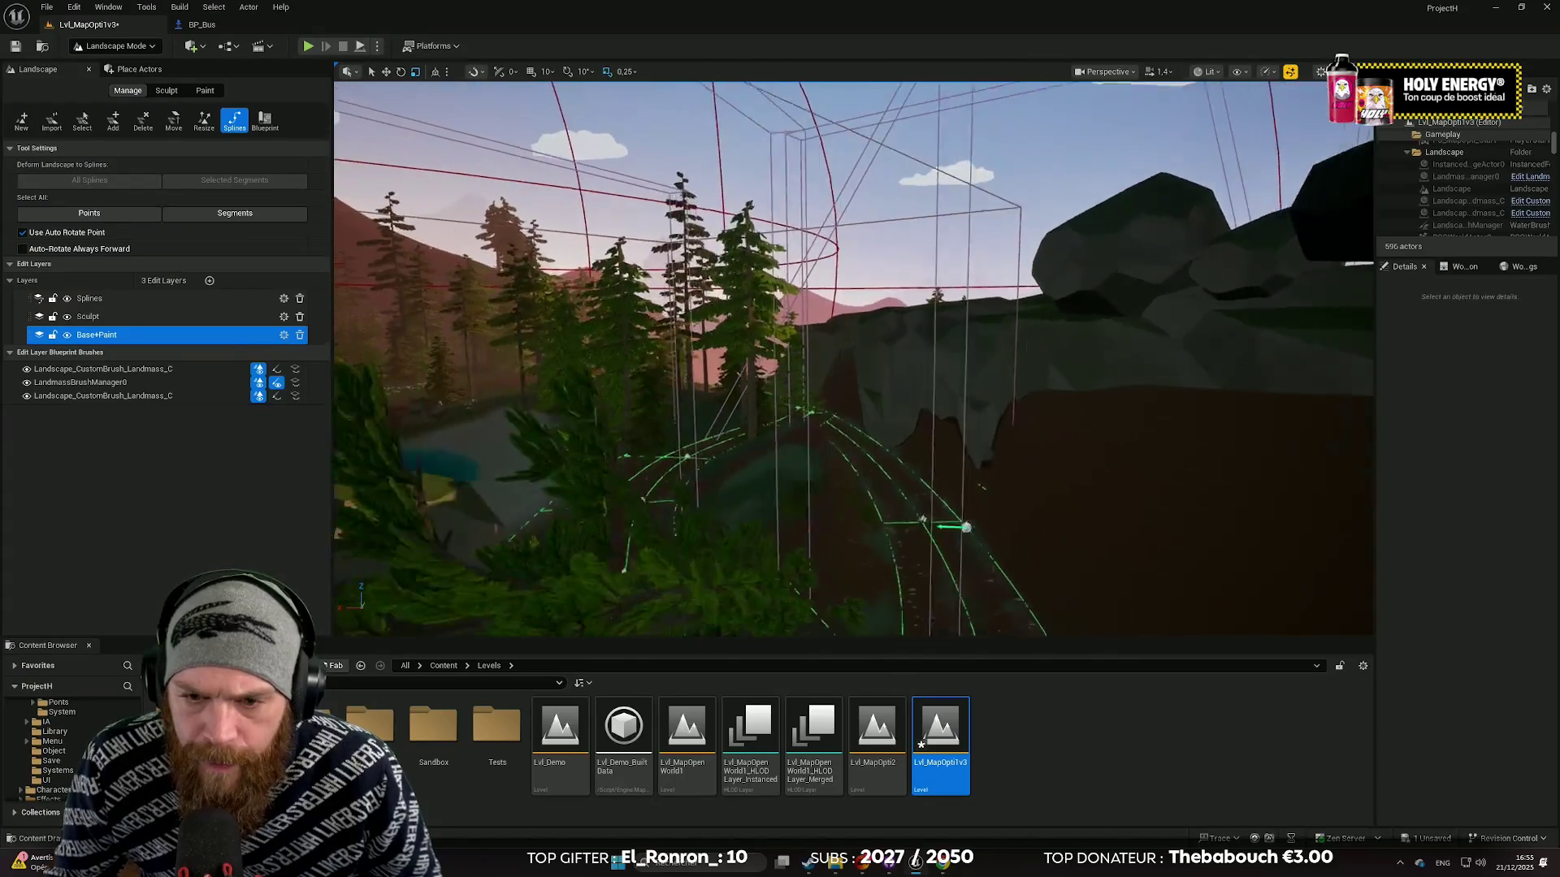
left_click_drag(649, 369, 630, 380)
left_click_drag(1112, 505, 1112, 505)
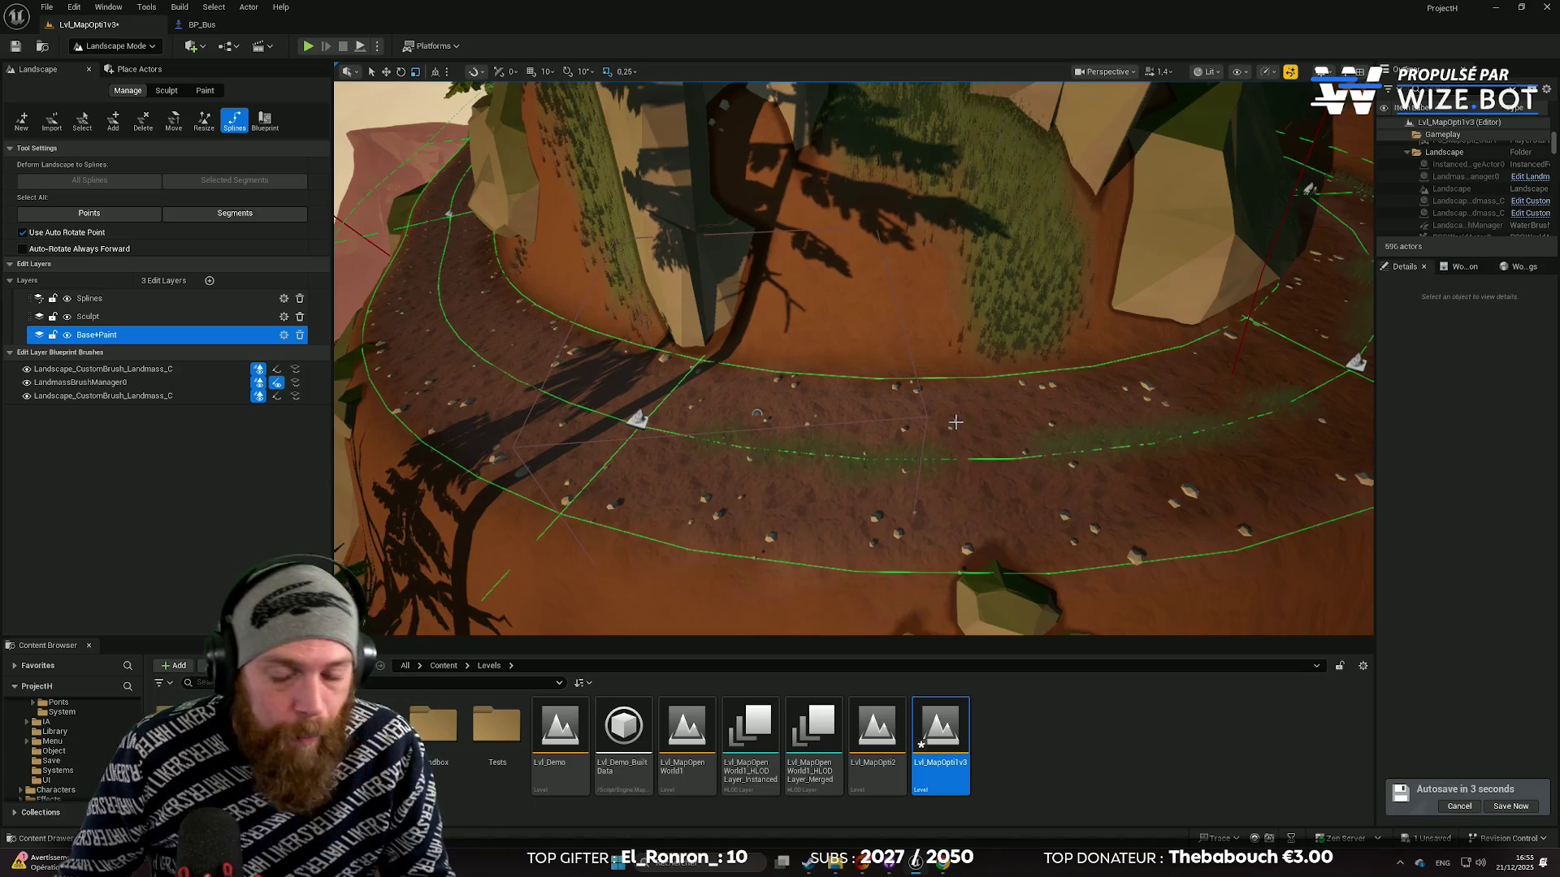
scroll(956, 422, "up", 4)
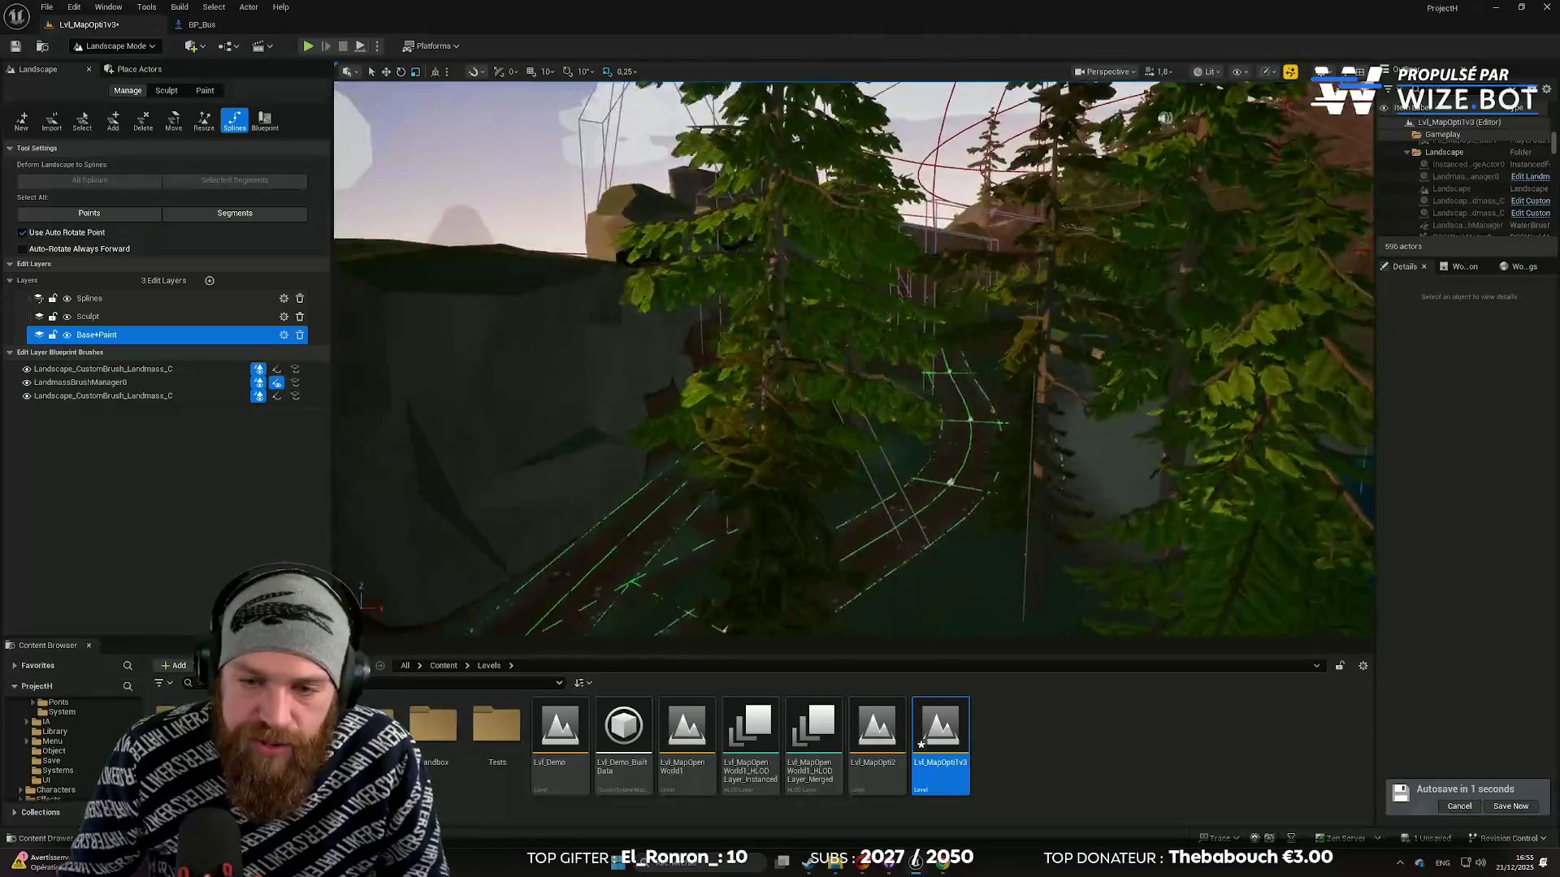
scroll(853, 358, "up", 5)
left_click_drag(853, 357, 707, 357)
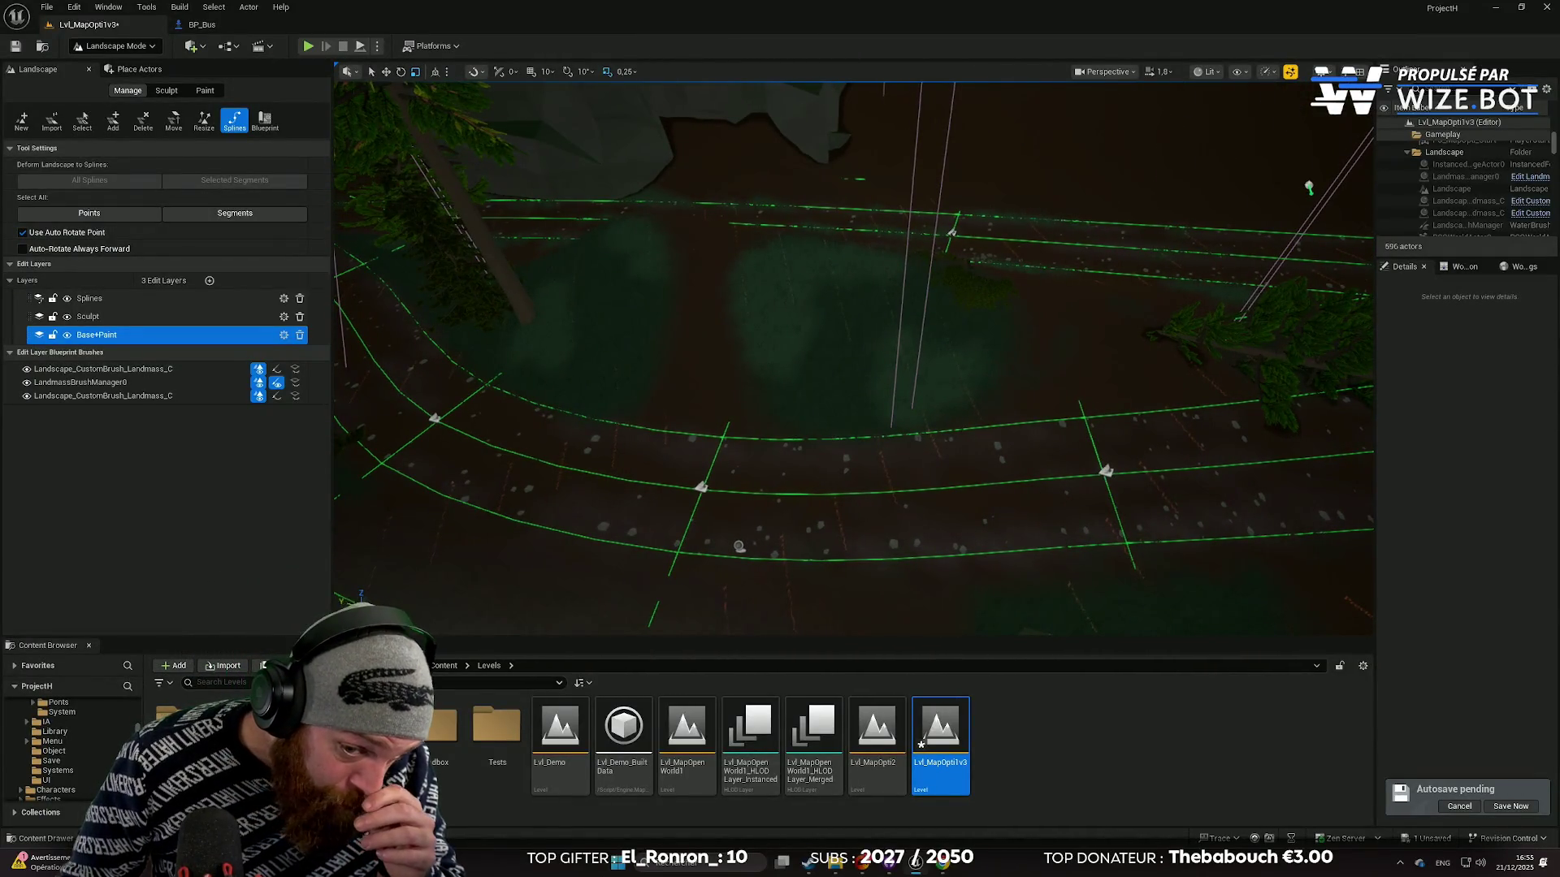
mouse_move(955, 421)
left_mouse_down()
mouse_move(894, 414)
mouse_move(955, 421)
left_mouse_up()
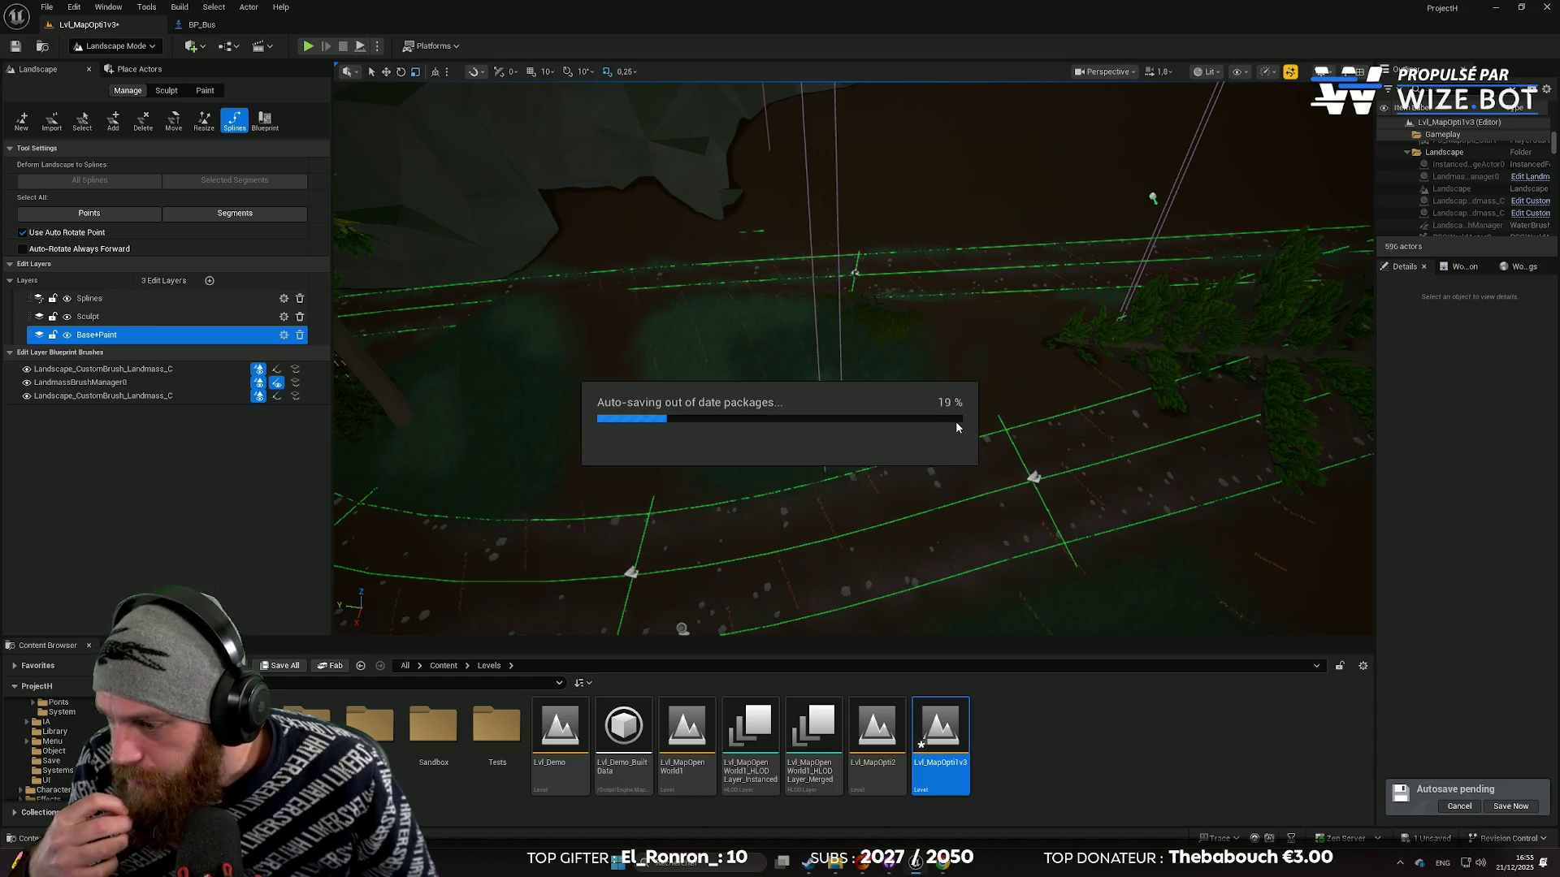
mouse_move(1020, 455)
left_mouse_down()
mouse_move(975, 440)
mouse_move(969, 462)
mouse_move(946, 449)
mouse_move(933, 462)
mouse_move(855, 384)
mouse_move(513, 171)
left_mouse_up()
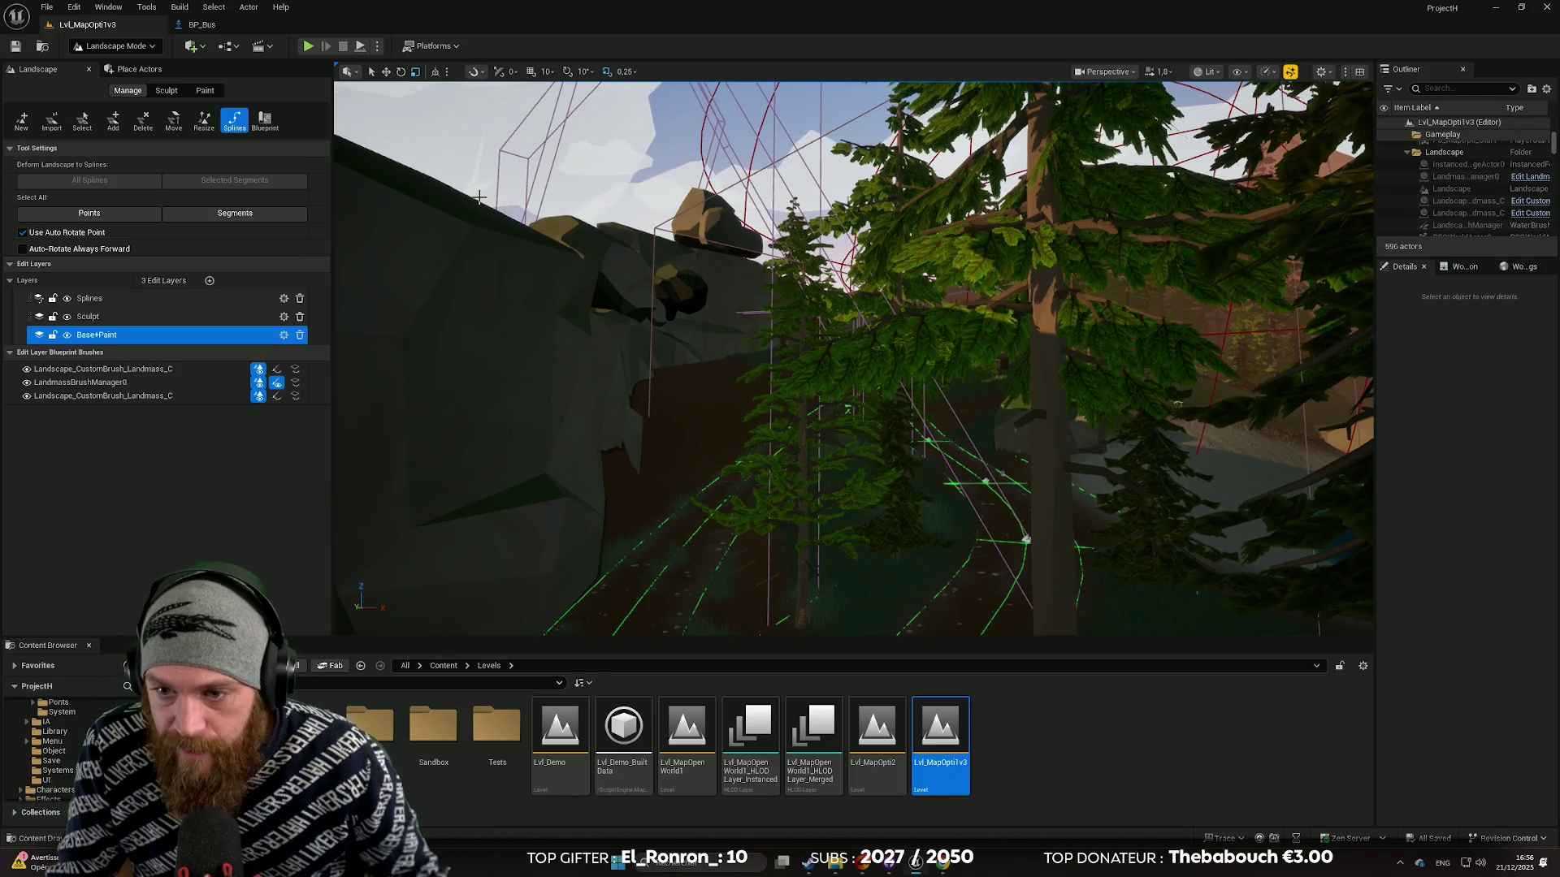
mouse_move(741, 376)
left_mouse_down()
mouse_move(731, 431)
mouse_move(751, 341)
mouse_move(723, 341)
mouse_move(678, 380)
left_mouse_up()
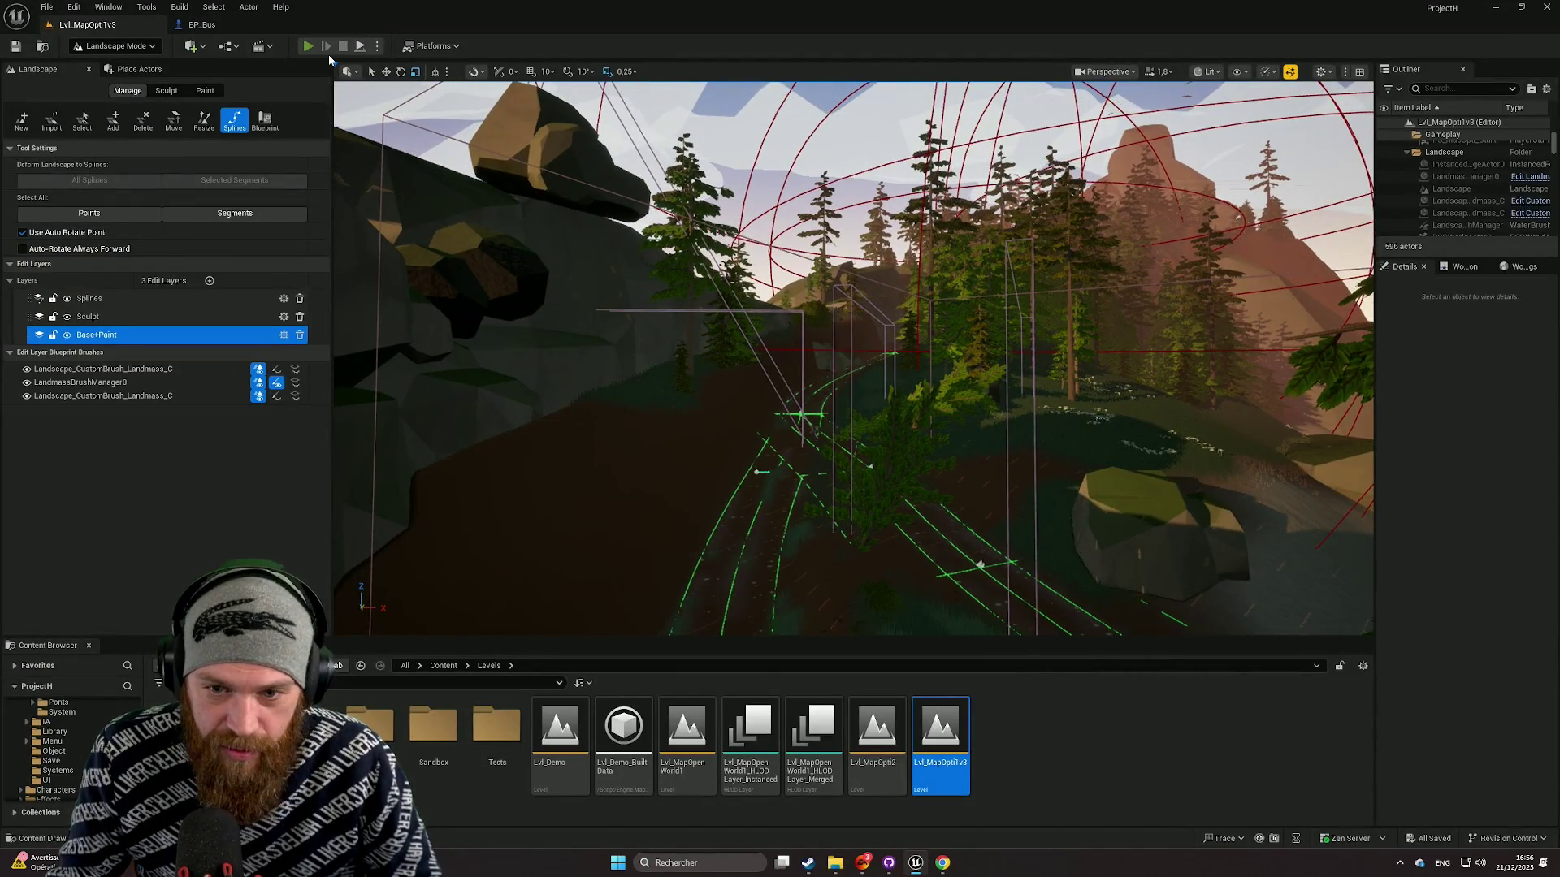
Step: Start Play-In-Editor and walk out of the house toward the bus
key("alt+p")
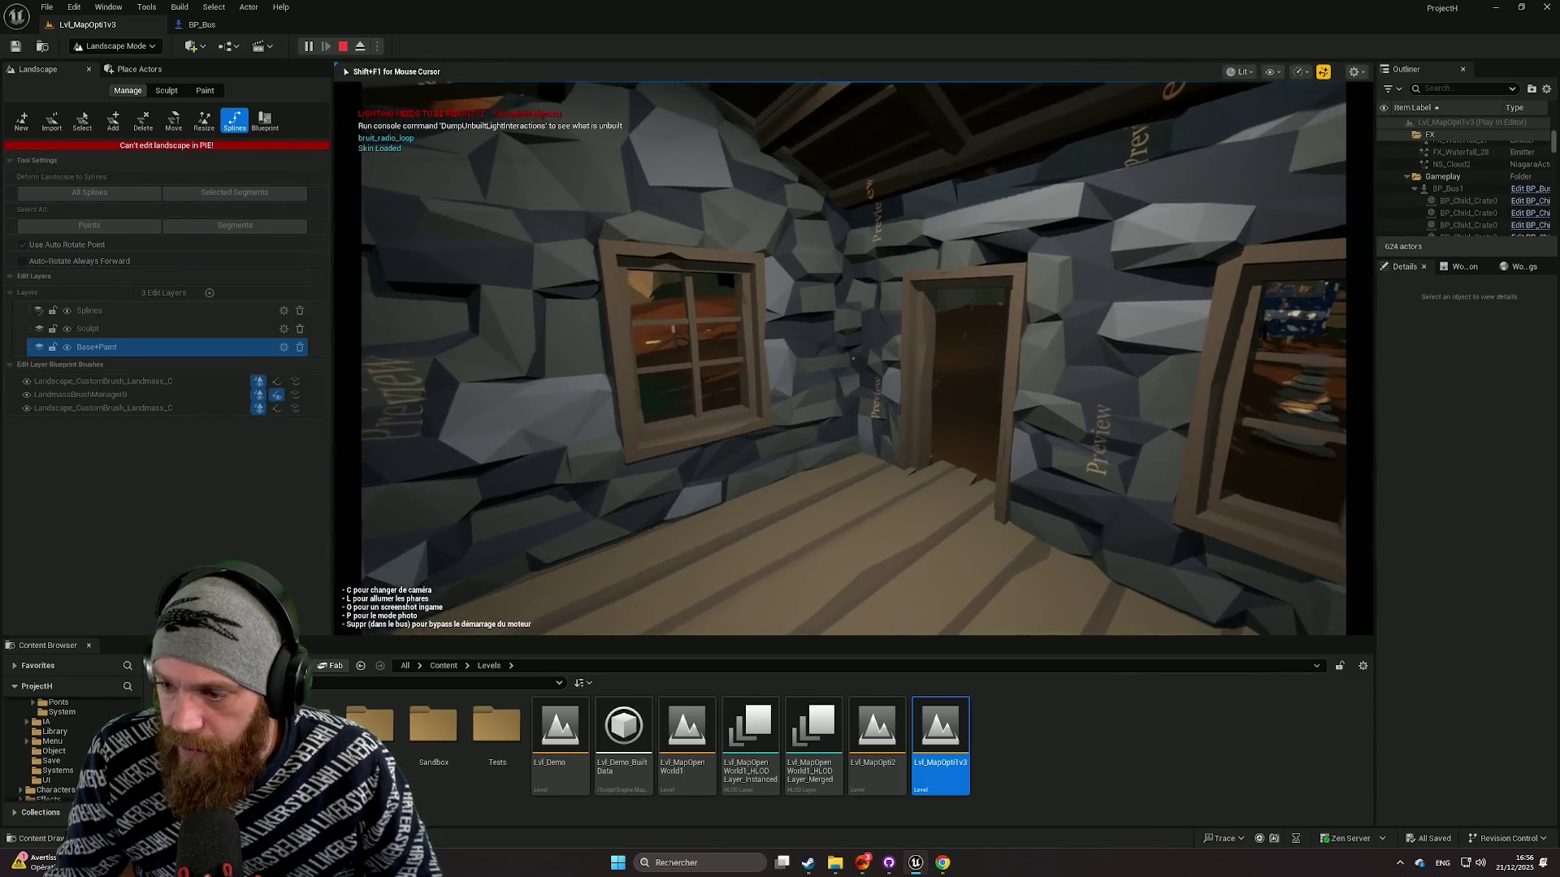
key("w")
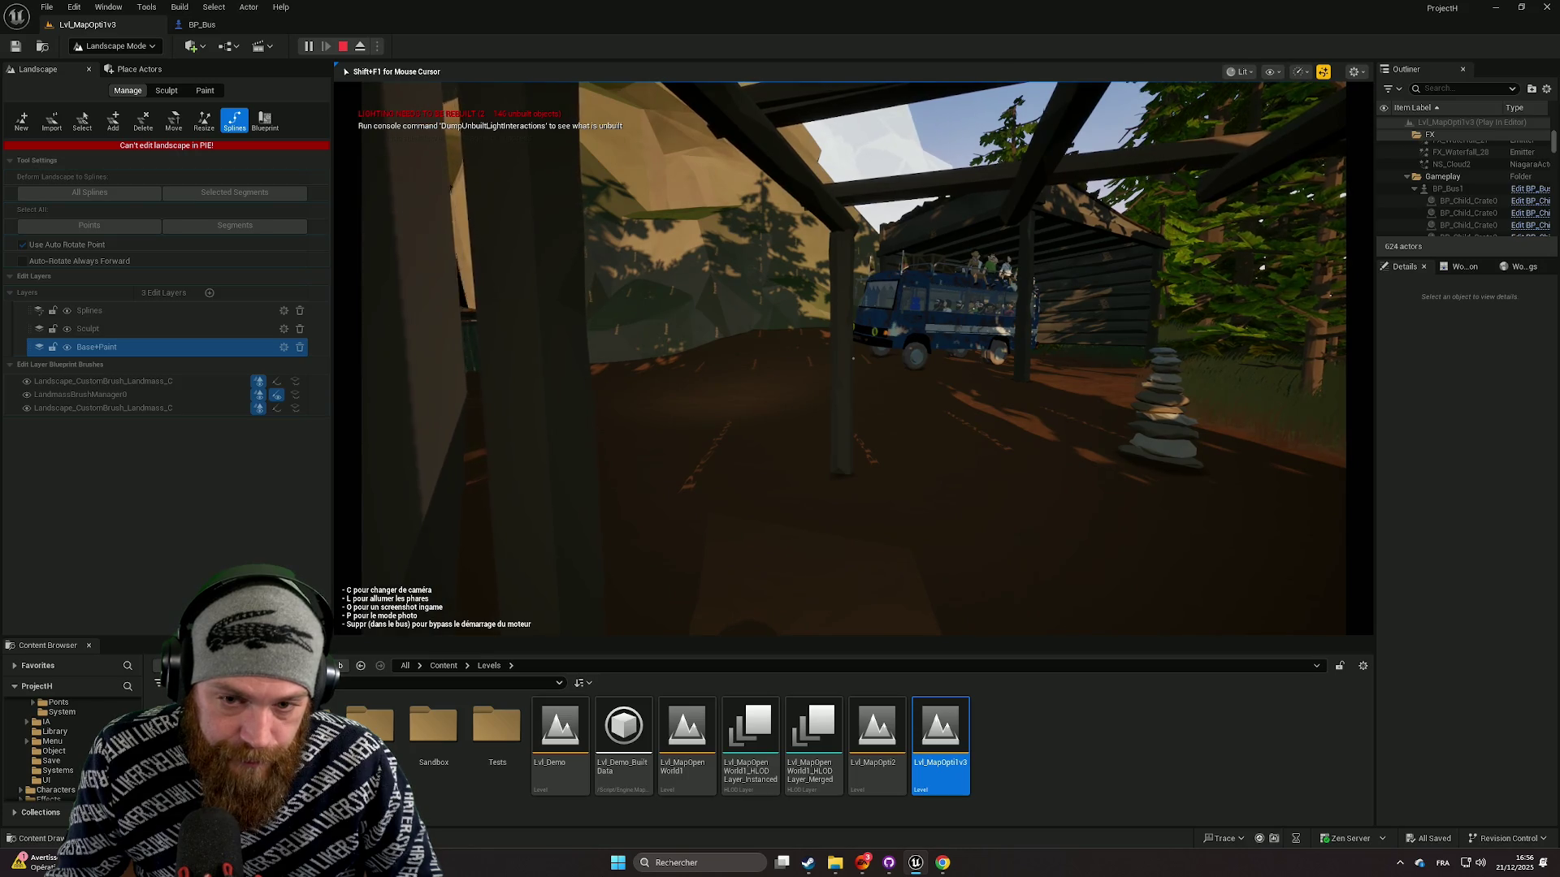
key("w")
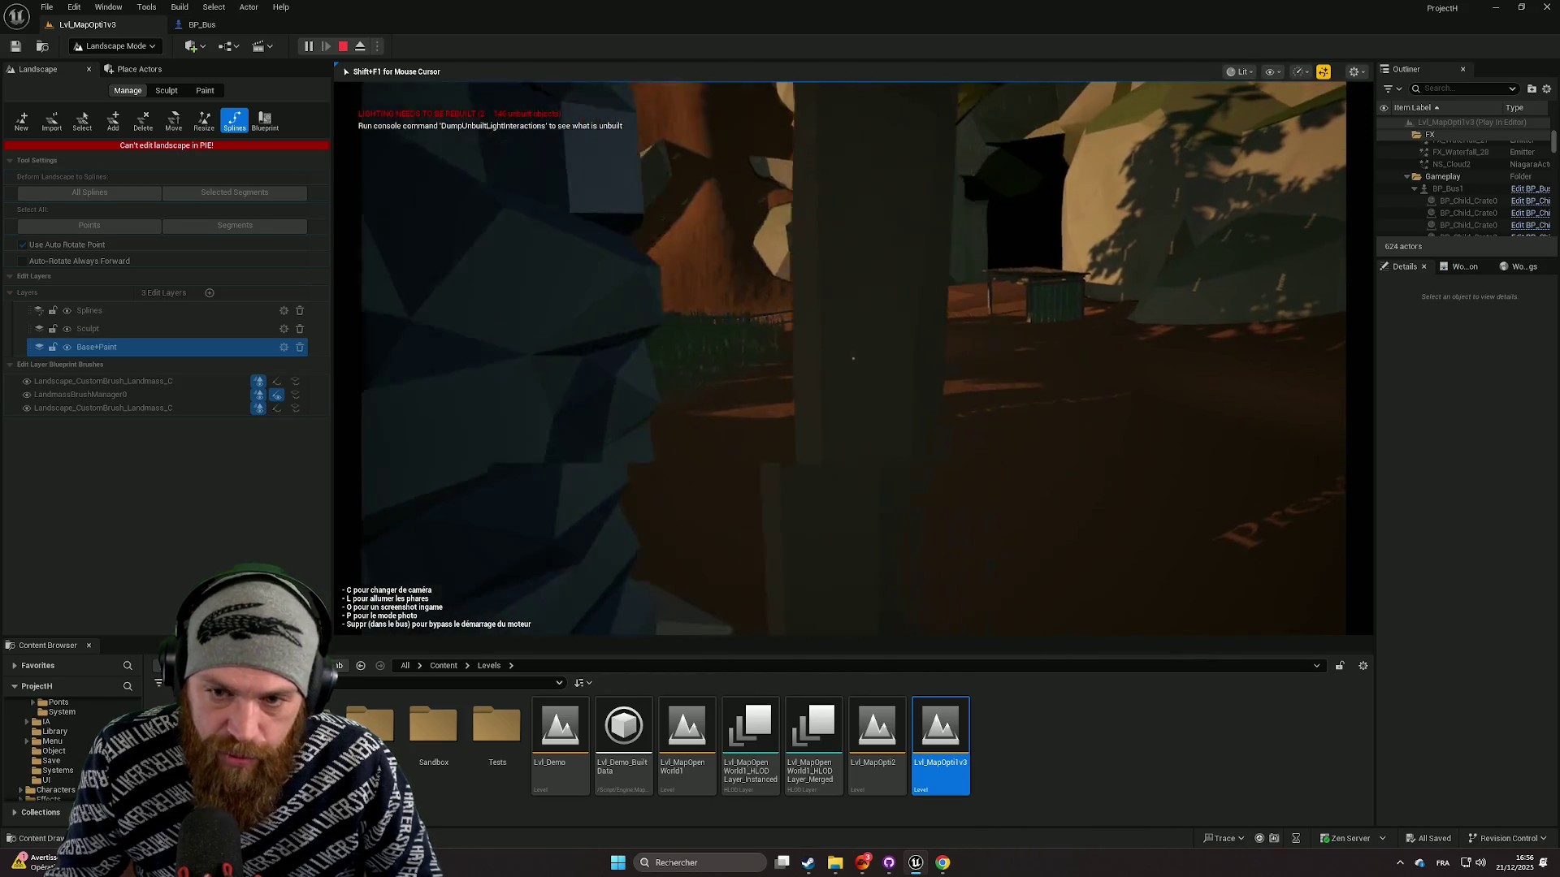
key("w")
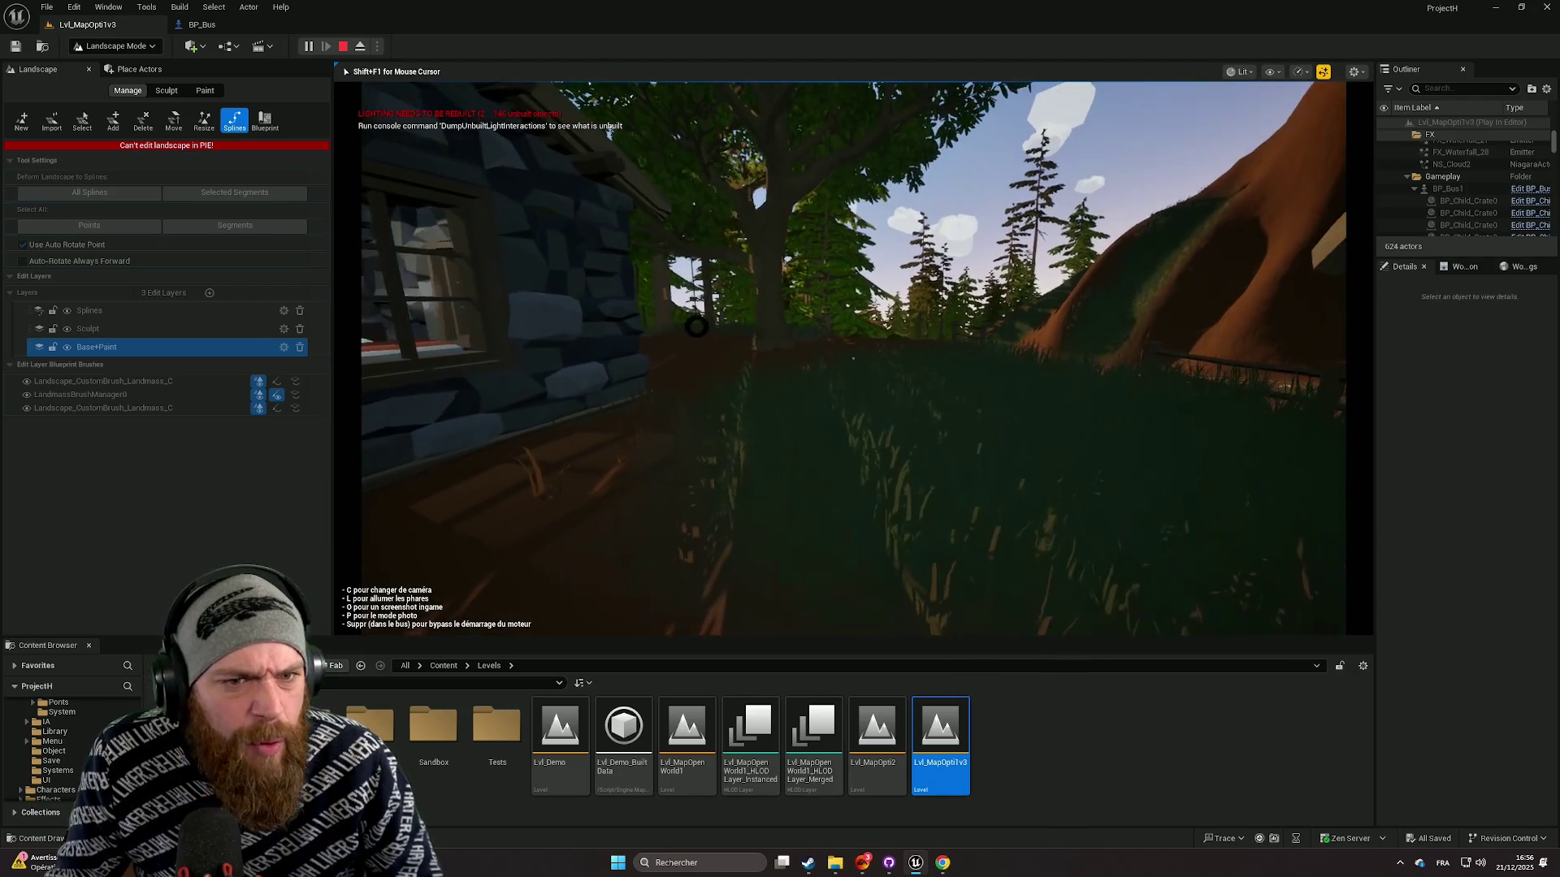
key("w")
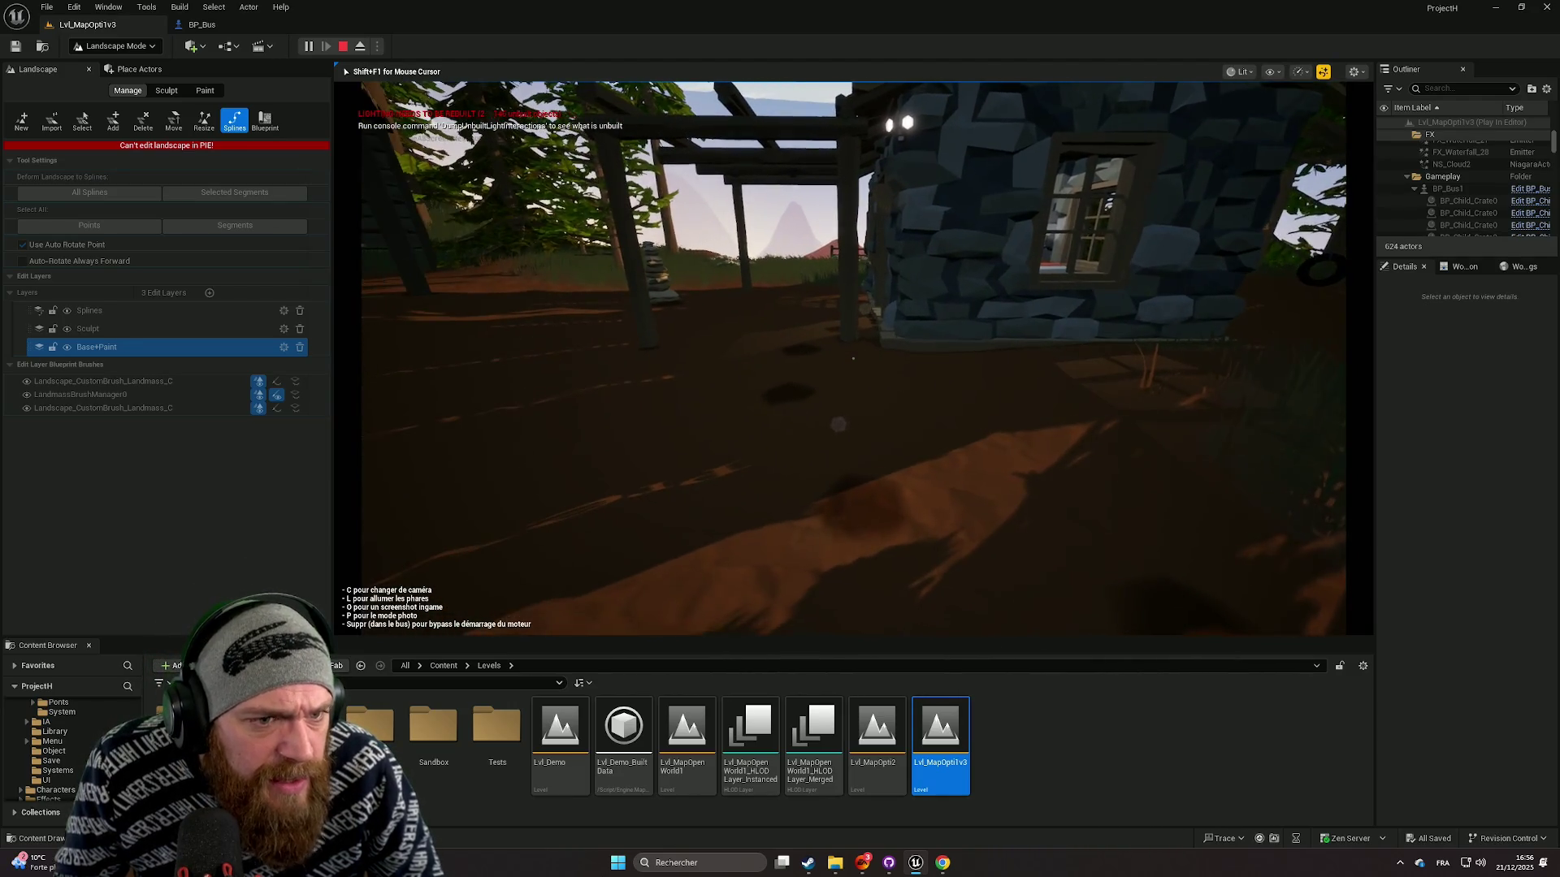
key("w")
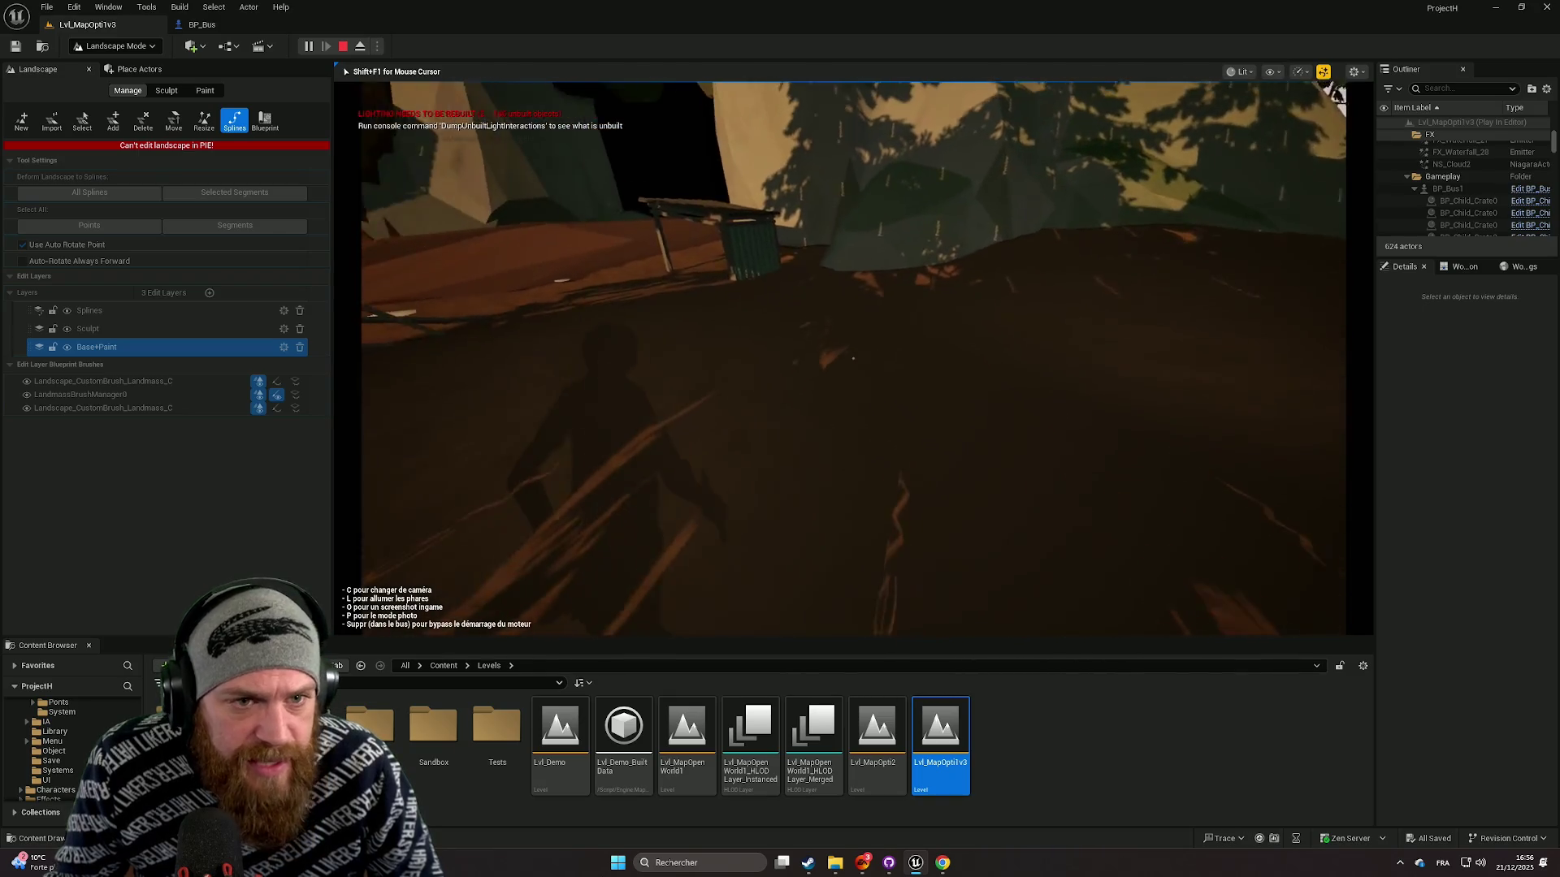
Step: Walk up to the blue bus, take the driver's seat and go fullscreen
key("w")
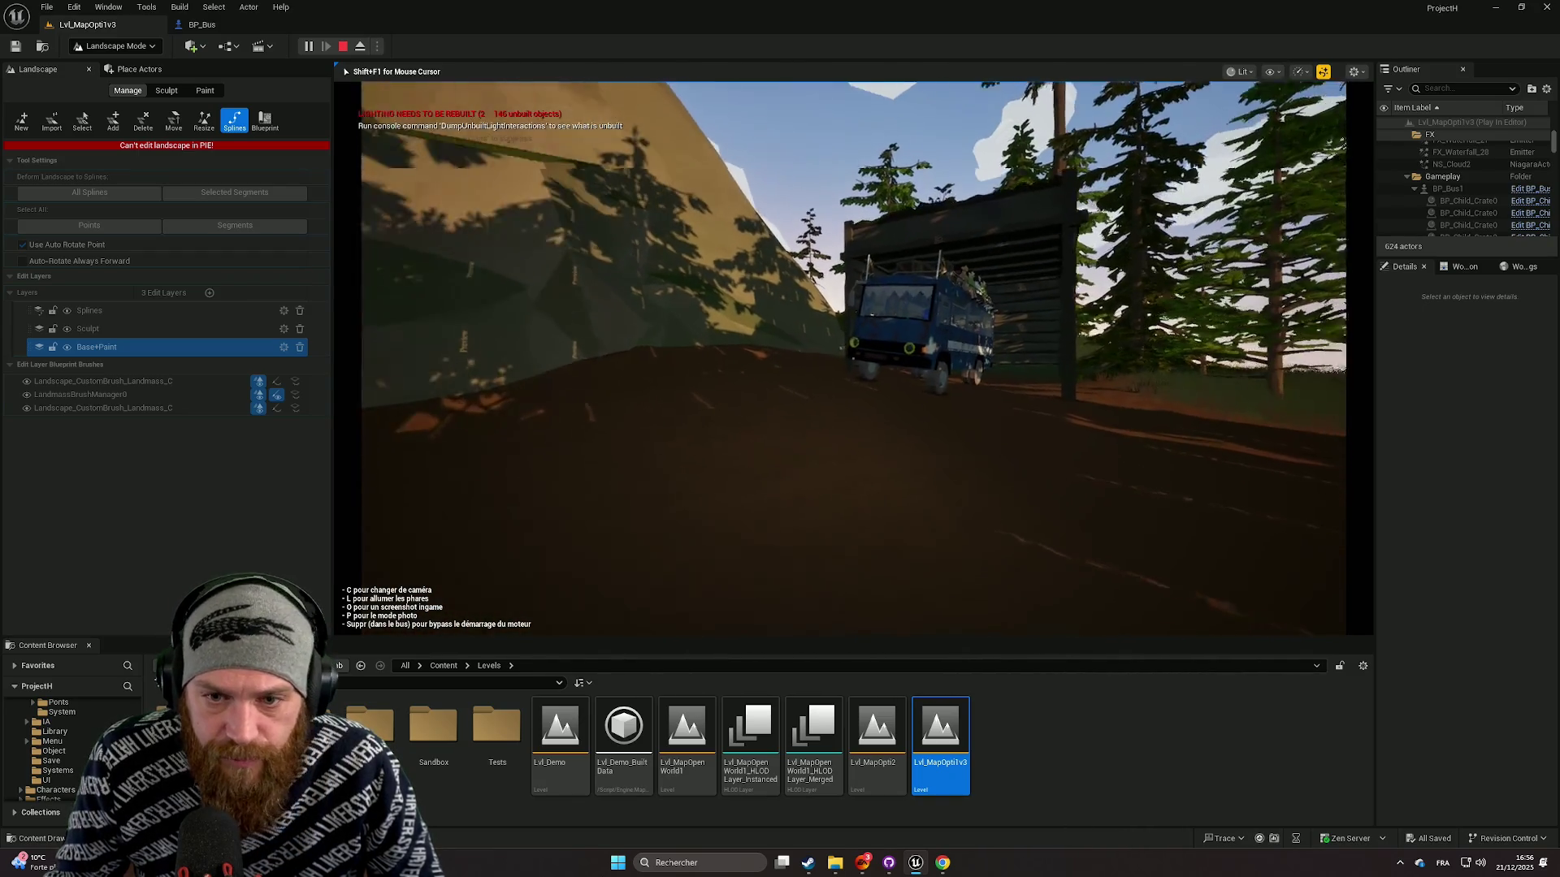
key("w")
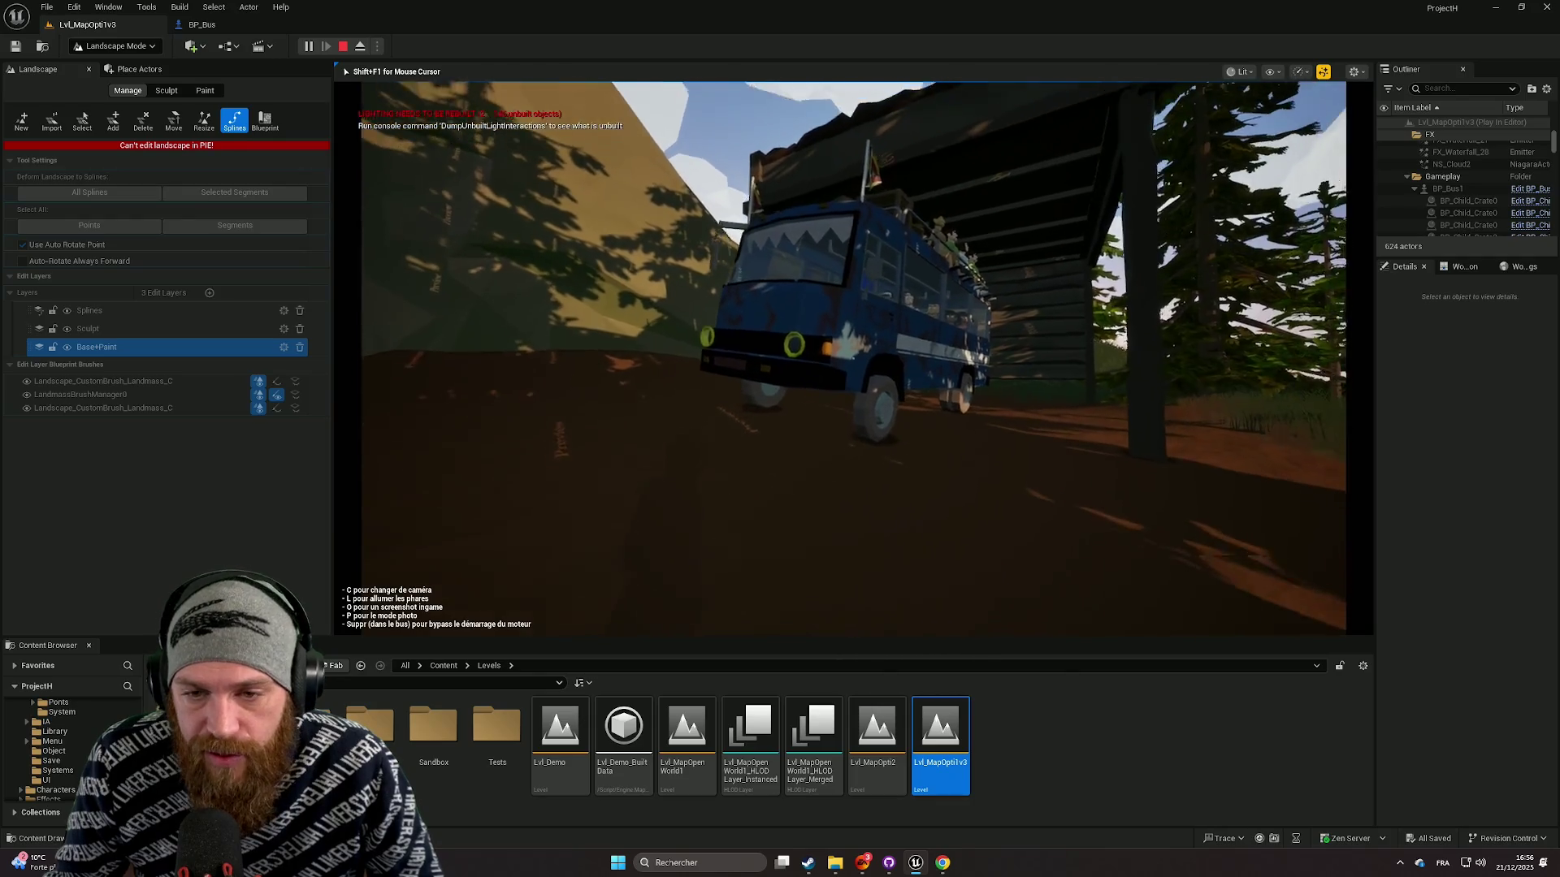
key("w")
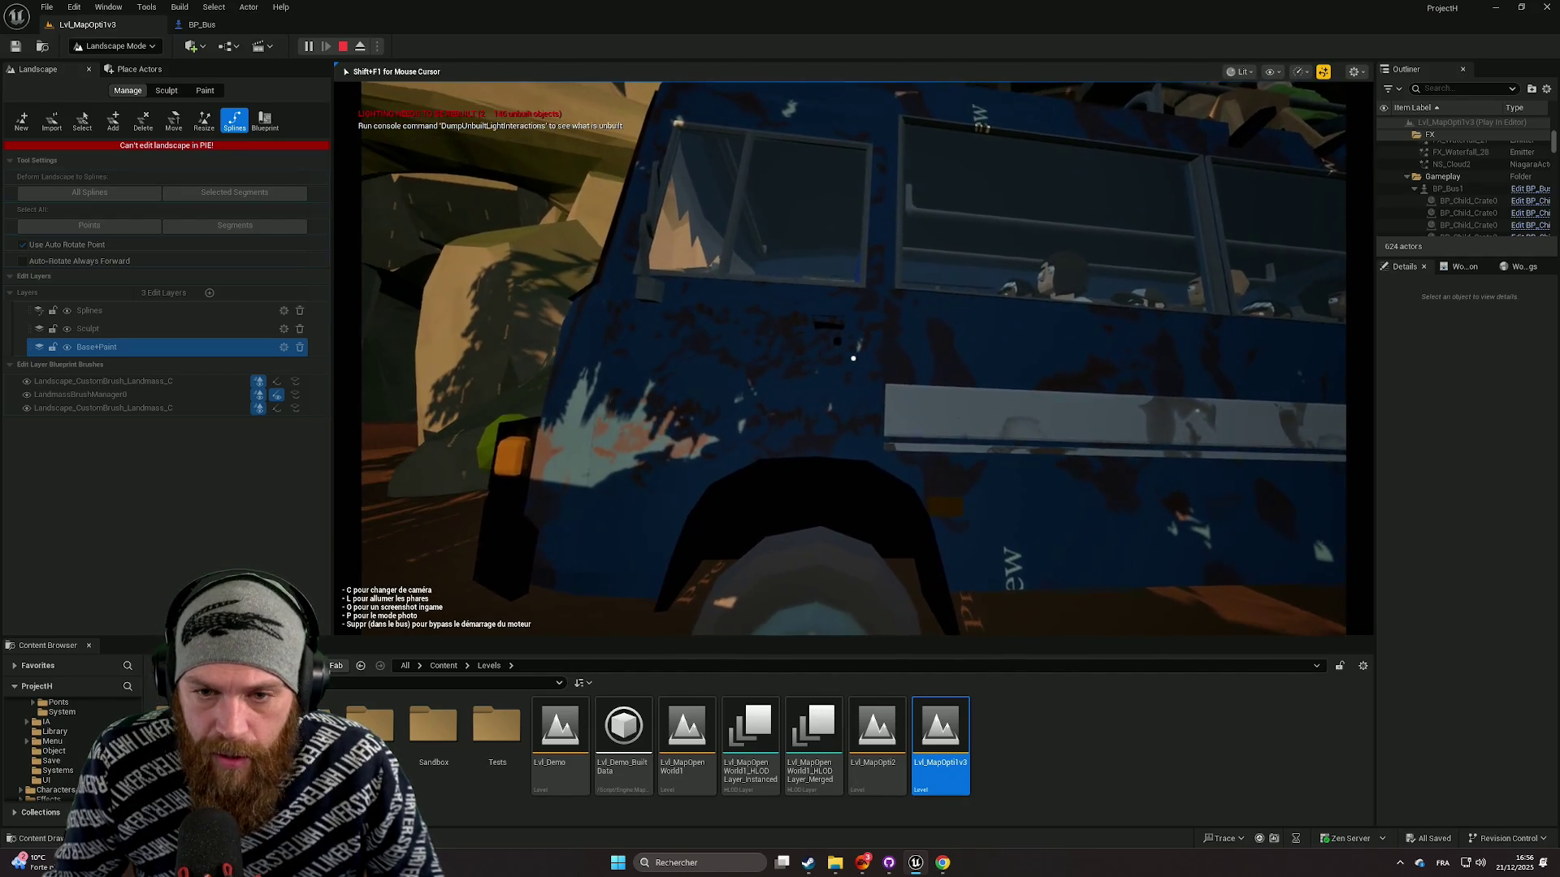
key("e")
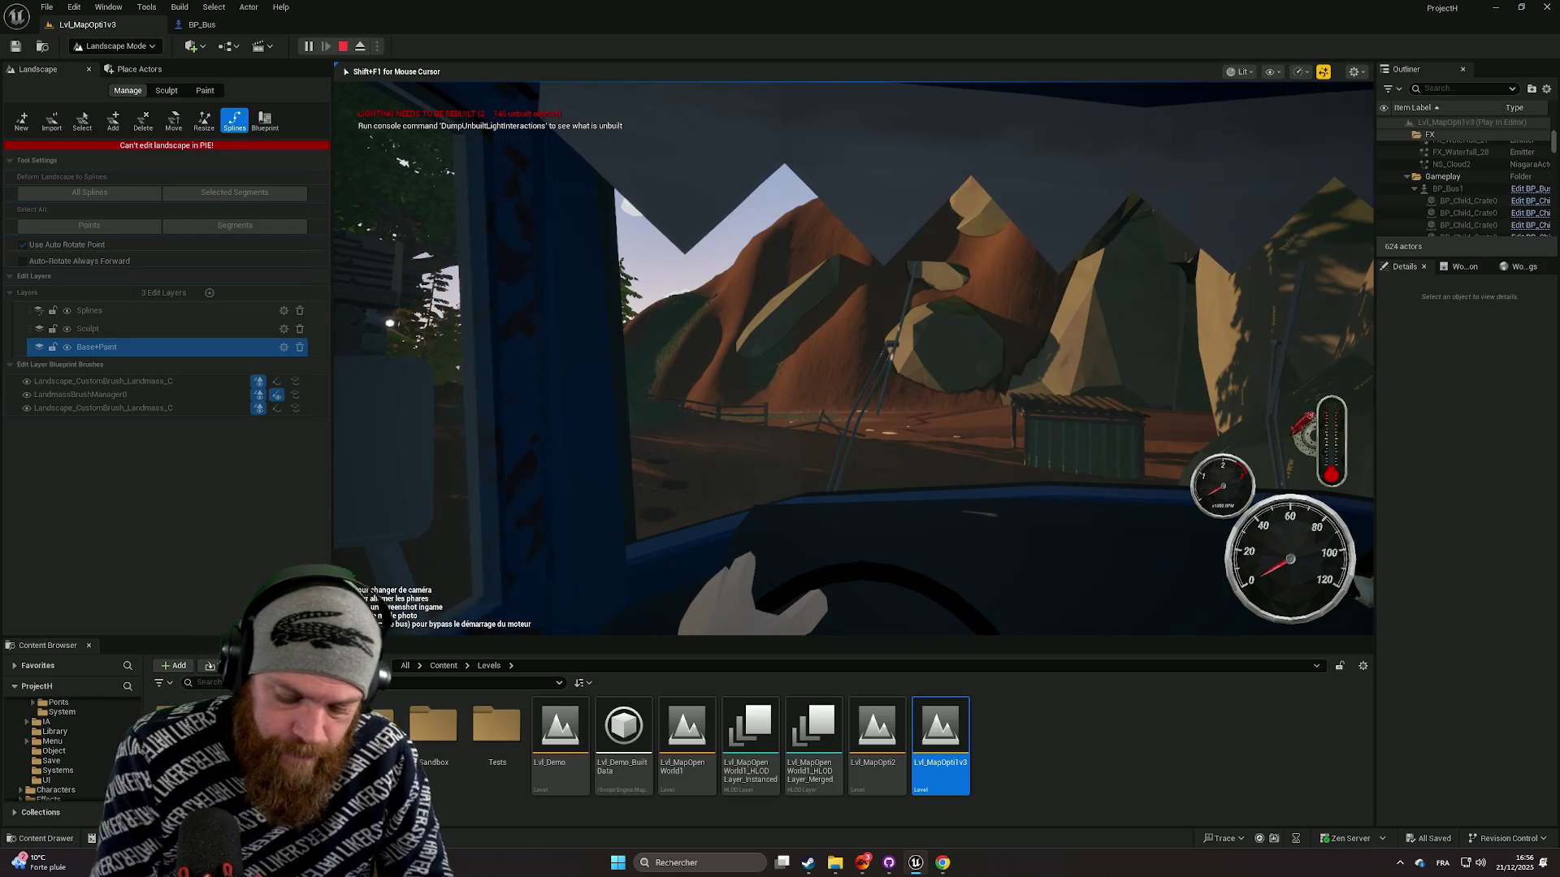
key("F11")
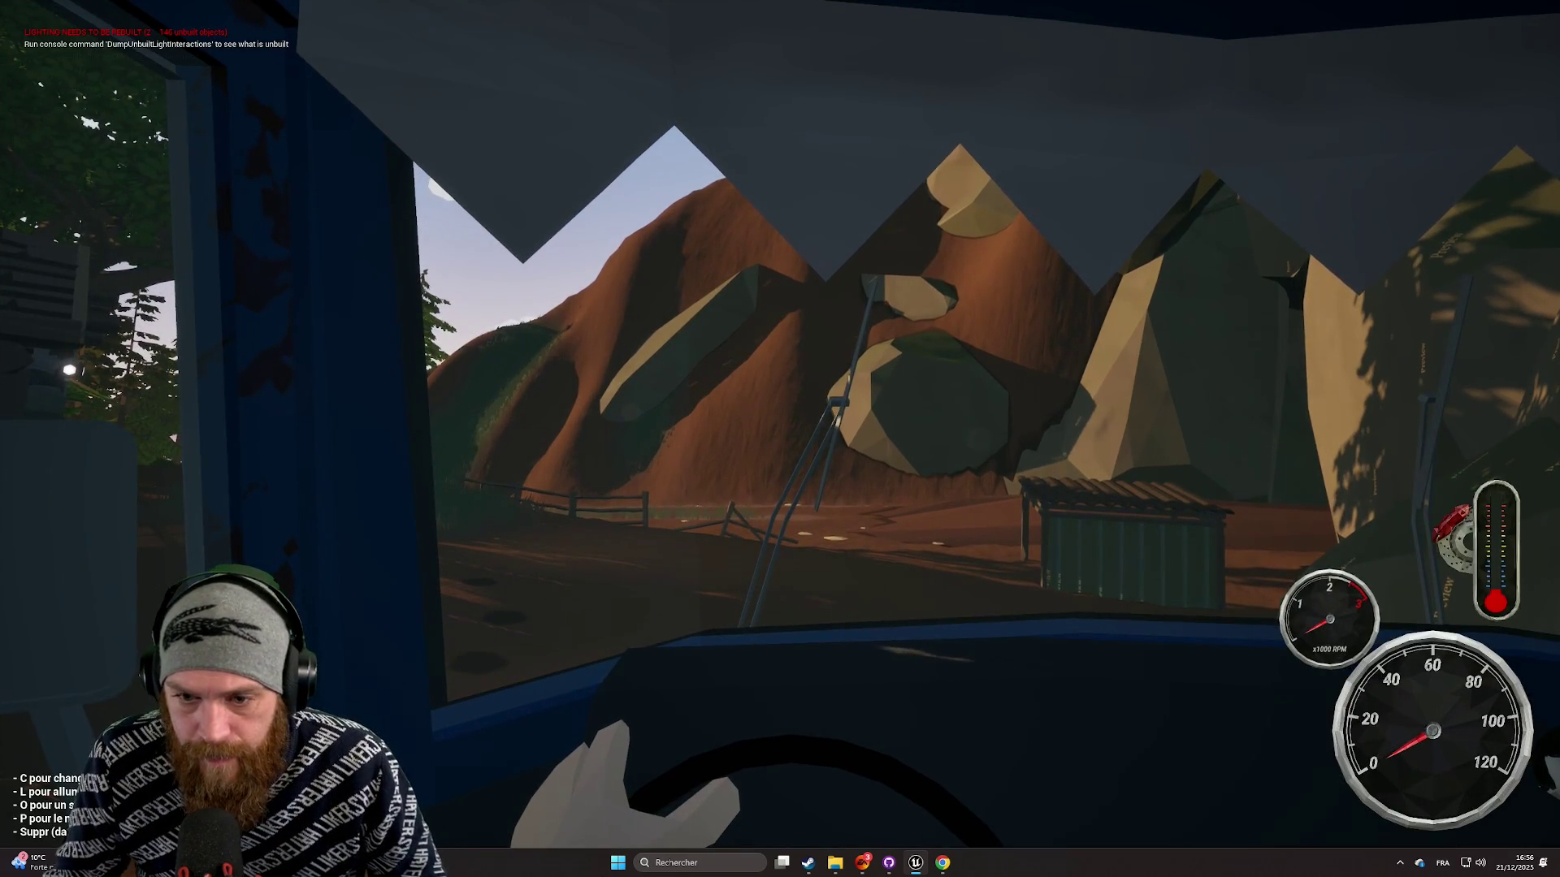
Step: Toggle between chase and cab cameras, turn on the radio and switch channels twice
key("c")
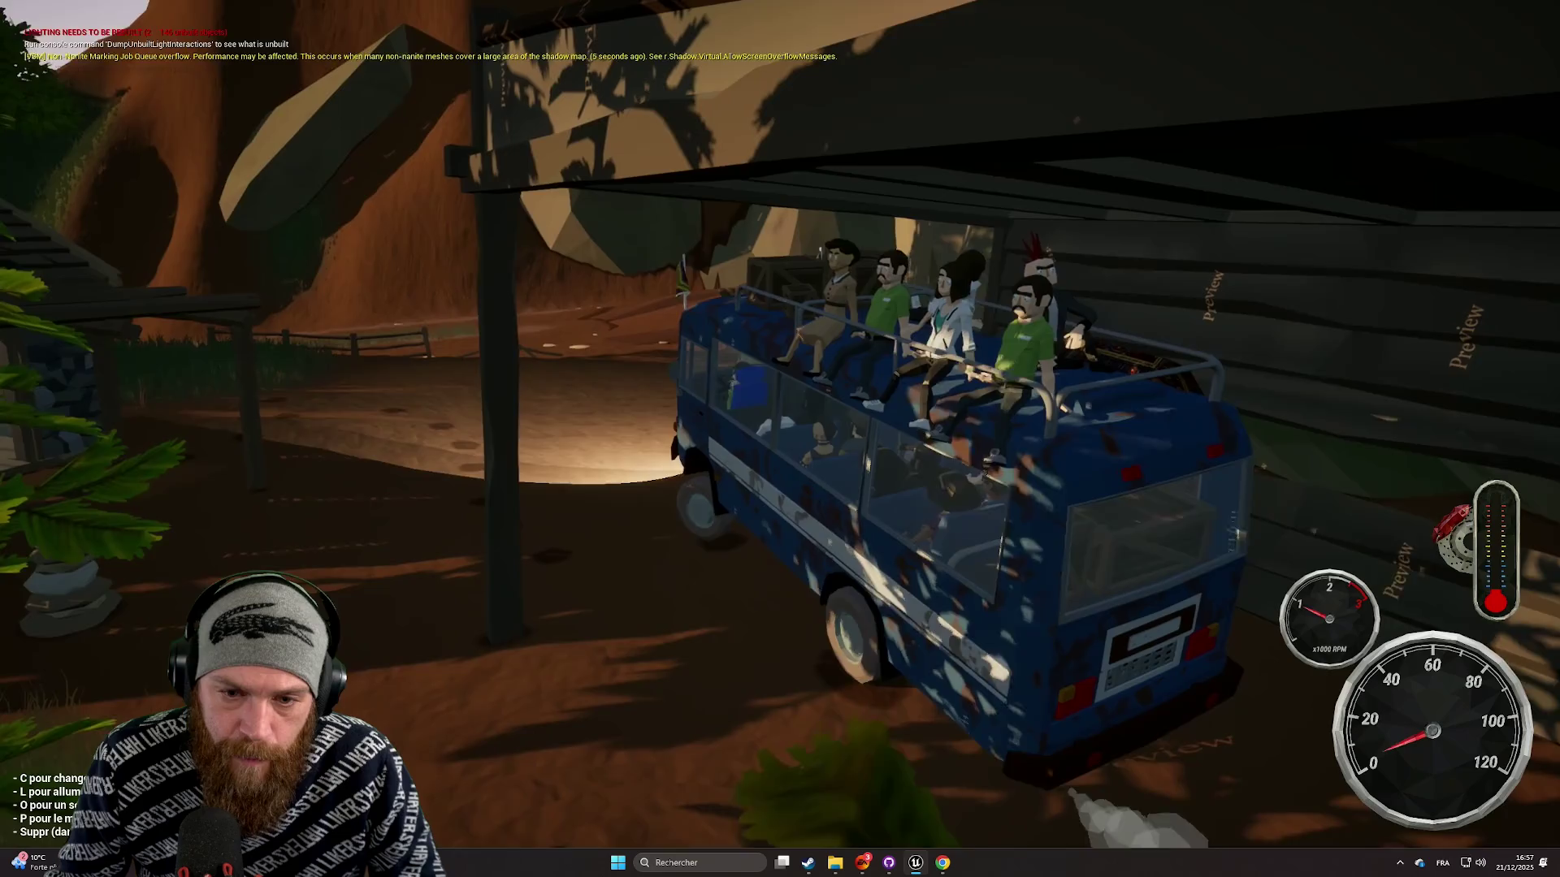
key("c")
key("o")
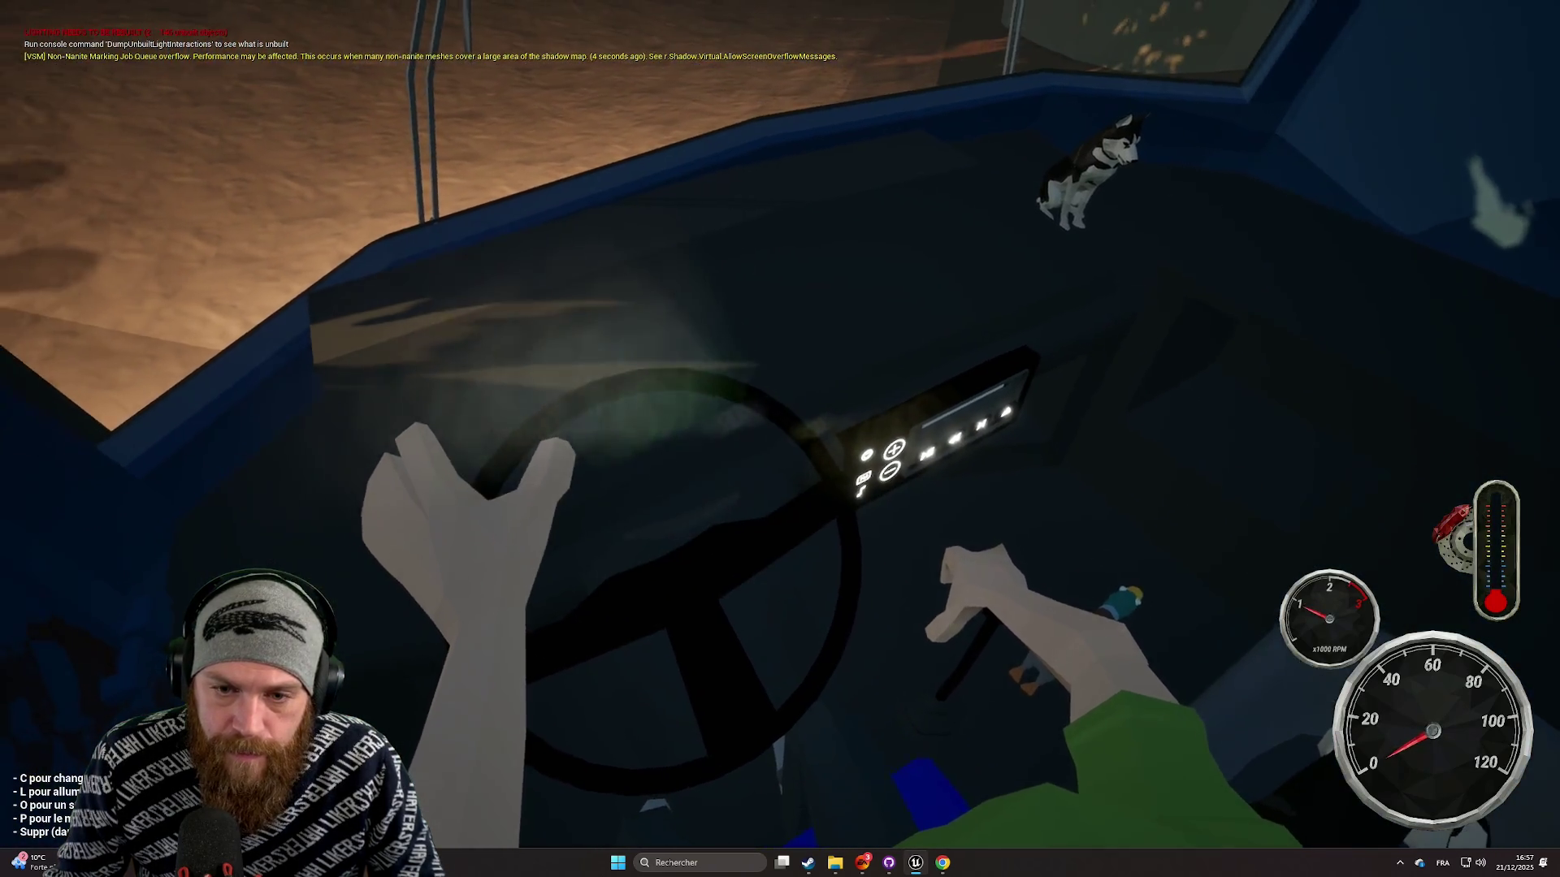
key("p")
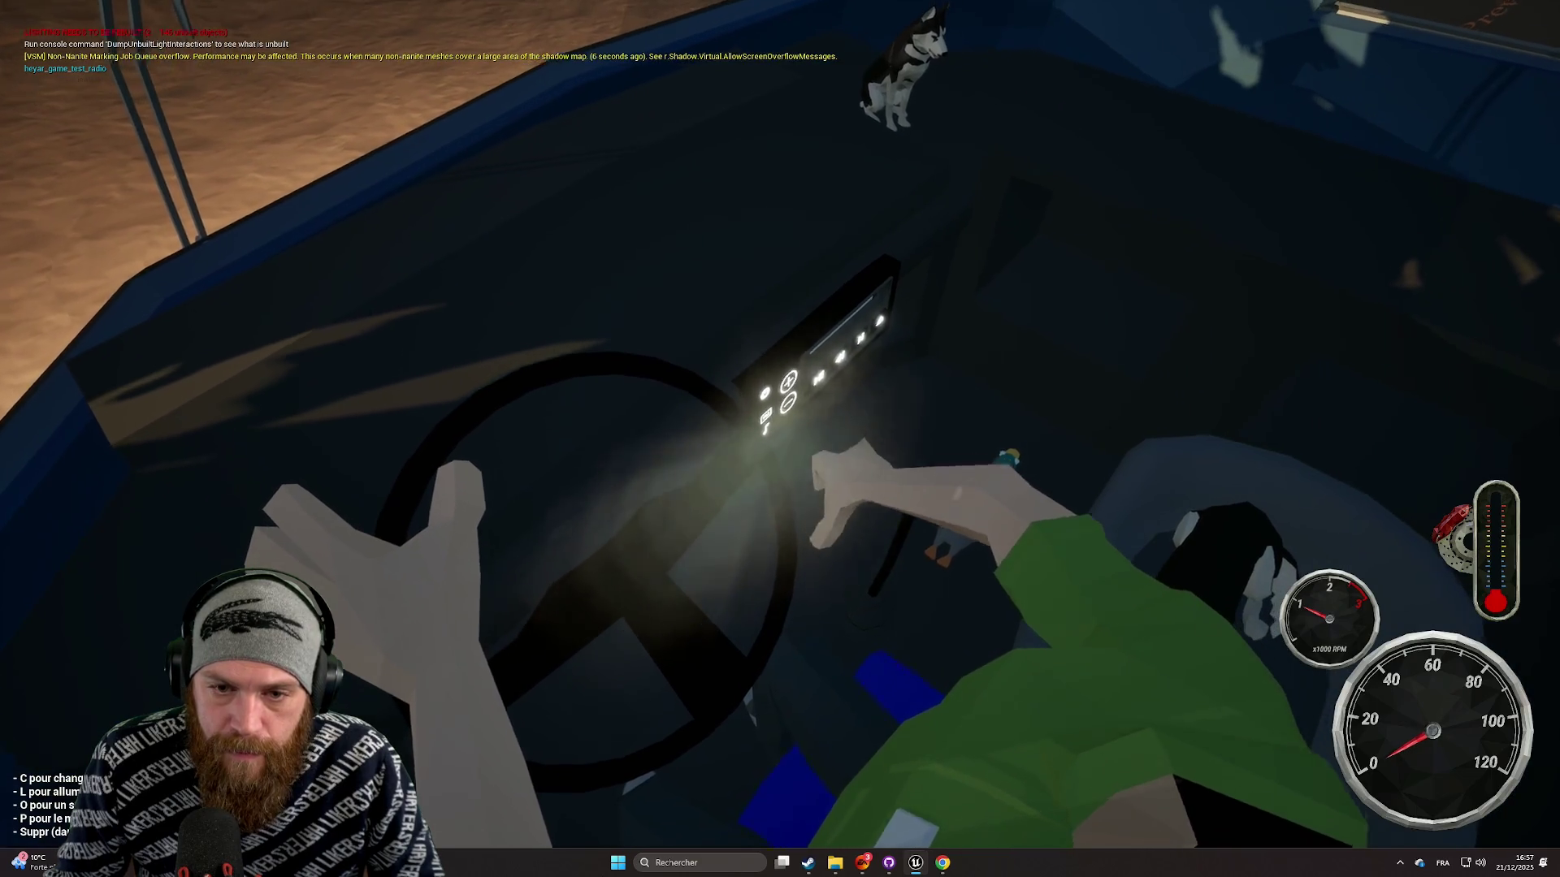
key("p")
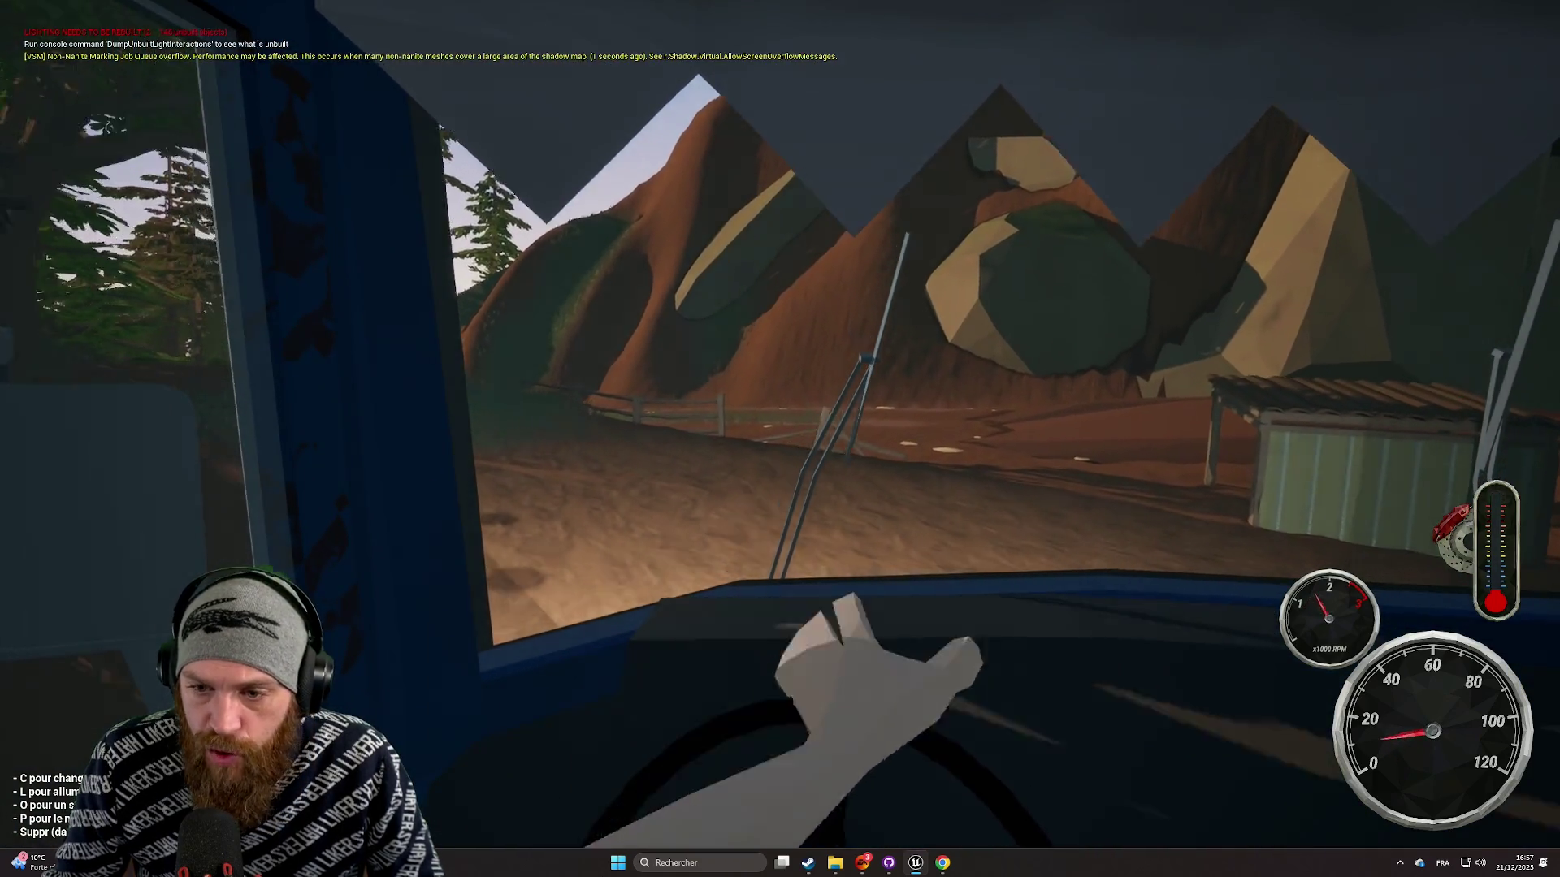
Step: Drive the bus forward along the dirt road, steering with Q and D
key("q")
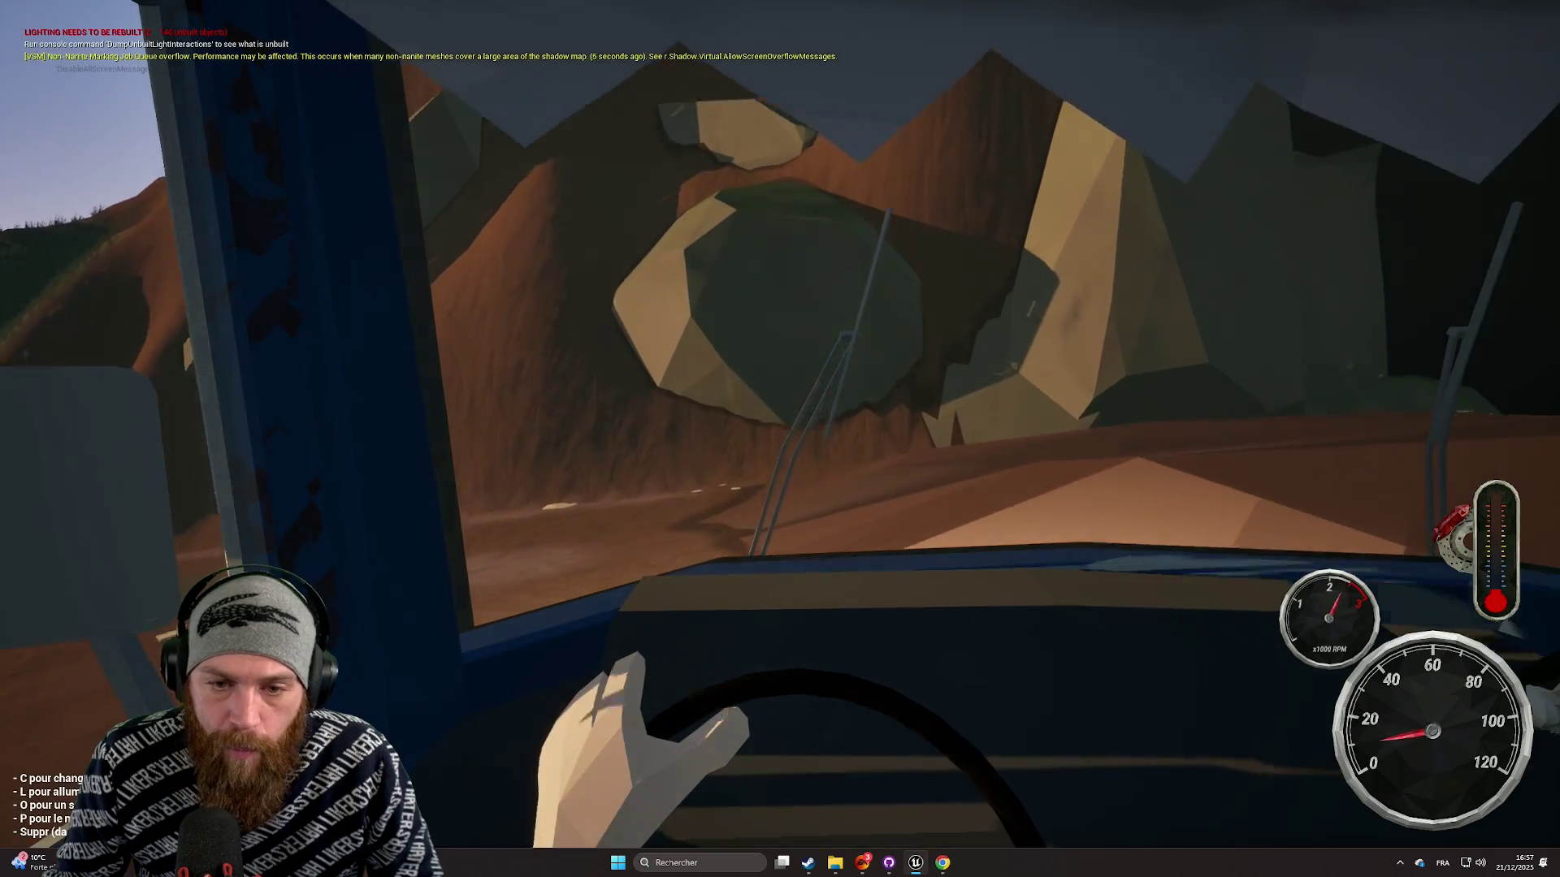
key("d")
key("q")
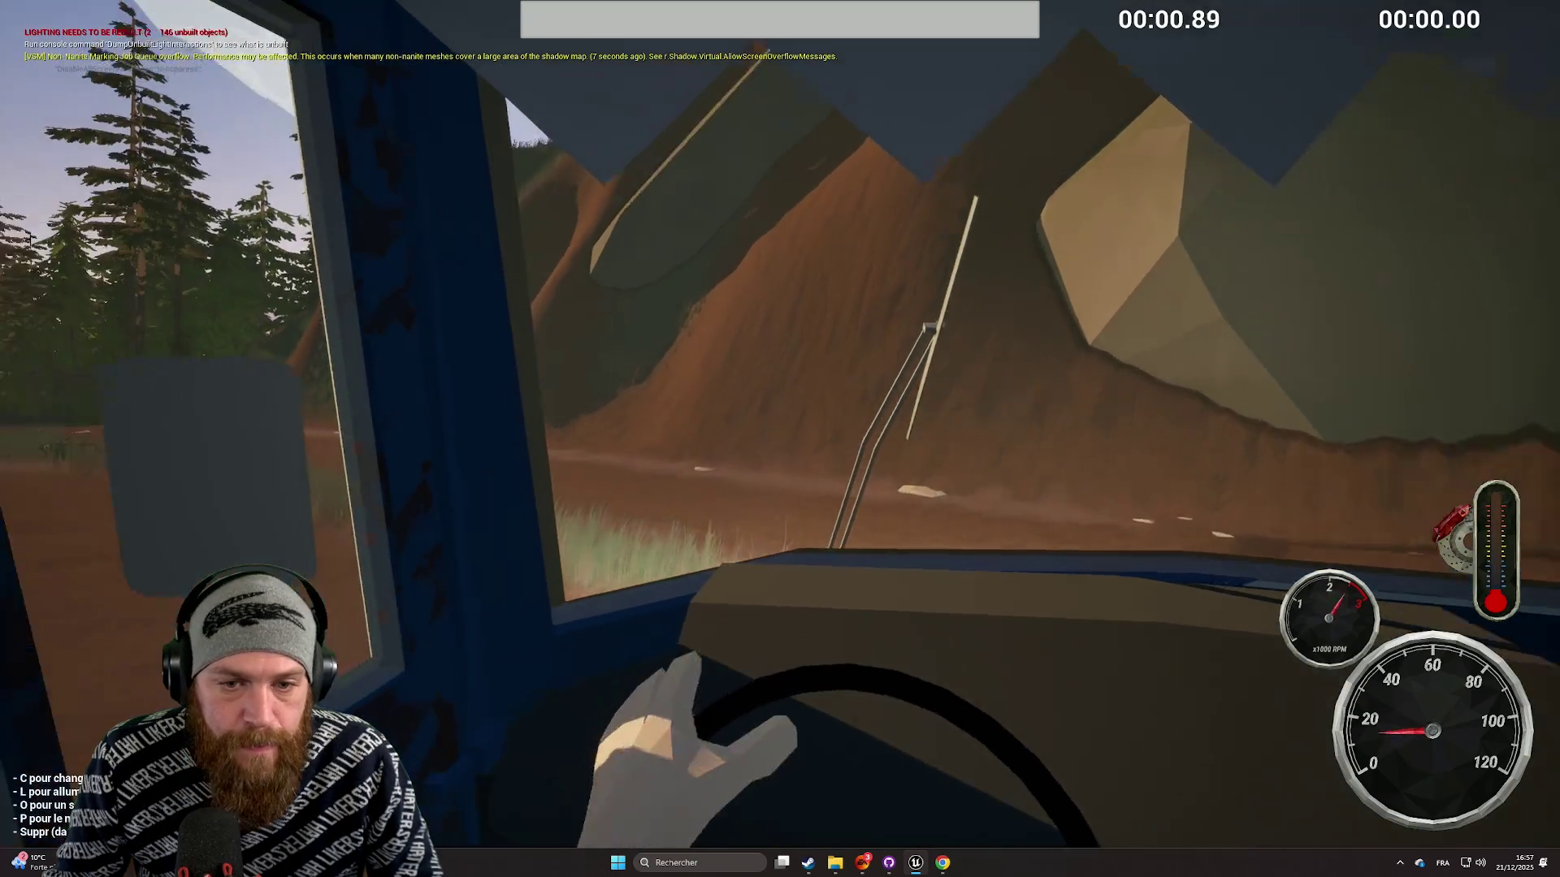
key("q")
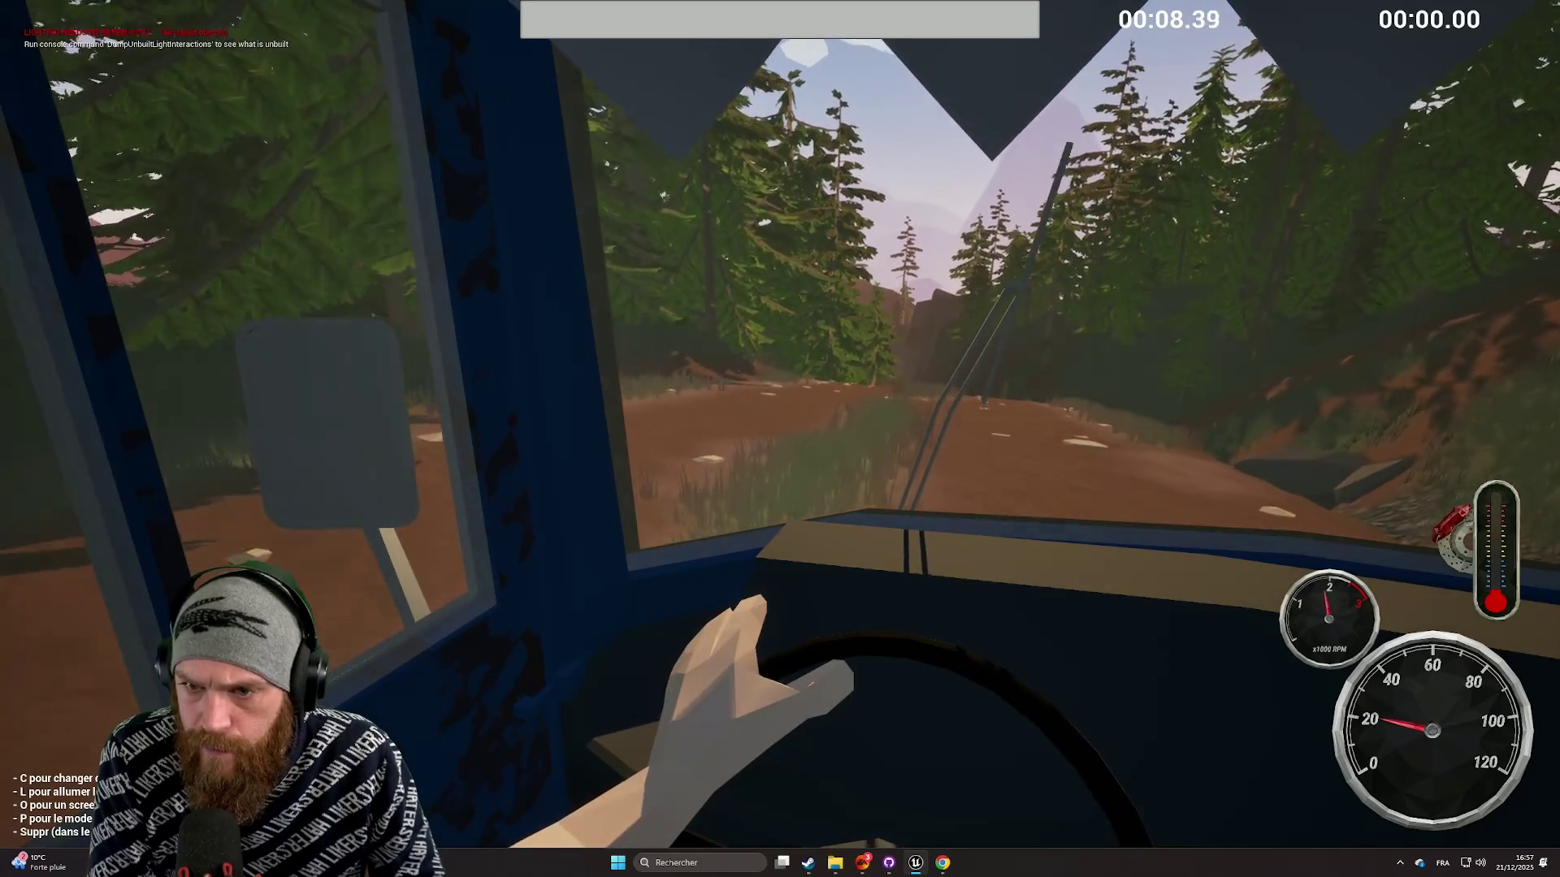
Step: Cycle through the exterior bus cameras, then stop play and dismiss the message log
key("c")
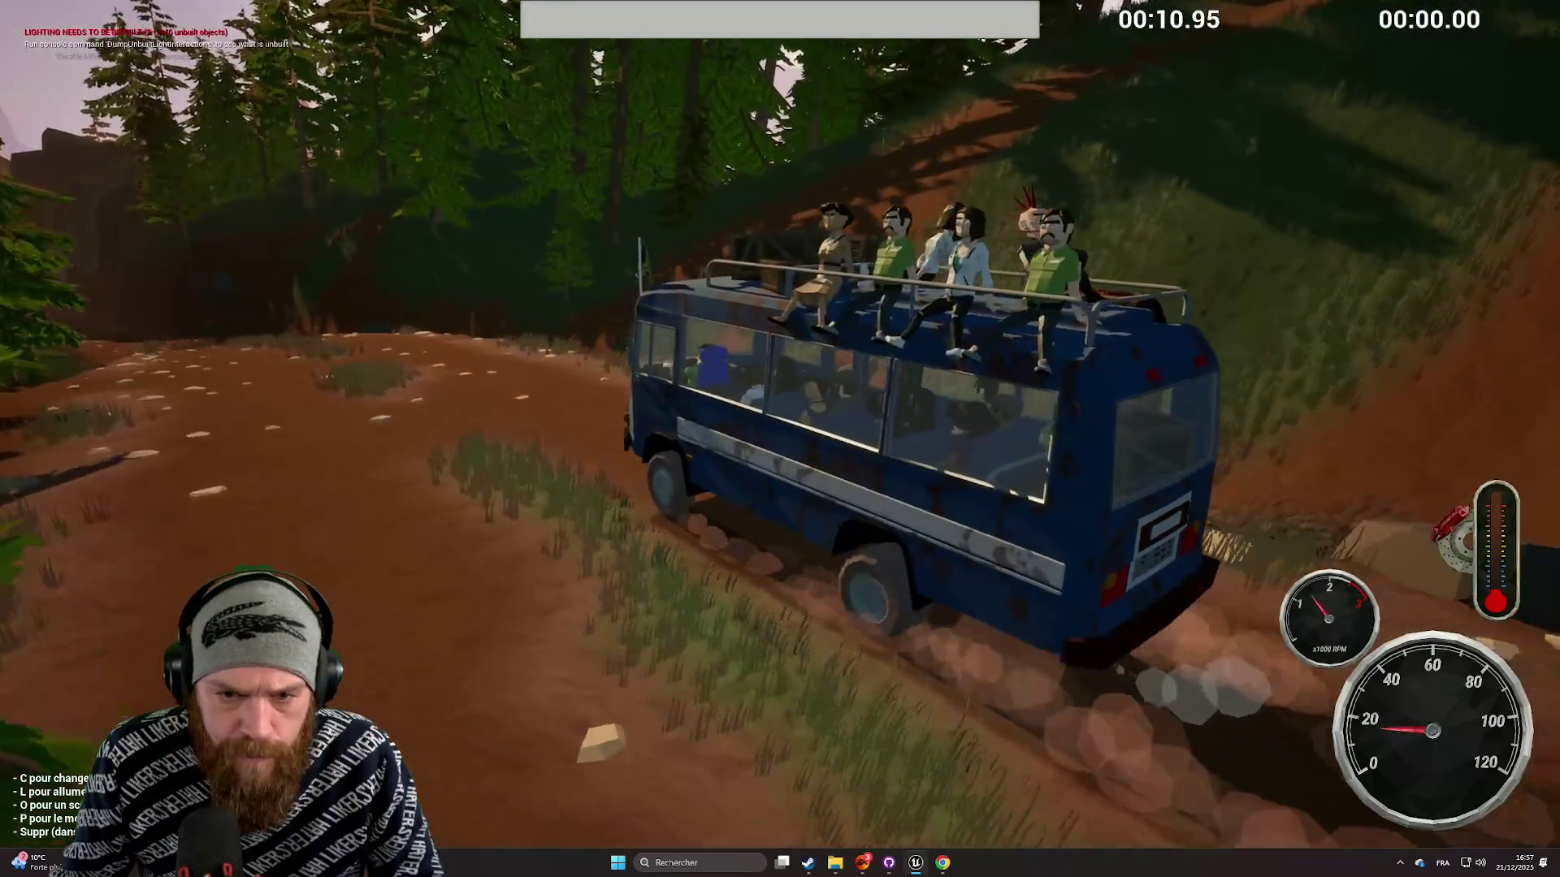
key("c")
key("c")
key("c")
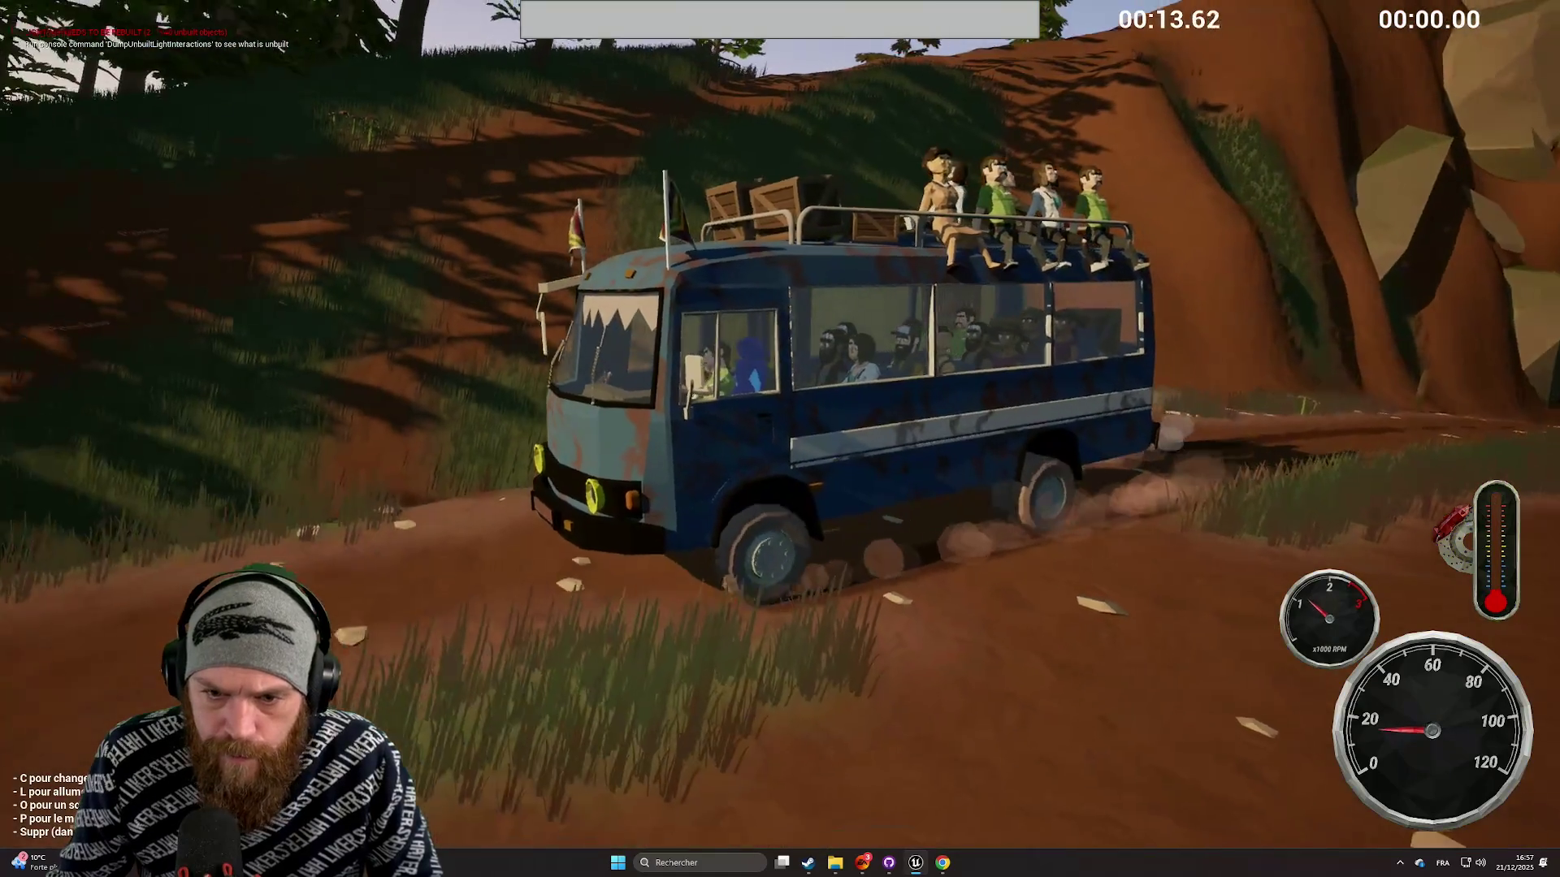
key("c")
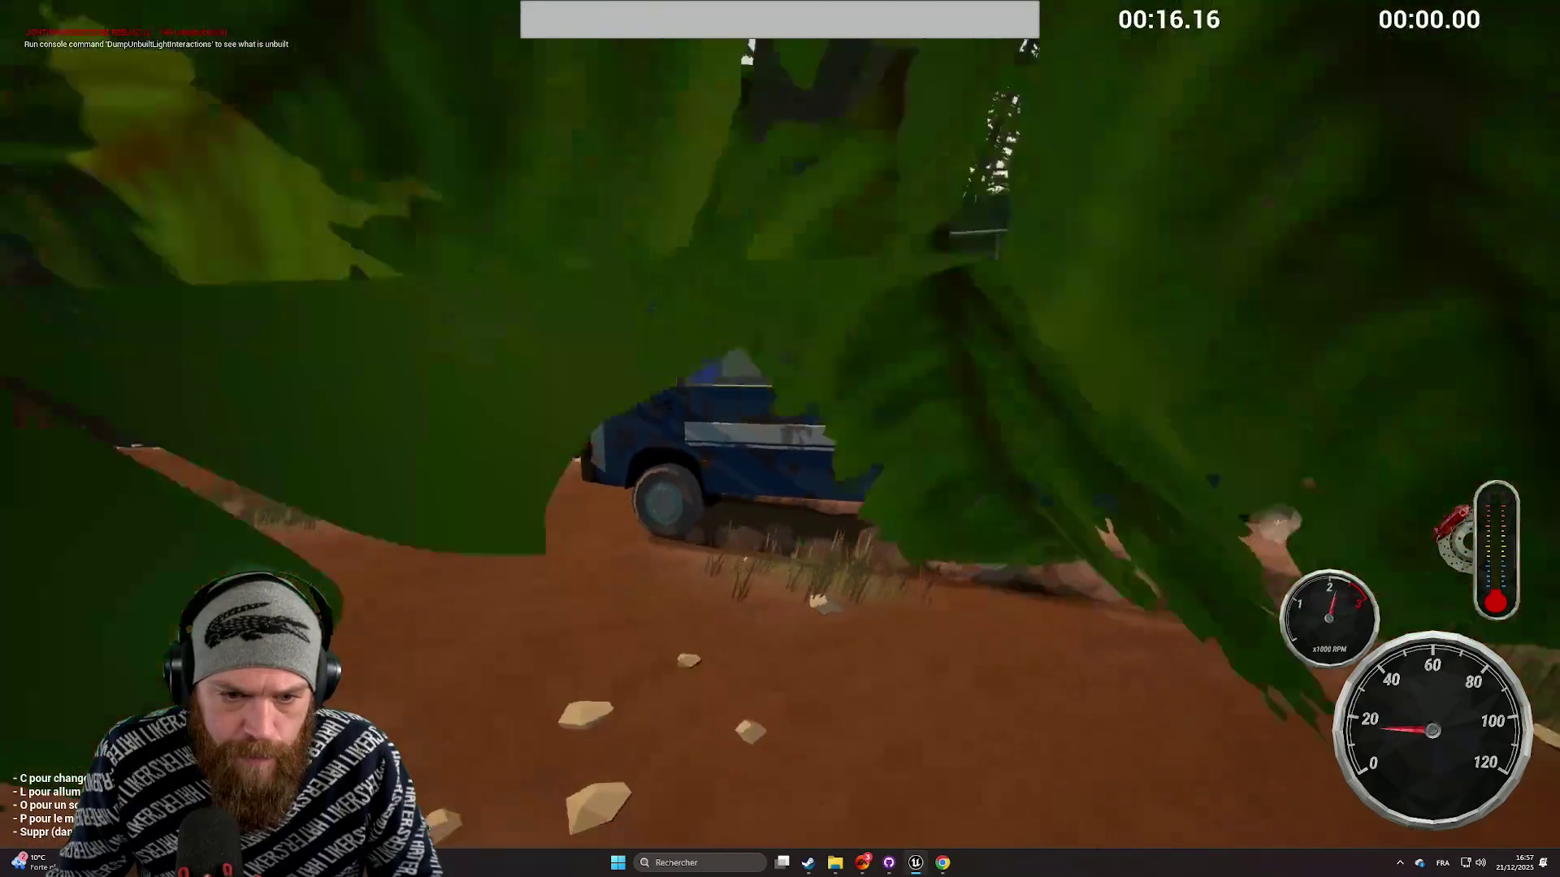
key("c")
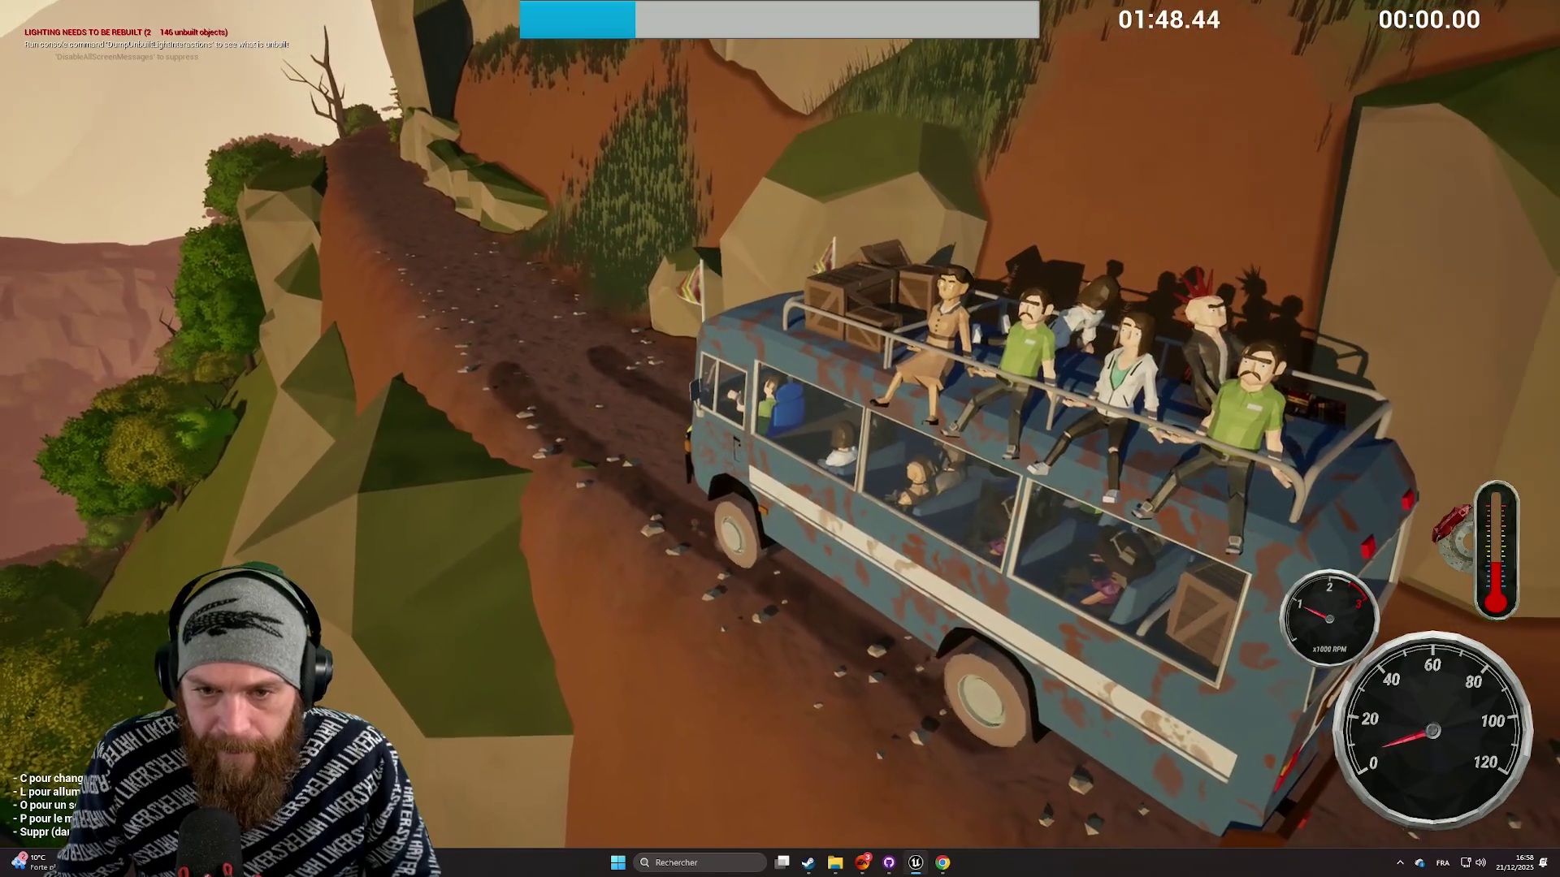
key("Escape")
left_click(1353, 190)
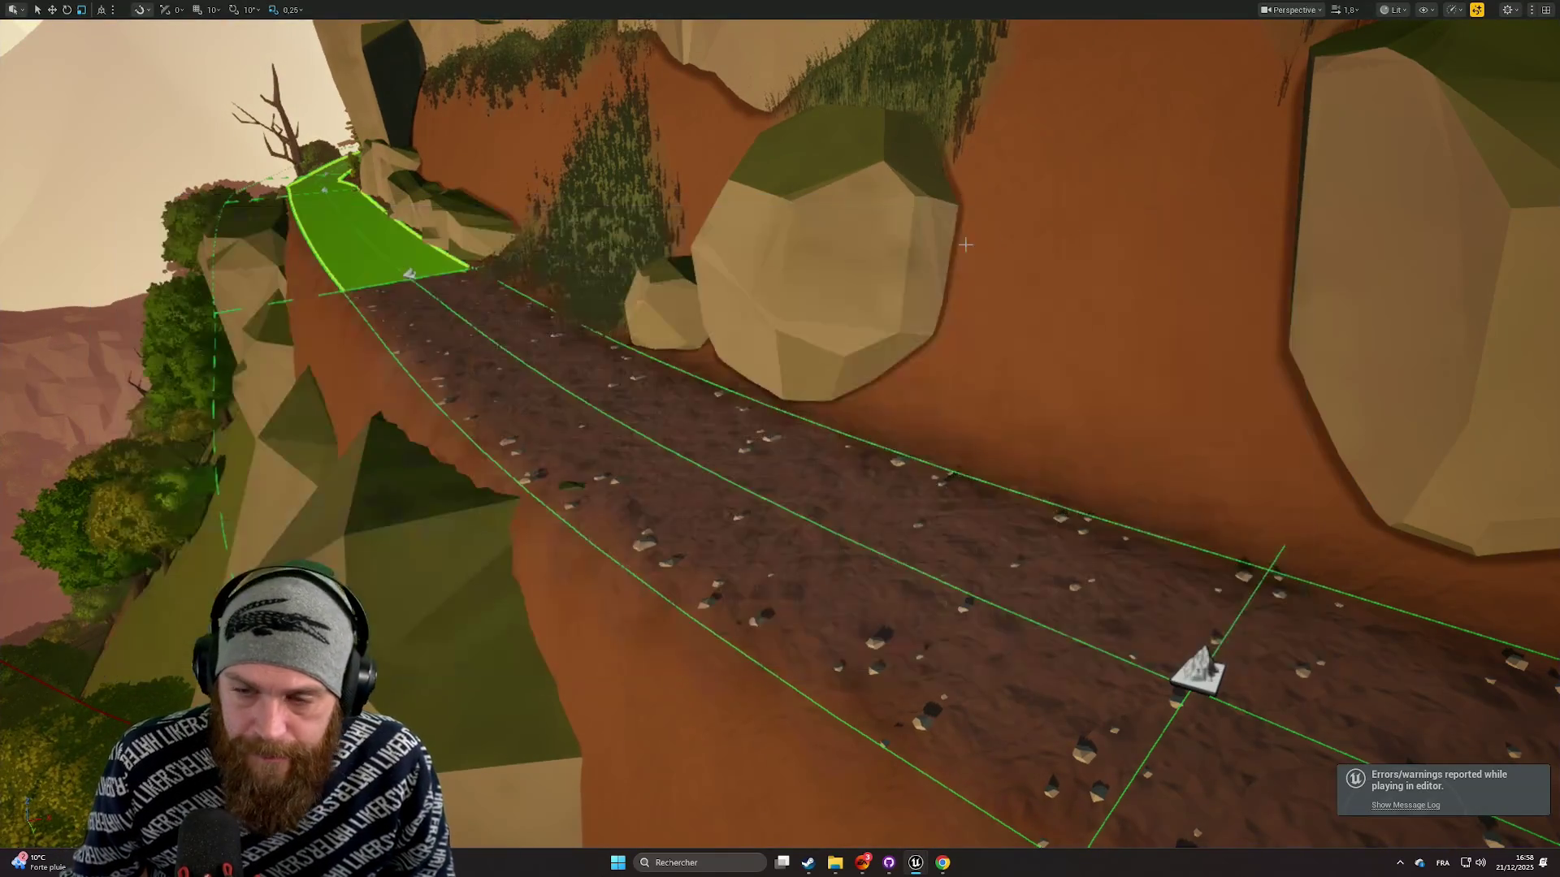
Step: Select the road spline segment and set spline mesh Index 0 Forward Axis to Y
key("F11")
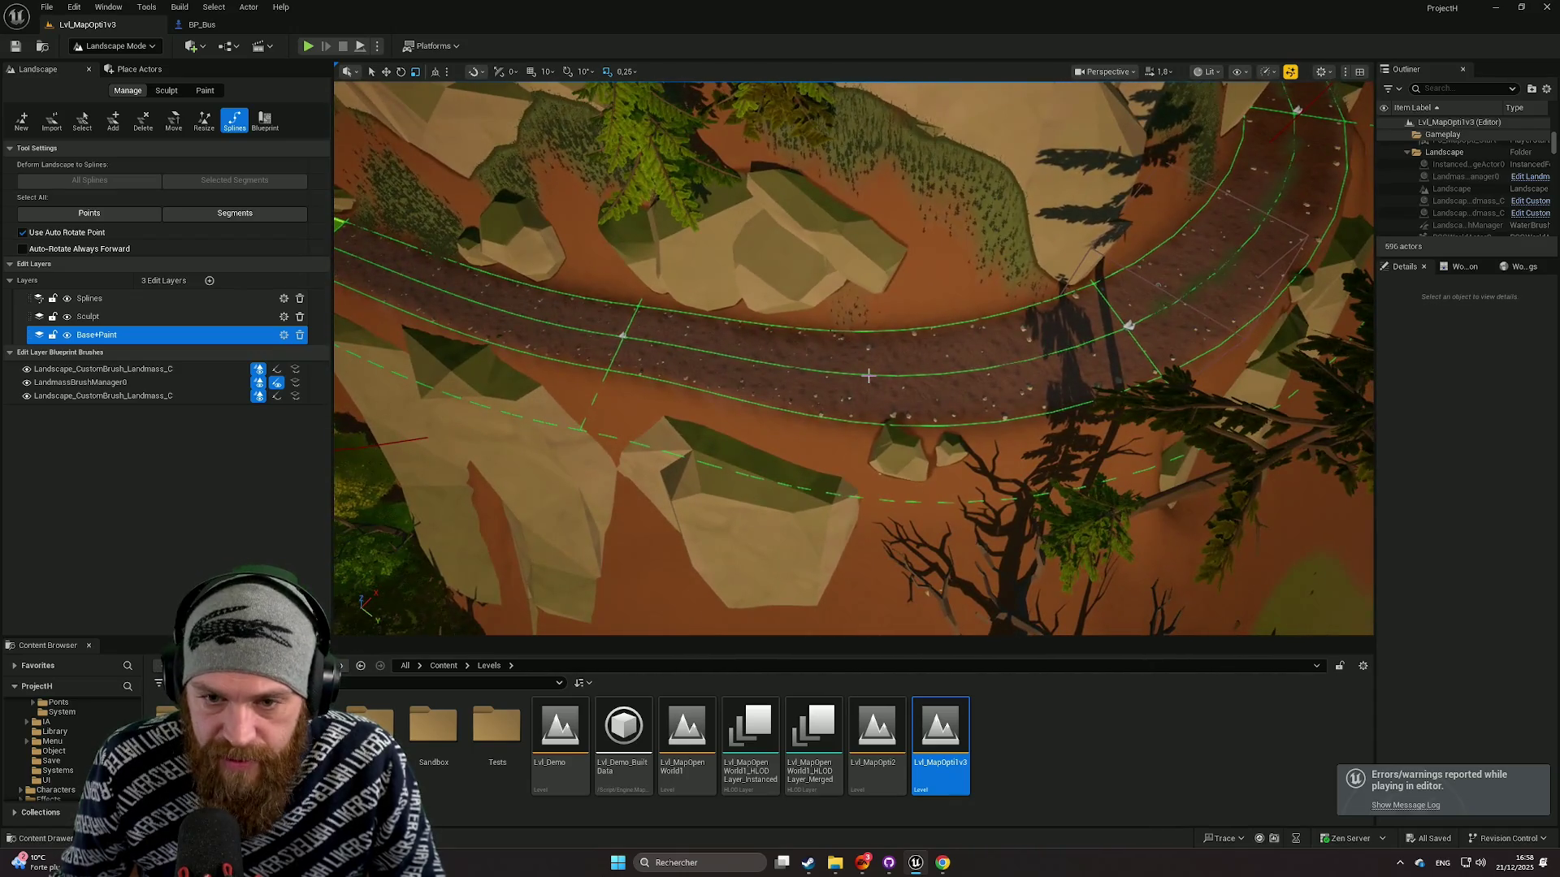
left_click(834, 323)
scroll(1501, 646, "down", 1)
scroll(1502, 646, "down", 3)
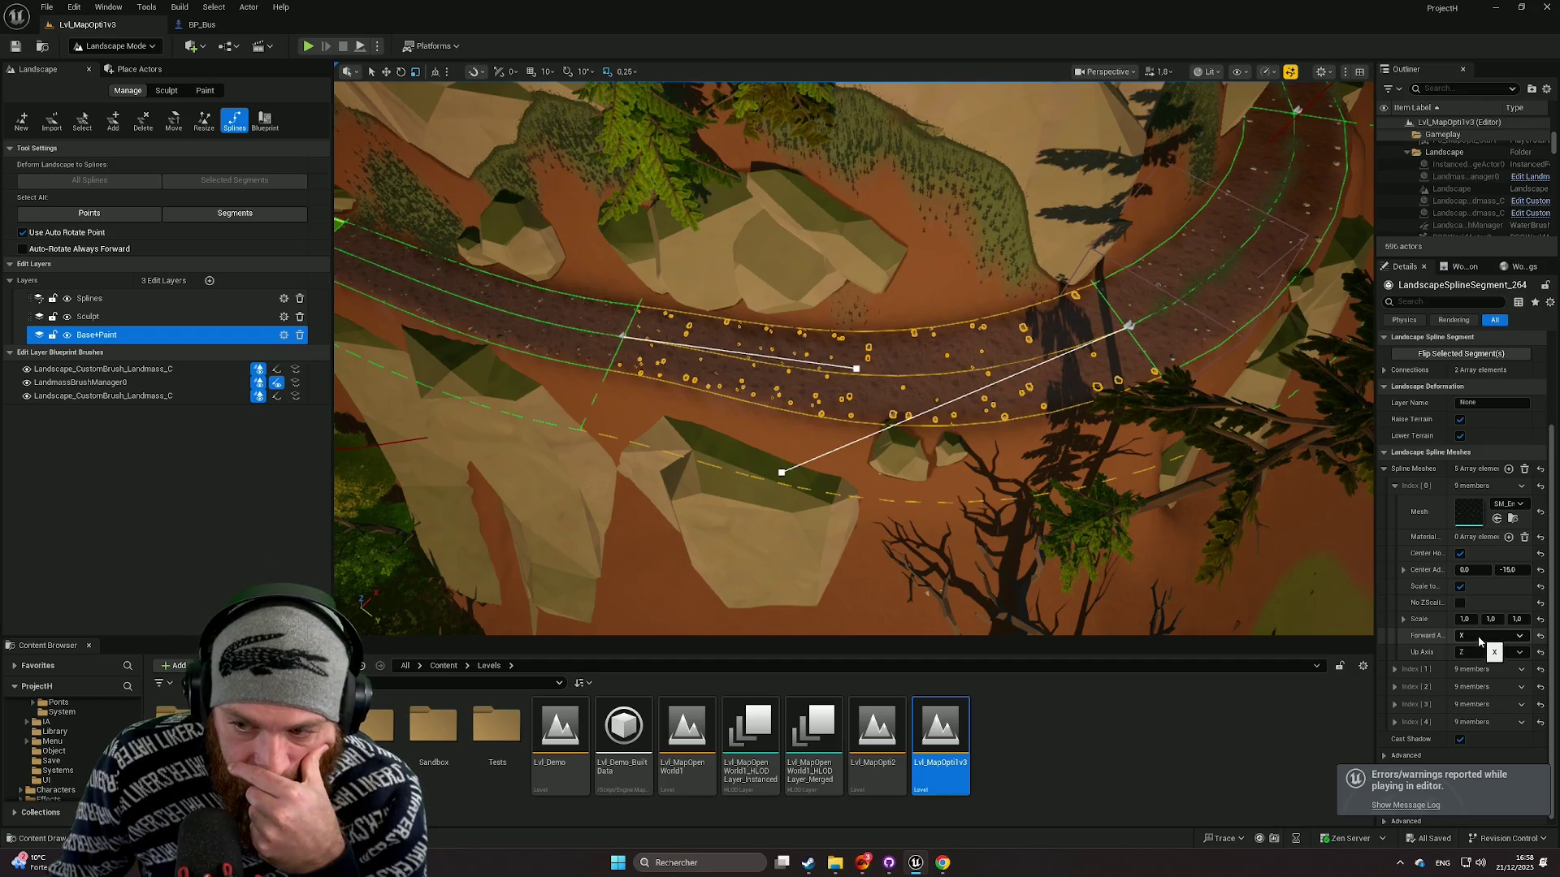
left_click(1475, 658)
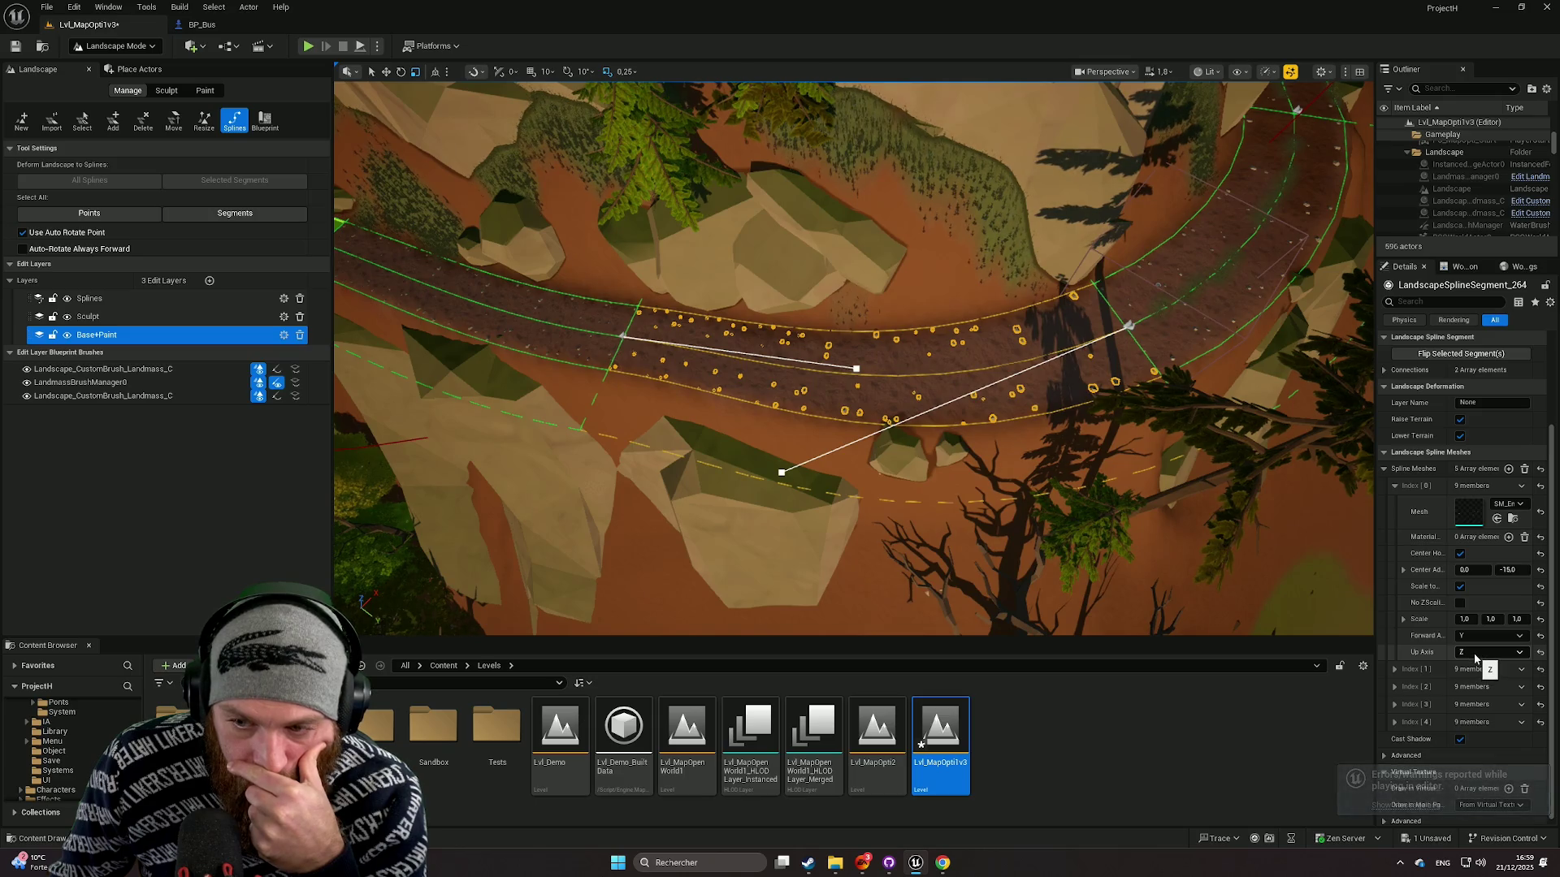
Step: Set spline mesh Index 1 Forward Axis to X and Up Axis to Y
scroll(1476, 656, "down", 1)
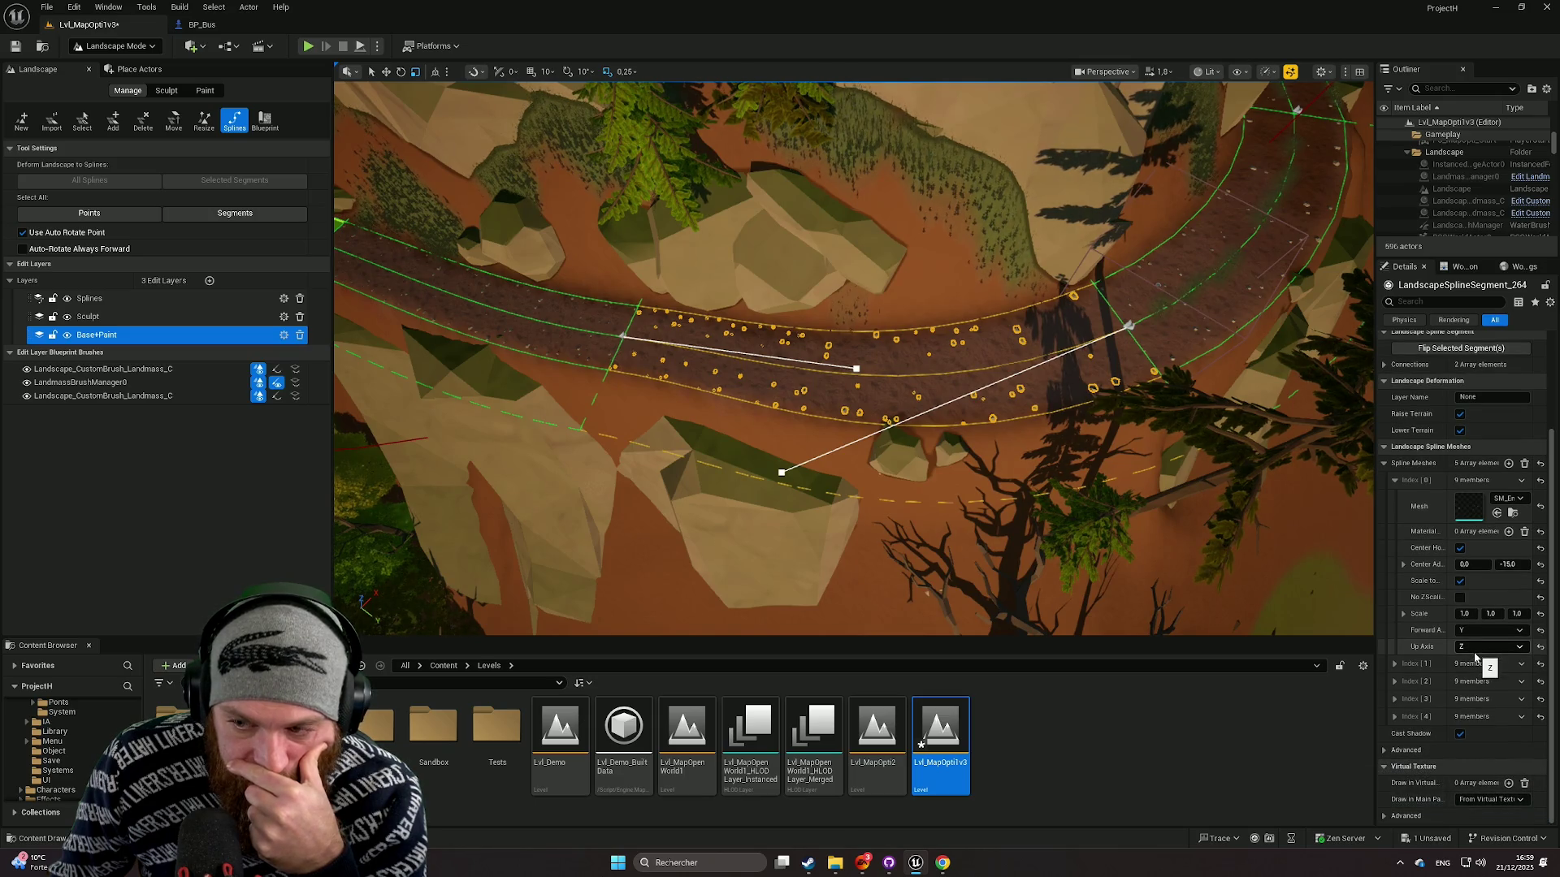
scroll(1476, 658, "up", 3)
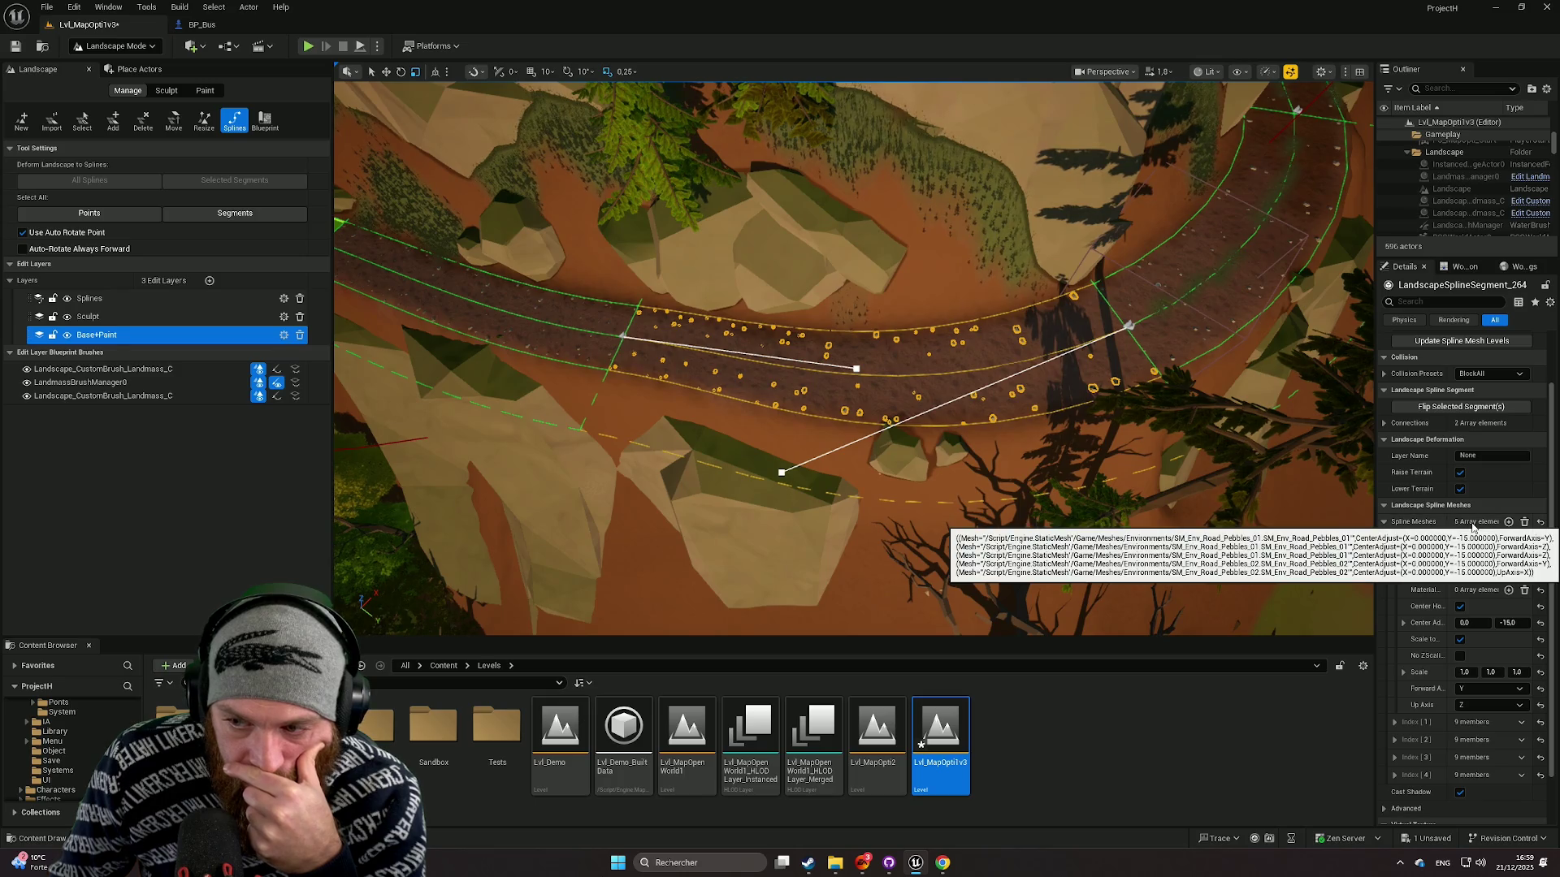
scroll(1438, 576, "down", 3)
left_click(1395, 664)
scroll(1429, 675, "down", 5)
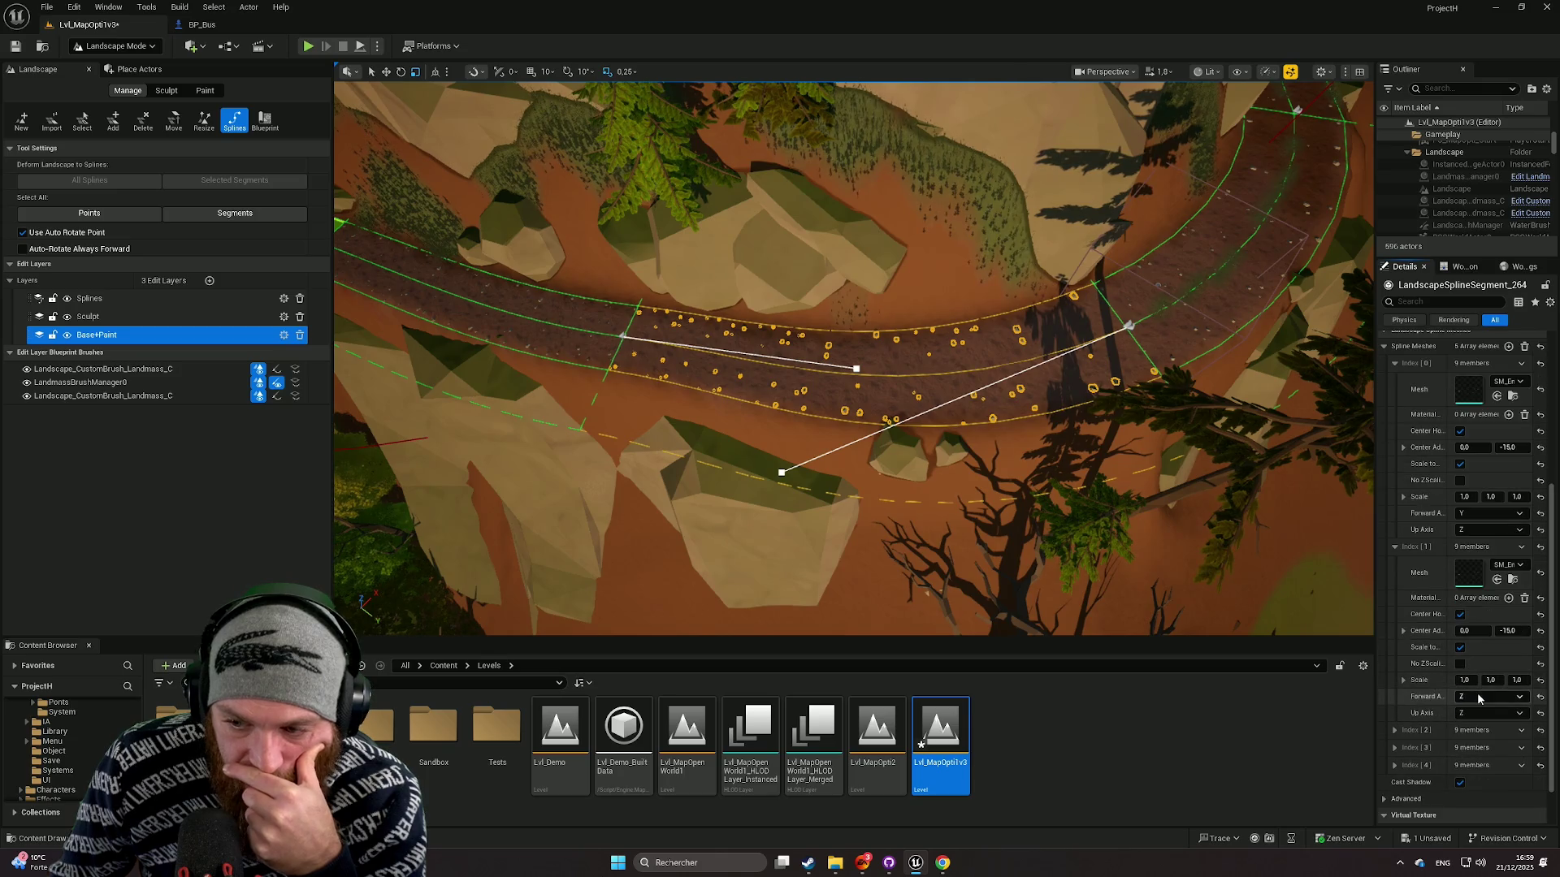
left_click(1479, 693)
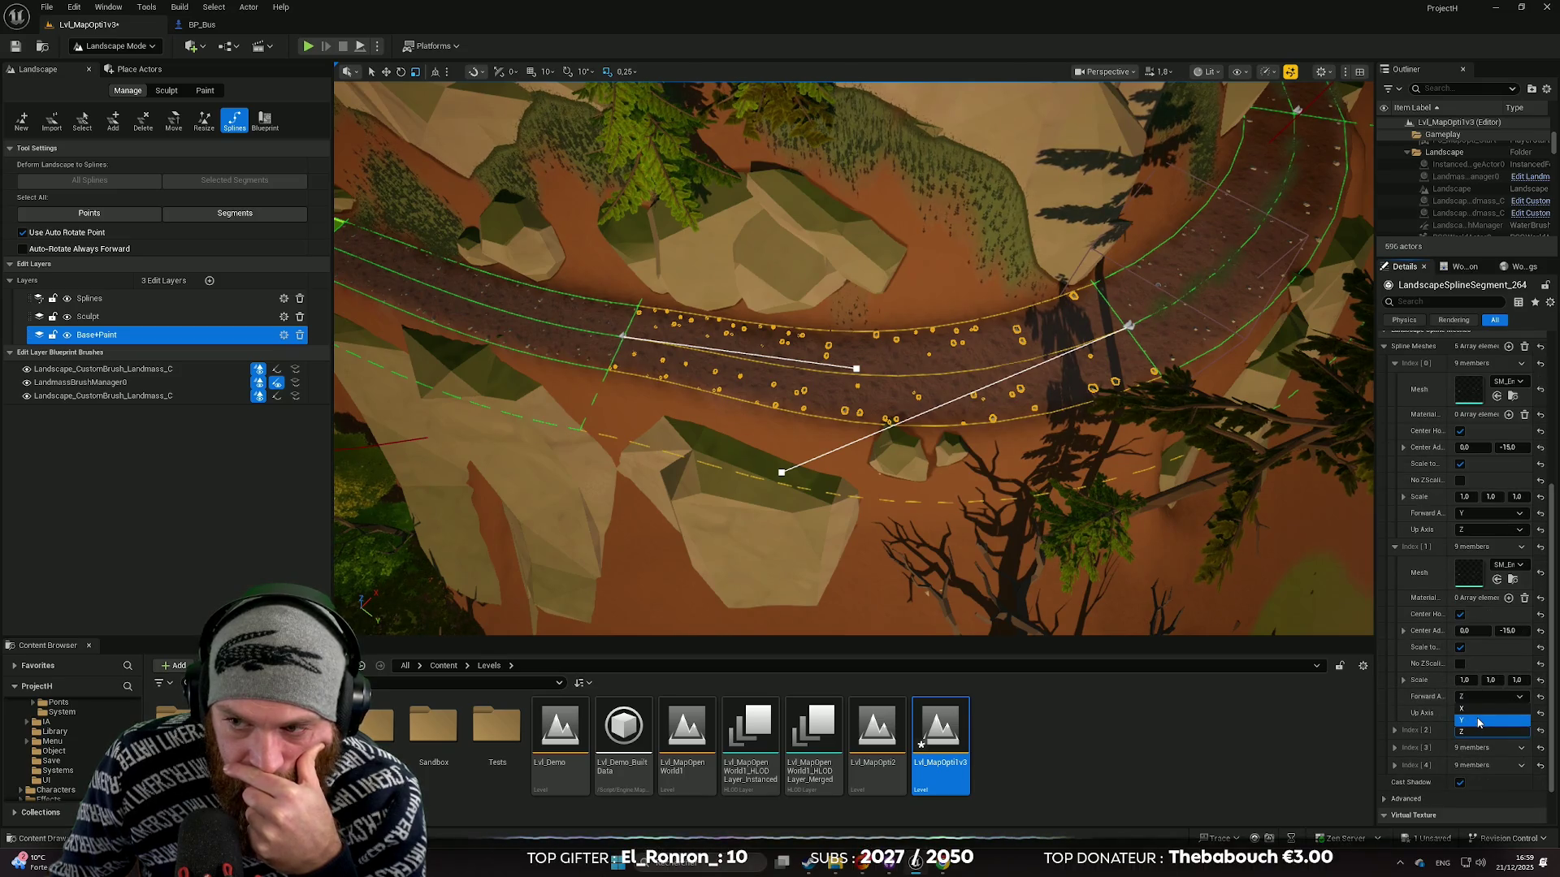
left_click(1479, 722)
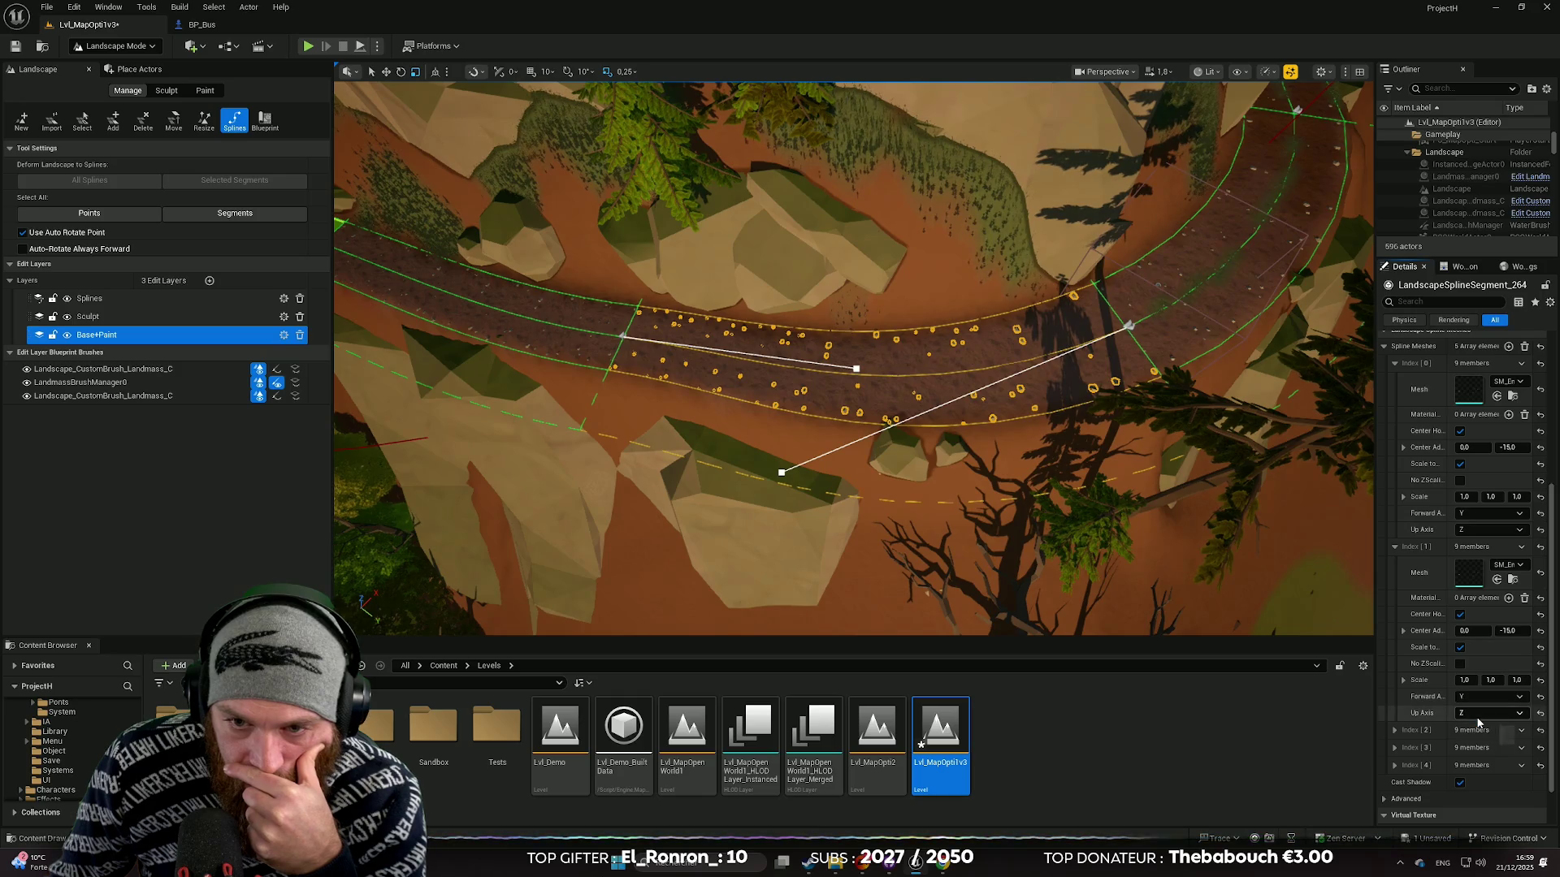
left_click(1483, 712)
left_click(1478, 737)
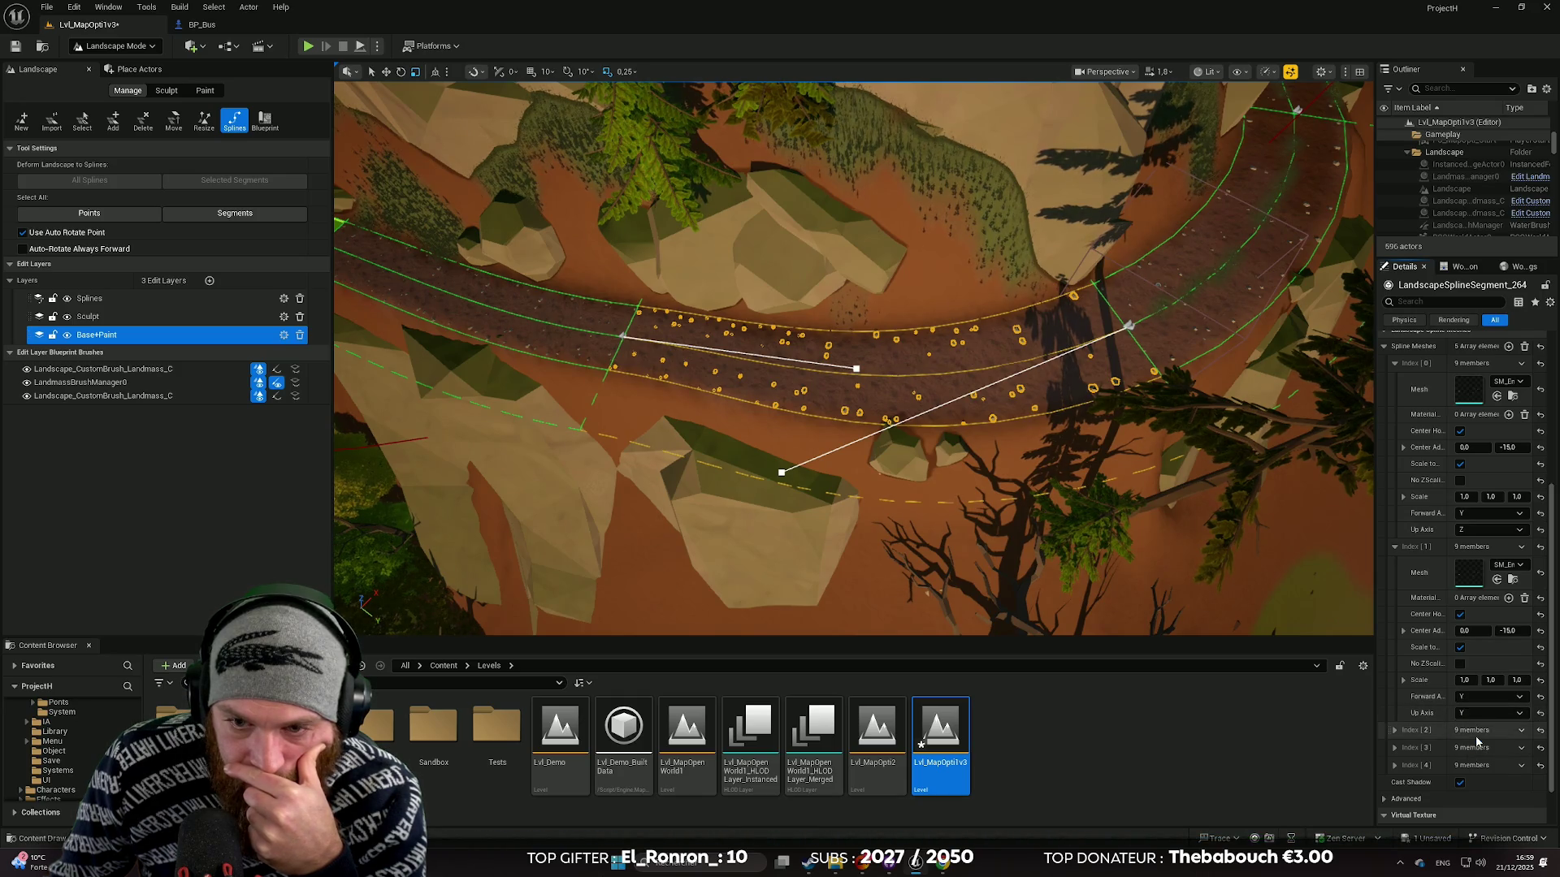
left_click(1478, 696)
left_click(1472, 712)
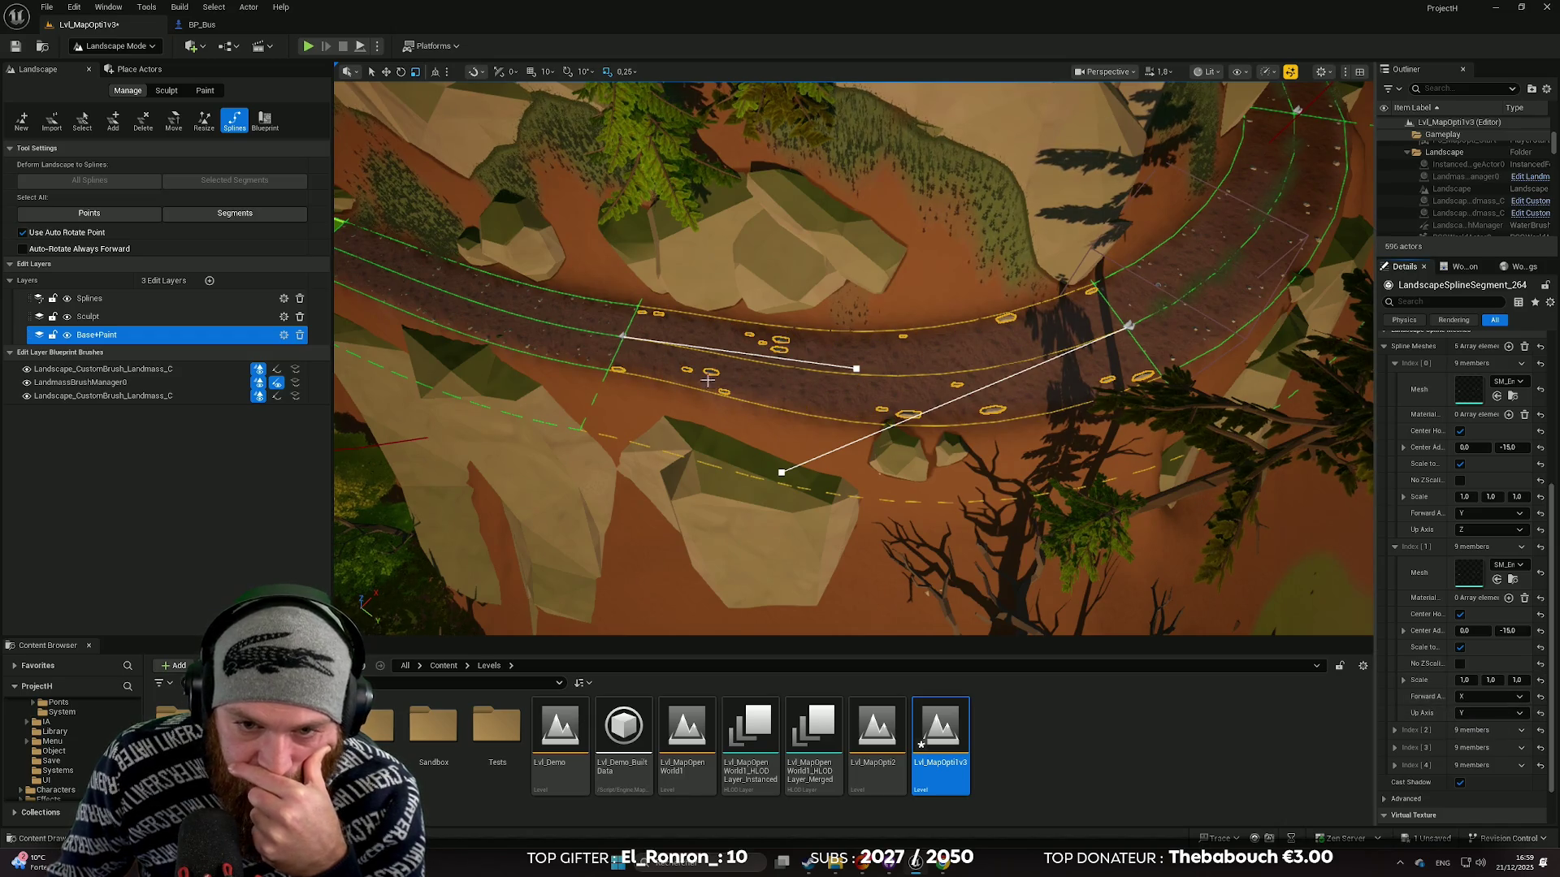
left_click(1473, 697)
left_click(1473, 721)
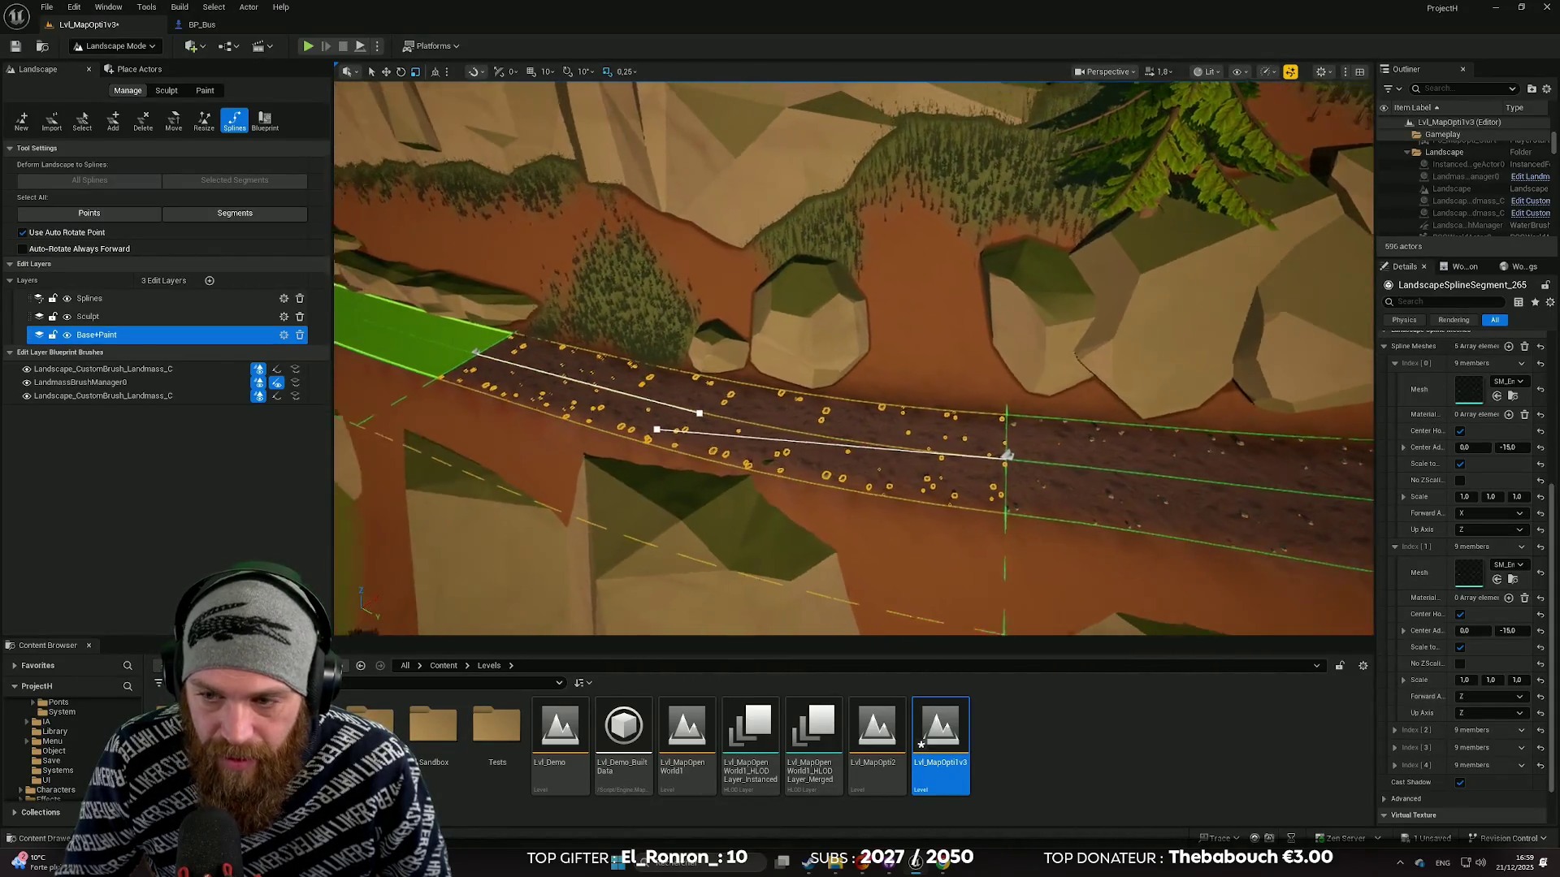
Step: Set Index [0] Scale X, Y and Z to 0.5, then frame the road segment
scroll(1460, 544, "up", 2)
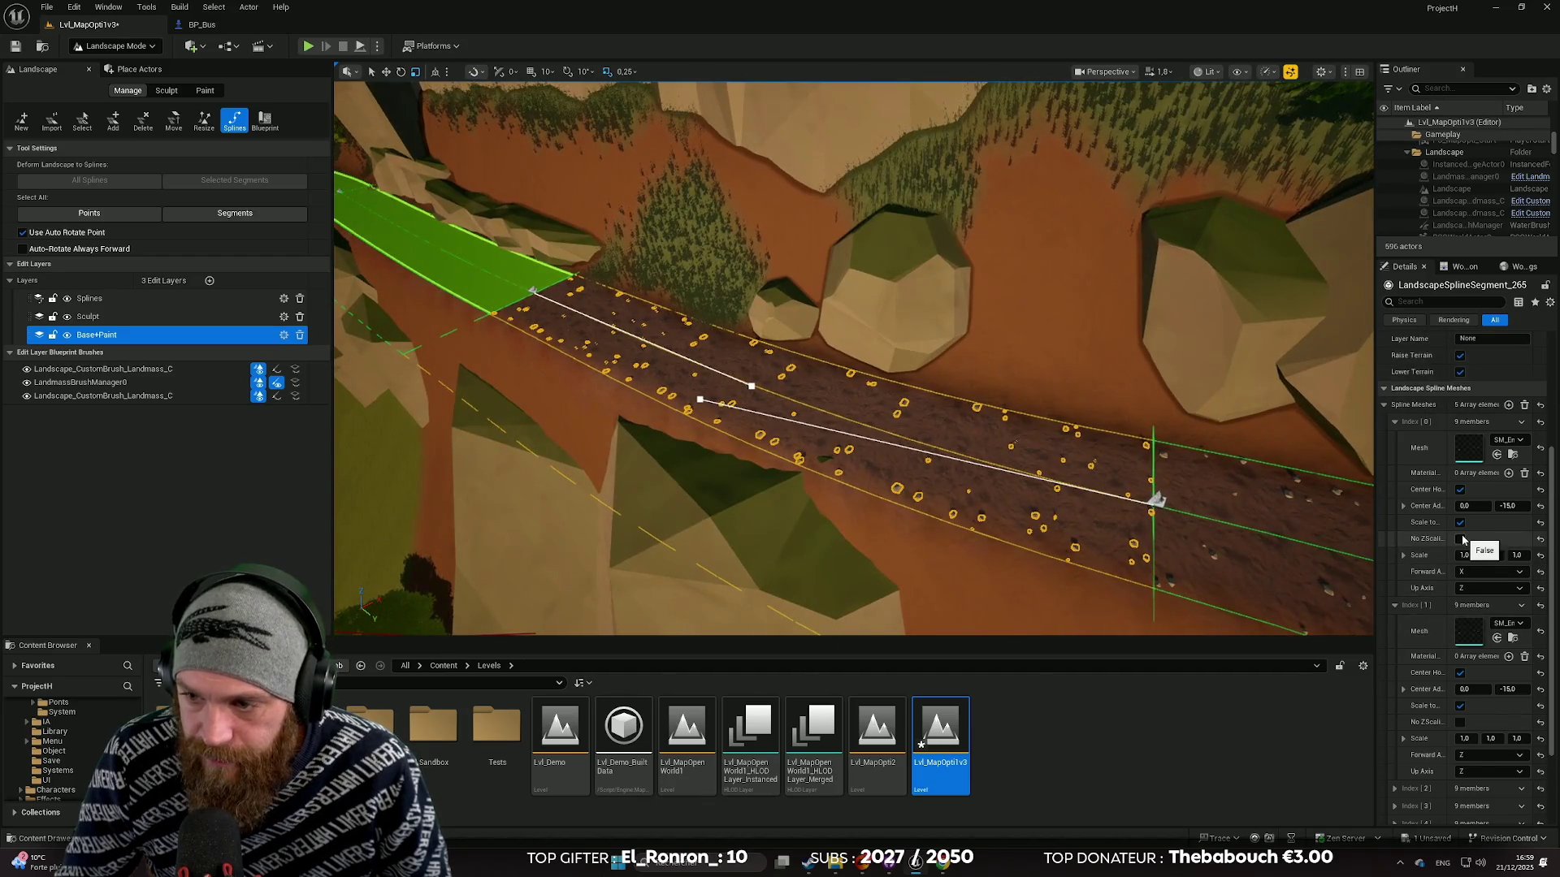
scroll(1488, 534, "up", 2)
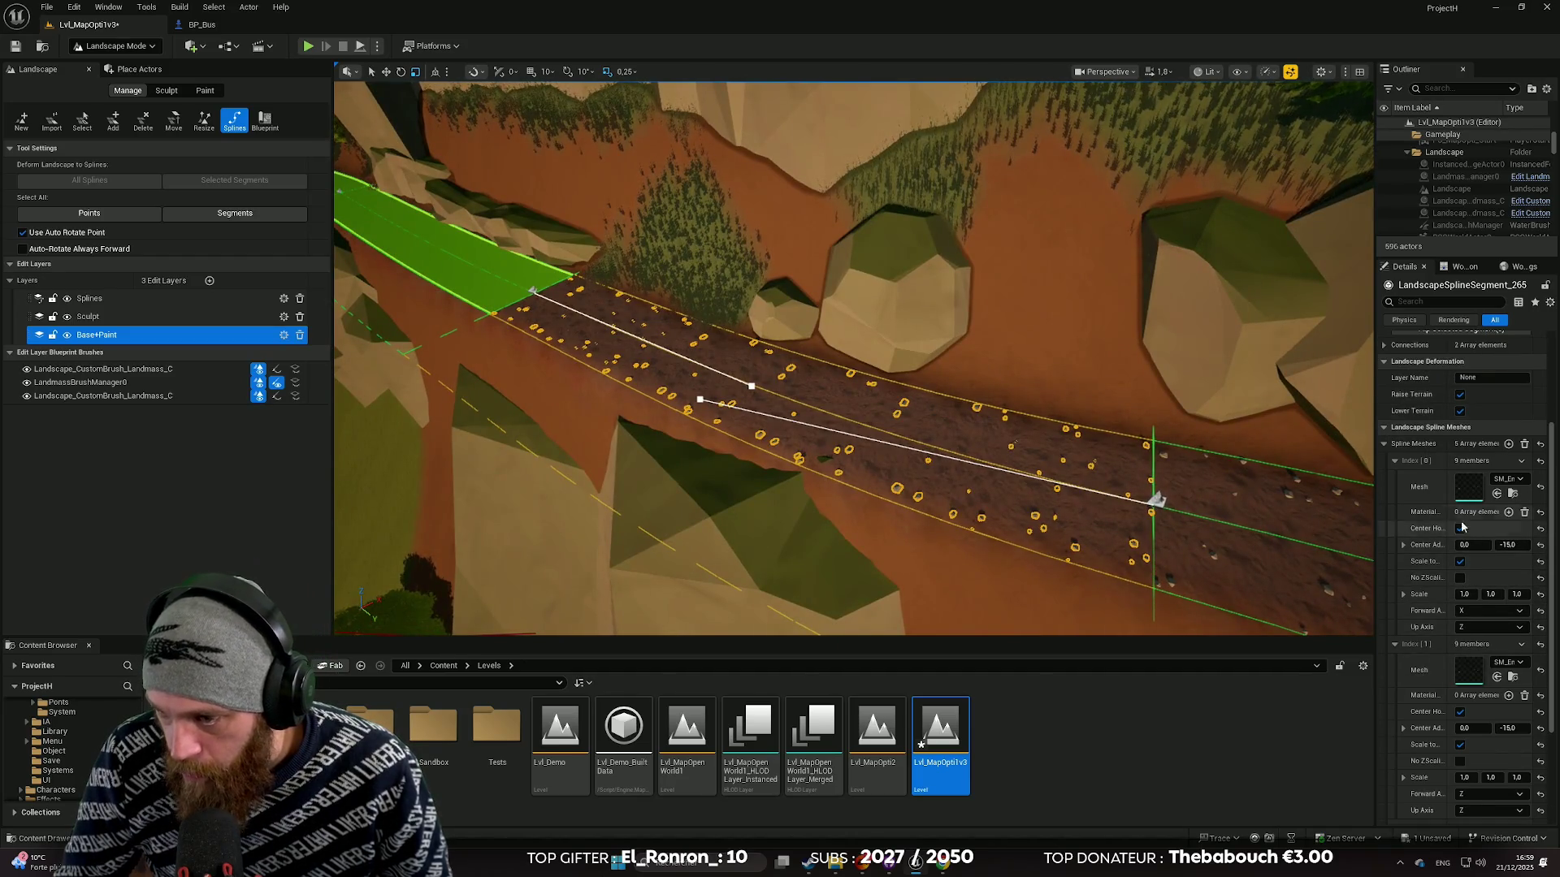
left_click_drag(1373, 495, 1139, 503)
type("2")
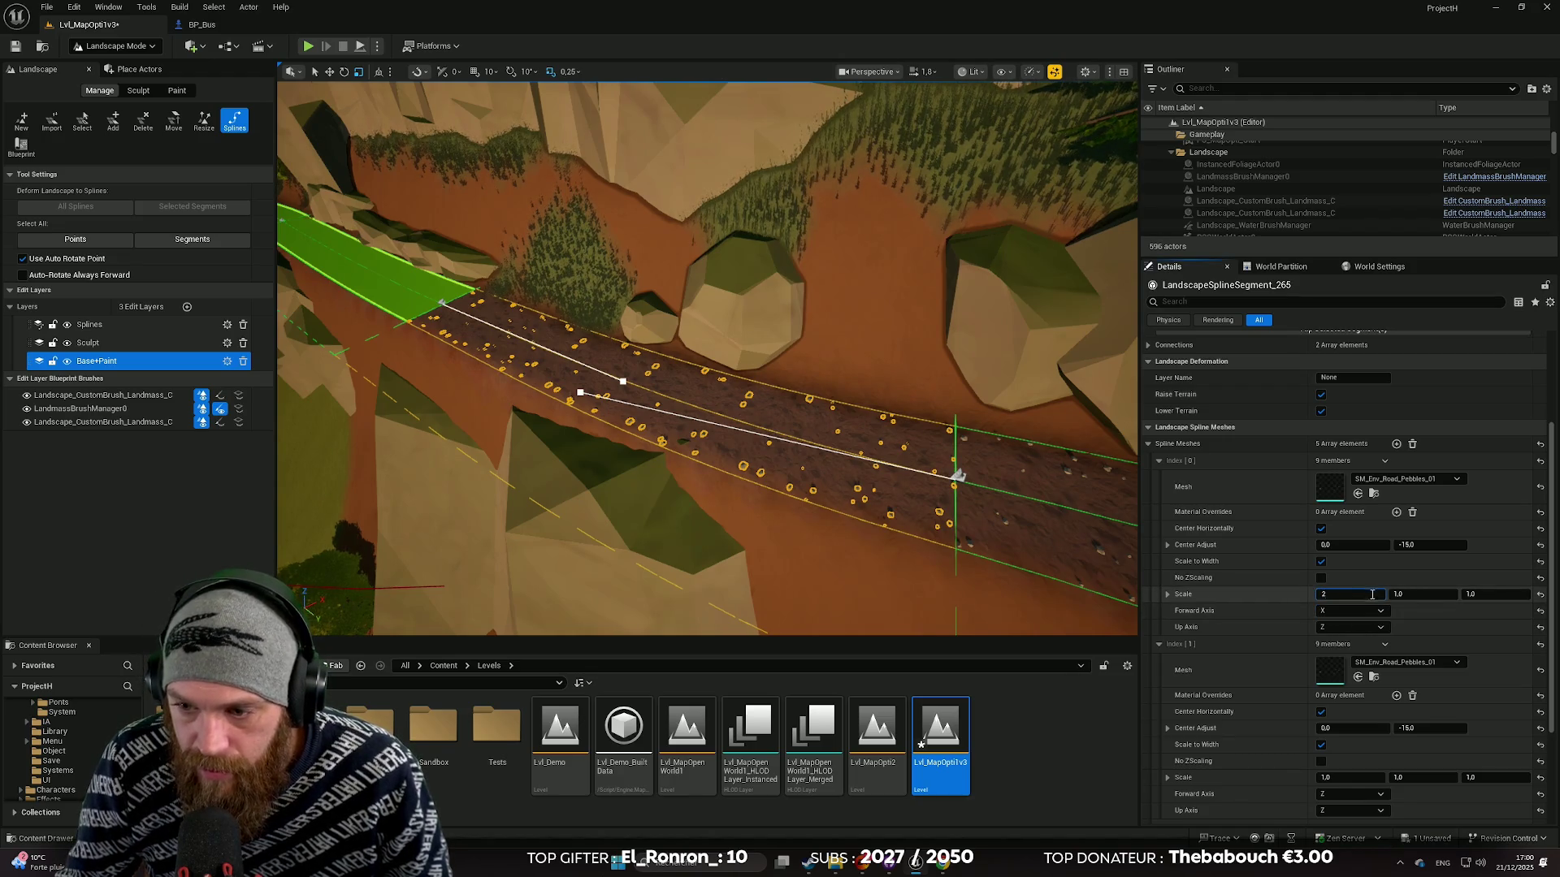
left_click(1416, 594)
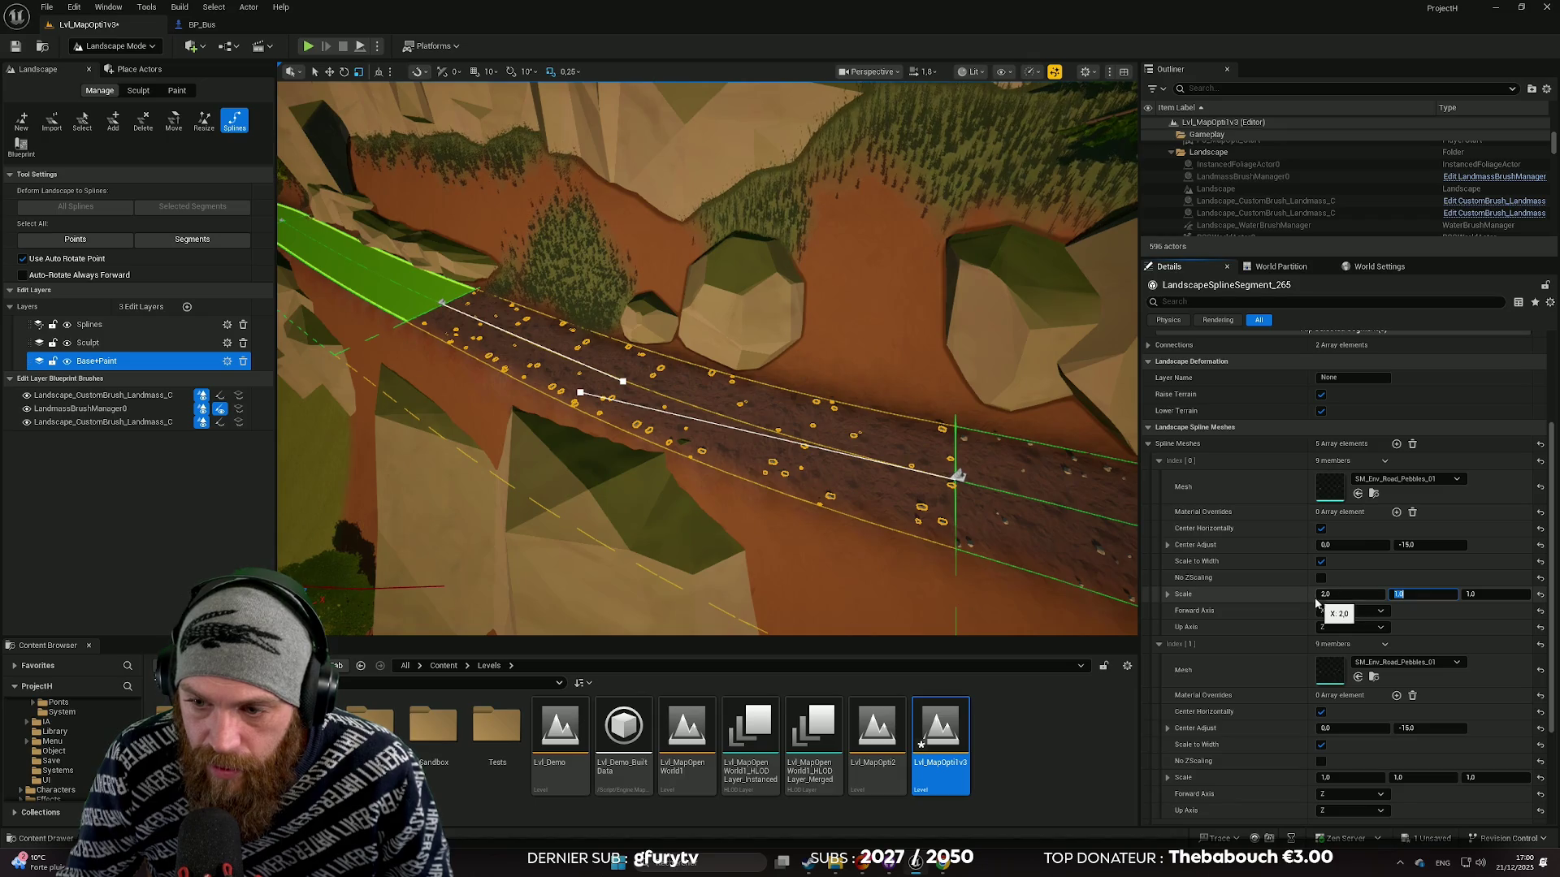
type("2")
key("Return")
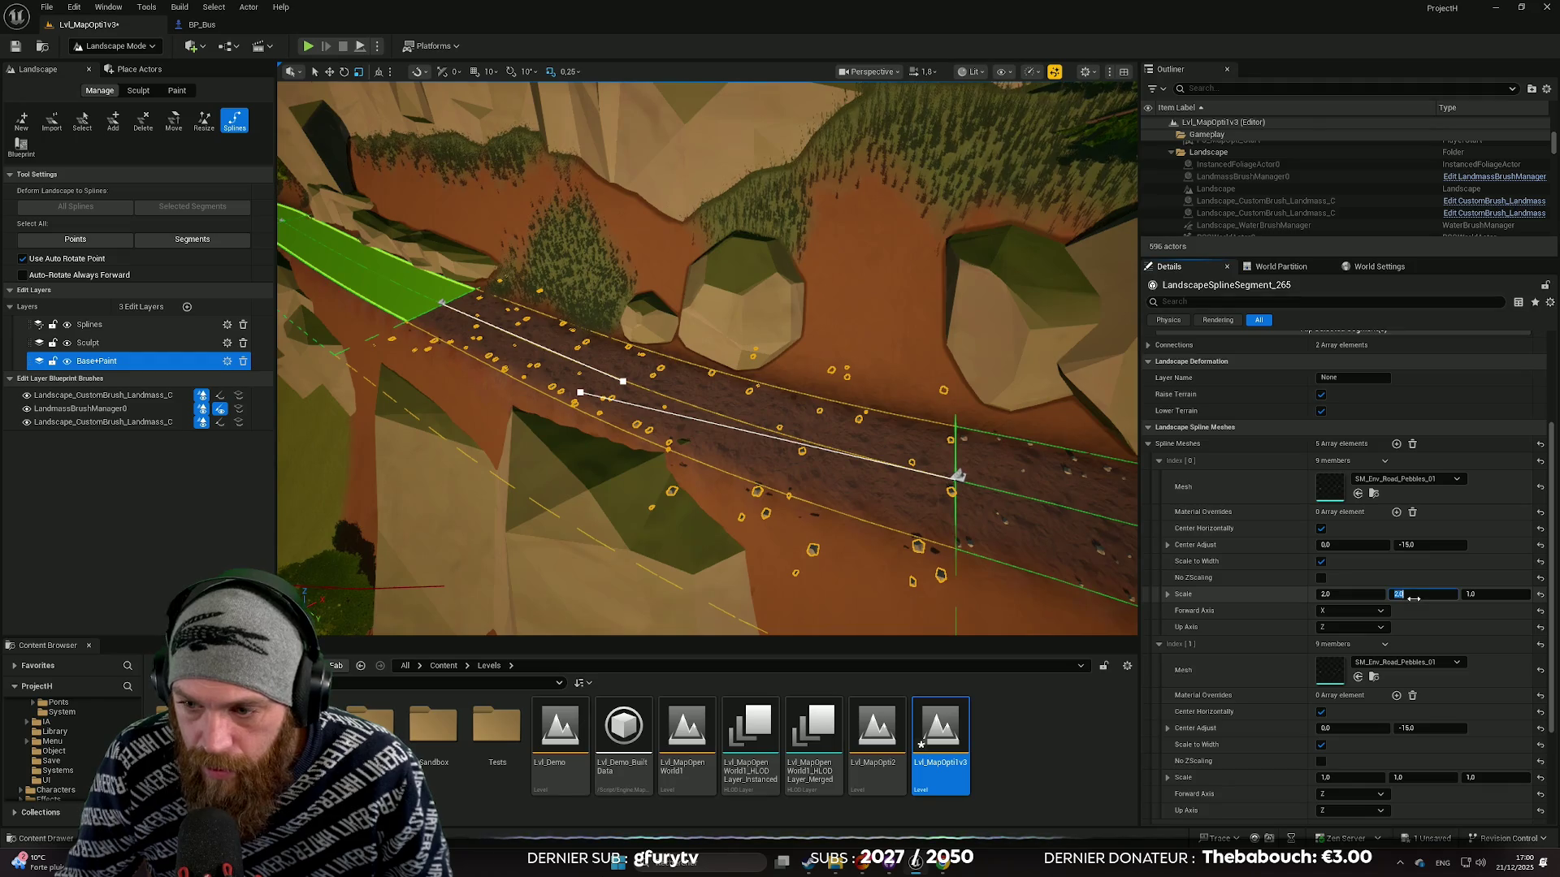
type("0.5")
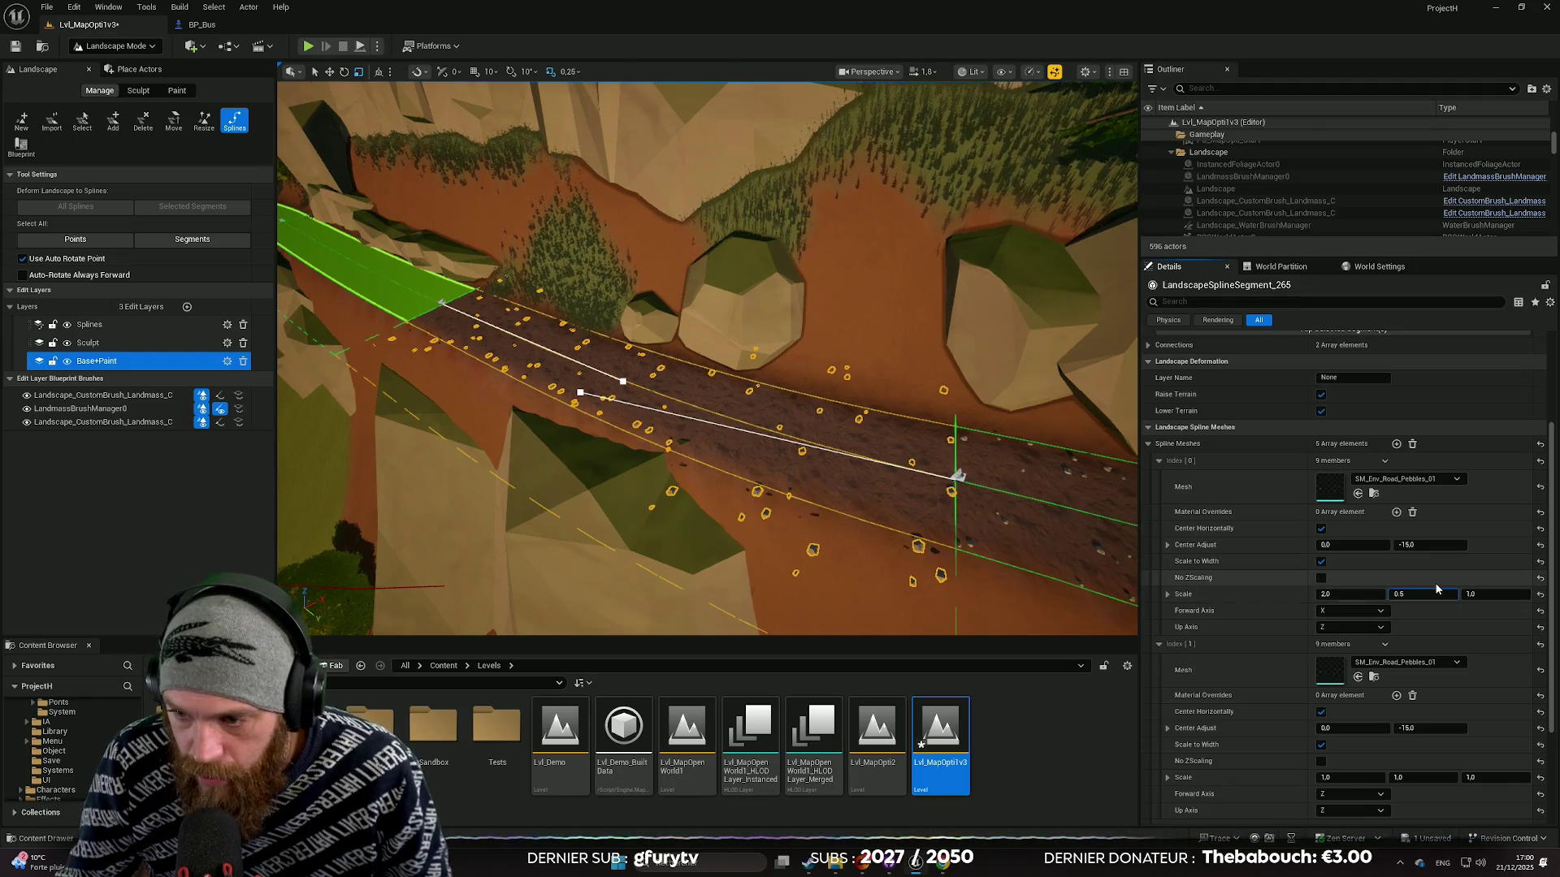
left_click(1339, 596)
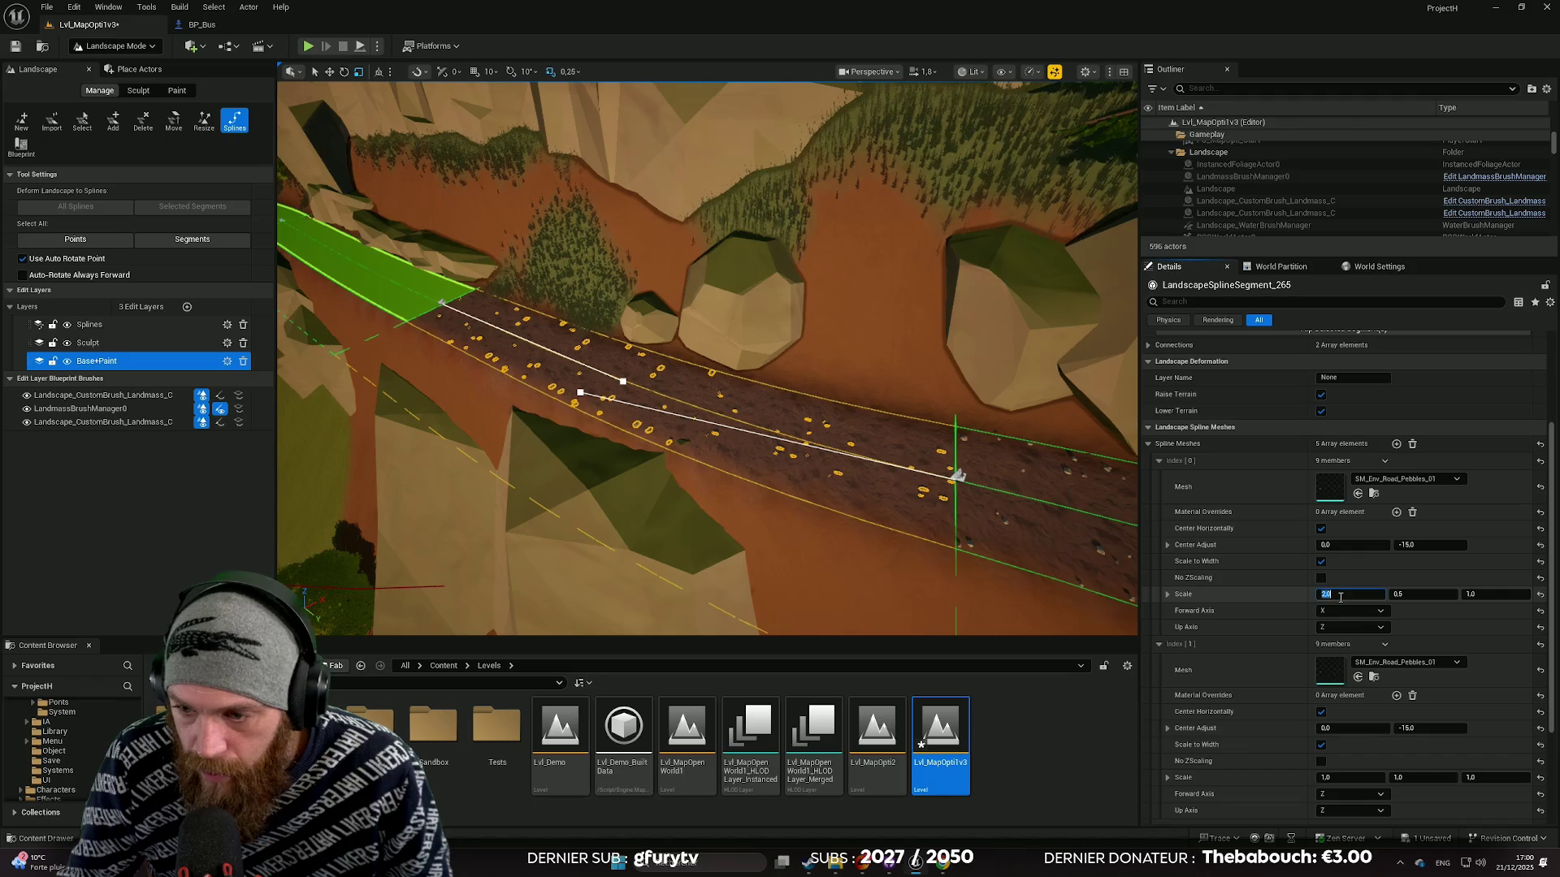
type("0.5")
key("Return")
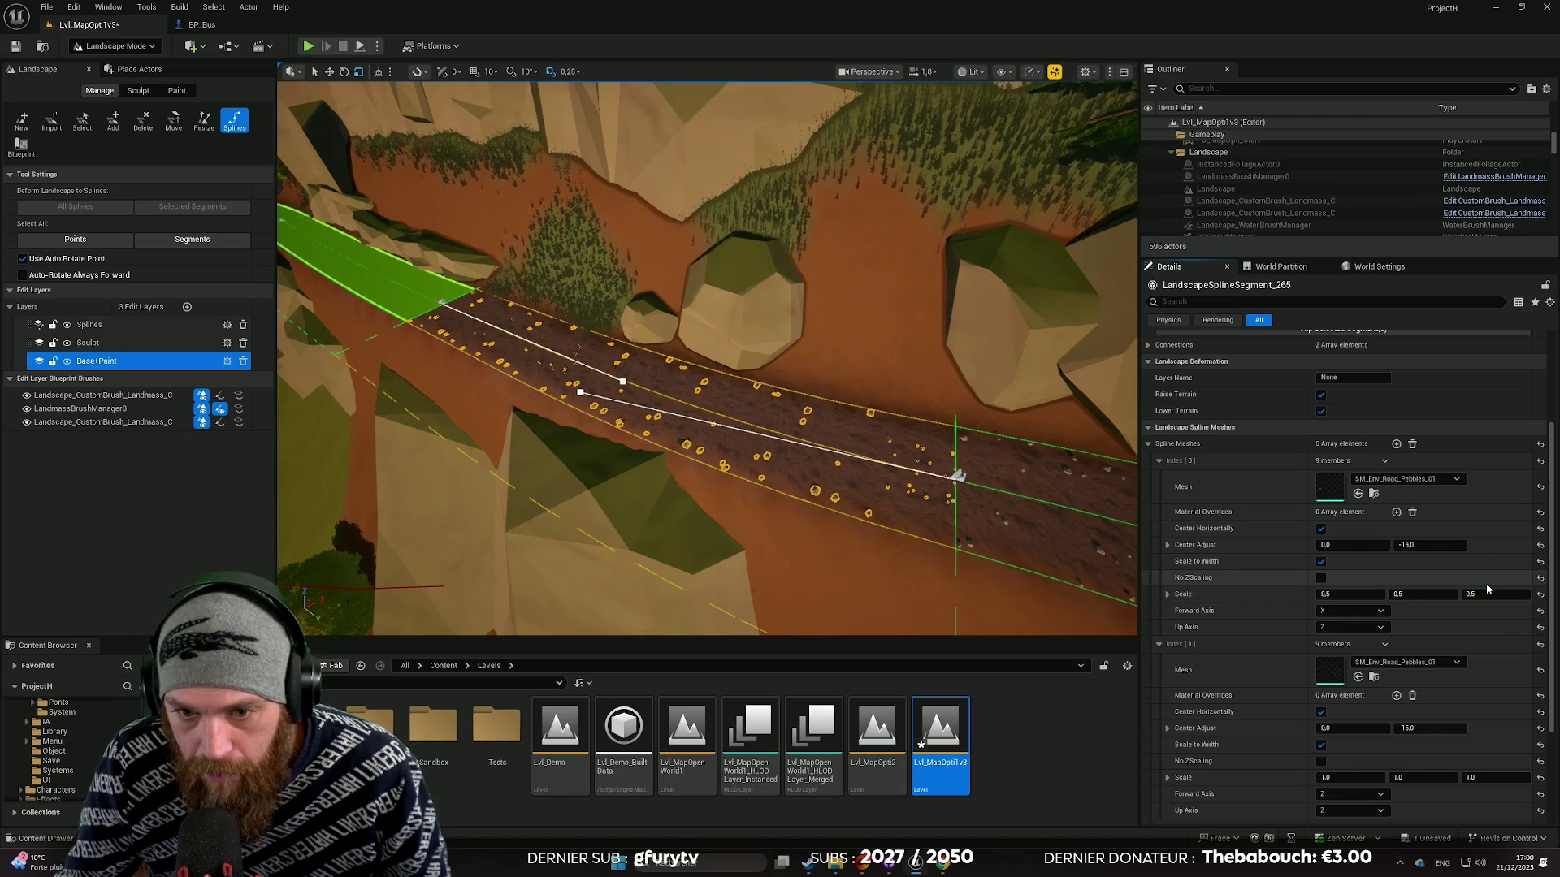
key("Return")
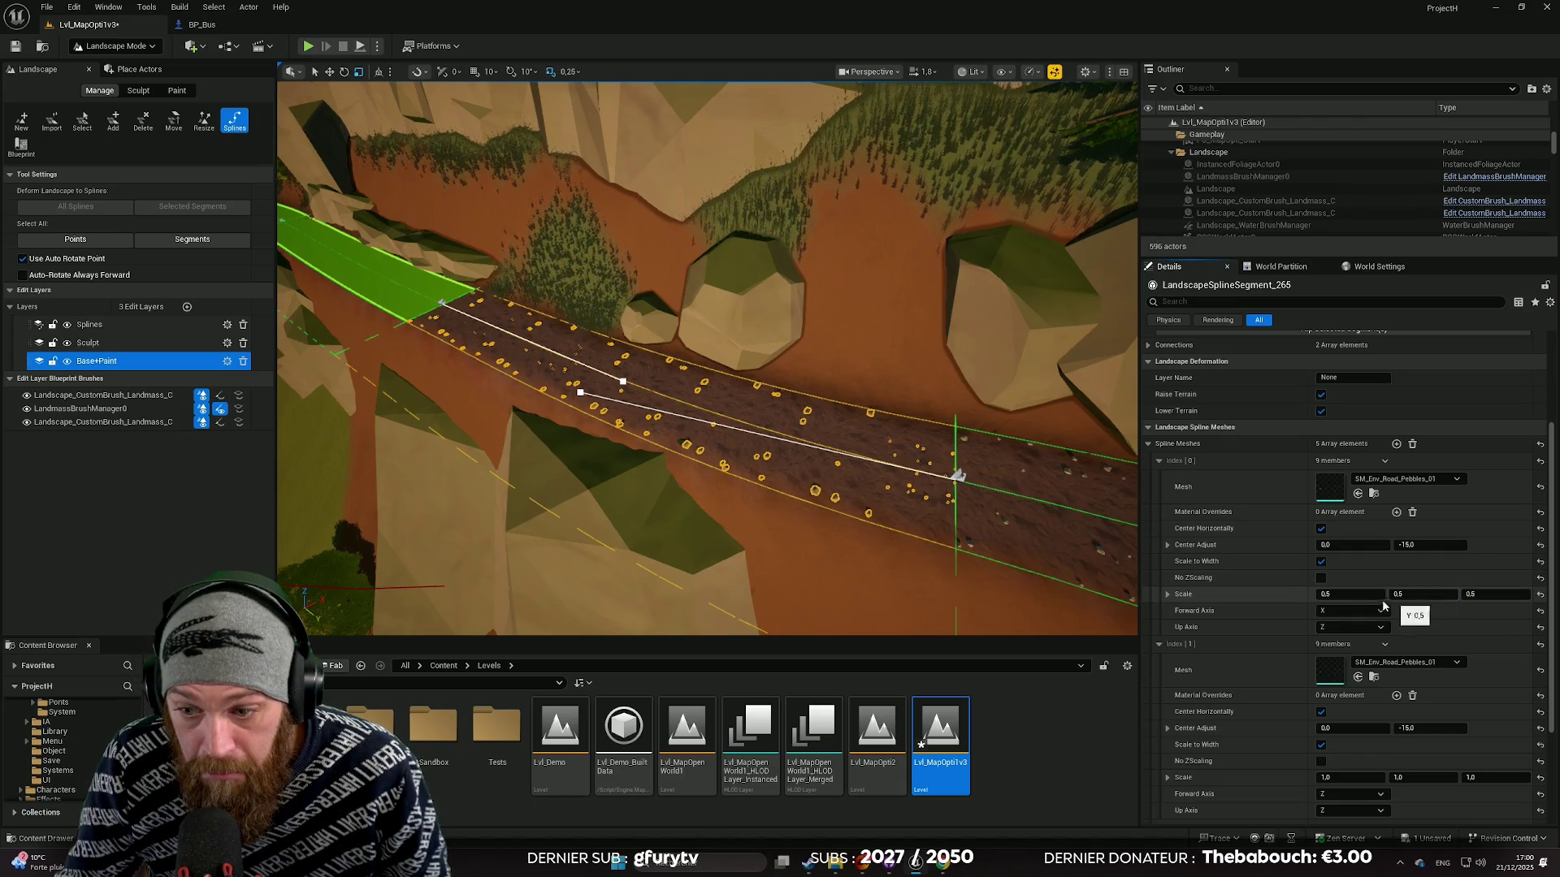
key("f")
mouse_move(706, 357)
left_mouse_down()
mouse_move(690, 382)
mouse_move(731, 358)
mouse_move(707, 325)
mouse_move(723, 300)
mouse_move(698, 366)
mouse_move(723, 357)
mouse_move(715, 342)
left_mouse_up()
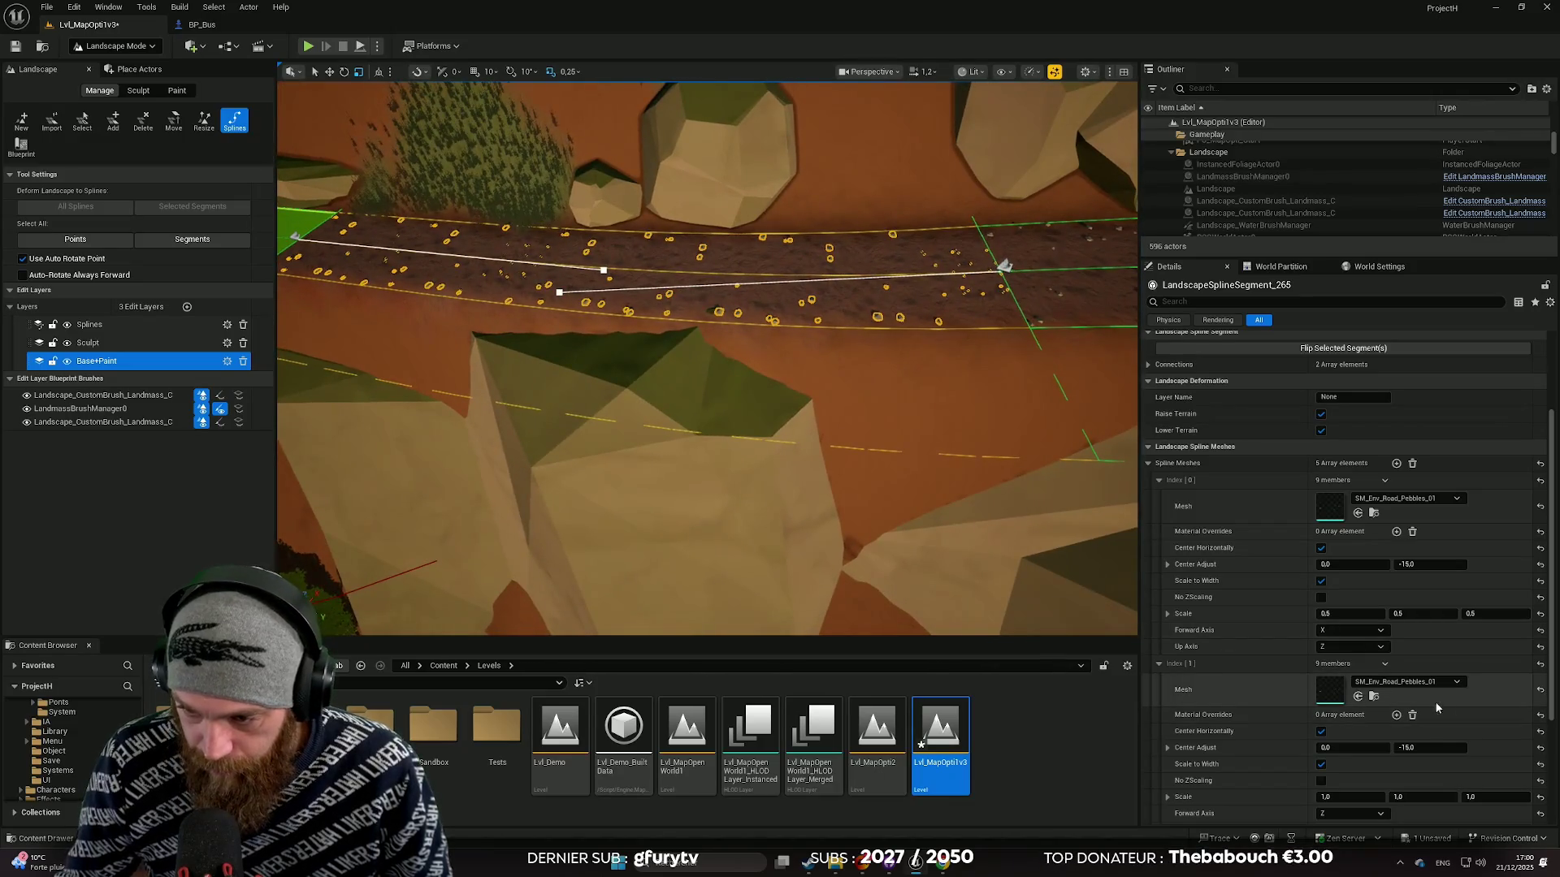
Step: Set spline mesh Index [1] and [2] Scale to 0.5, 0.5, 0.5
scroll(1381, 682, "up", 1)
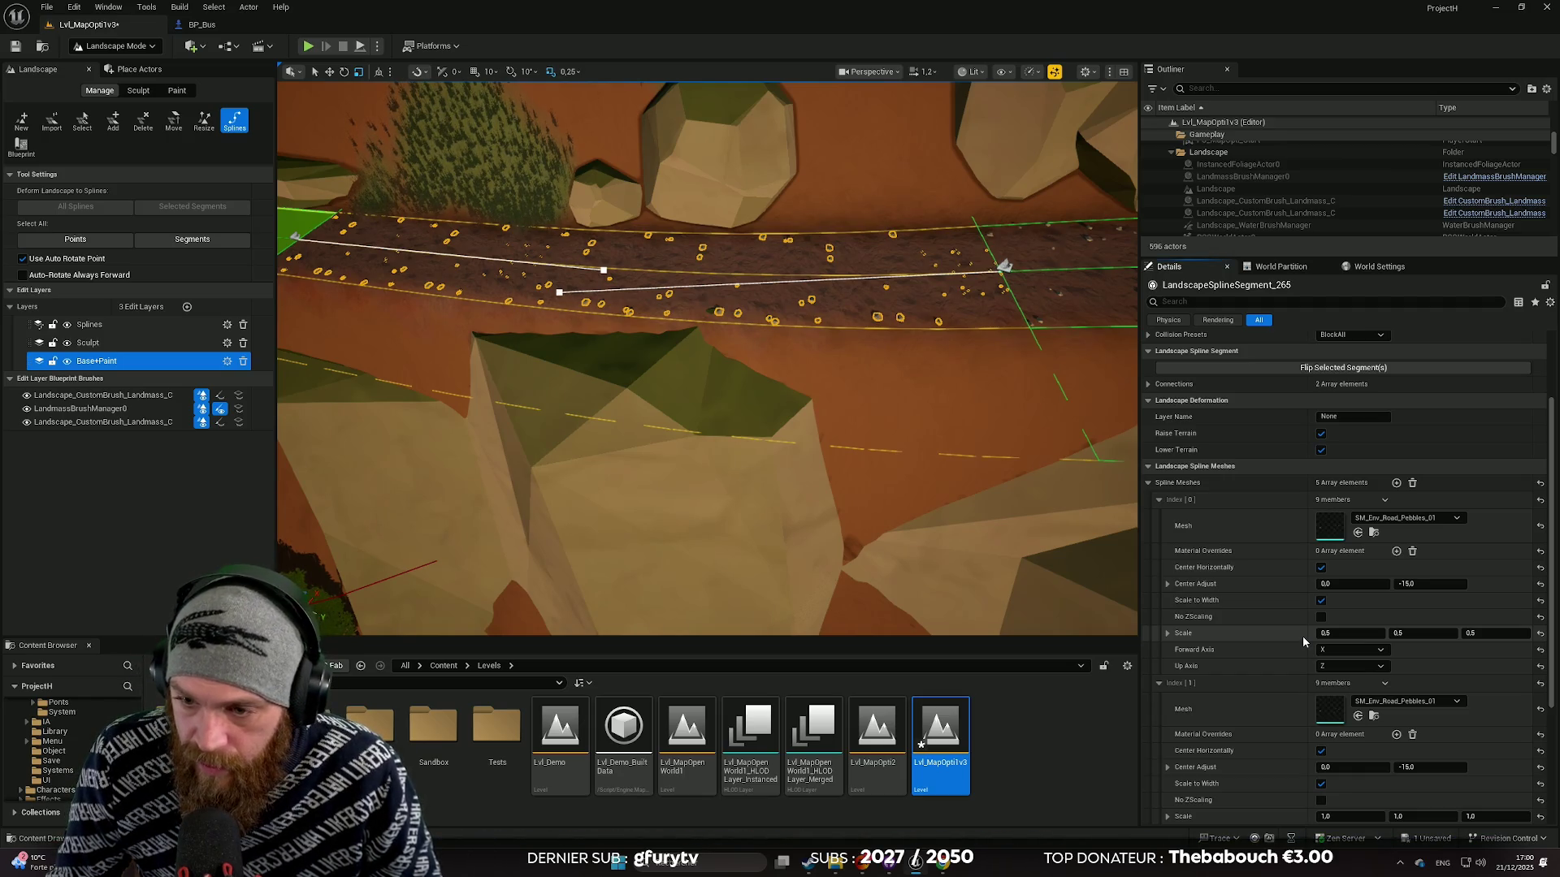
scroll(1302, 627, "down", 5)
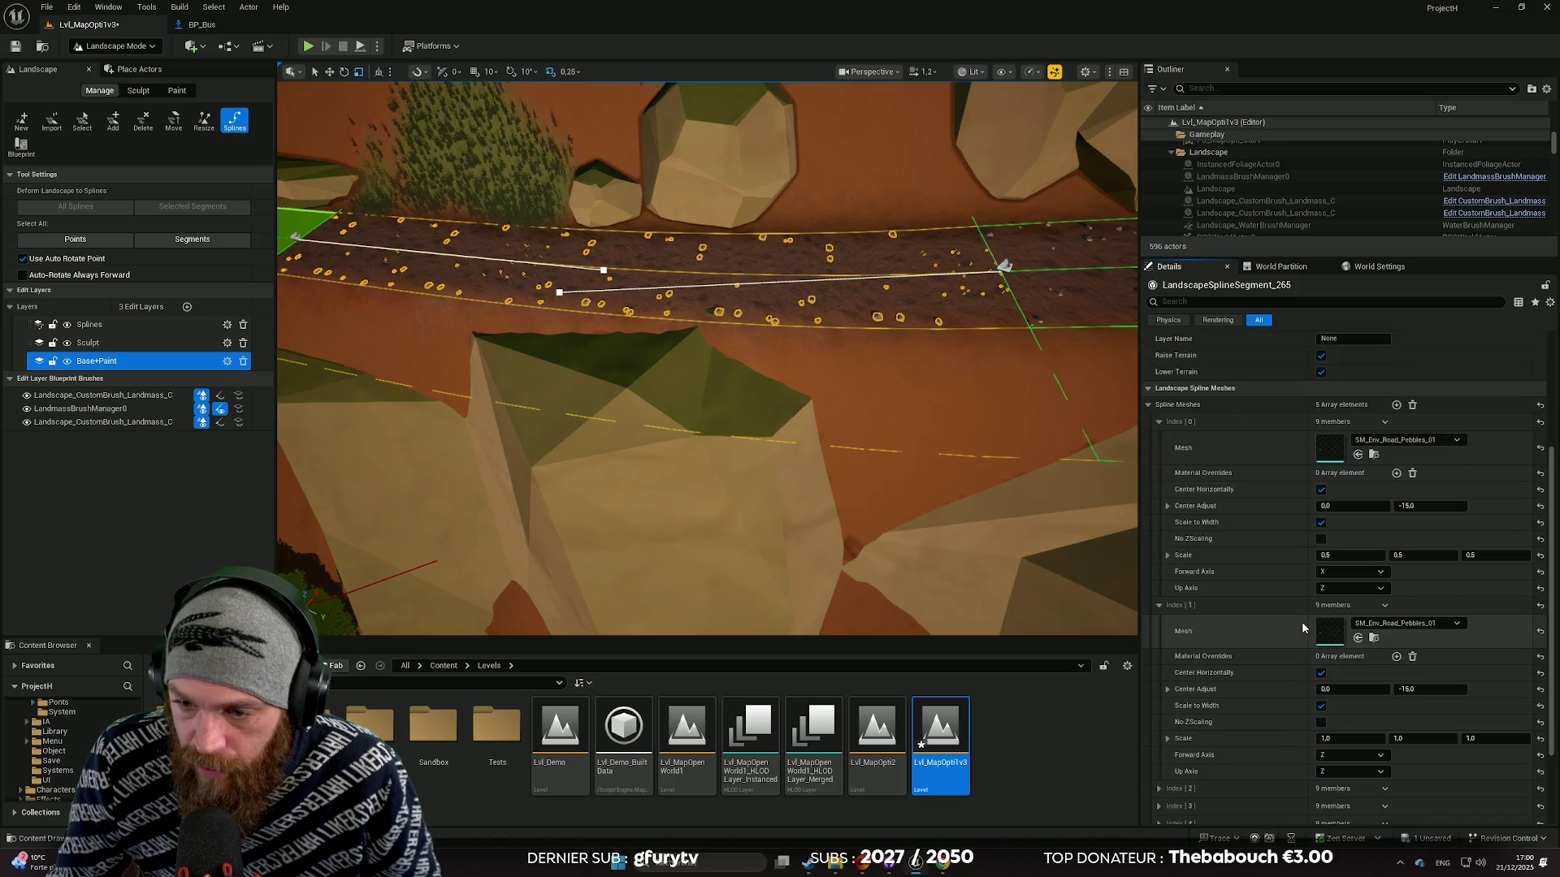
scroll(1219, 614, "down", 4)
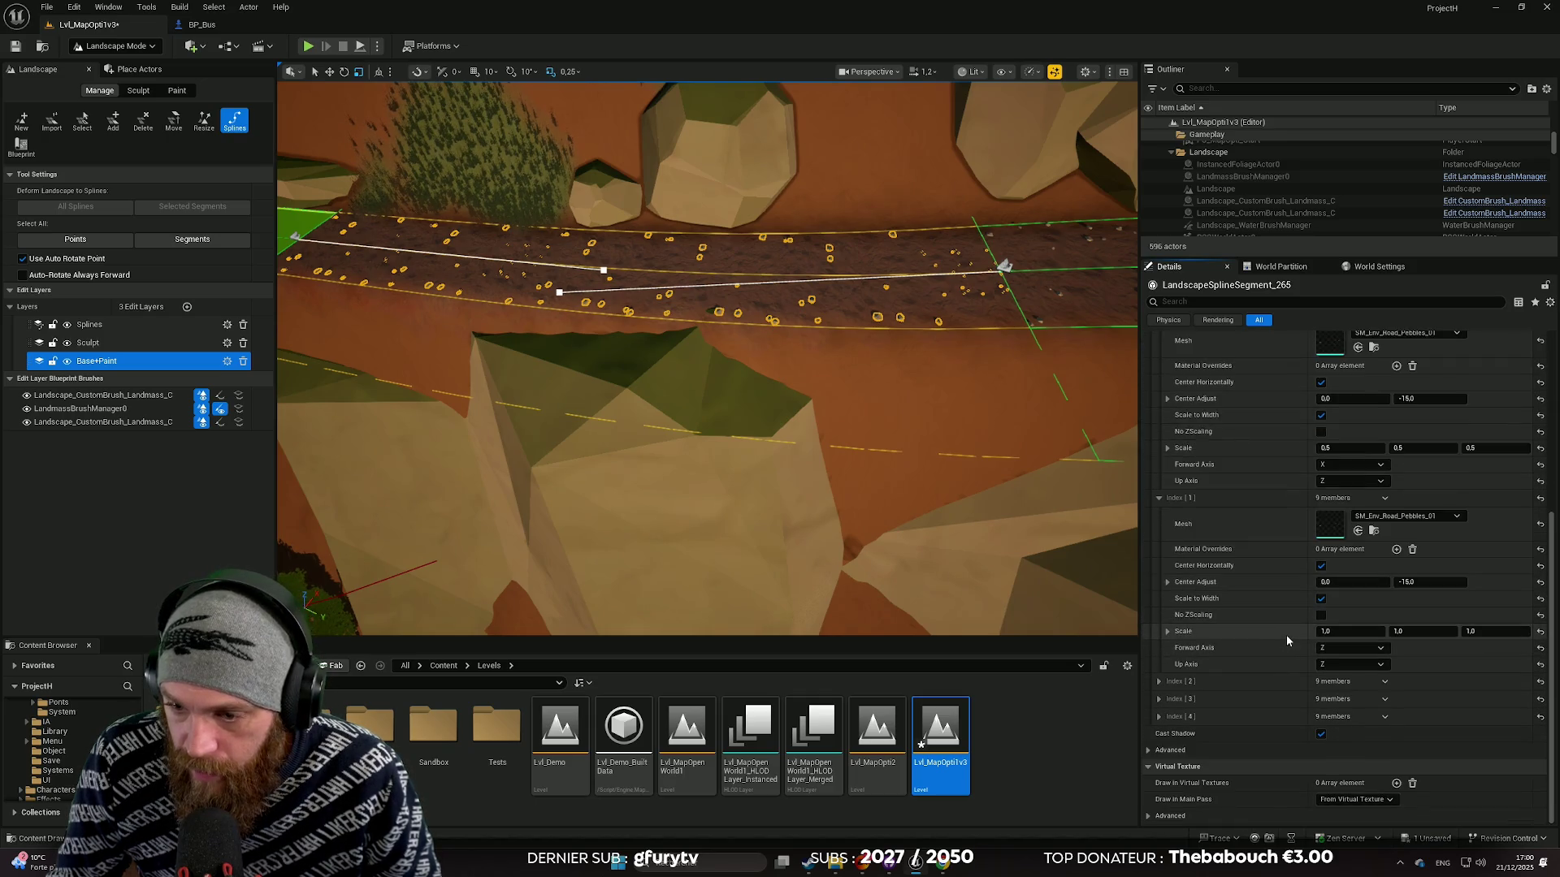
left_click(1293, 635, "shift")
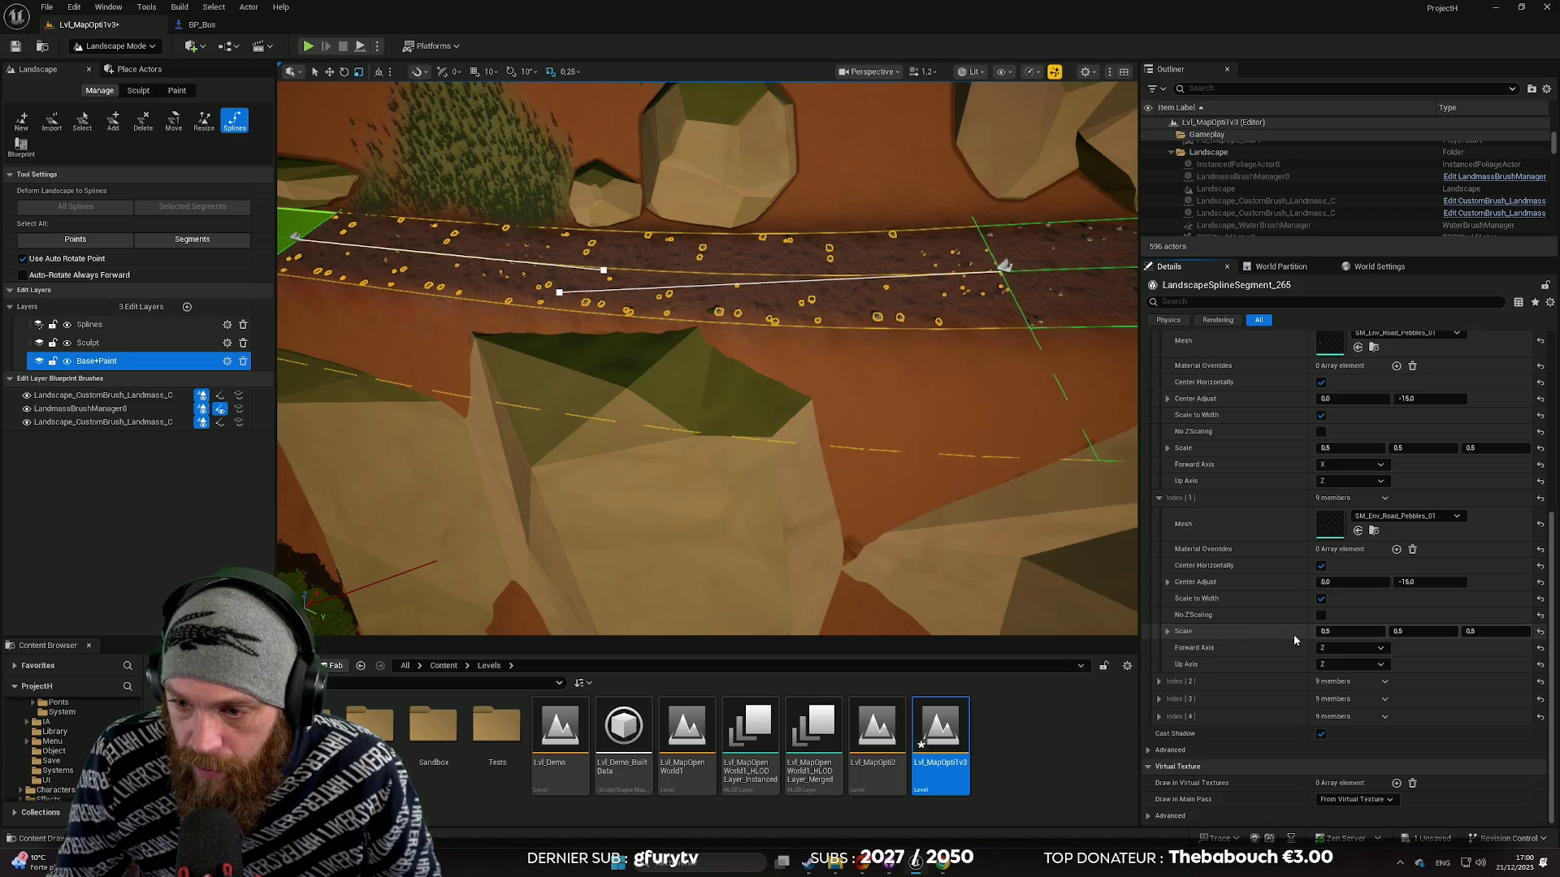
left_click(1162, 681)
scroll(1256, 651, "down", 3)
left_click(1290, 683, "shift")
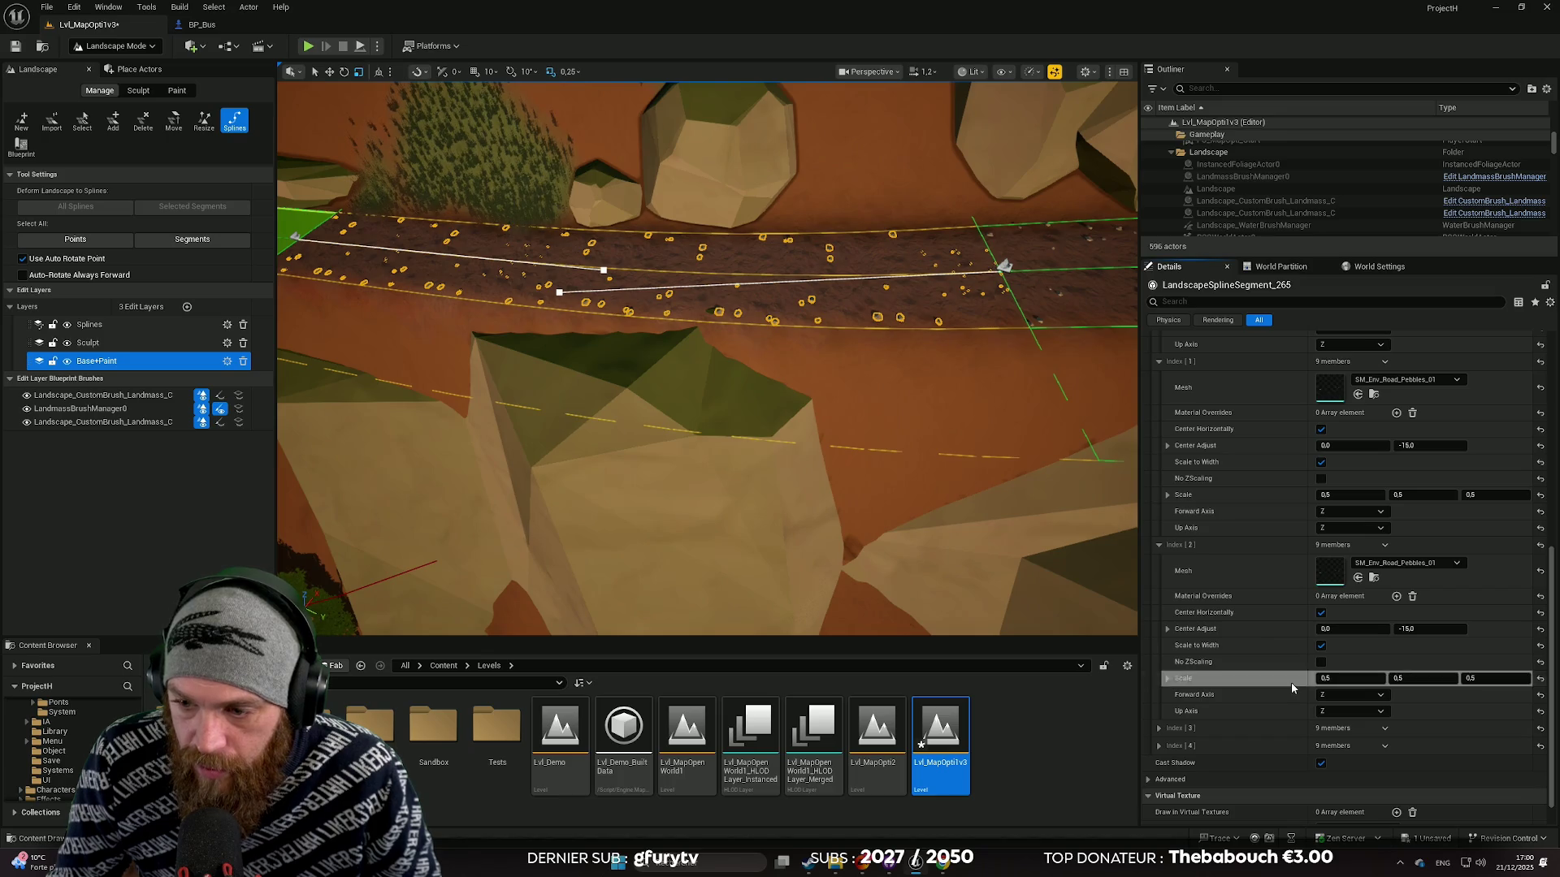
Step: Set spline mesh Index [3] and [4] Scale to 0.5, 0.5, 0.5
scroll(1284, 654, "down", 1)
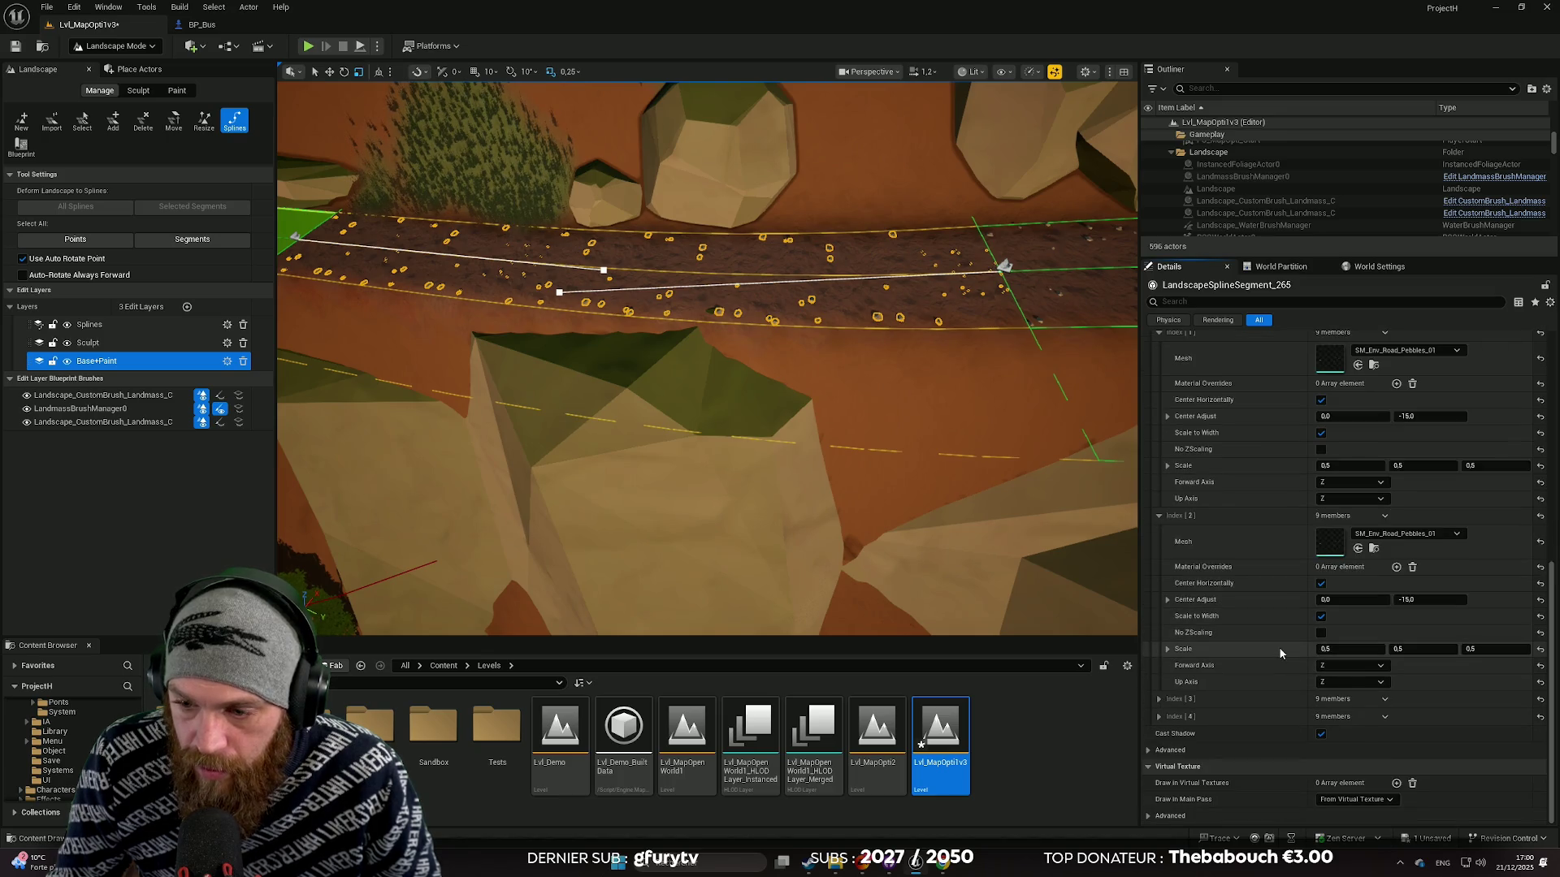
left_click(1159, 698)
scroll(1290, 728, "down", 5)
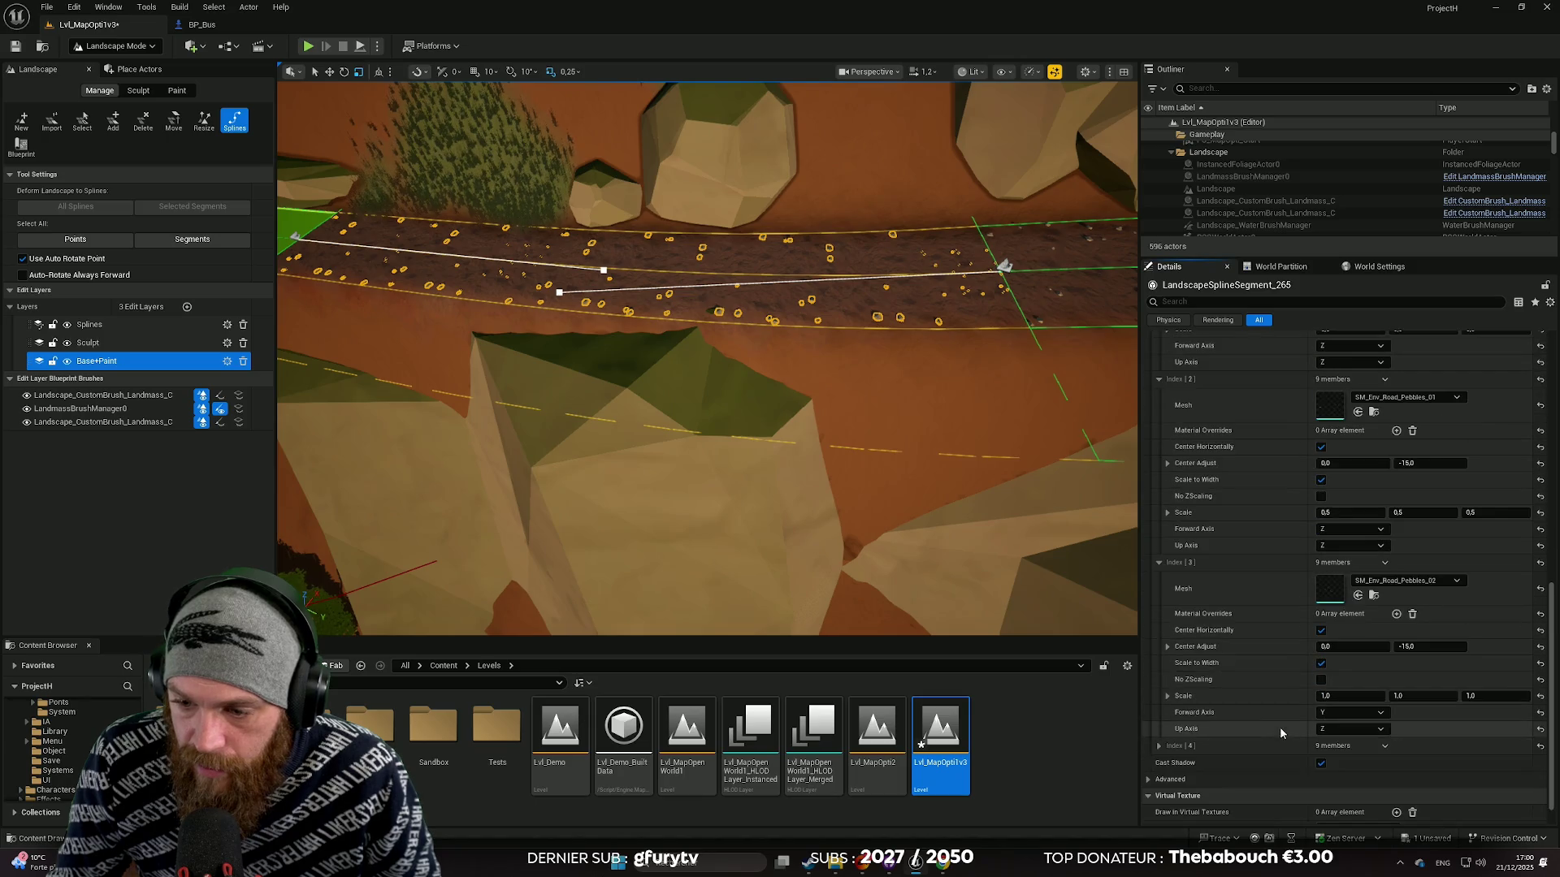
left_click(1295, 696, "shift")
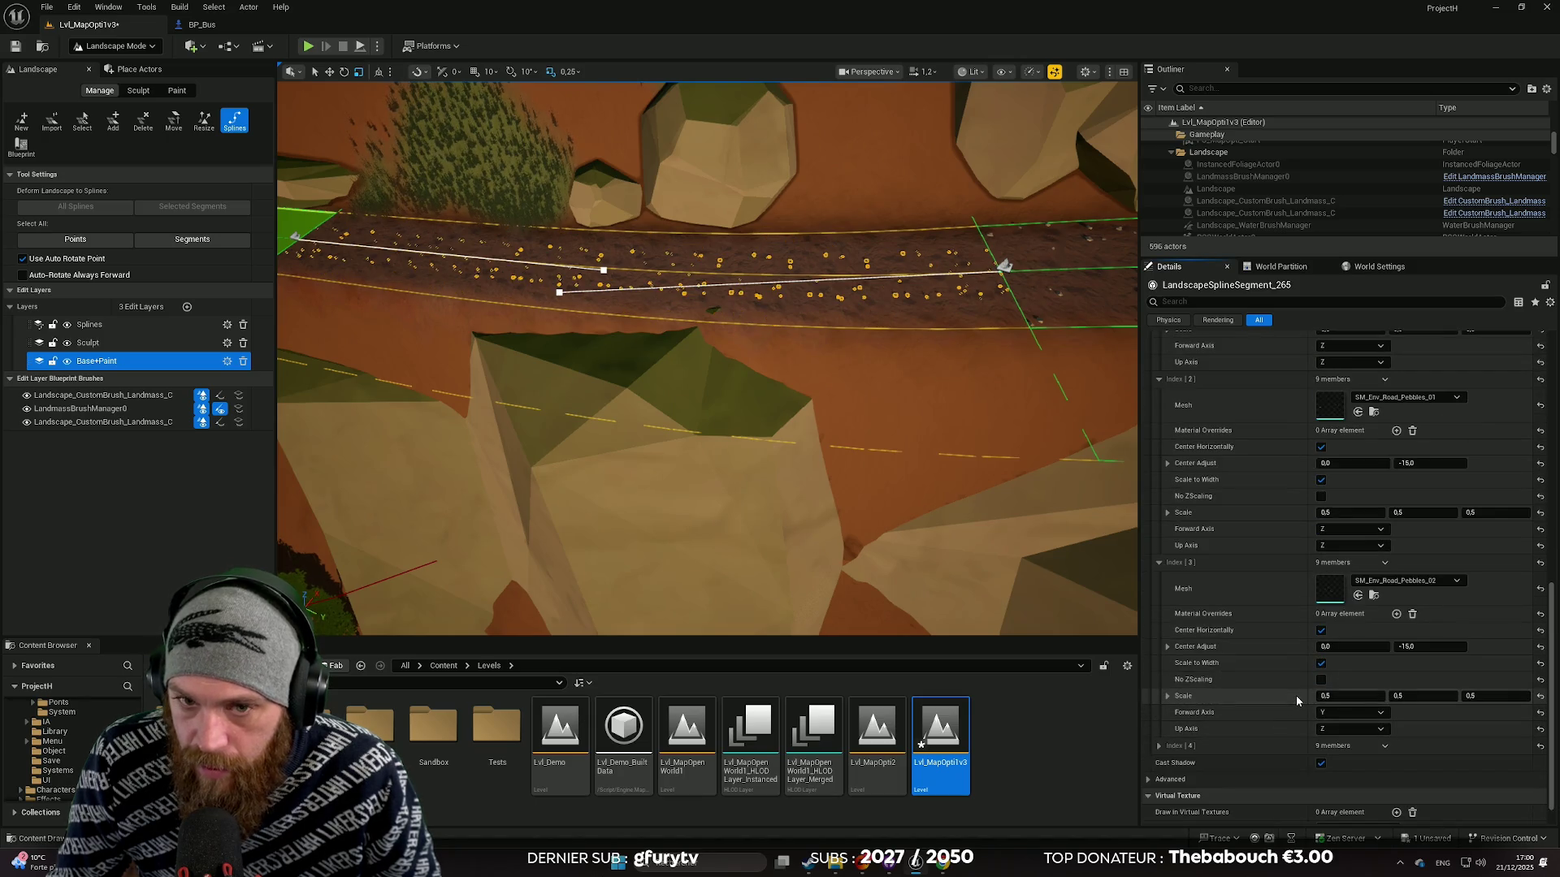
scroll(1234, 699, "down", 1)
left_click(1159, 716)
scroll(1280, 698, "down", 5)
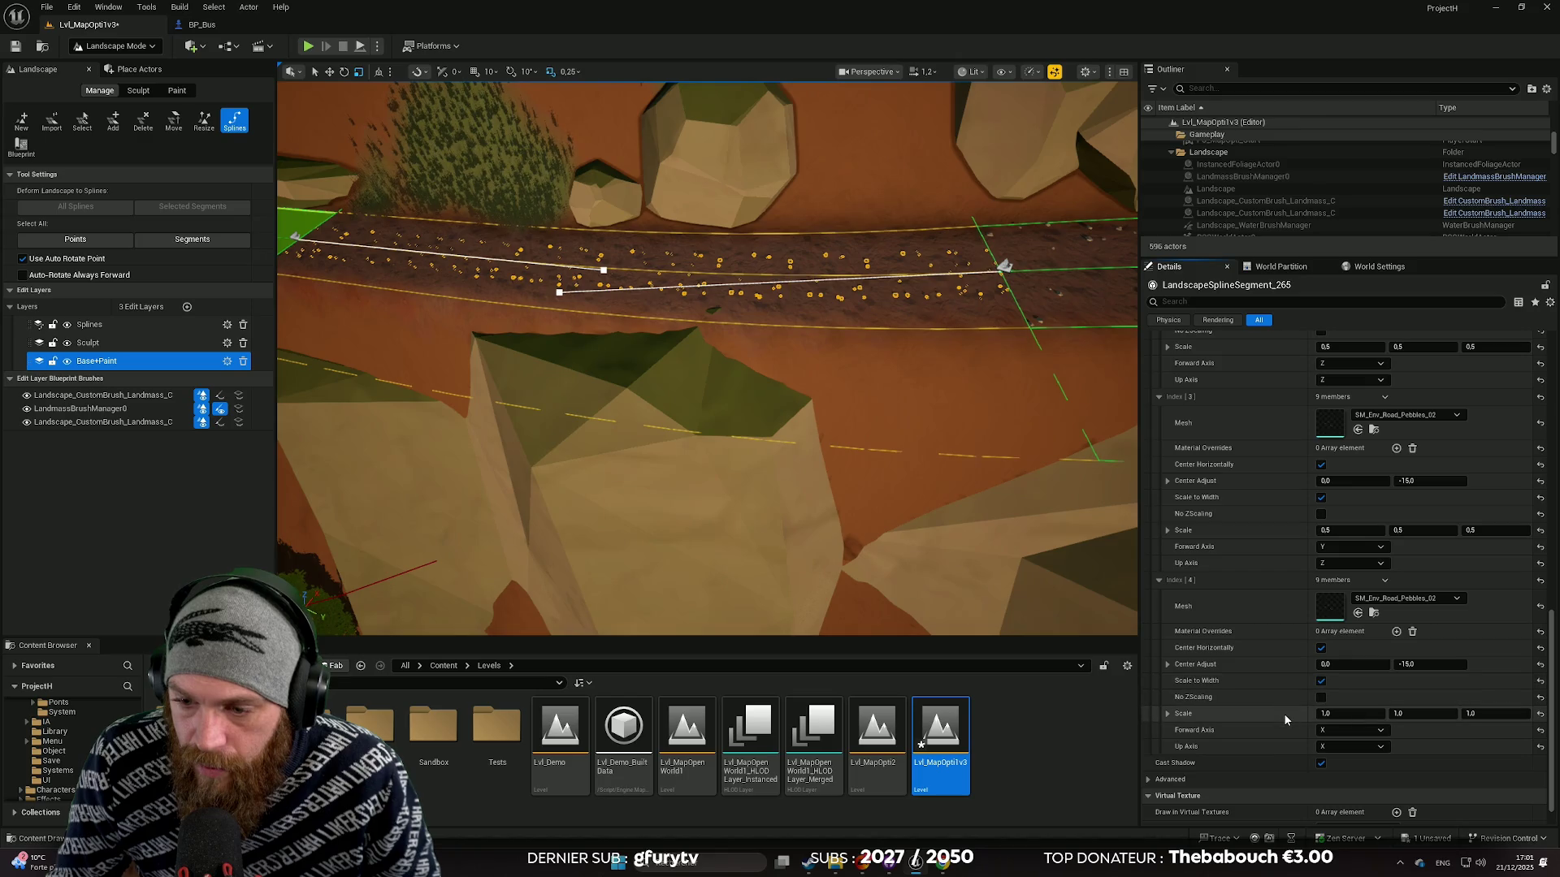
key("ctrl+v")
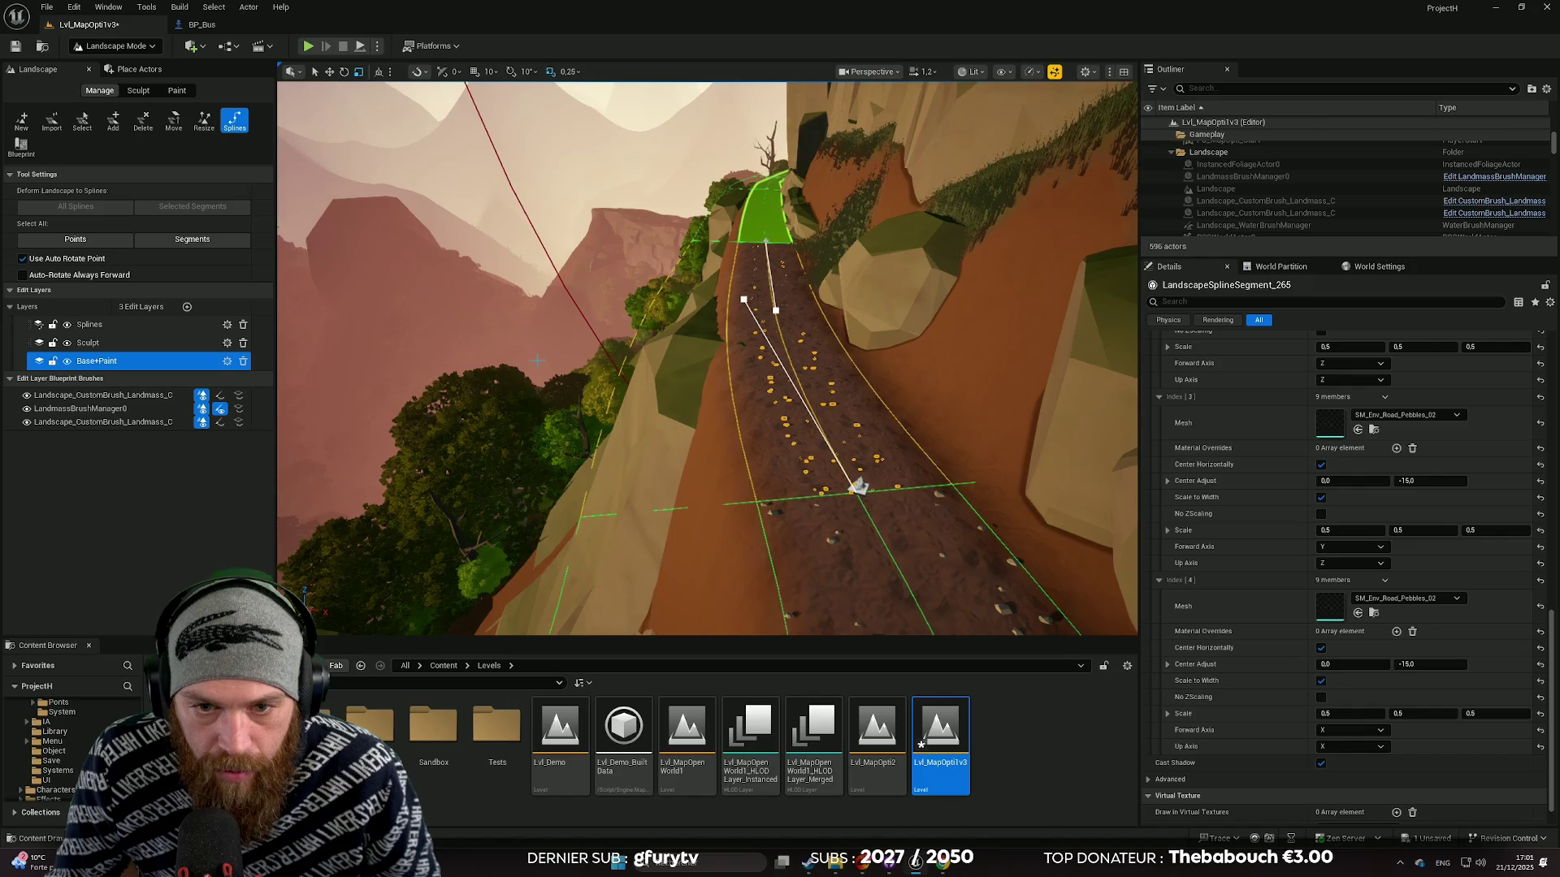
Step: Deselect the spline segment, fly along the pebbled road, then reselect the segment
left_click(506, 208)
mouse_move(532, 235)
left_mouse_down()
mouse_move(532, 341)
mouse_move(532, 236)
mouse_move(487, 358)
left_mouse_up()
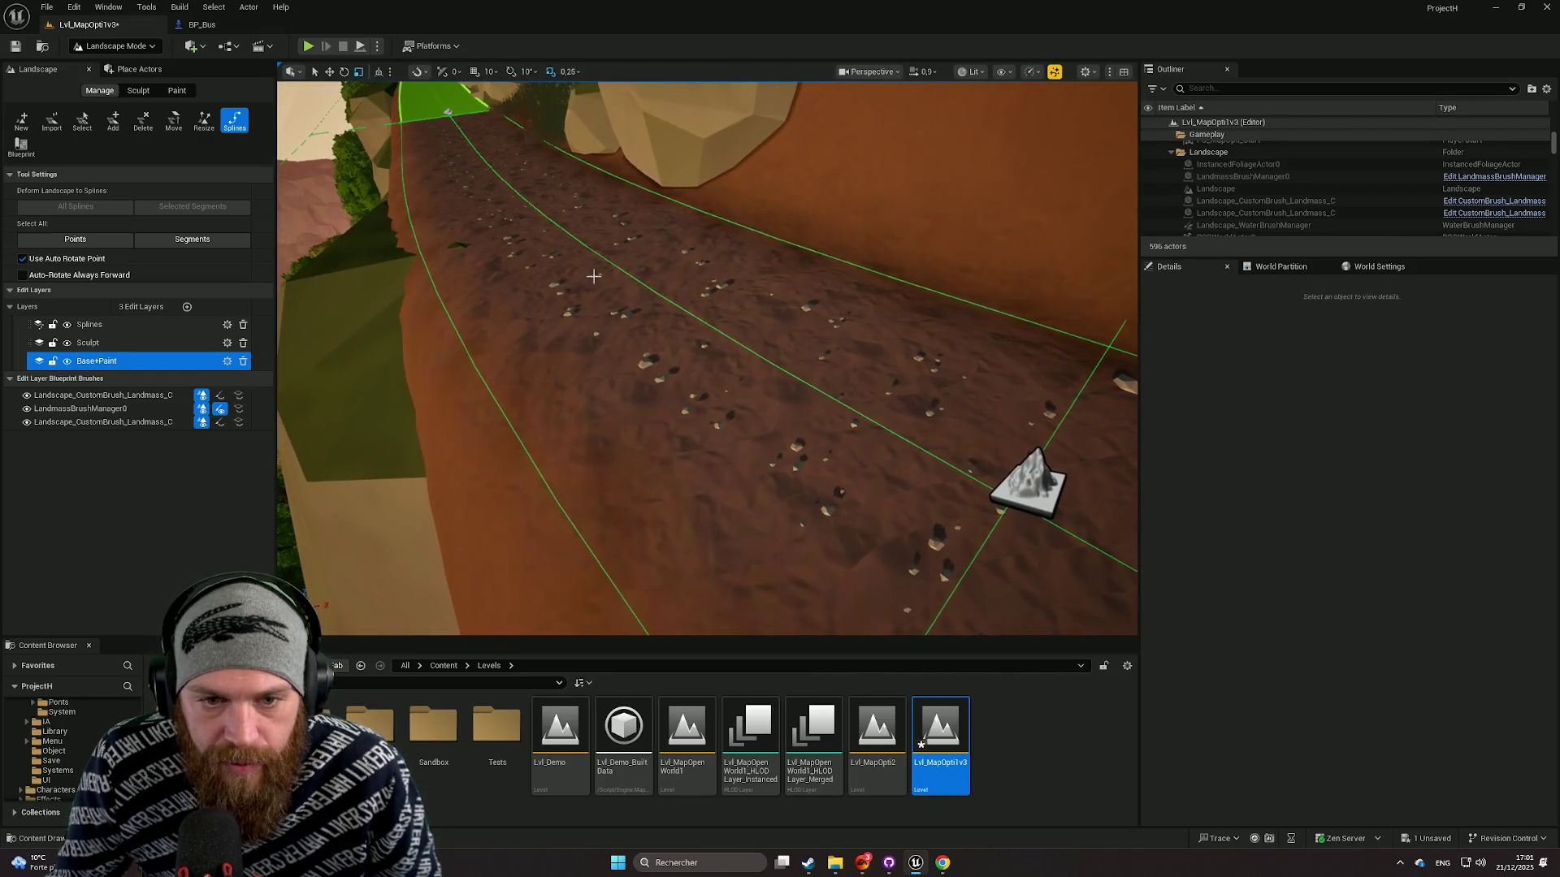
left_click(643, 366)
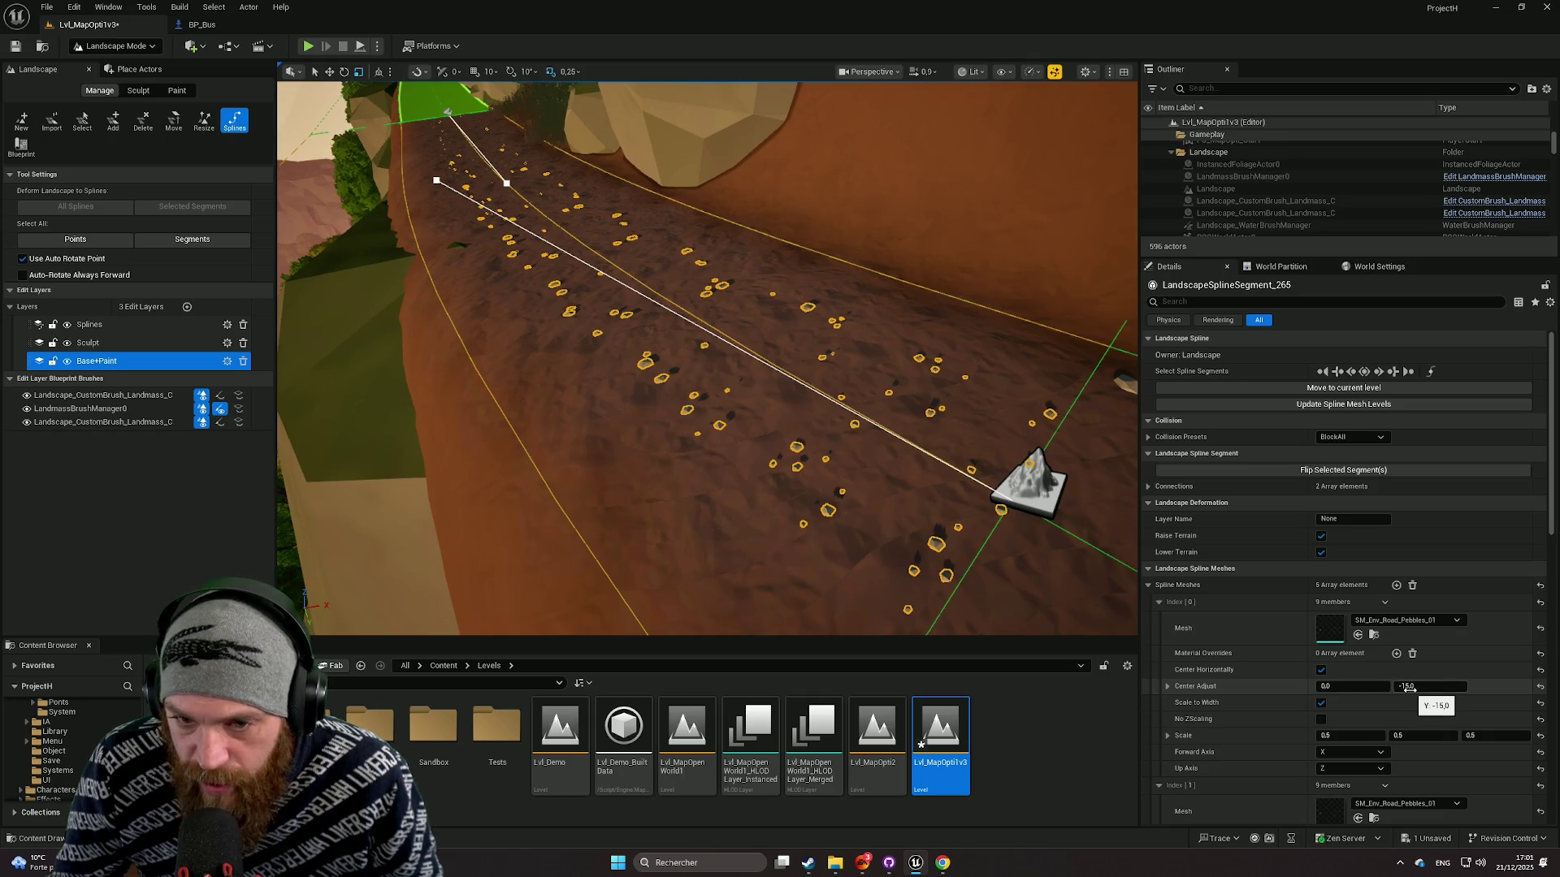
Step: Try Index [0] Center Adjust Y values of -20, -30 and -50
mouse_move(706, 366)
left_mouse_down()
mouse_move(617, 349)
mouse_move(585, 317)
mouse_move(593, 358)
mouse_move(618, 333)
mouse_move(645, 362)
left_mouse_up()
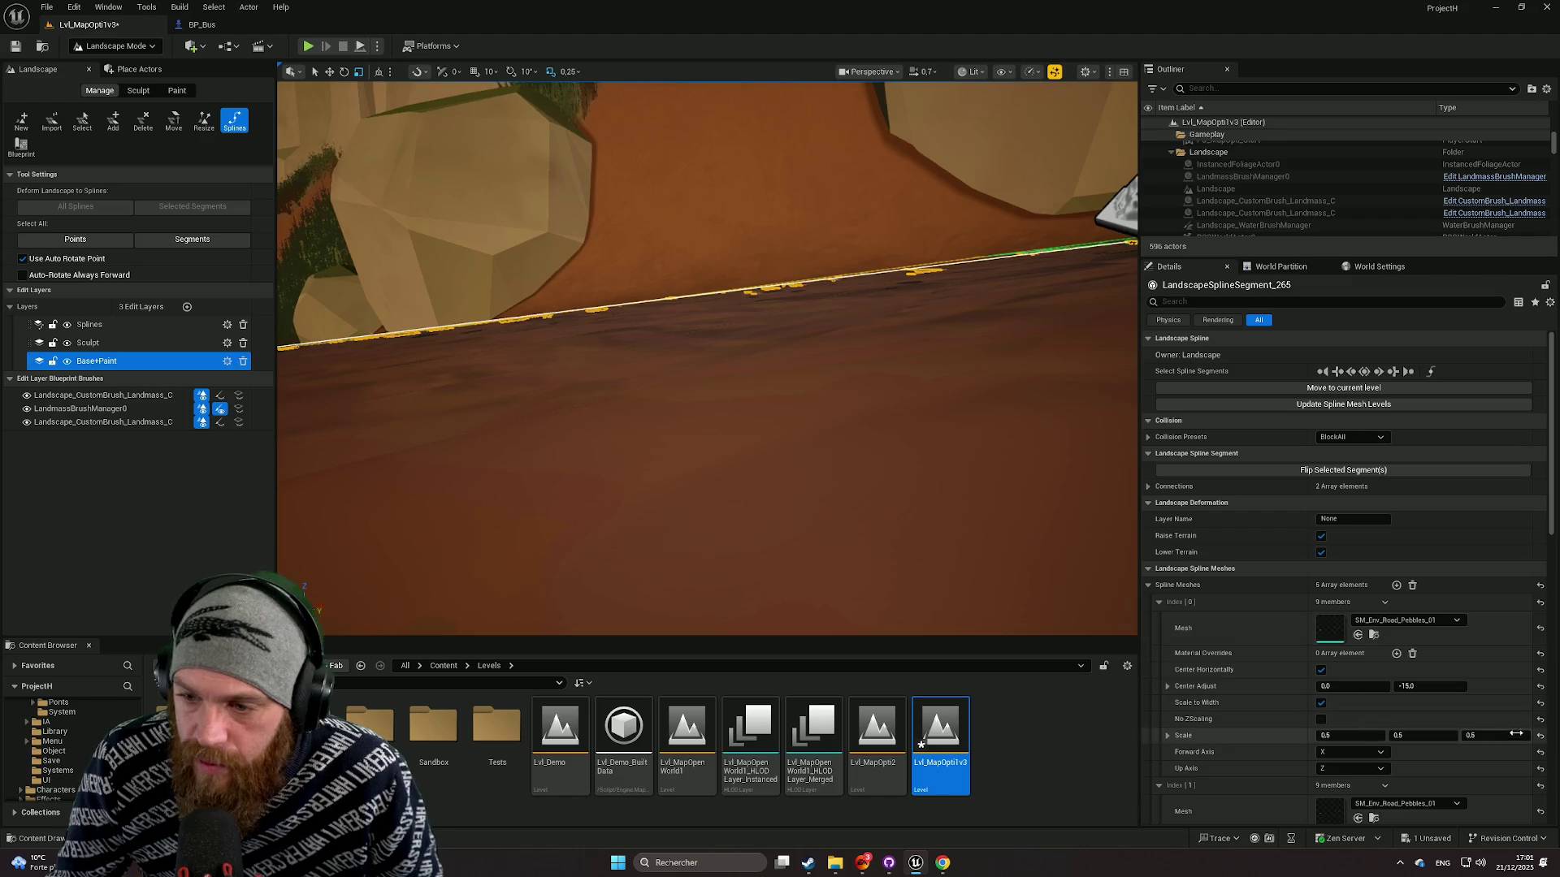
left_click(1408, 687)
type("-20")
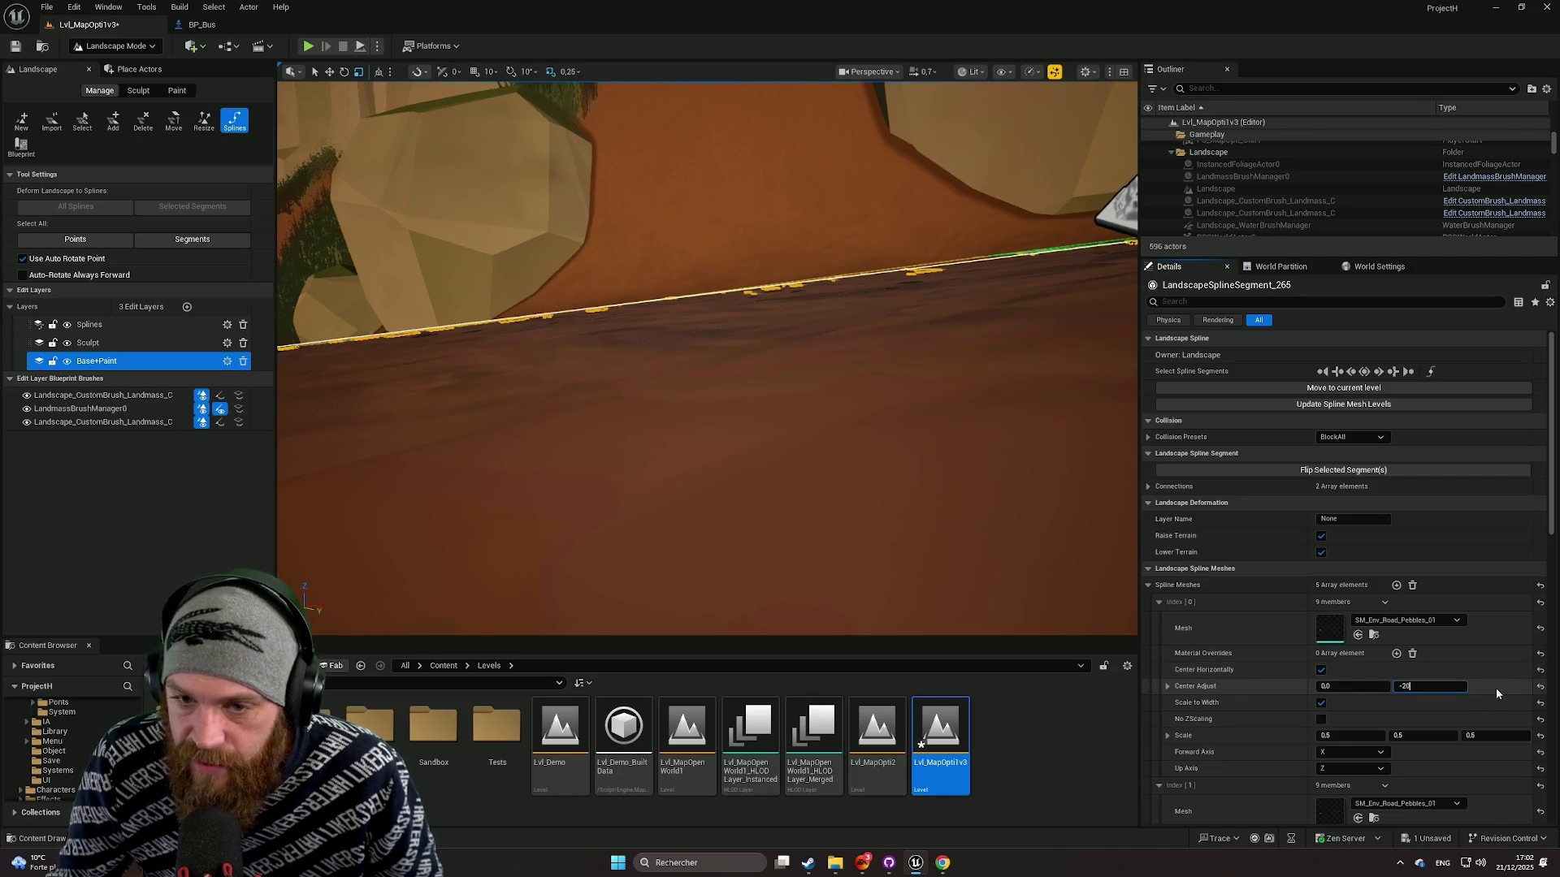
key("Return")
left_click(1426, 689)
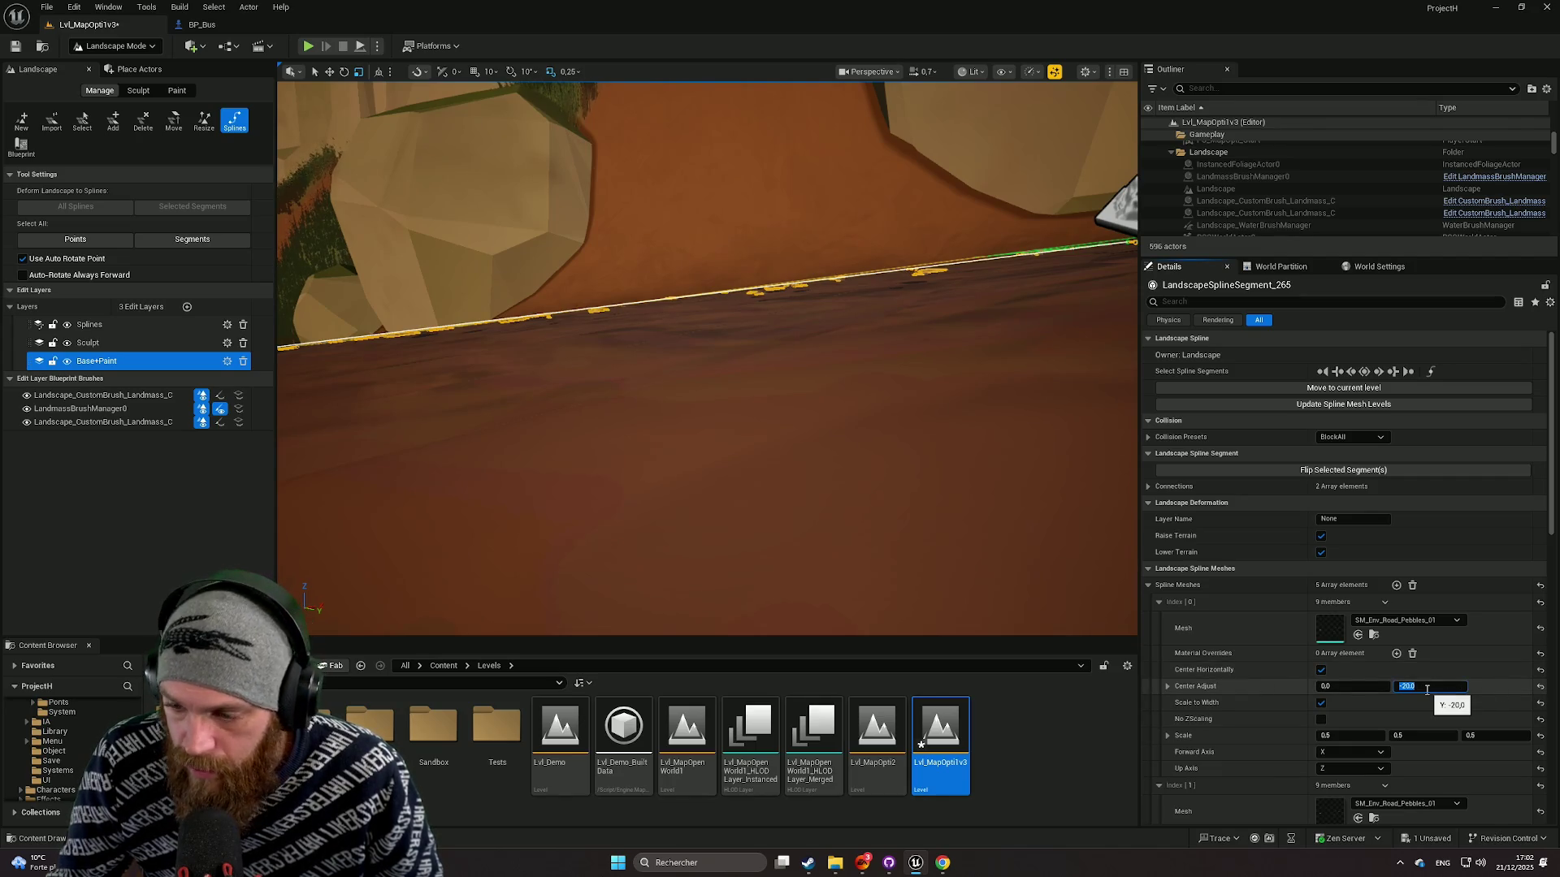
key("Return")
left_click(1433, 689)
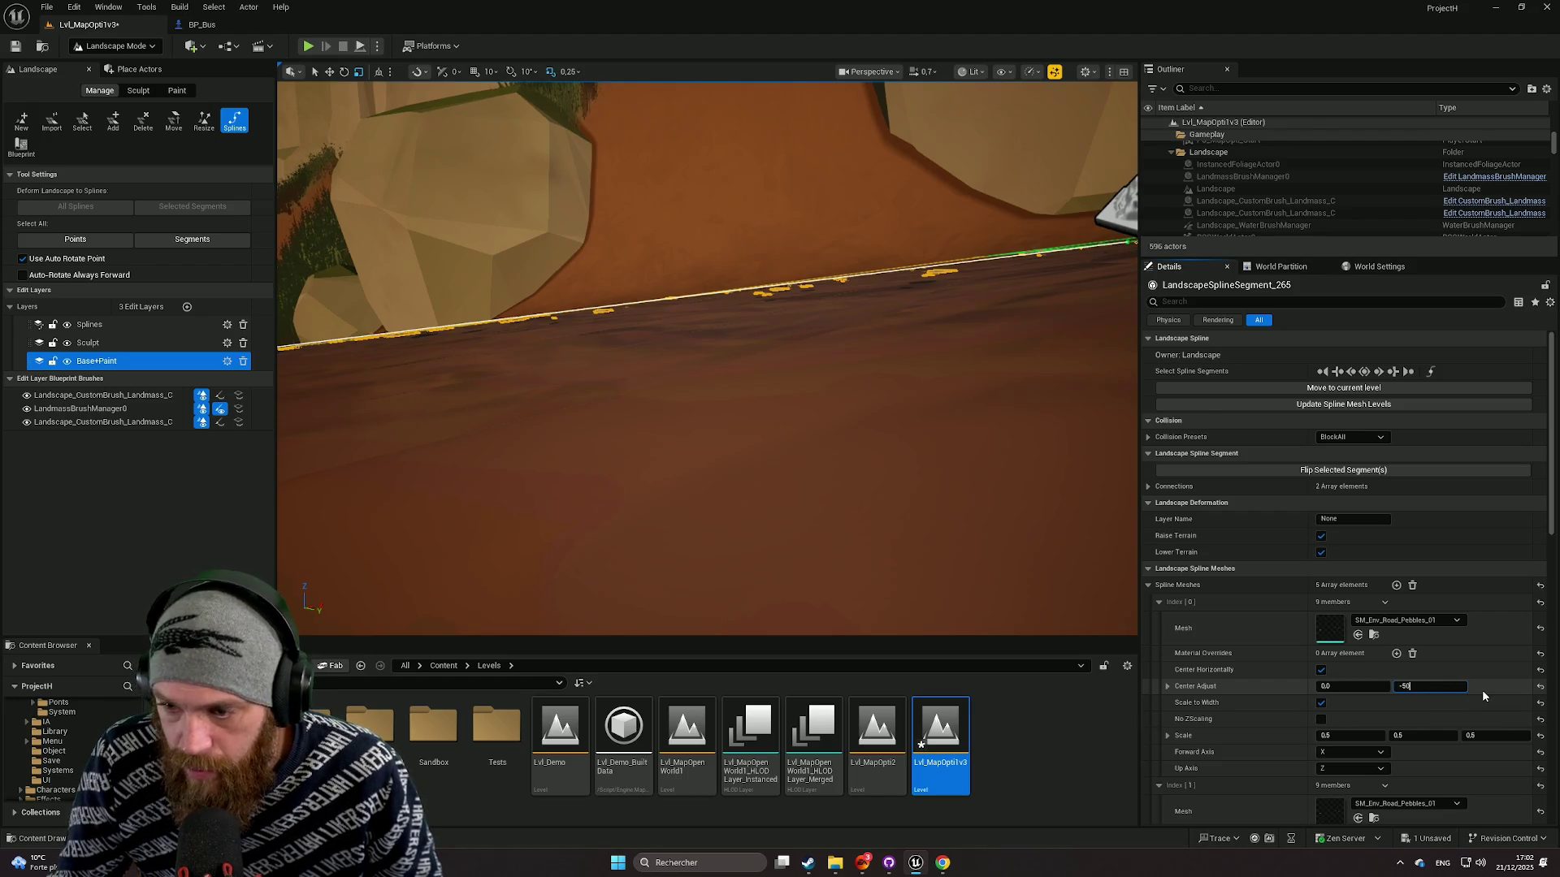
key("Return")
Step: Raise the view and try Center Adjust Y values of -80 and -100
scroll(707, 357, "down", 2)
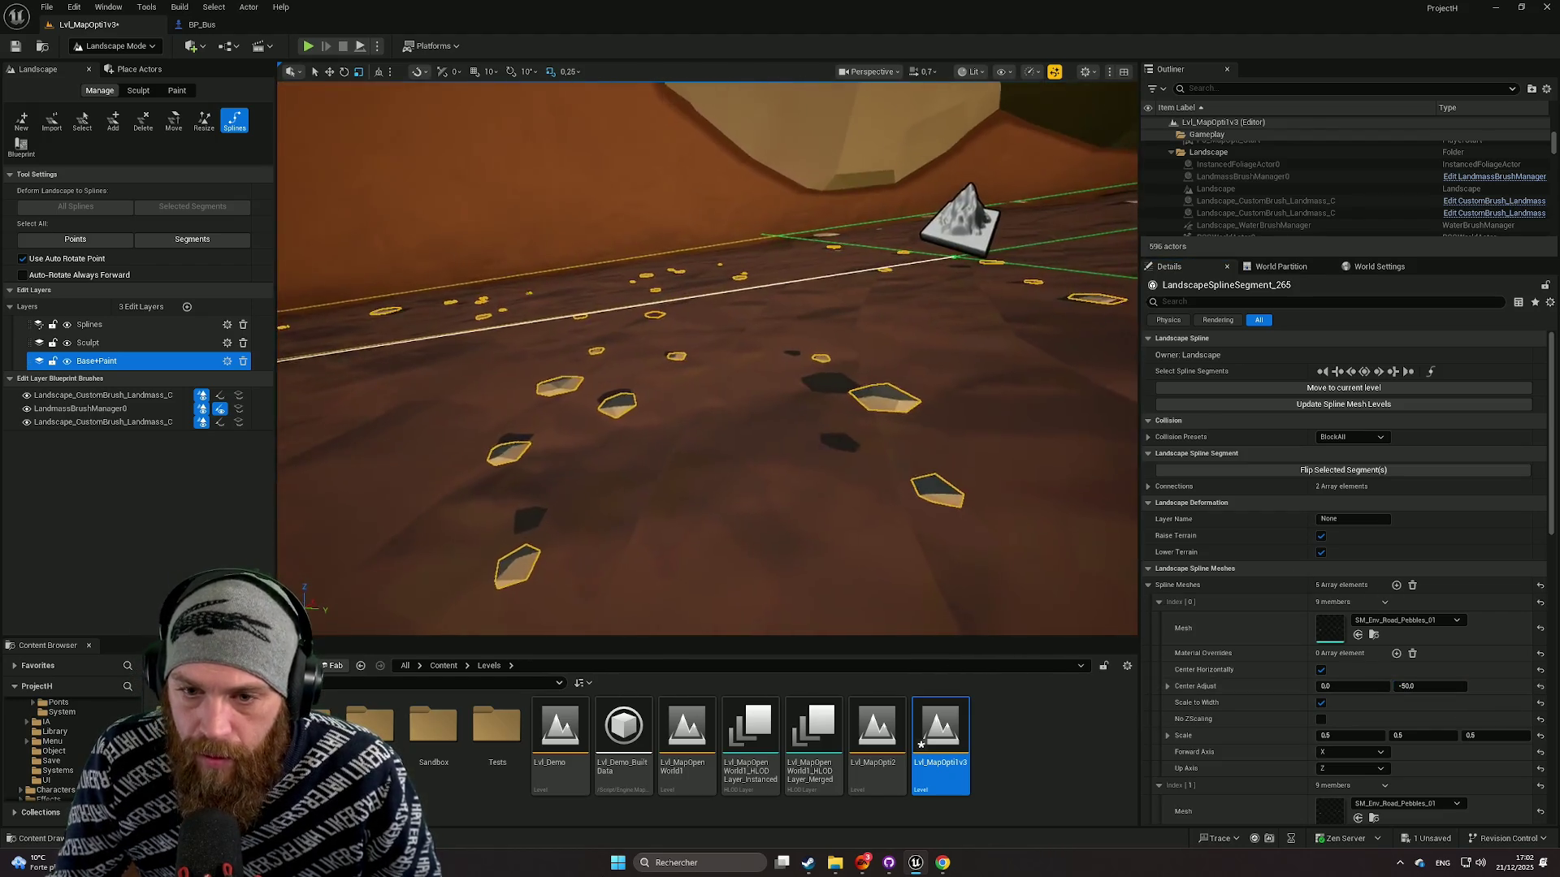
mouse_move(706, 357)
left_mouse_down()
mouse_move(731, 325)
mouse_move(731, 423)
mouse_move(829, 390)
mouse_move(843, 349)
left_mouse_up()
scroll(731, 422, "up", 2)
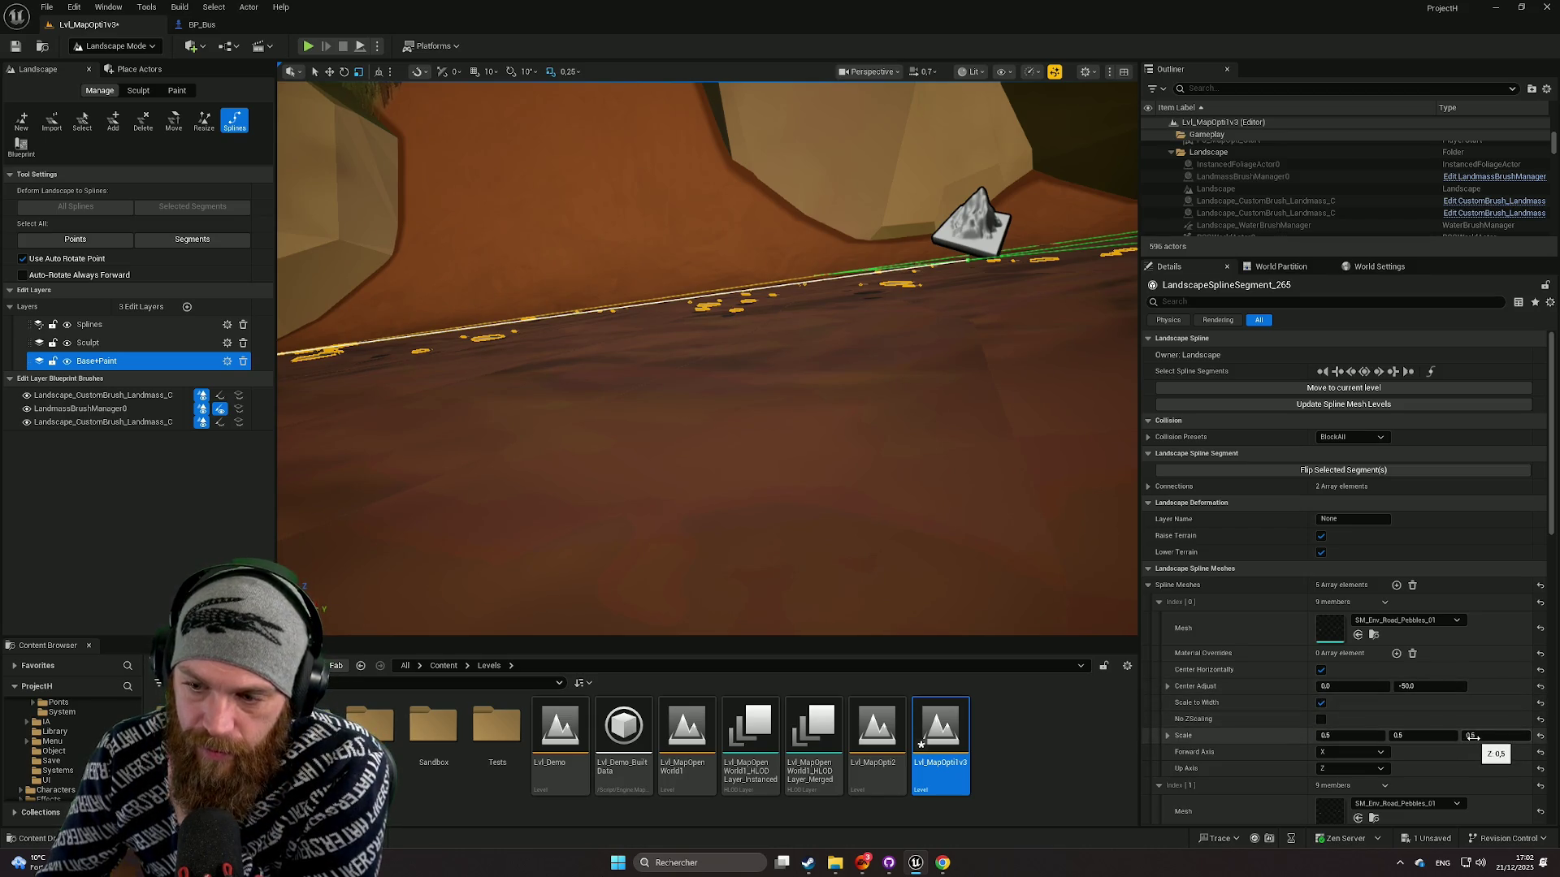
left_click(1411, 688)
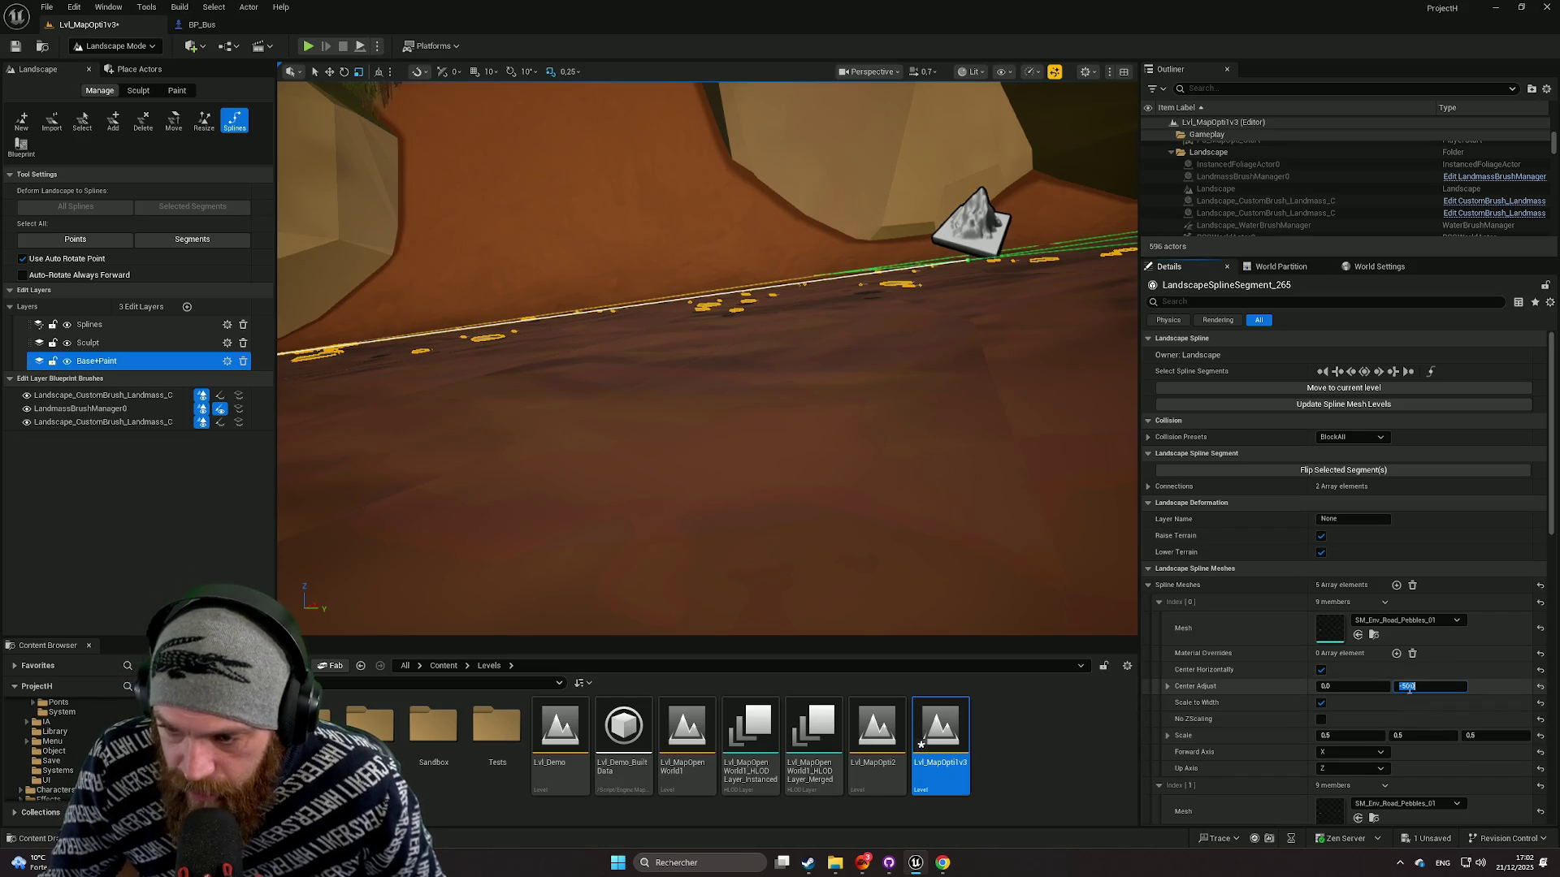
key("Return")
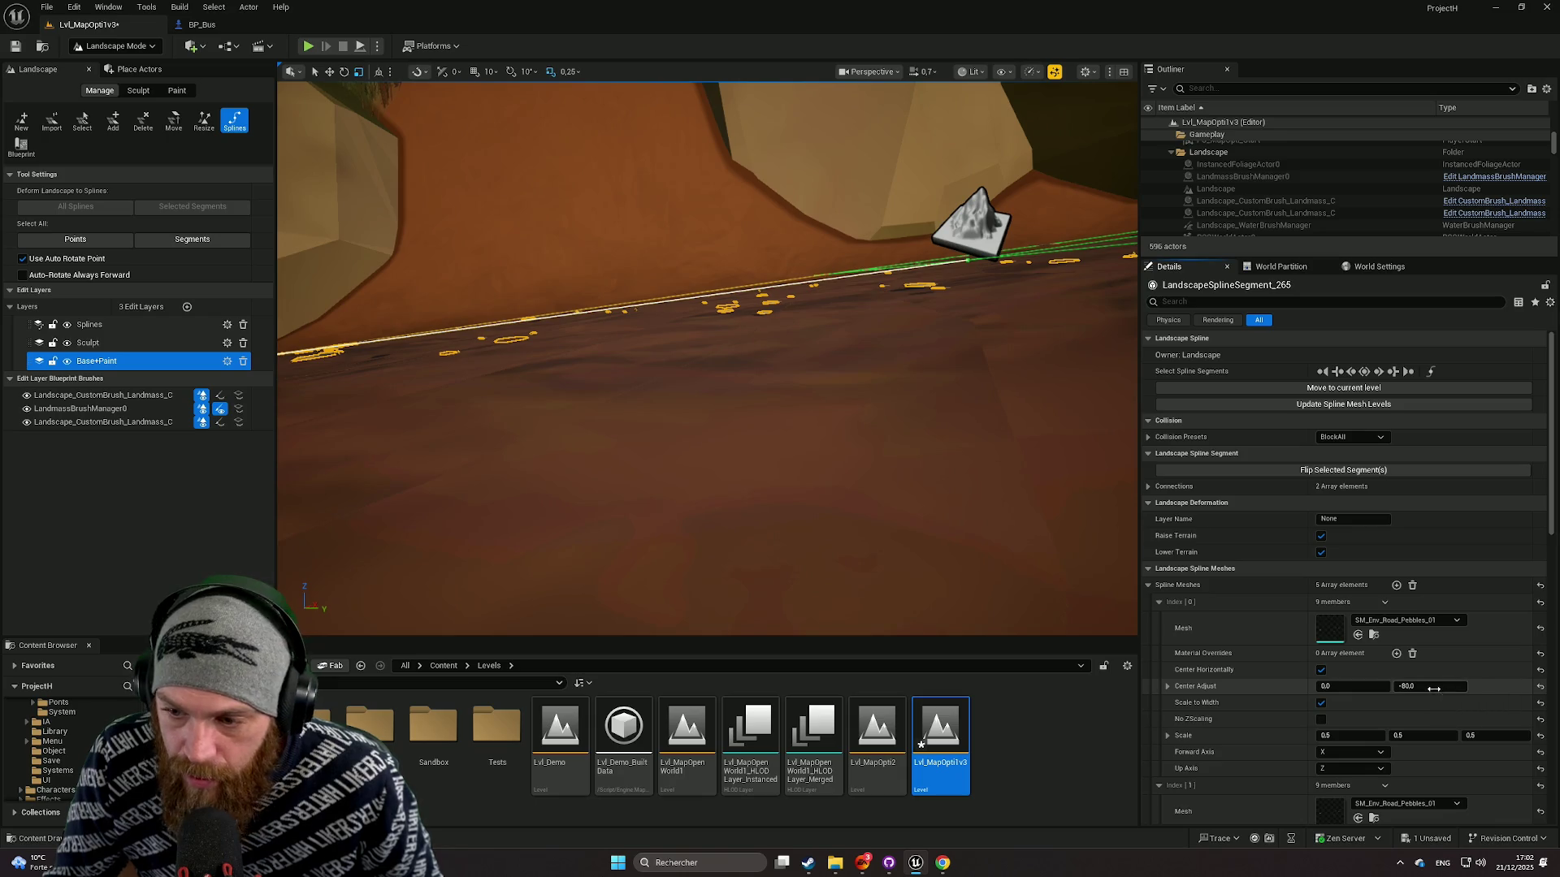
left_click(1433, 690)
type("-100")
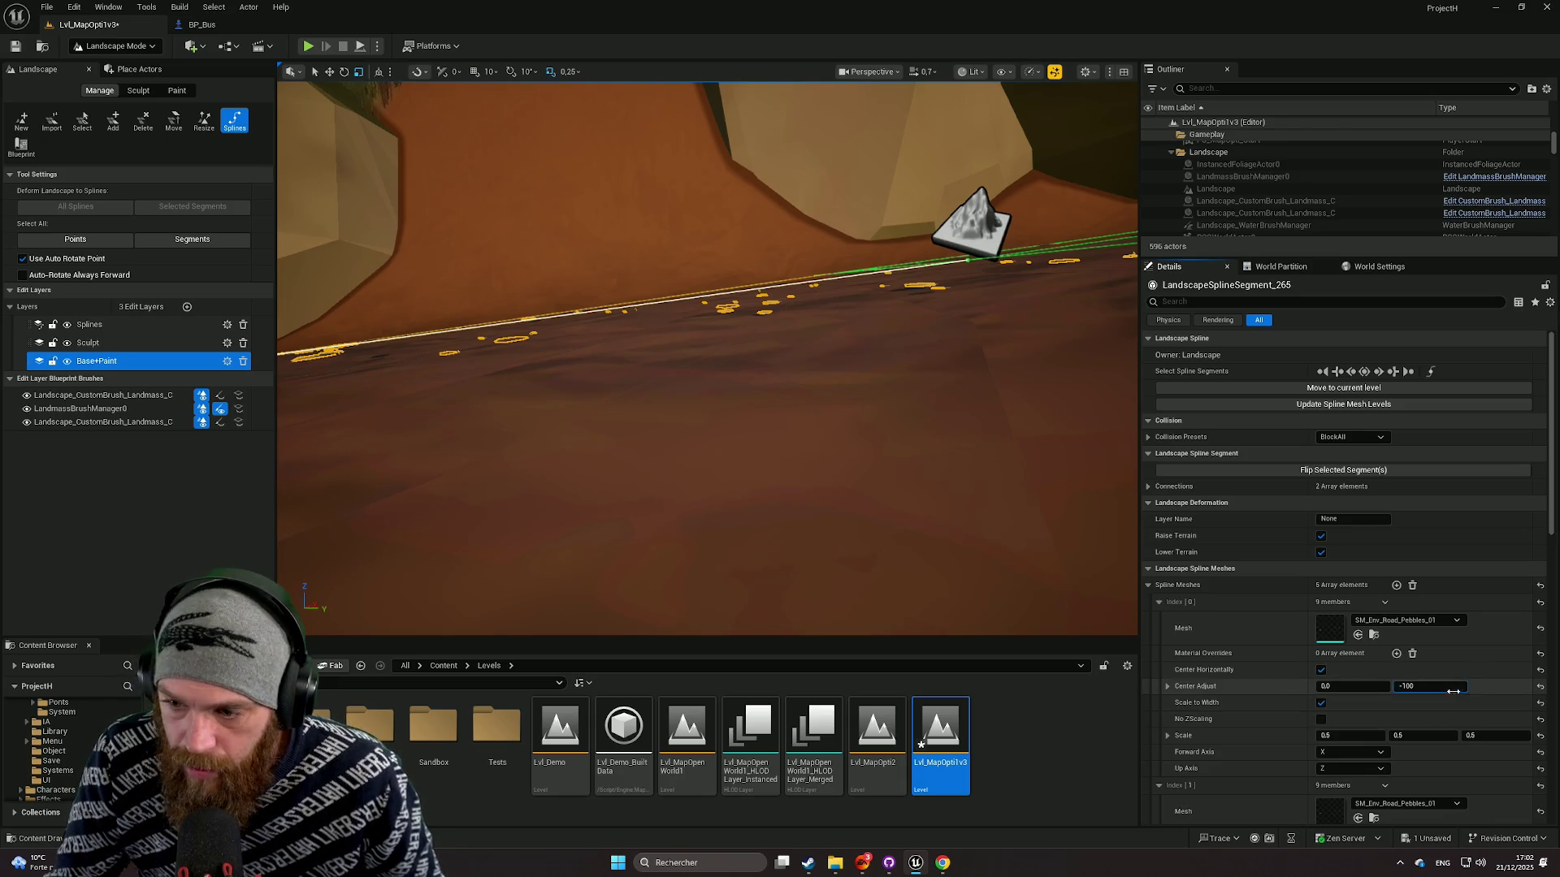
key("Return")
Step: Try -95, then settle Index [0] Center Adjust Y at -90
scroll(706, 357, "down", 2)
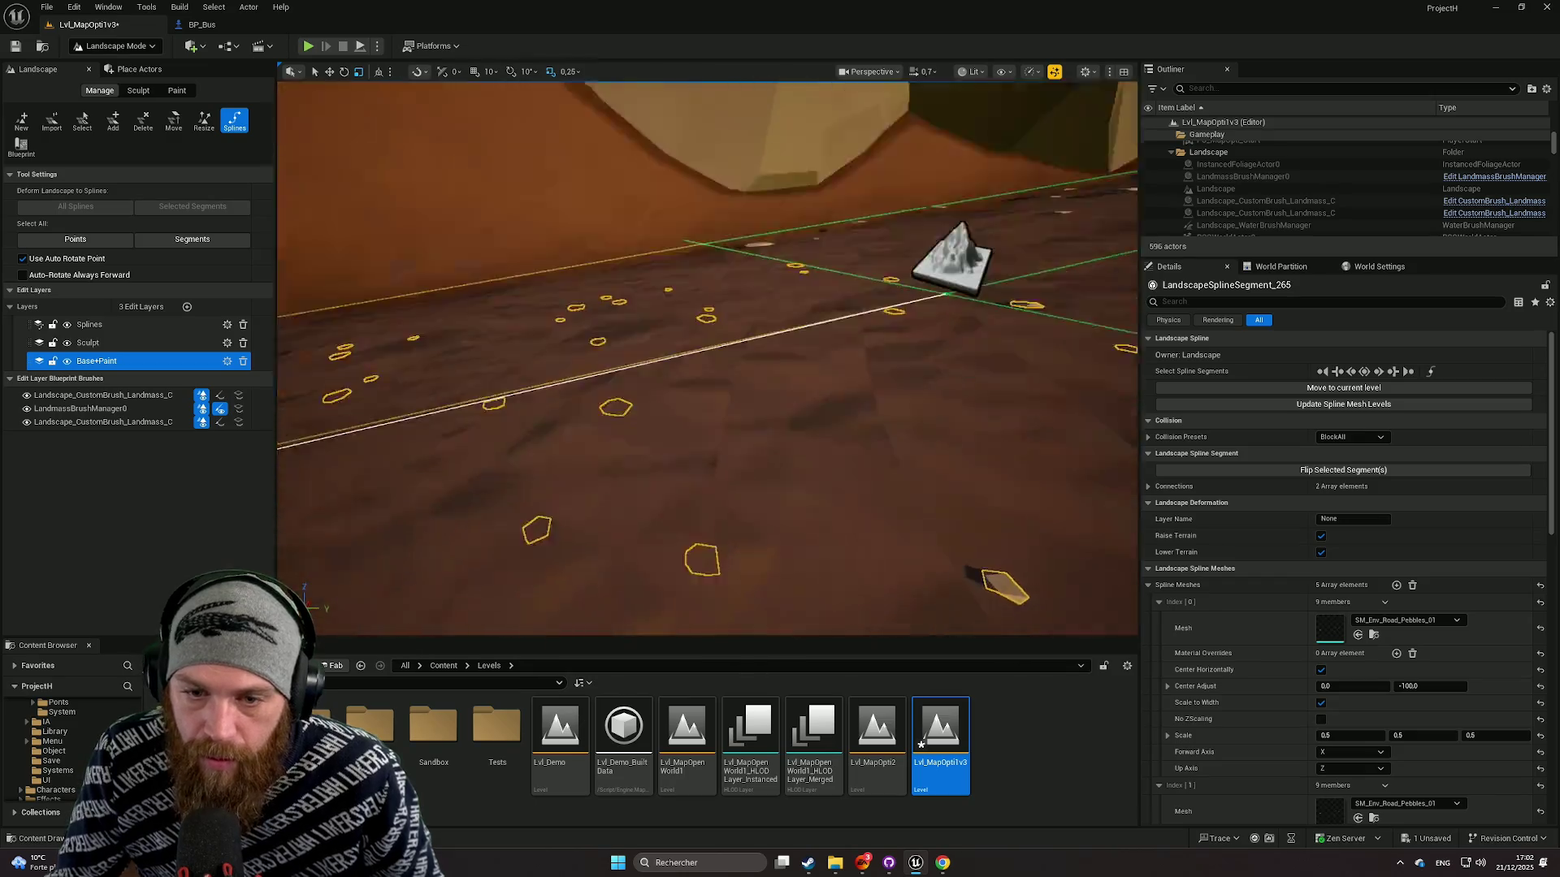
scroll(985, 442, "up", 3)
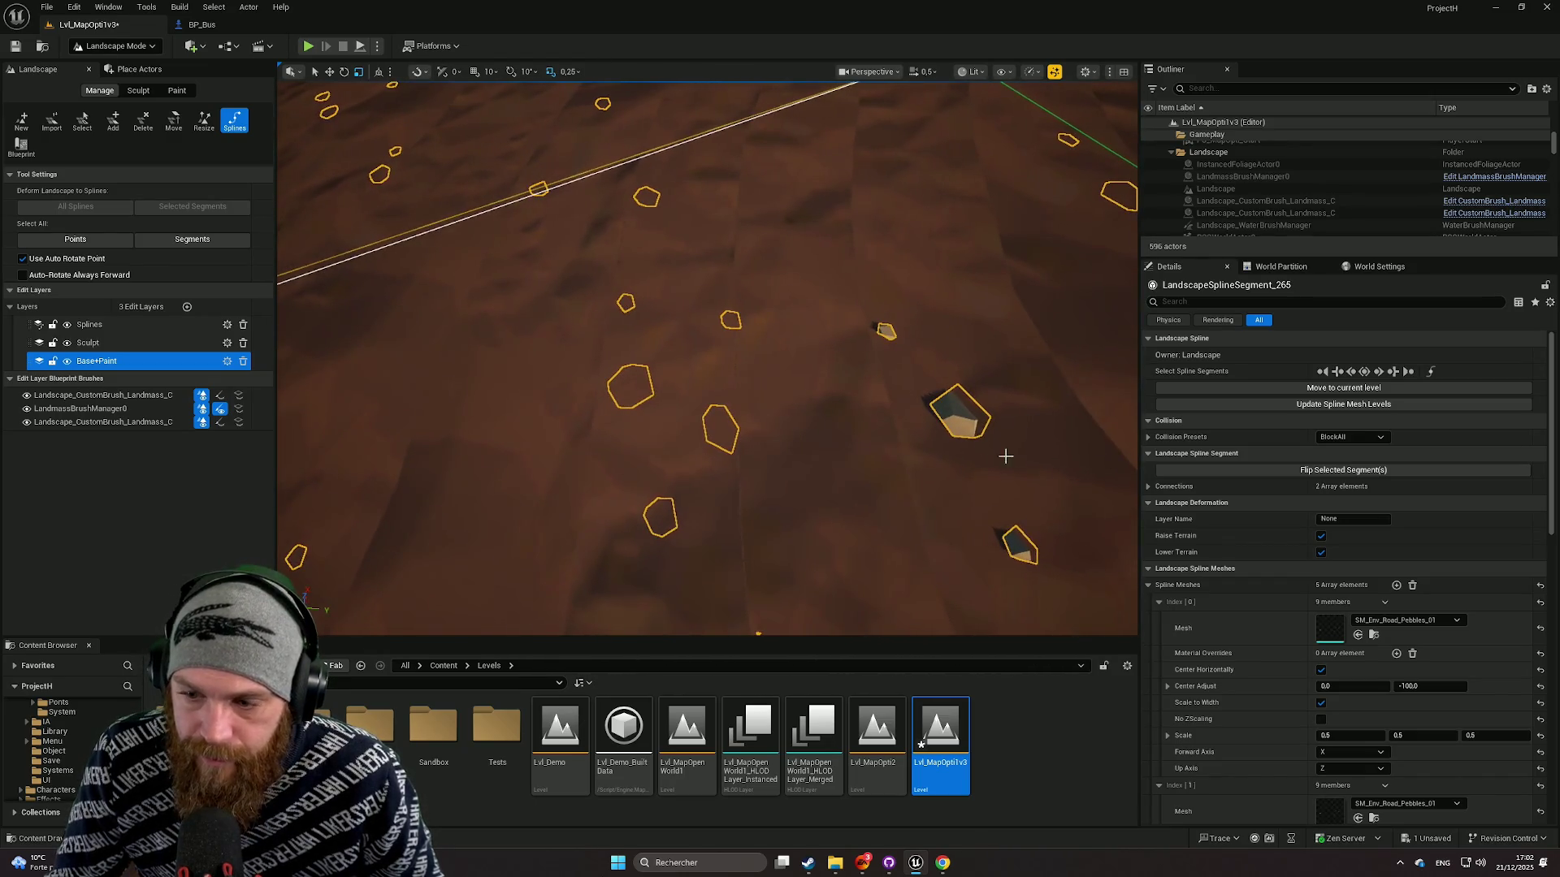
left_click(1413, 687)
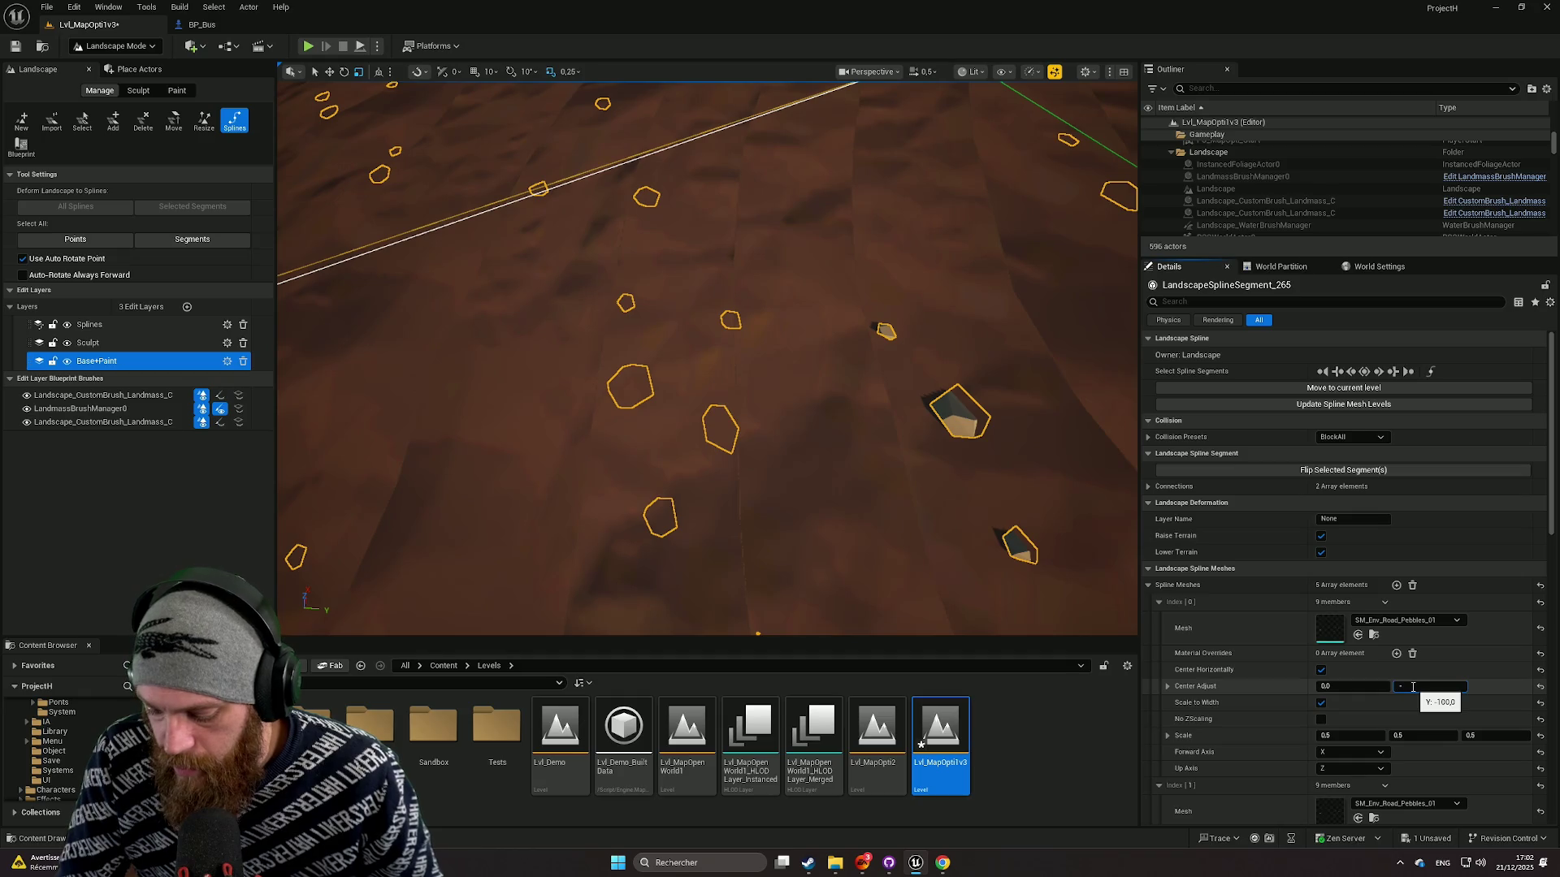
double_click(1404, 686)
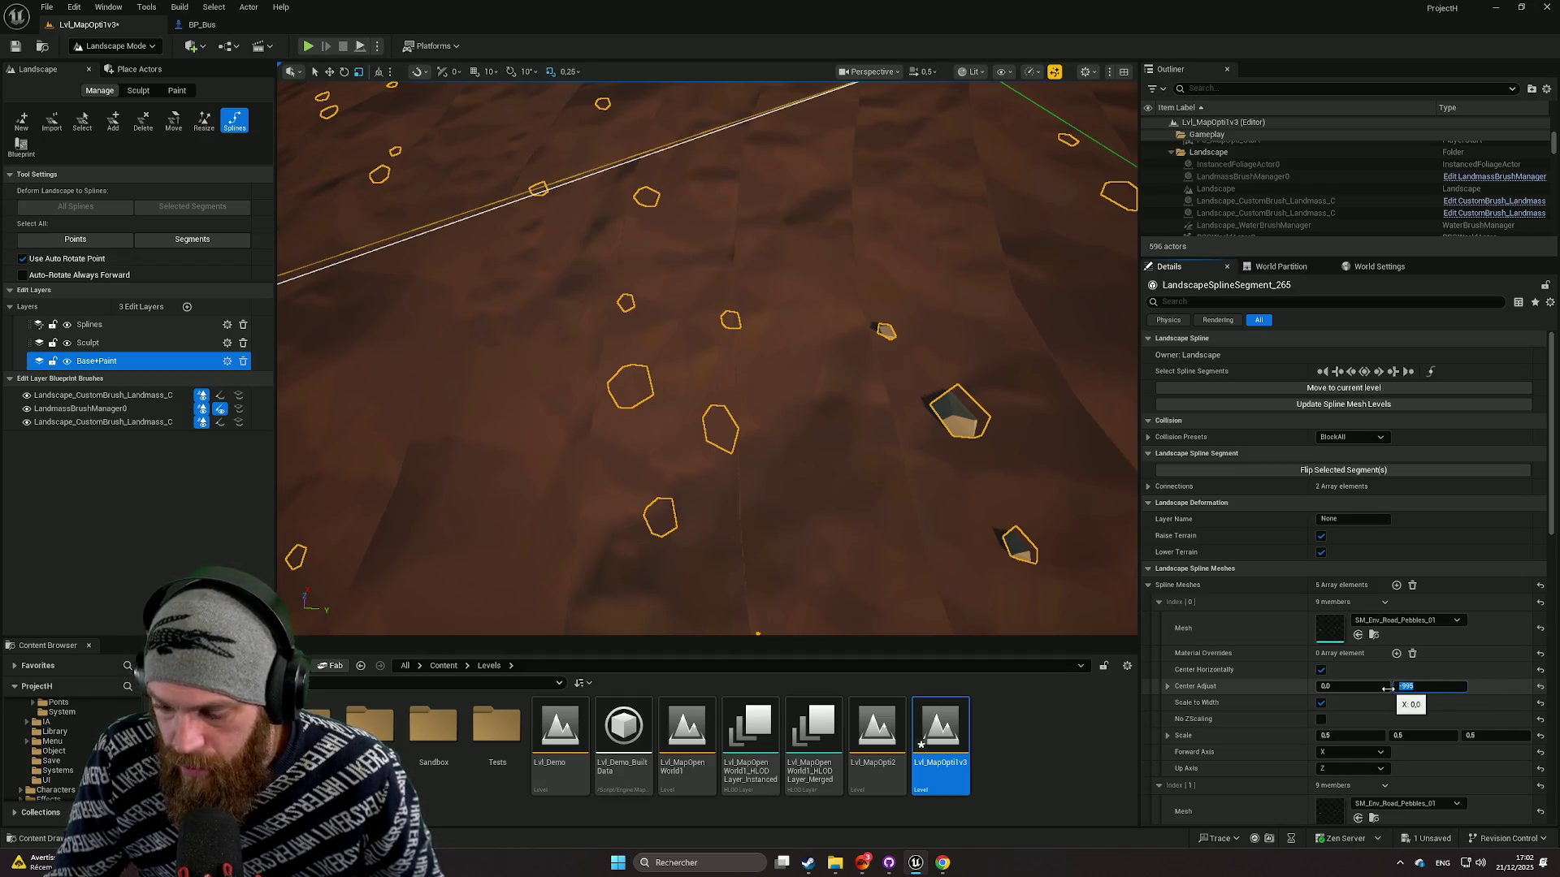
type("-55")
key("Return")
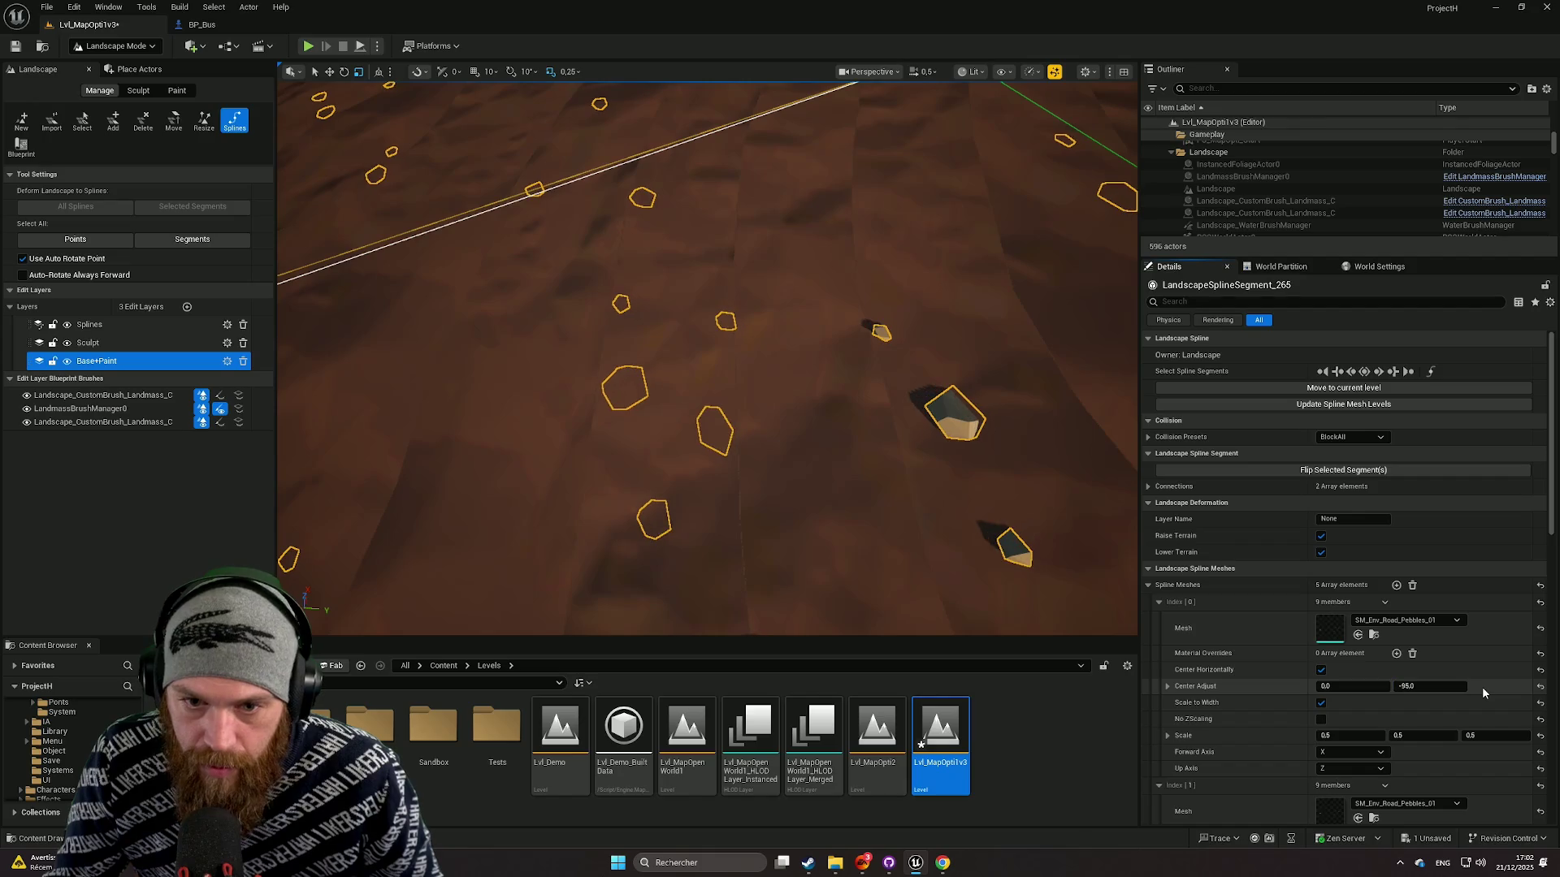
left_click(1413, 687)
type("-")
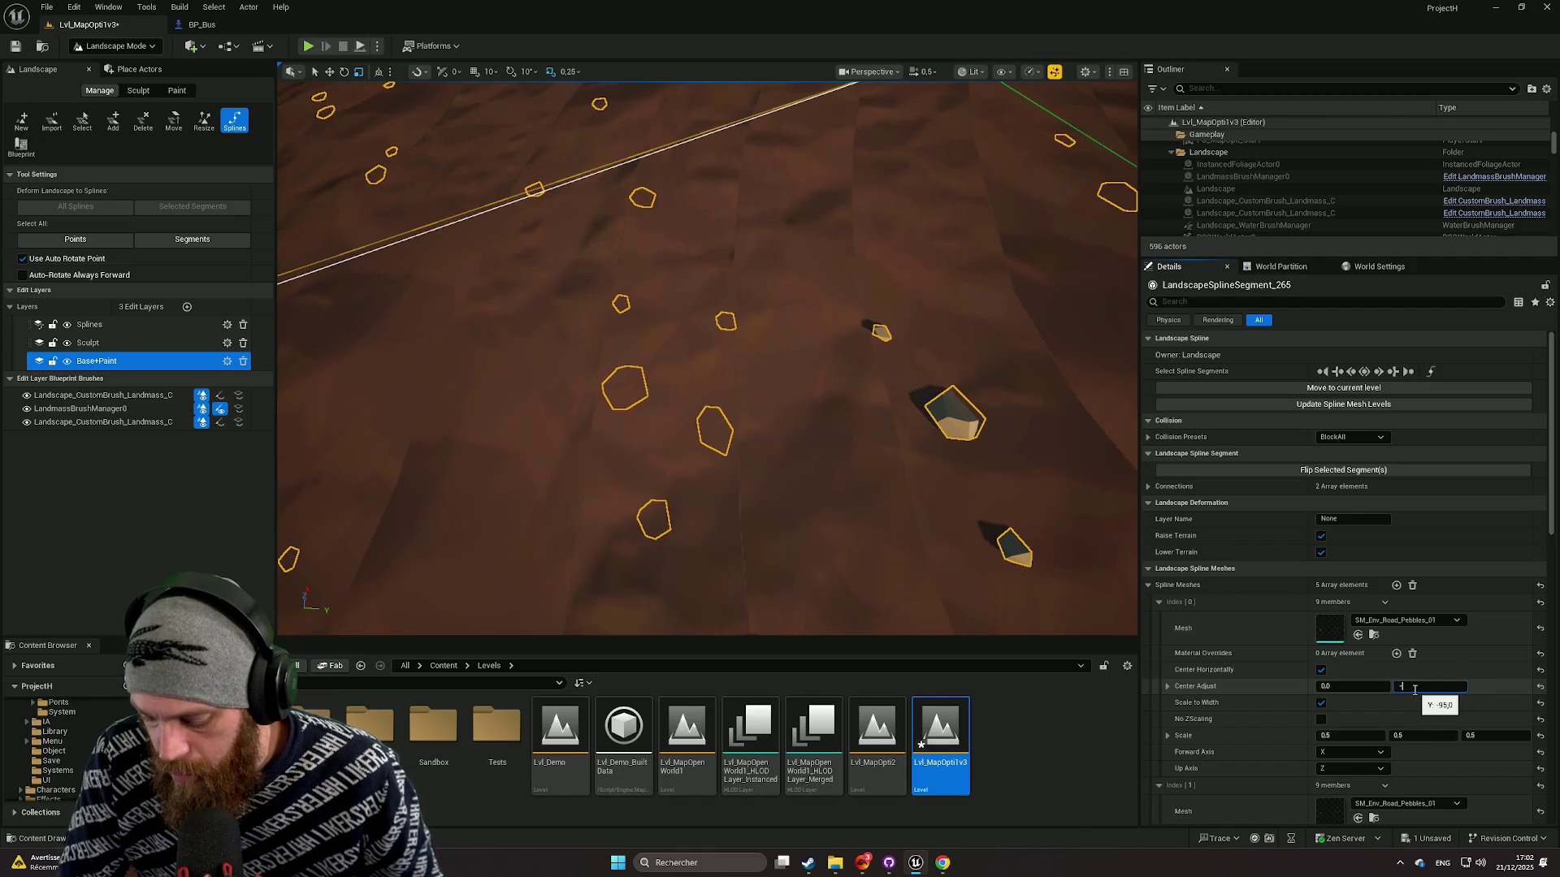
key("Return")
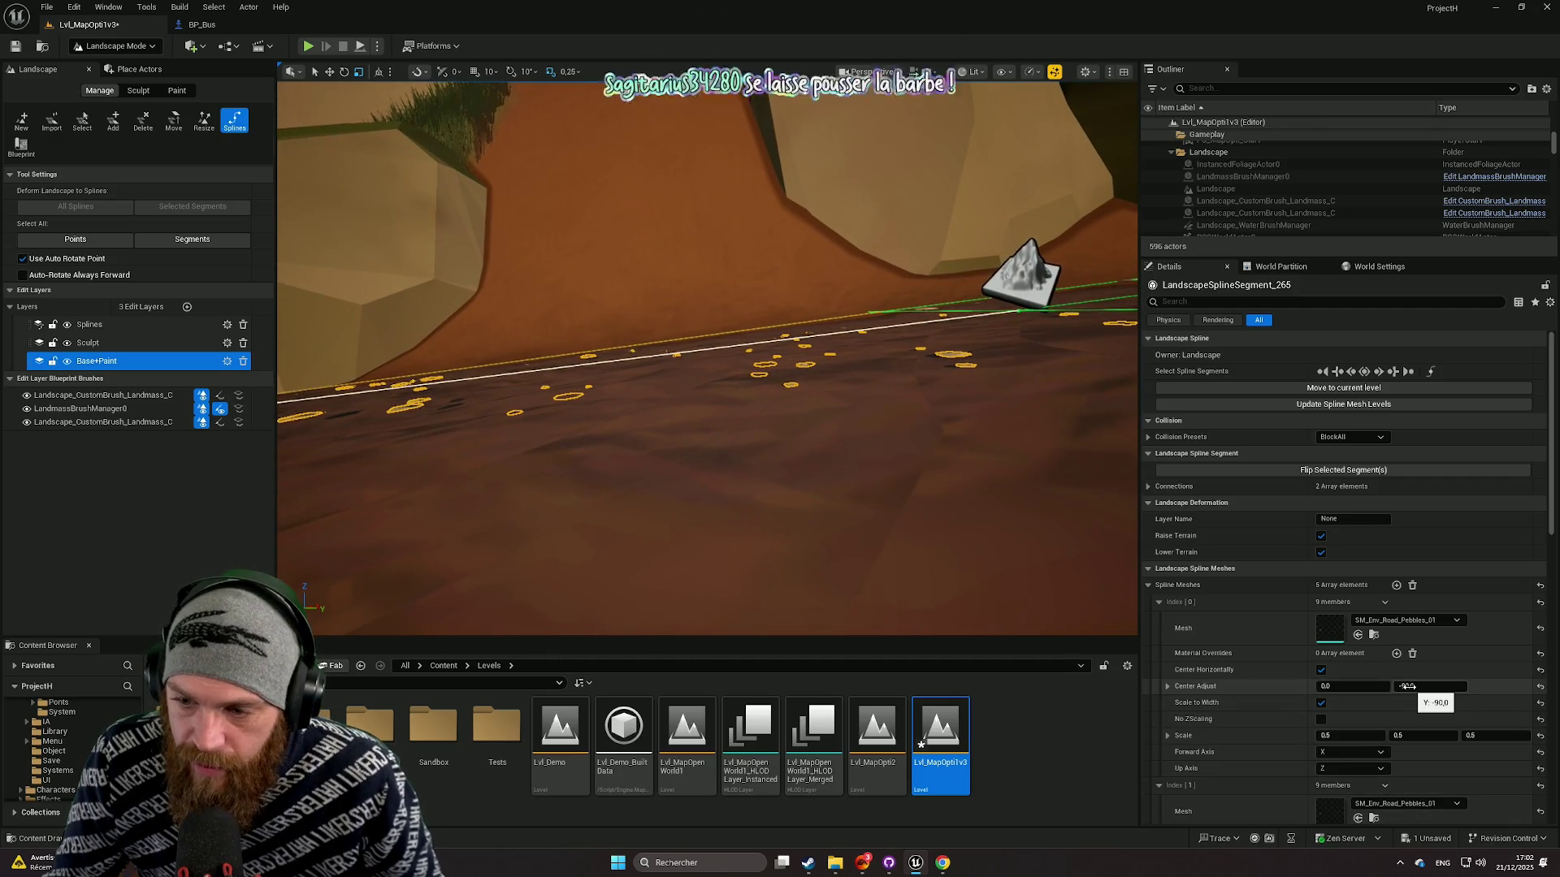
left_click(1472, 736)
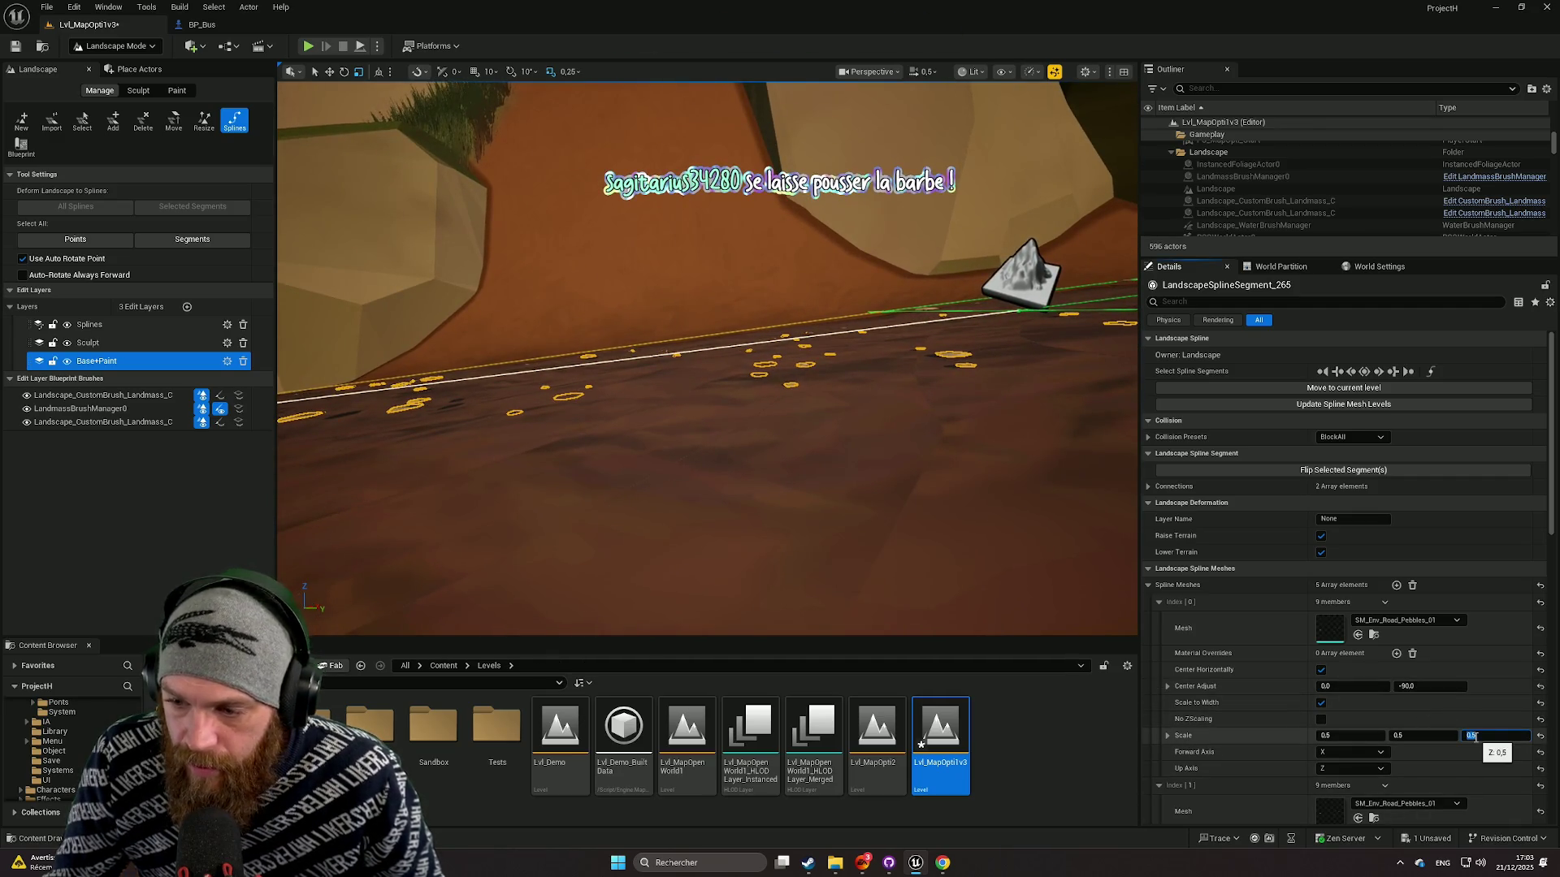
type("1")
Step: Set Index [0] Scale Z to 1.0 and drag Center Adjust Y to about -29.67
key("Return")
mouse_move(992, 557)
left_mouse_down()
mouse_move(979, 528)
mouse_move(963, 585)
mouse_move(942, 557)
left_mouse_up()
left_click(1408, 687)
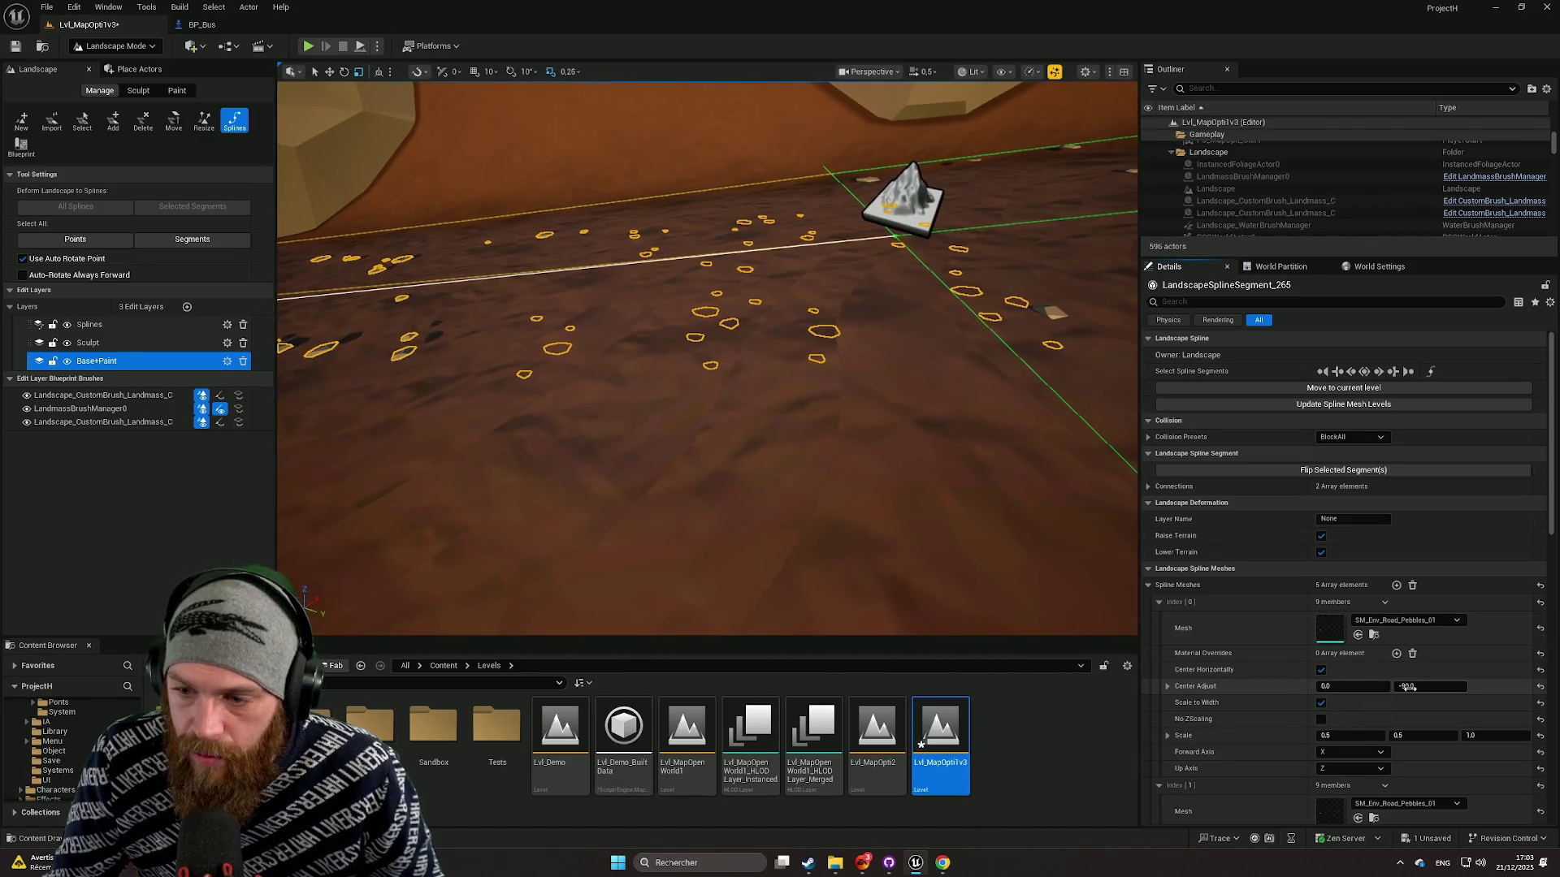
type("-70")
key("Return")
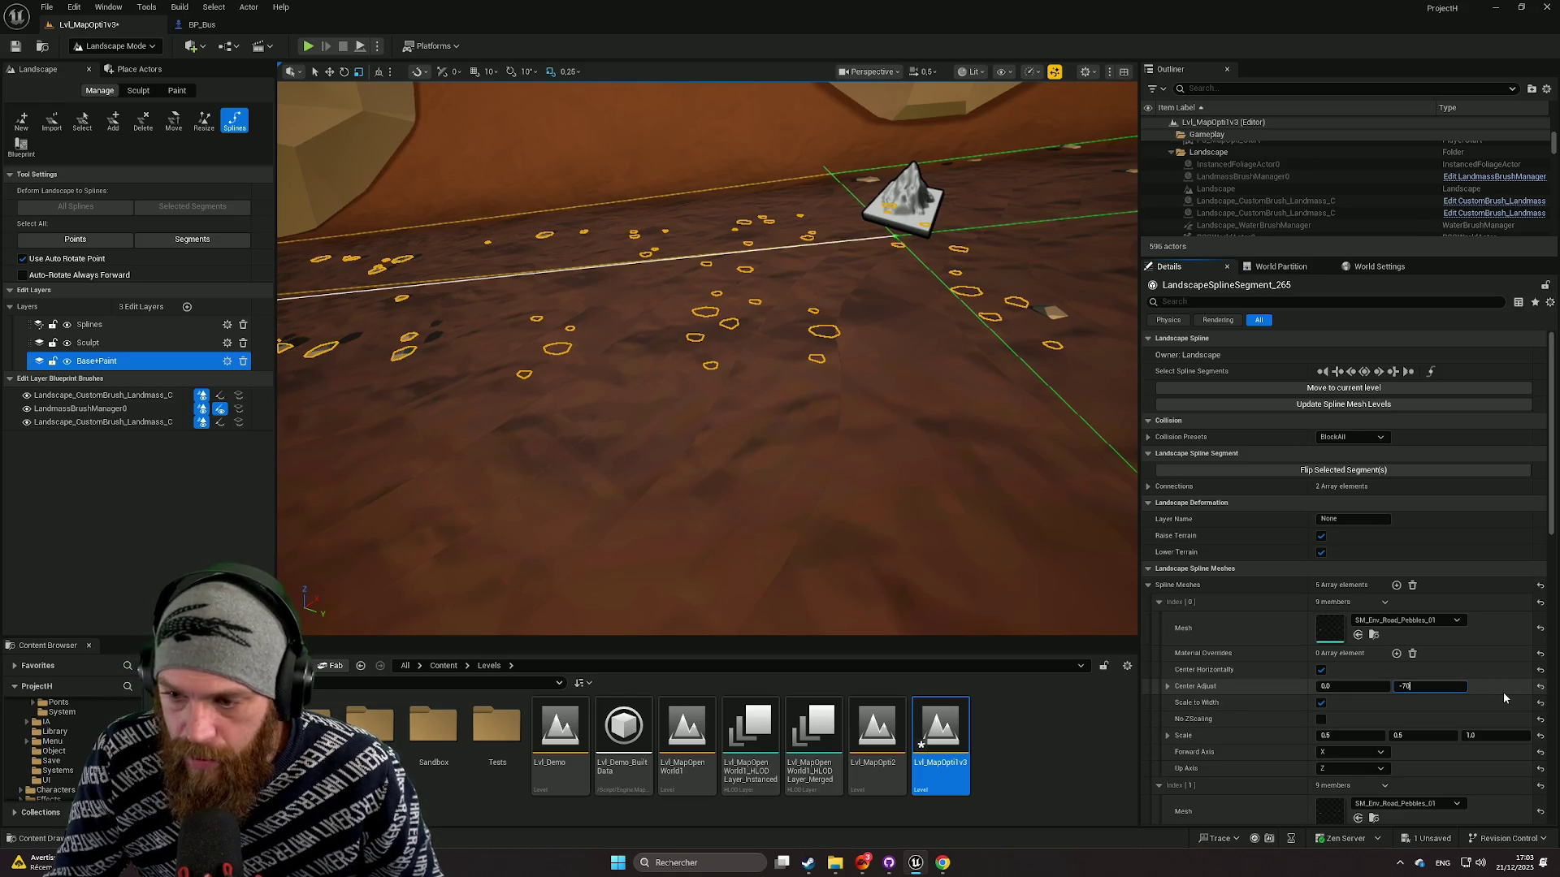
left_click_drag(1407, 687, 1429, 687)
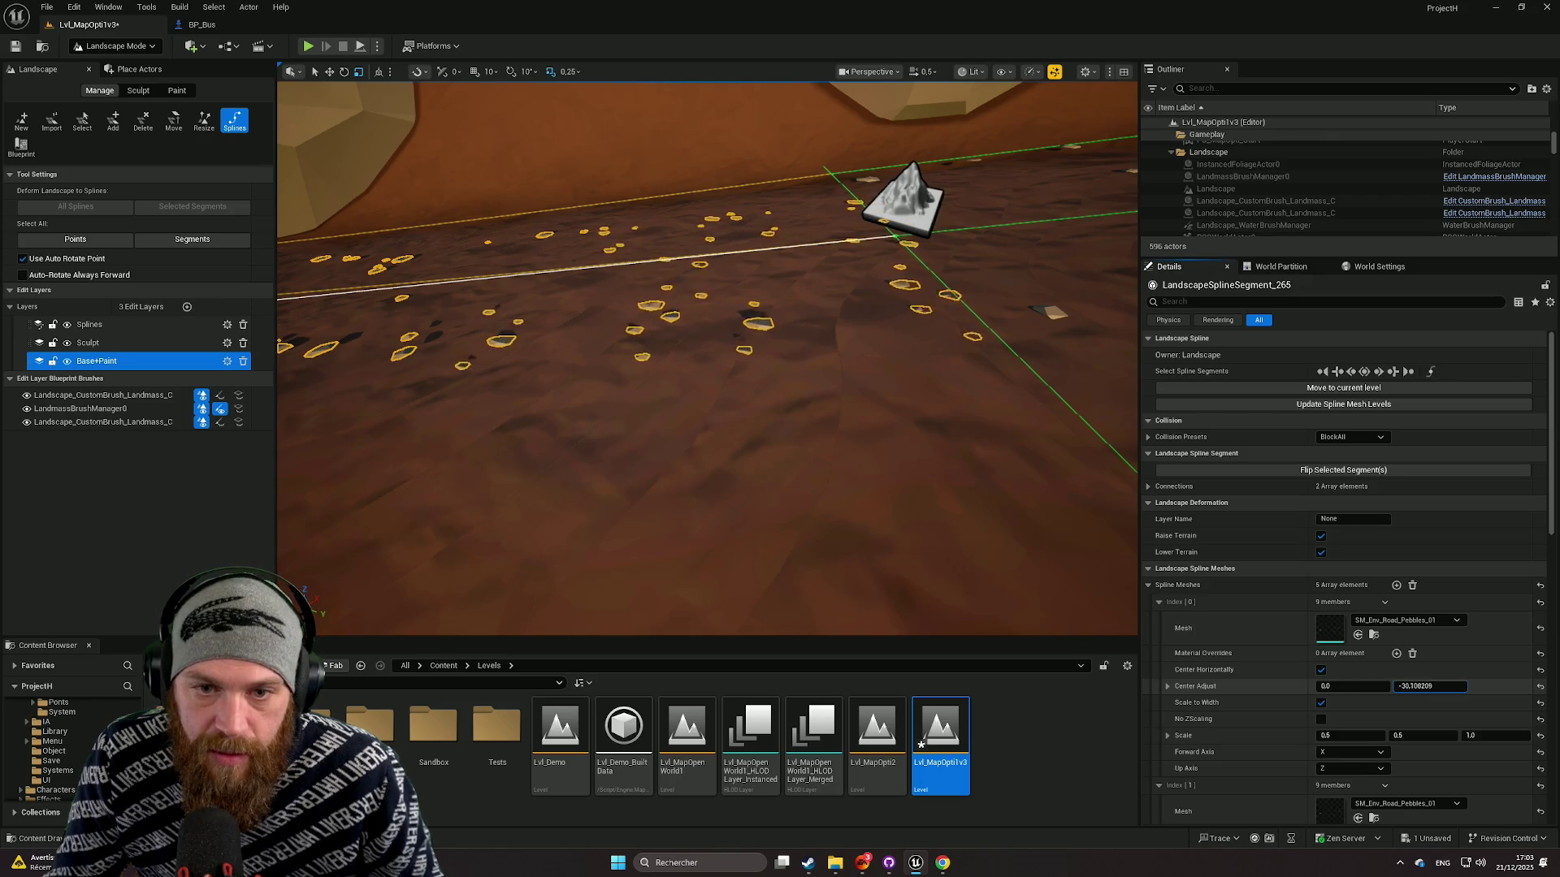
left_click_drag(1429, 687, 1413, 687)
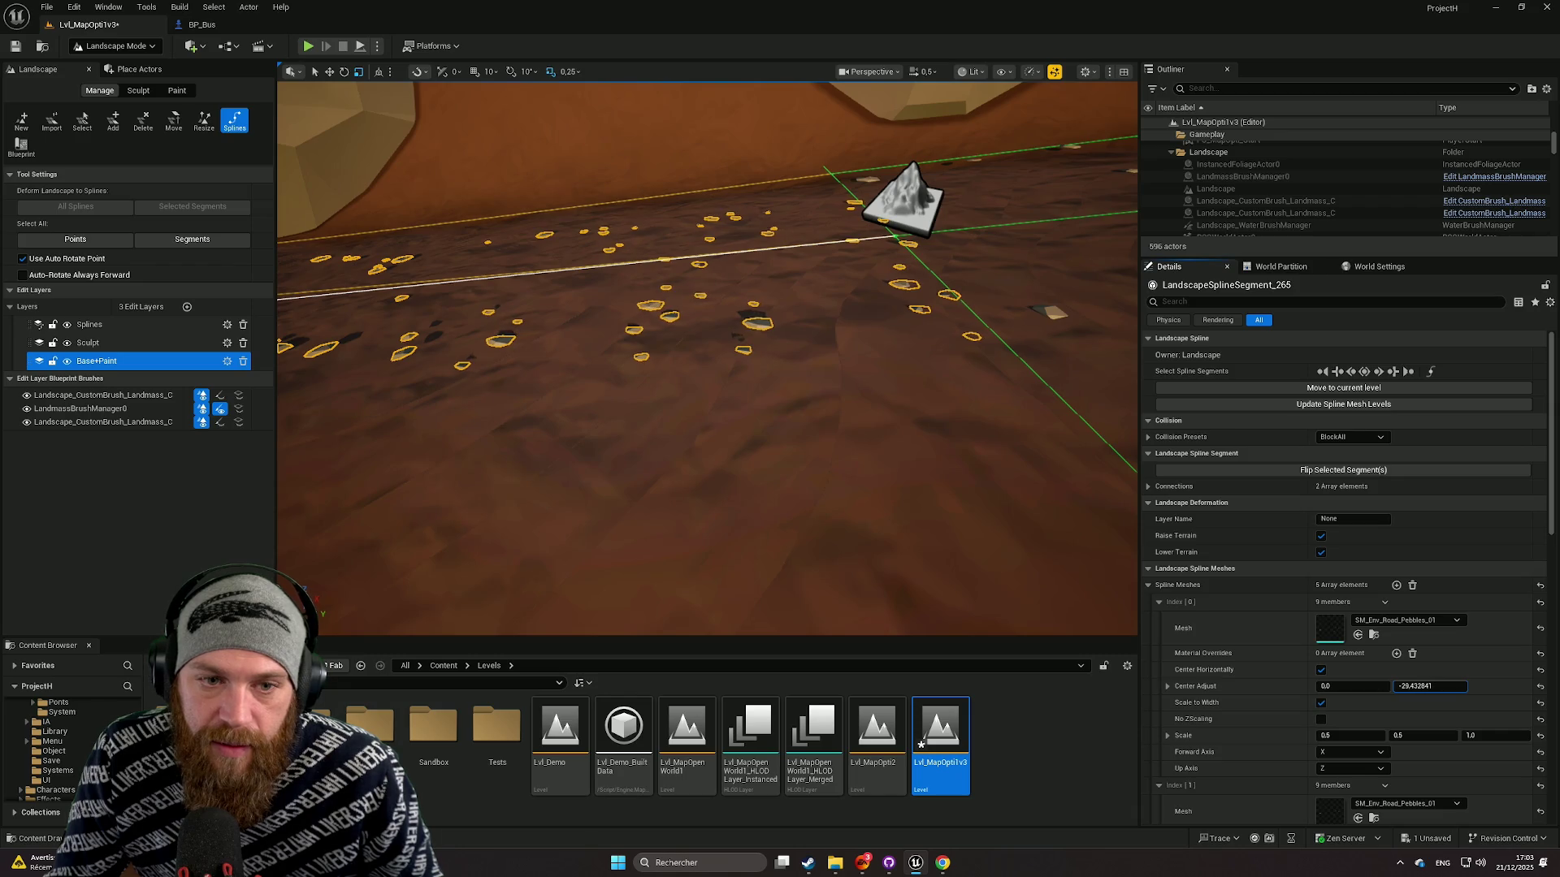
left_click_drag(1107, 612, 1056, 455)
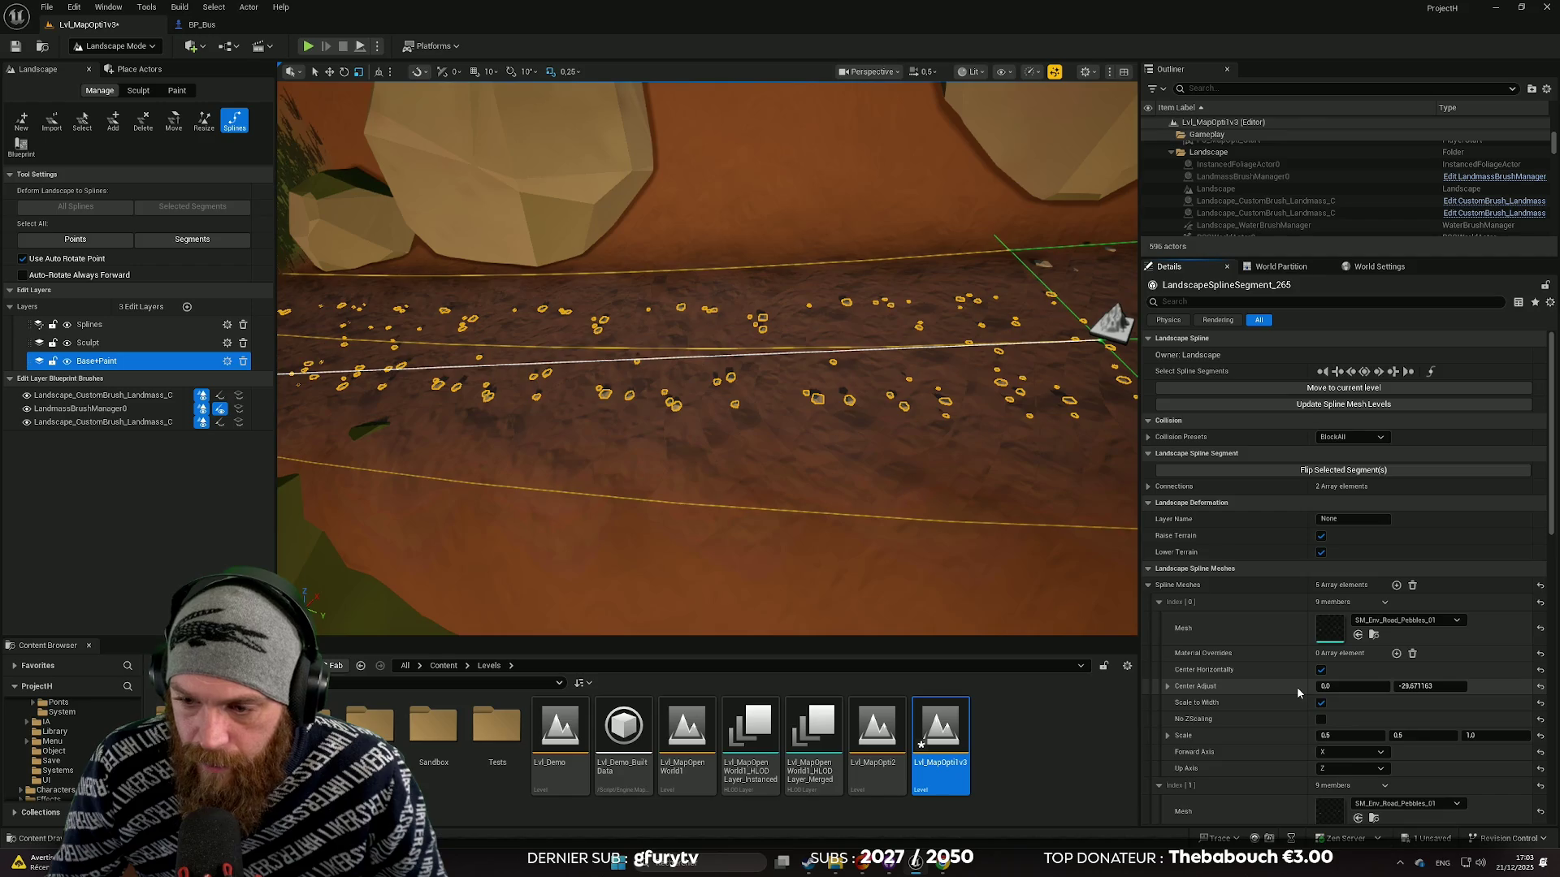
Step: Paste the -29.671163 center offset into pebble mesh Index [3] and Index [4]
scroll(1297, 685, "down", 4)
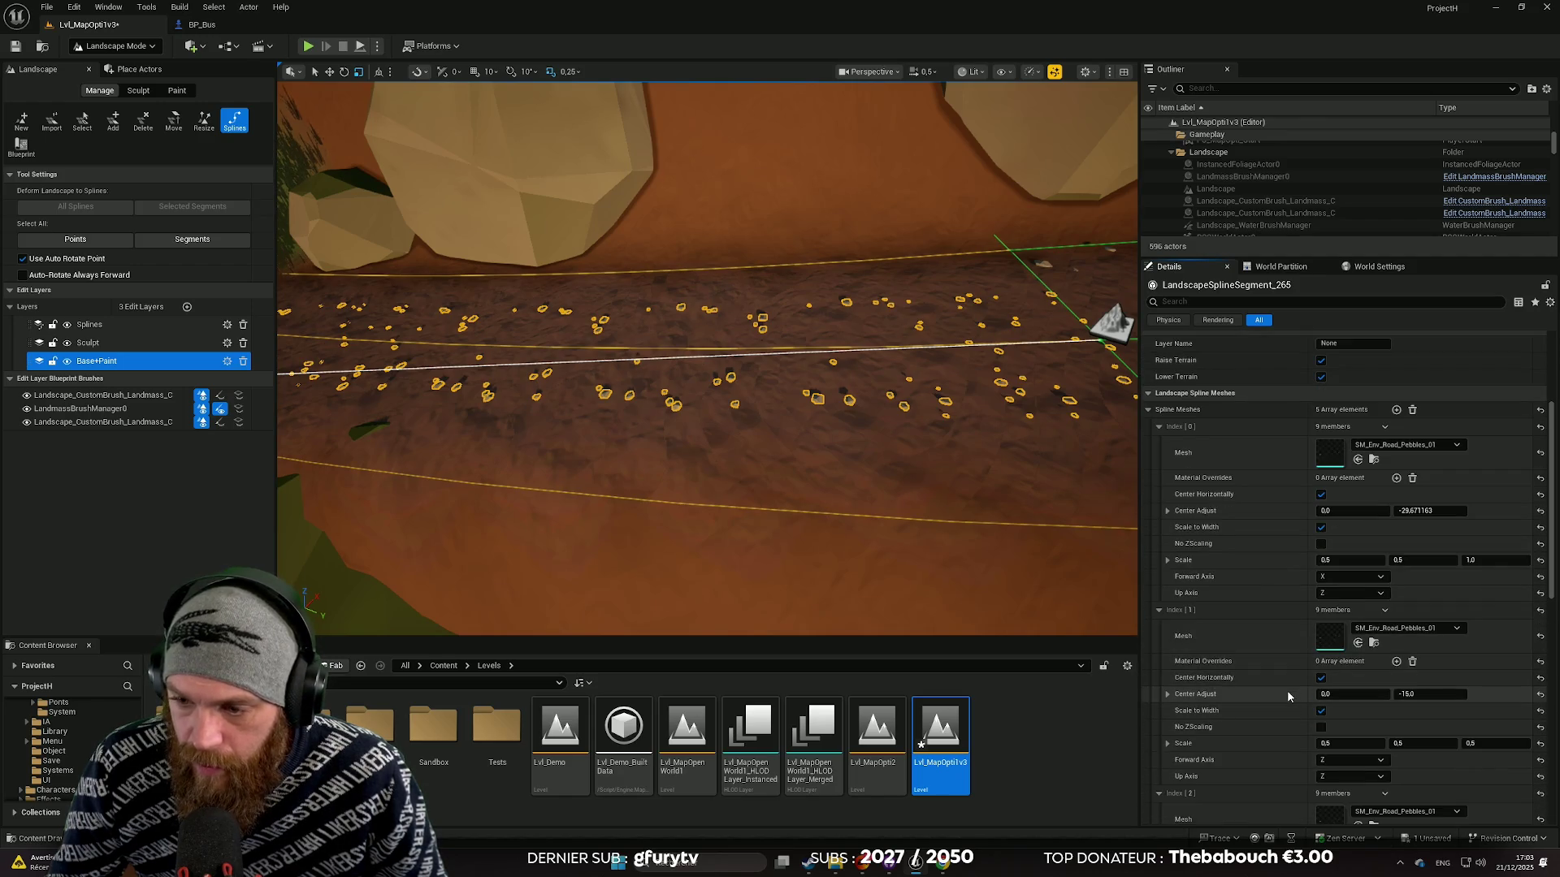
scroll(1286, 690, "down", 4)
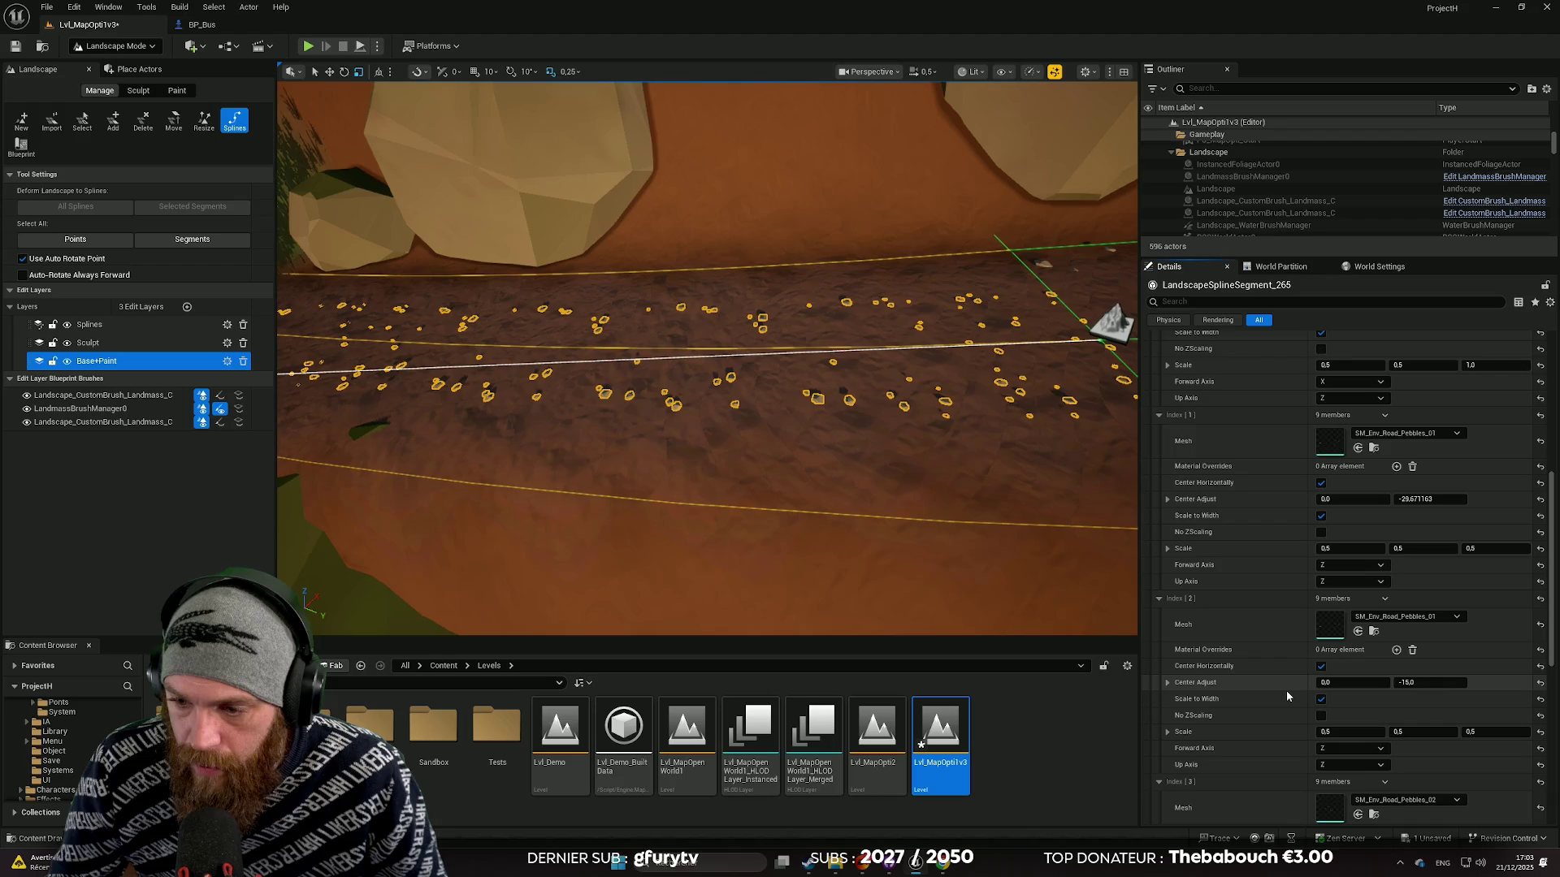
scroll(1288, 684, "down", 4)
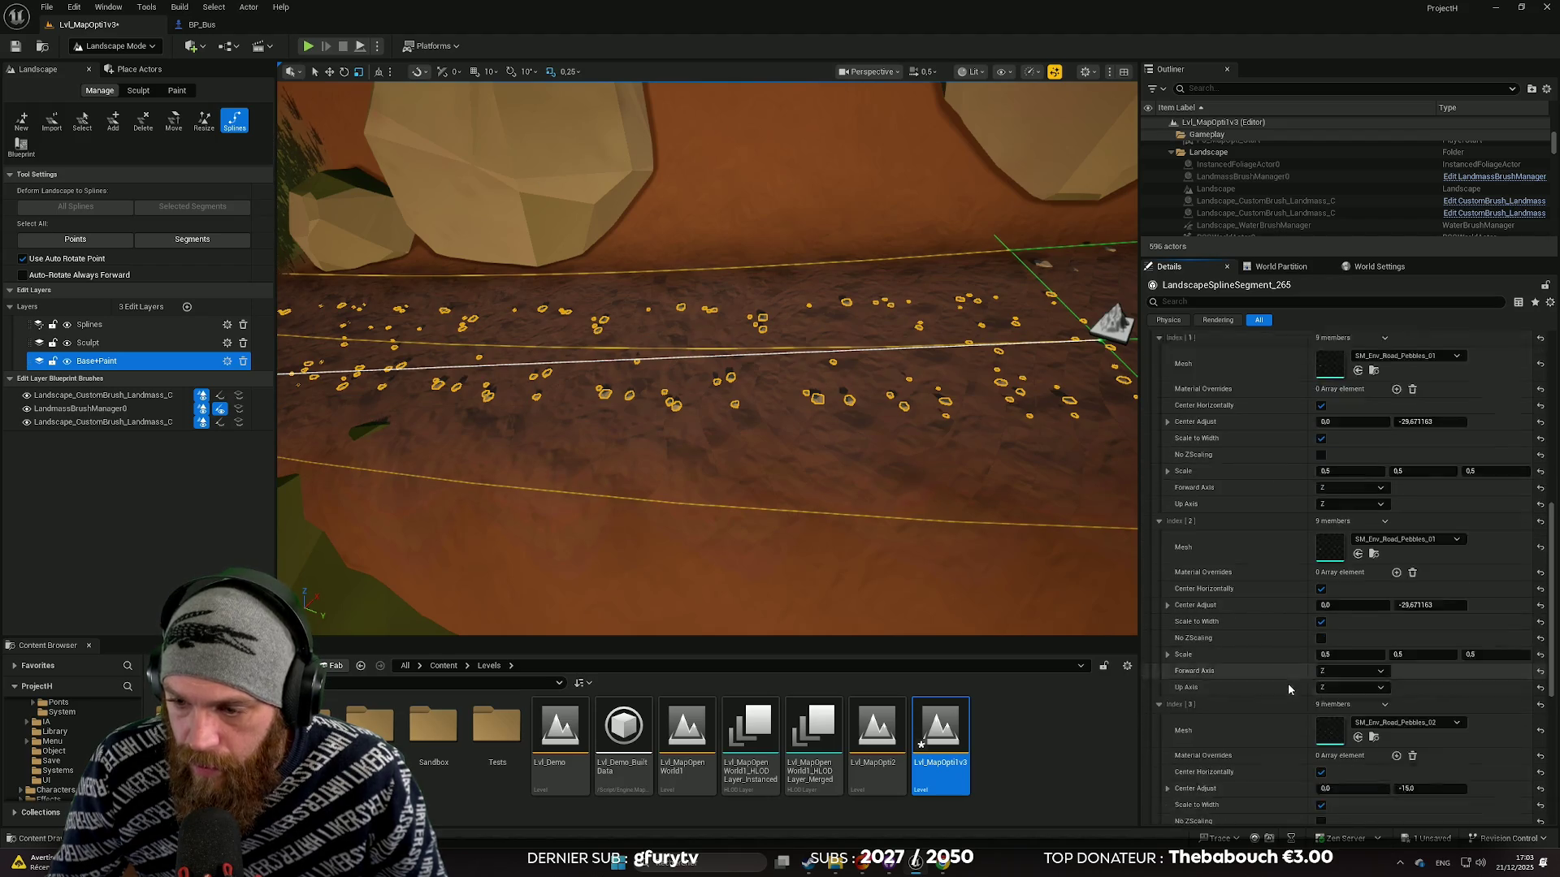
type("-29.671163")
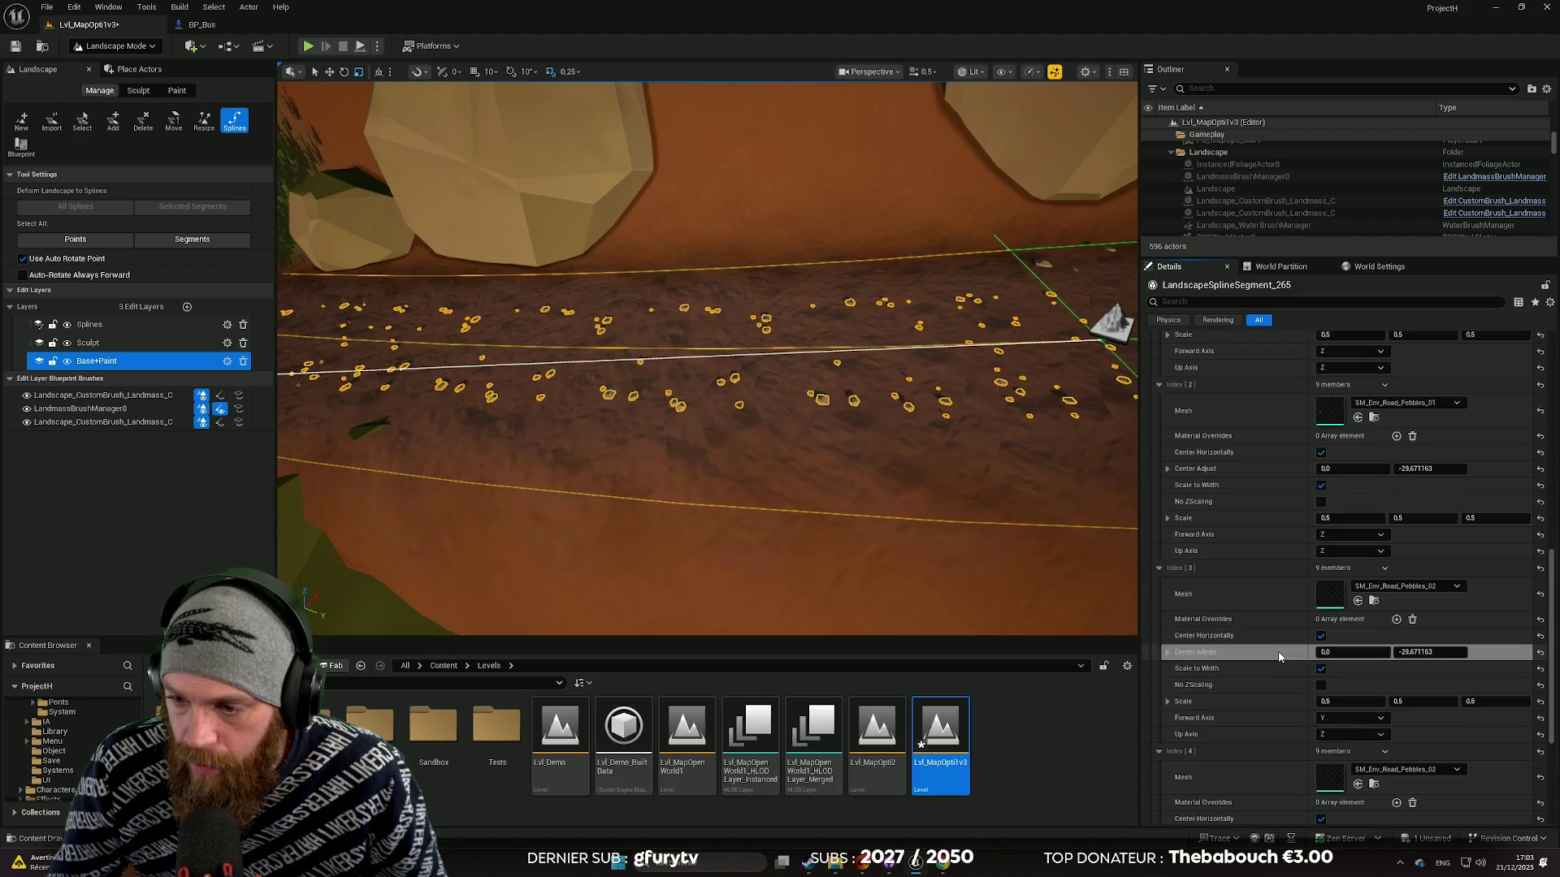
scroll(1278, 651, "down", 2)
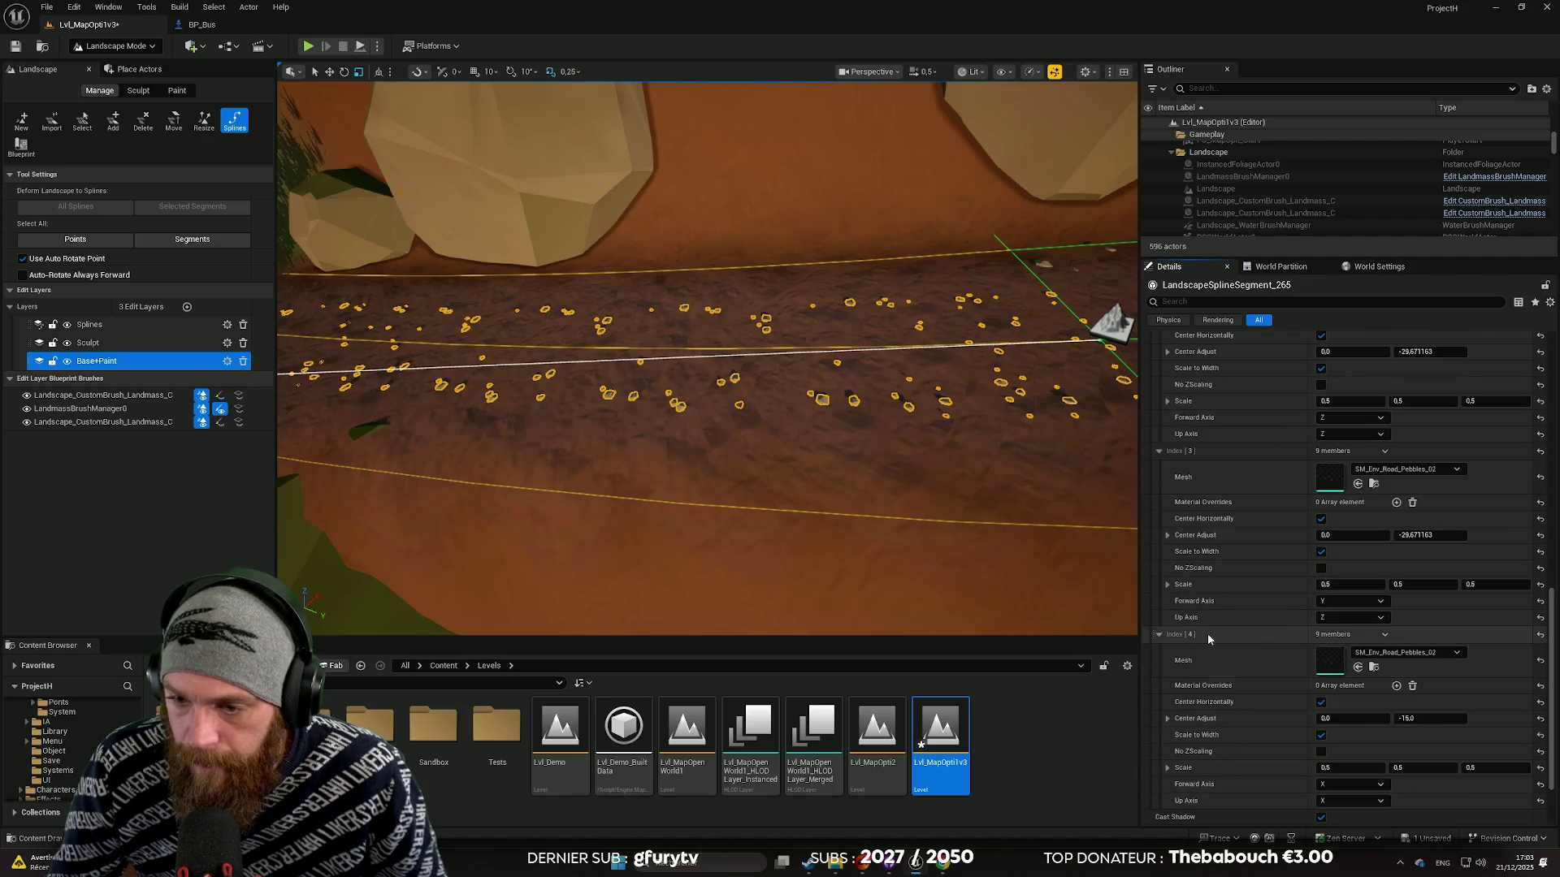
scroll(1293, 636, "down", 2)
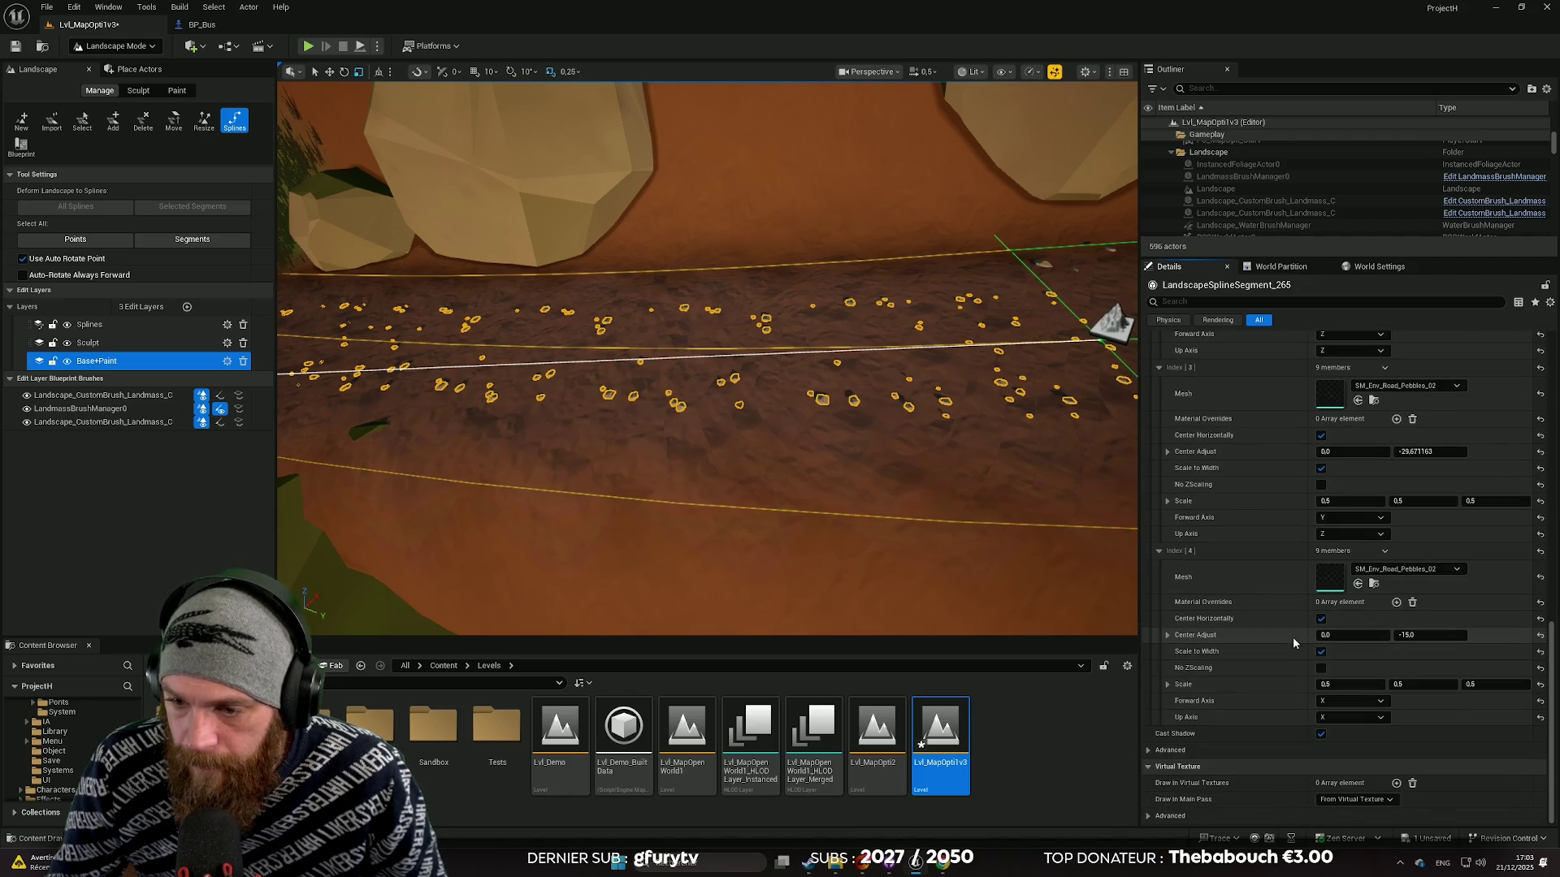
type("-29,671163")
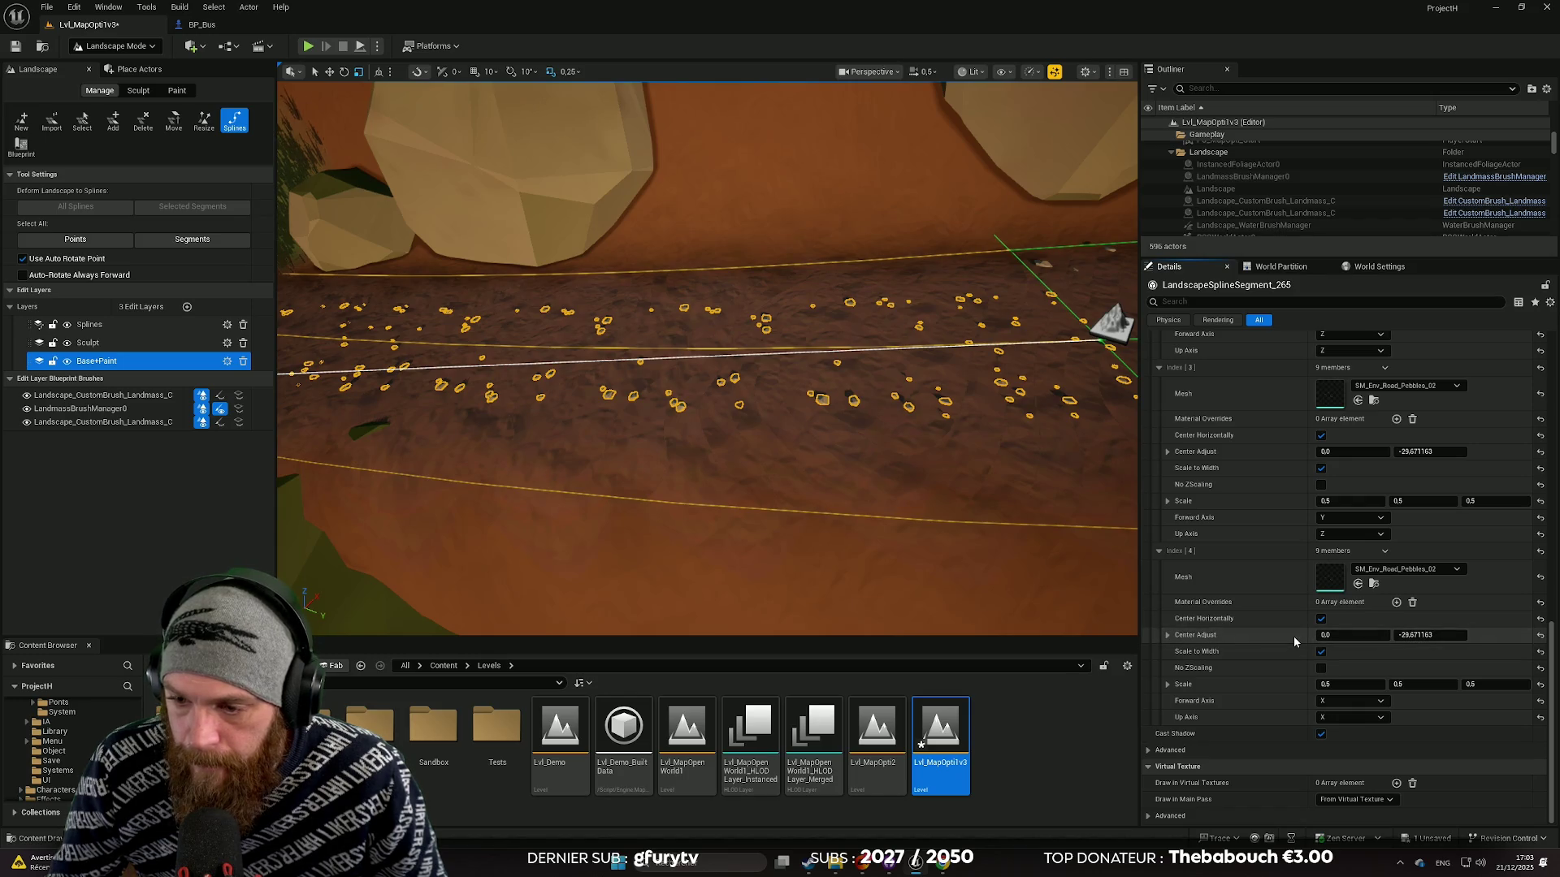
Step: Give pebble meshes Index [4], [2] and [1] a Z scale of 1.0
left_click(1469, 686)
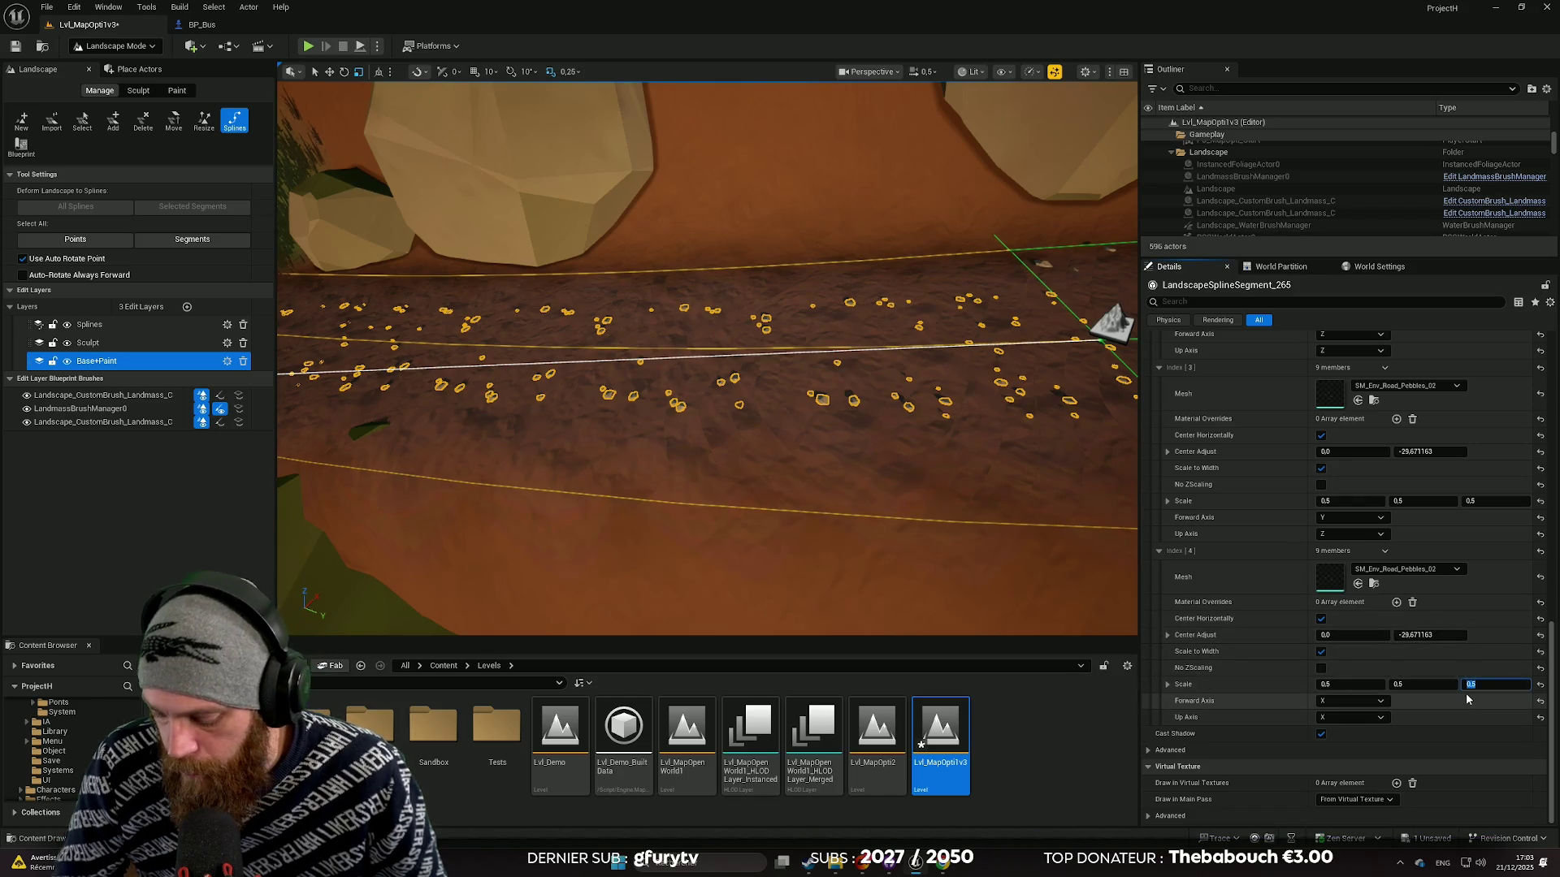
type("1")
key("Return")
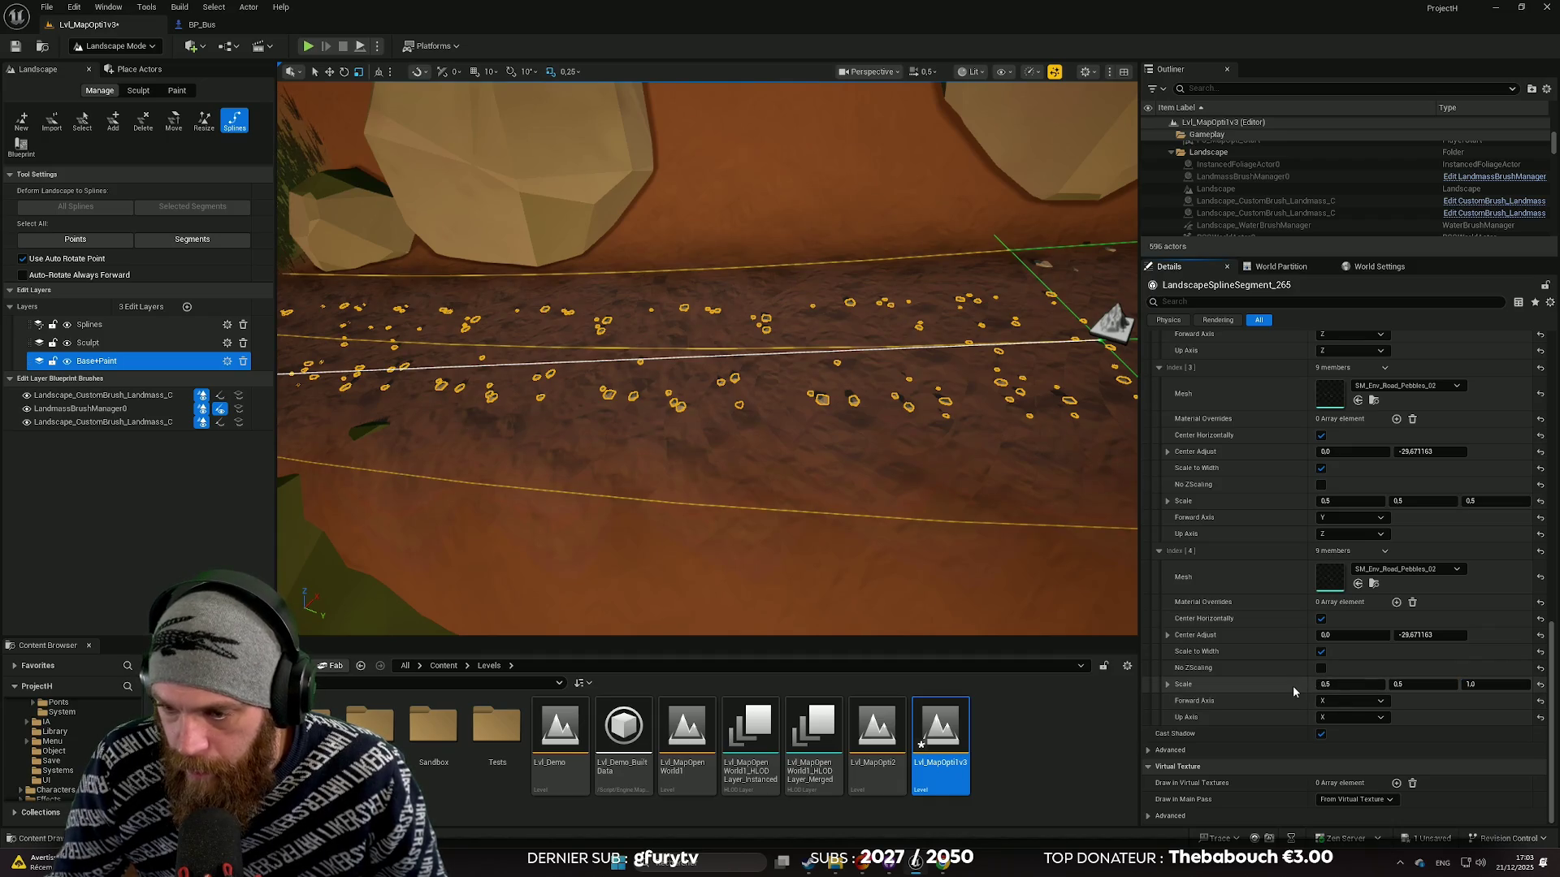
scroll(1295, 683, "up", 5)
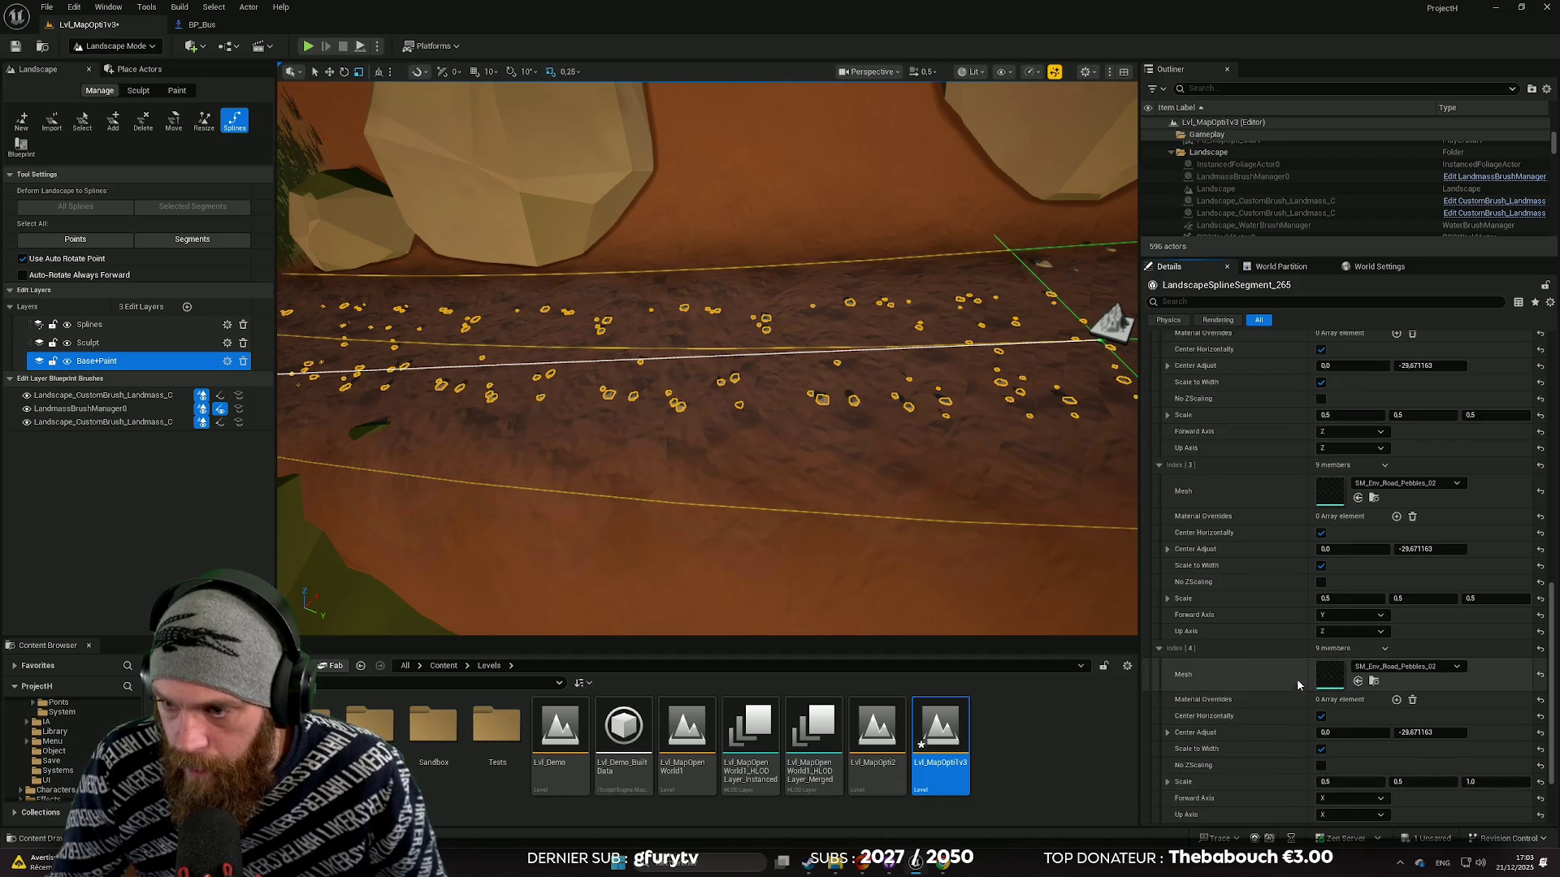
scroll(1303, 641, "up", 1)
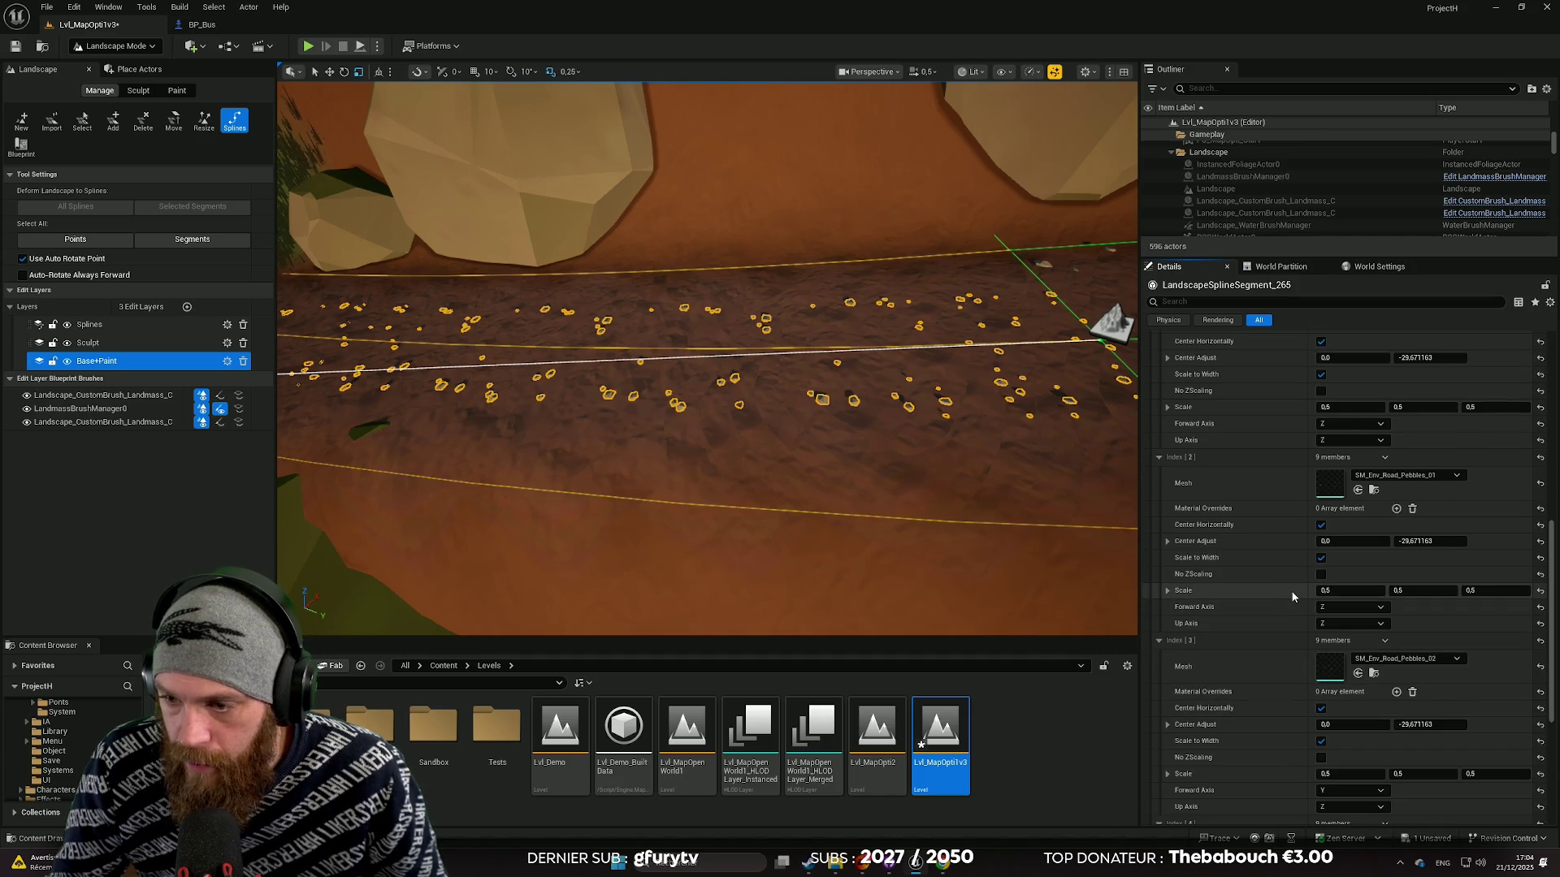
left_click(1292, 597, "shift")
scroll(1279, 552, "up", 2)
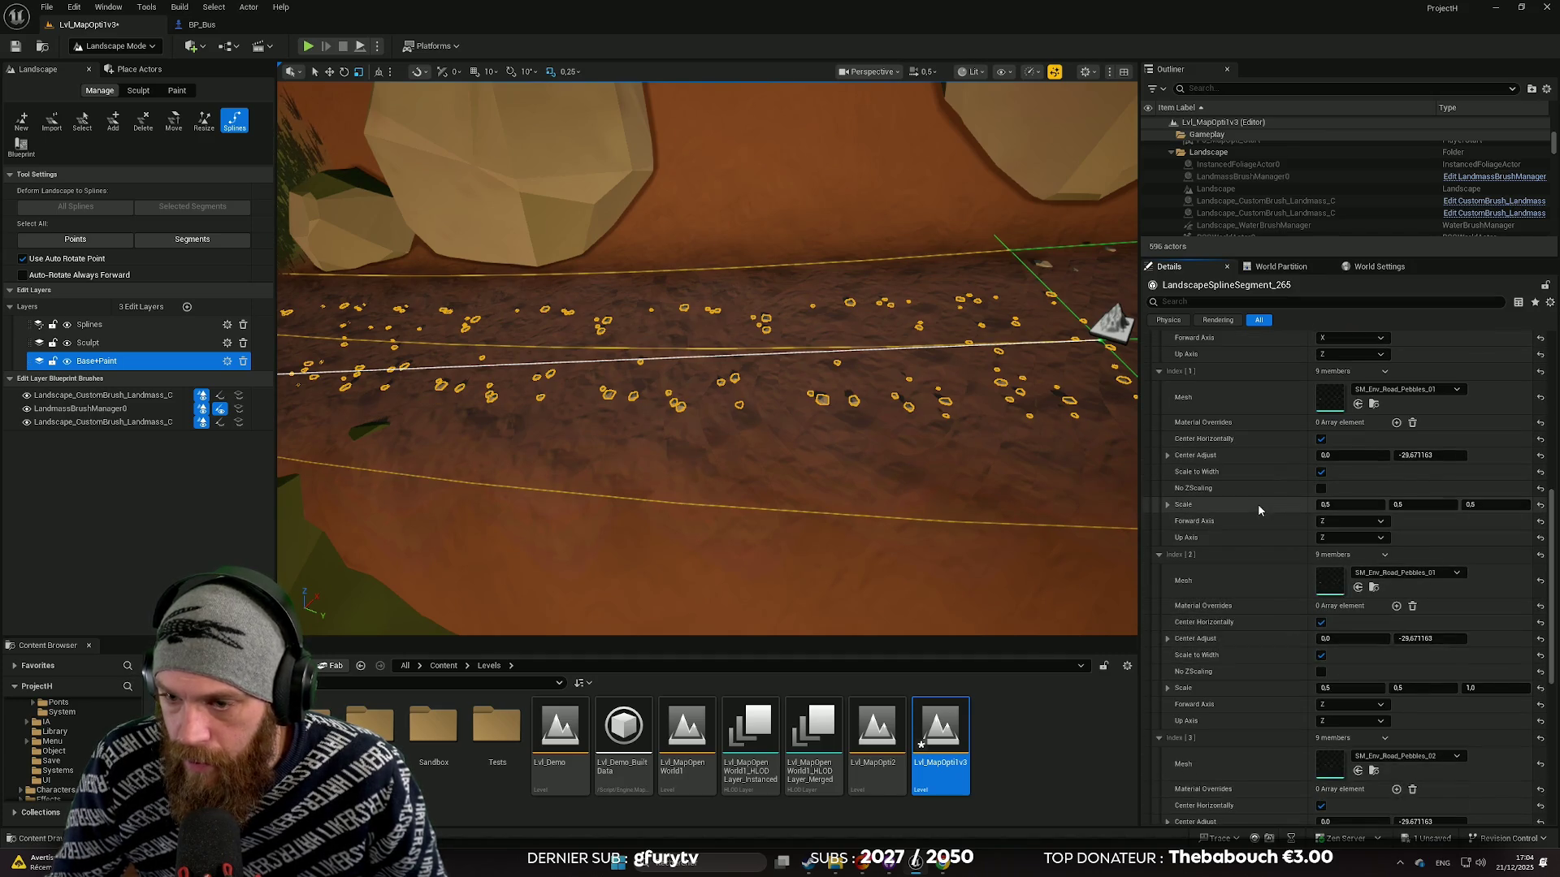
left_click(1267, 503, "shift")
scroll(1276, 550, "up", 10)
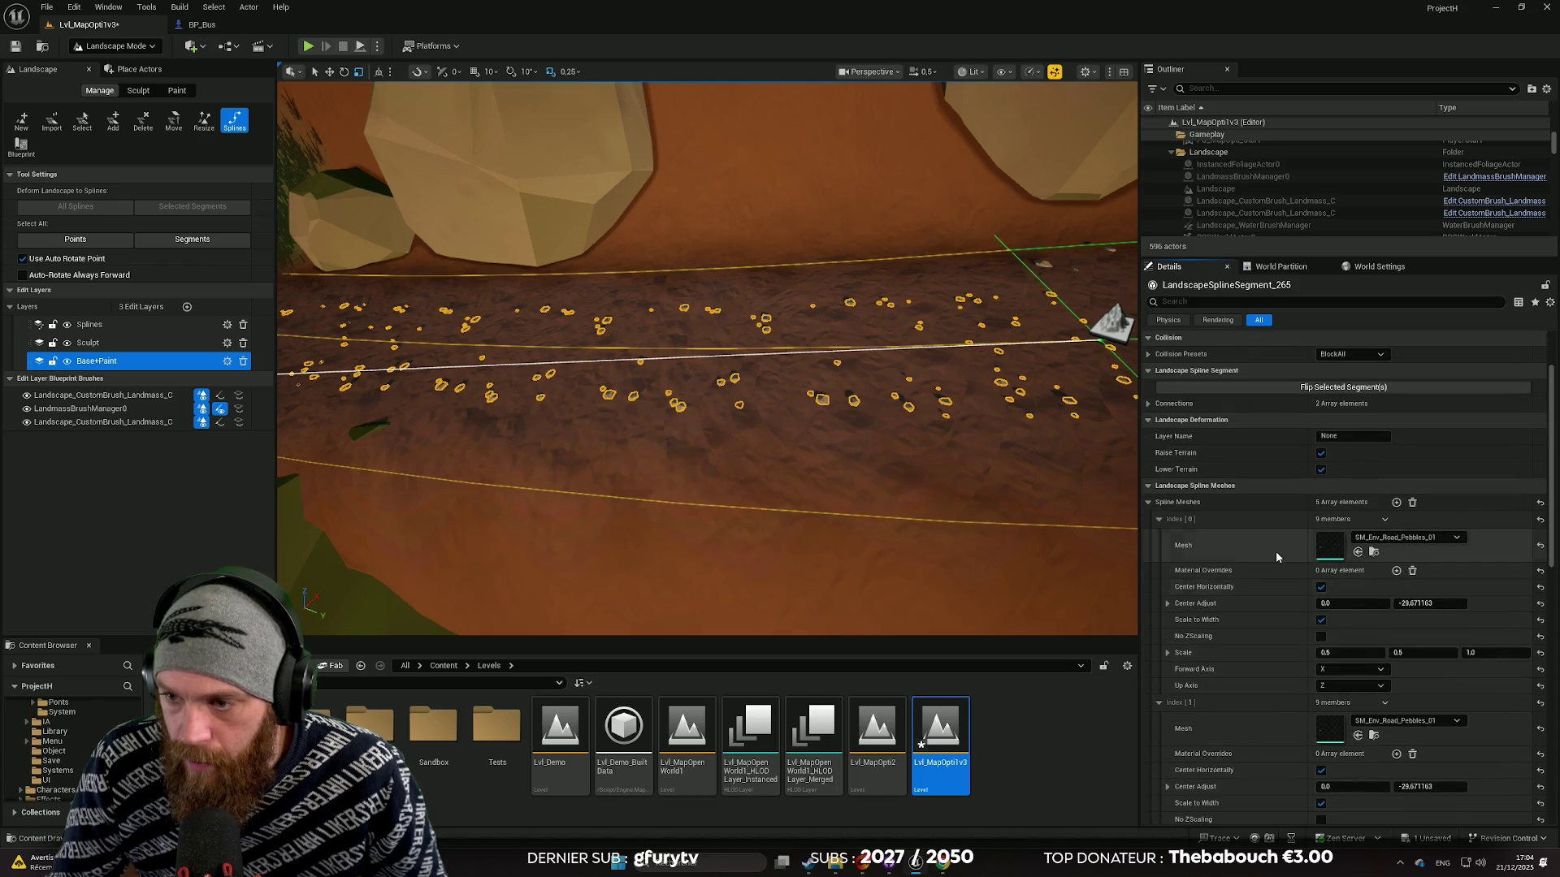
mouse_move(707, 358)
left_mouse_down()
mouse_move(735, 285)
mouse_move(735, 219)
mouse_move(615, 97)
left_mouse_up()
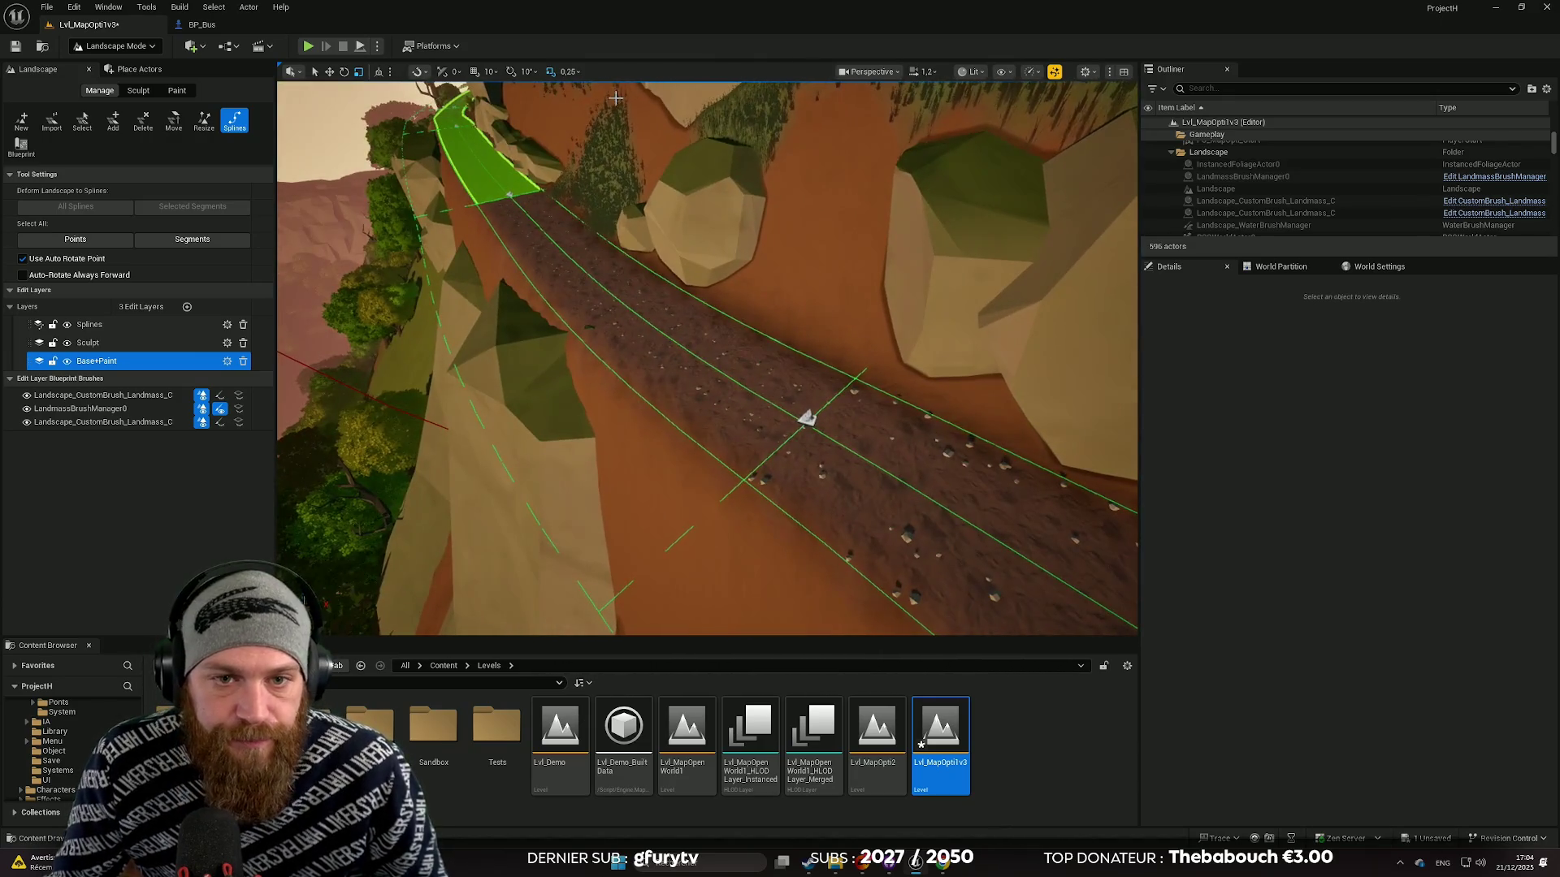
Step: Fly to the pebbled road, review its segment's Spline Meshes settings, then deselect it
mouse_move(741, 325)
left_mouse_down()
mouse_move(742, 268)
mouse_move(742, 325)
mouse_move(809, 353)
left_mouse_up()
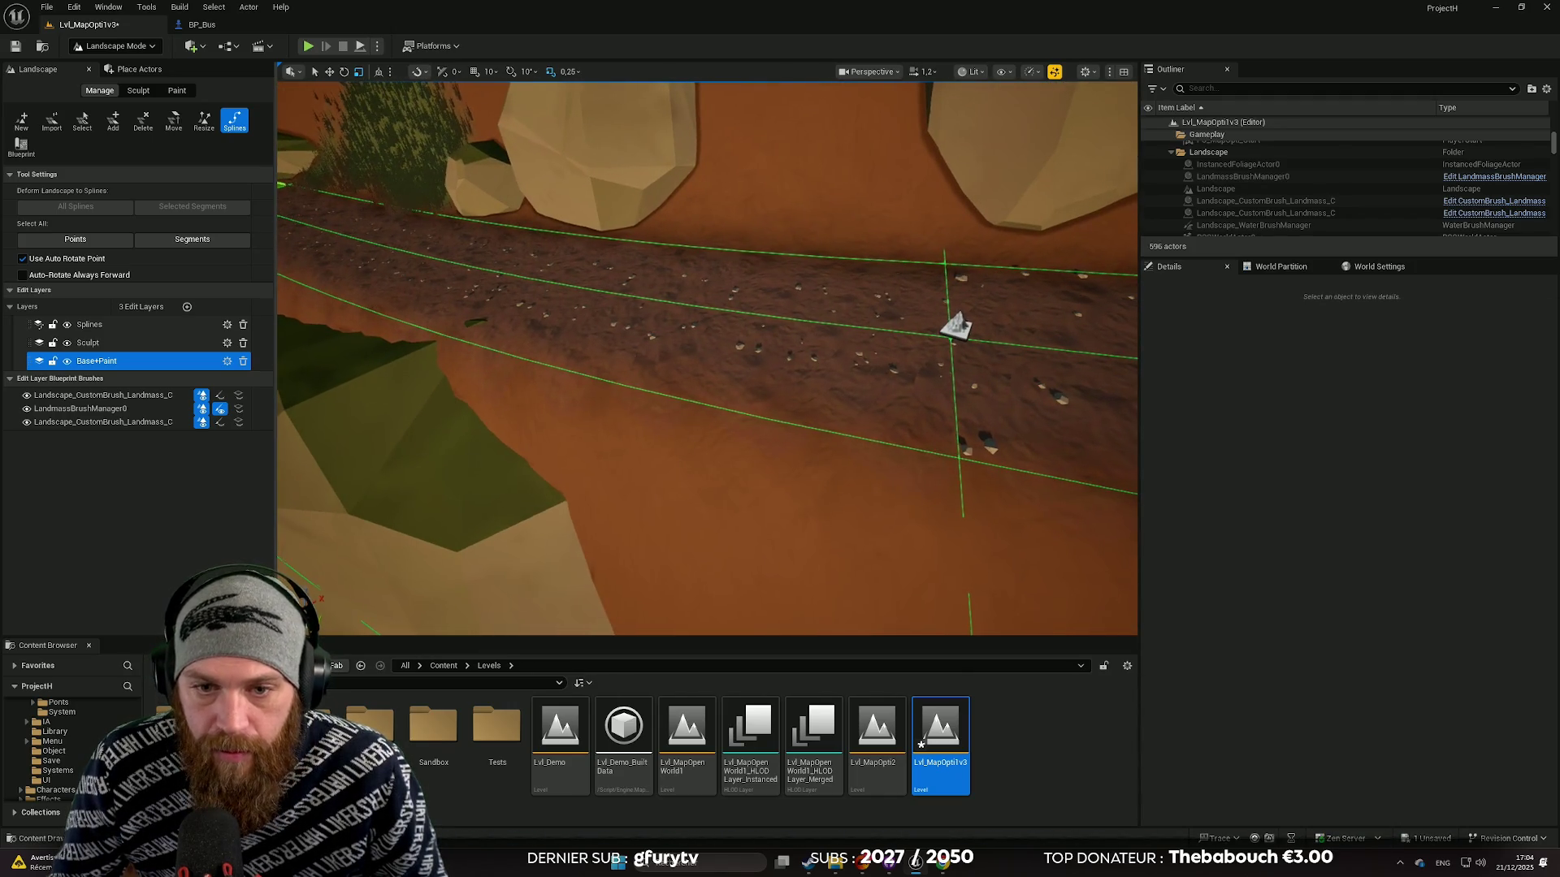
left_click(782, 422)
scroll(1340, 617, "down", 6)
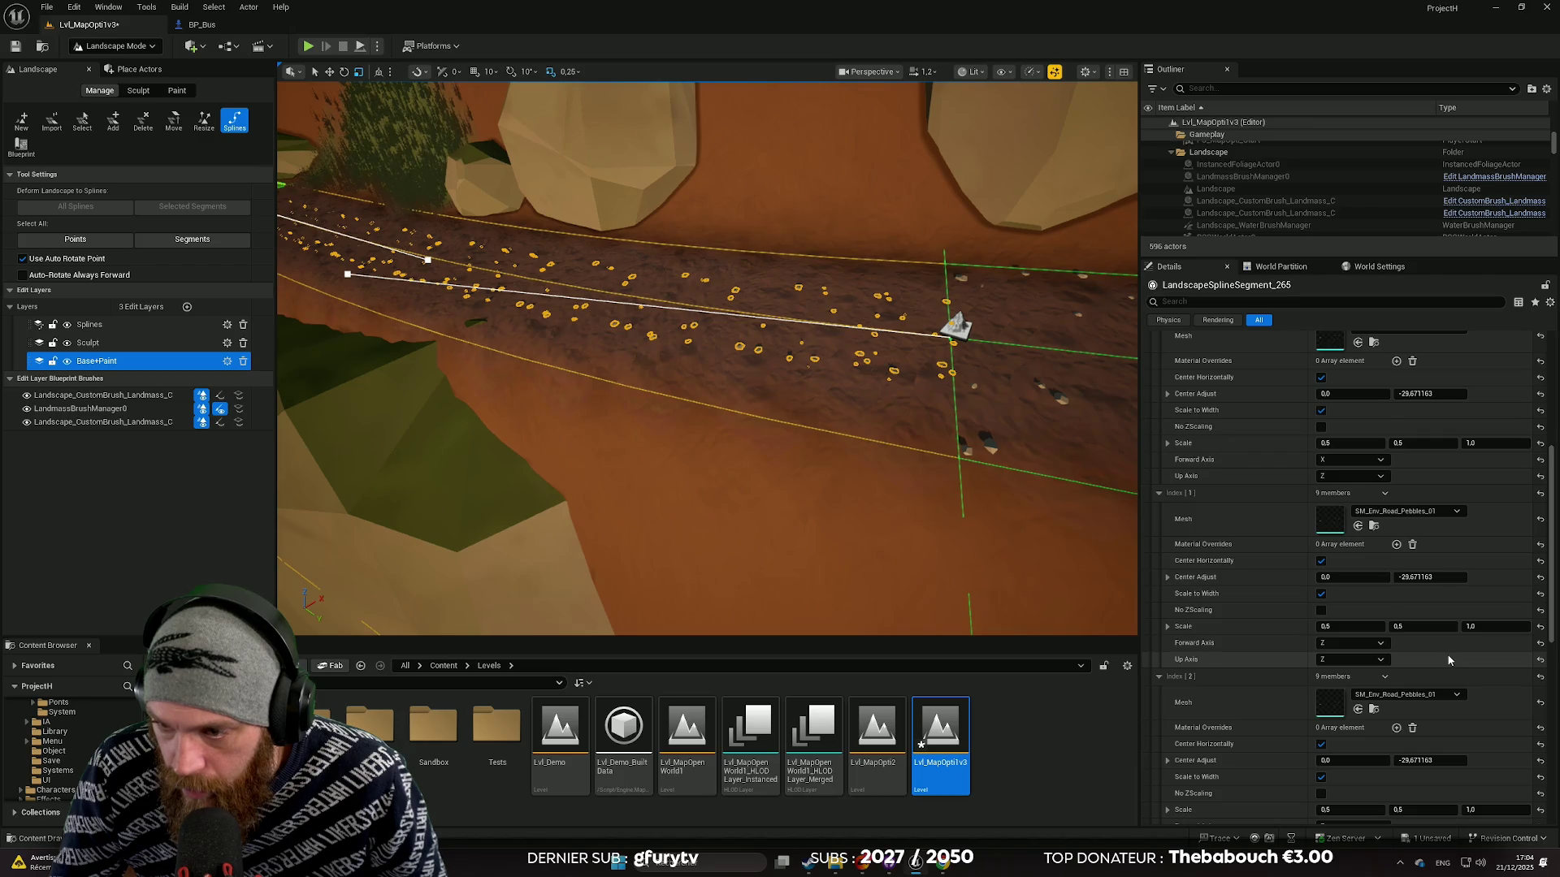
scroll(1447, 660, "down", 5)
scroll(1448, 658, "down", 2)
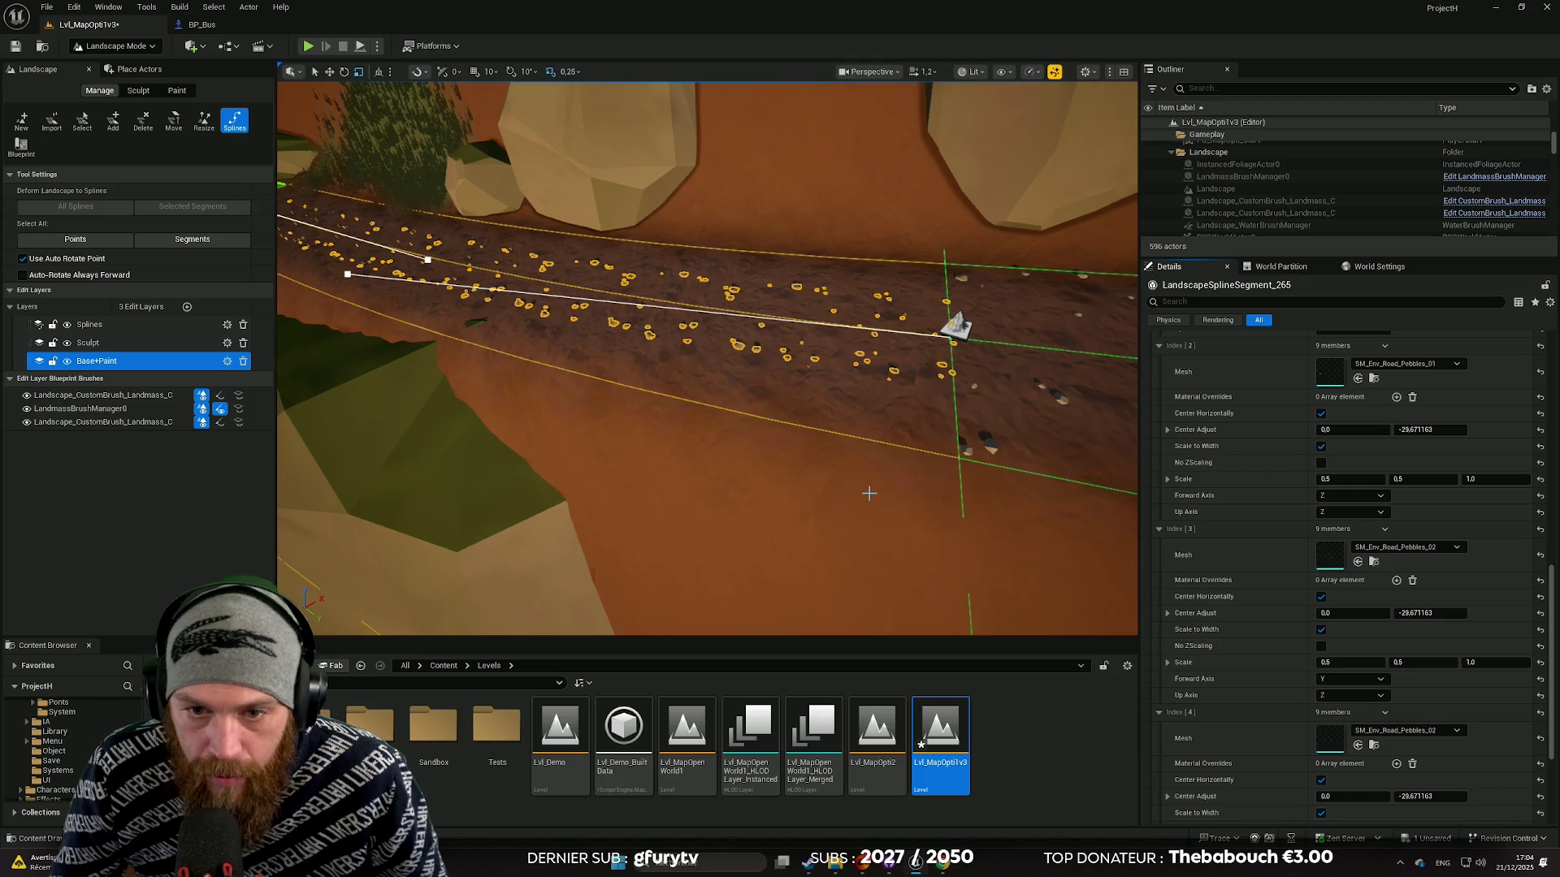
scroll(1438, 675, "down", 2)
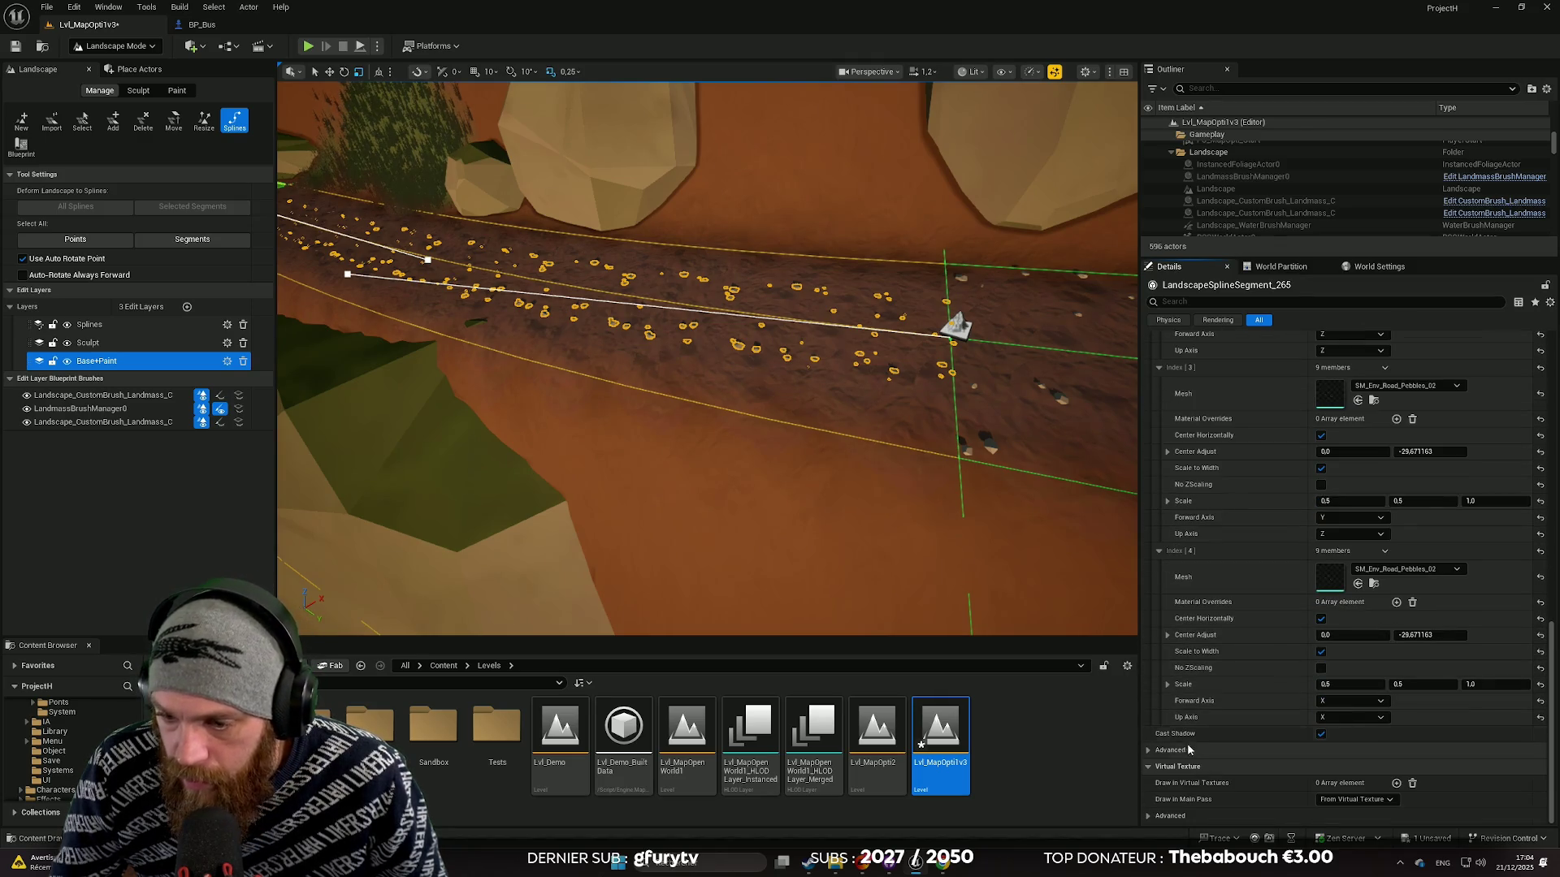
scroll(1454, 660, "up", 2)
key("Escape")
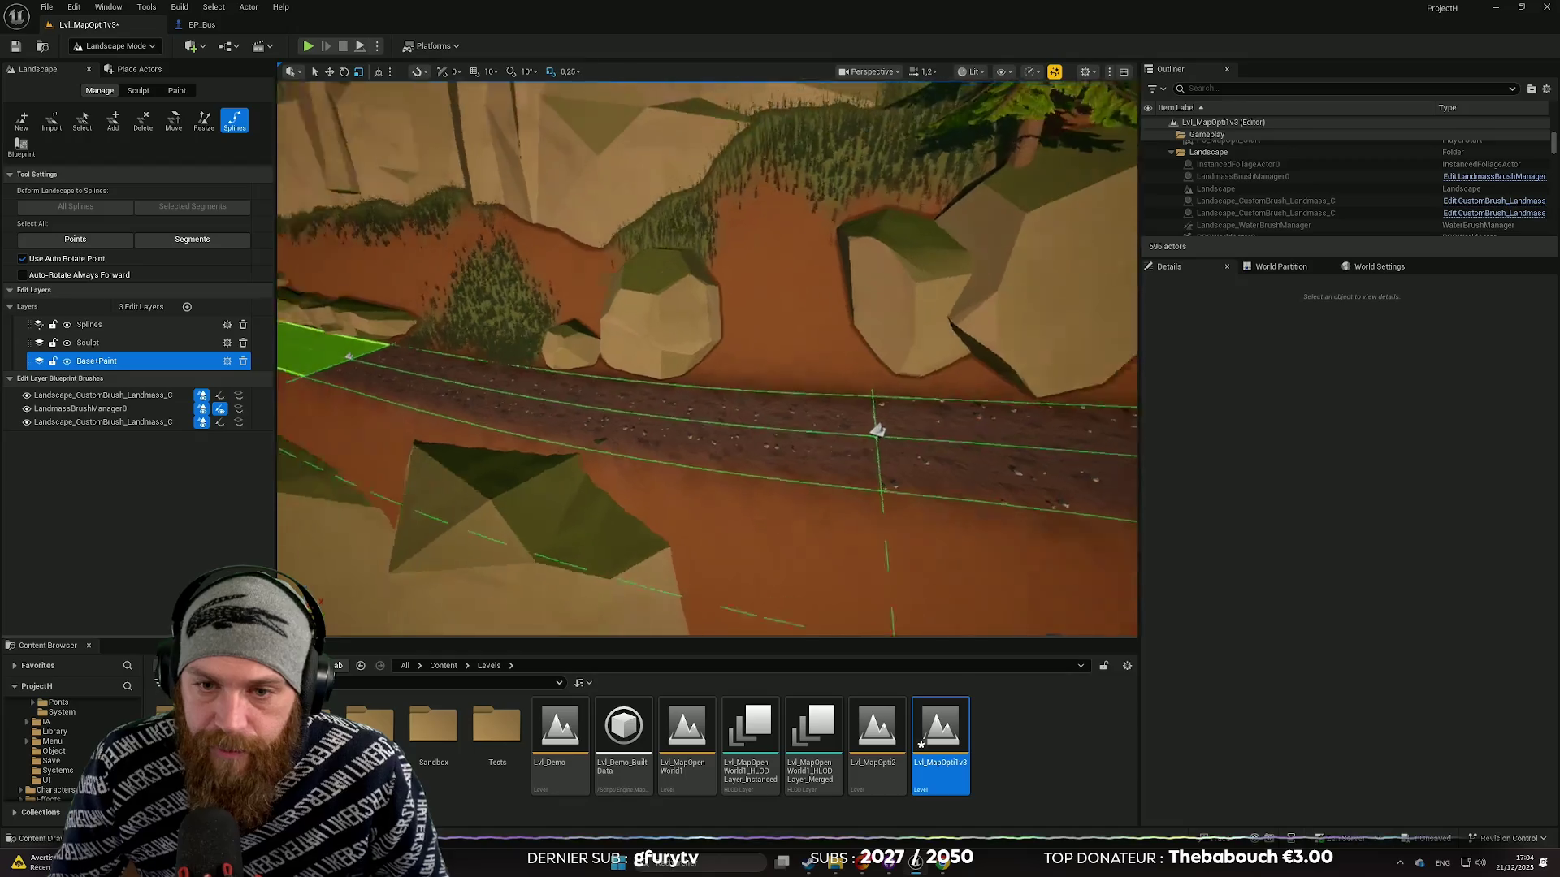
key("w")
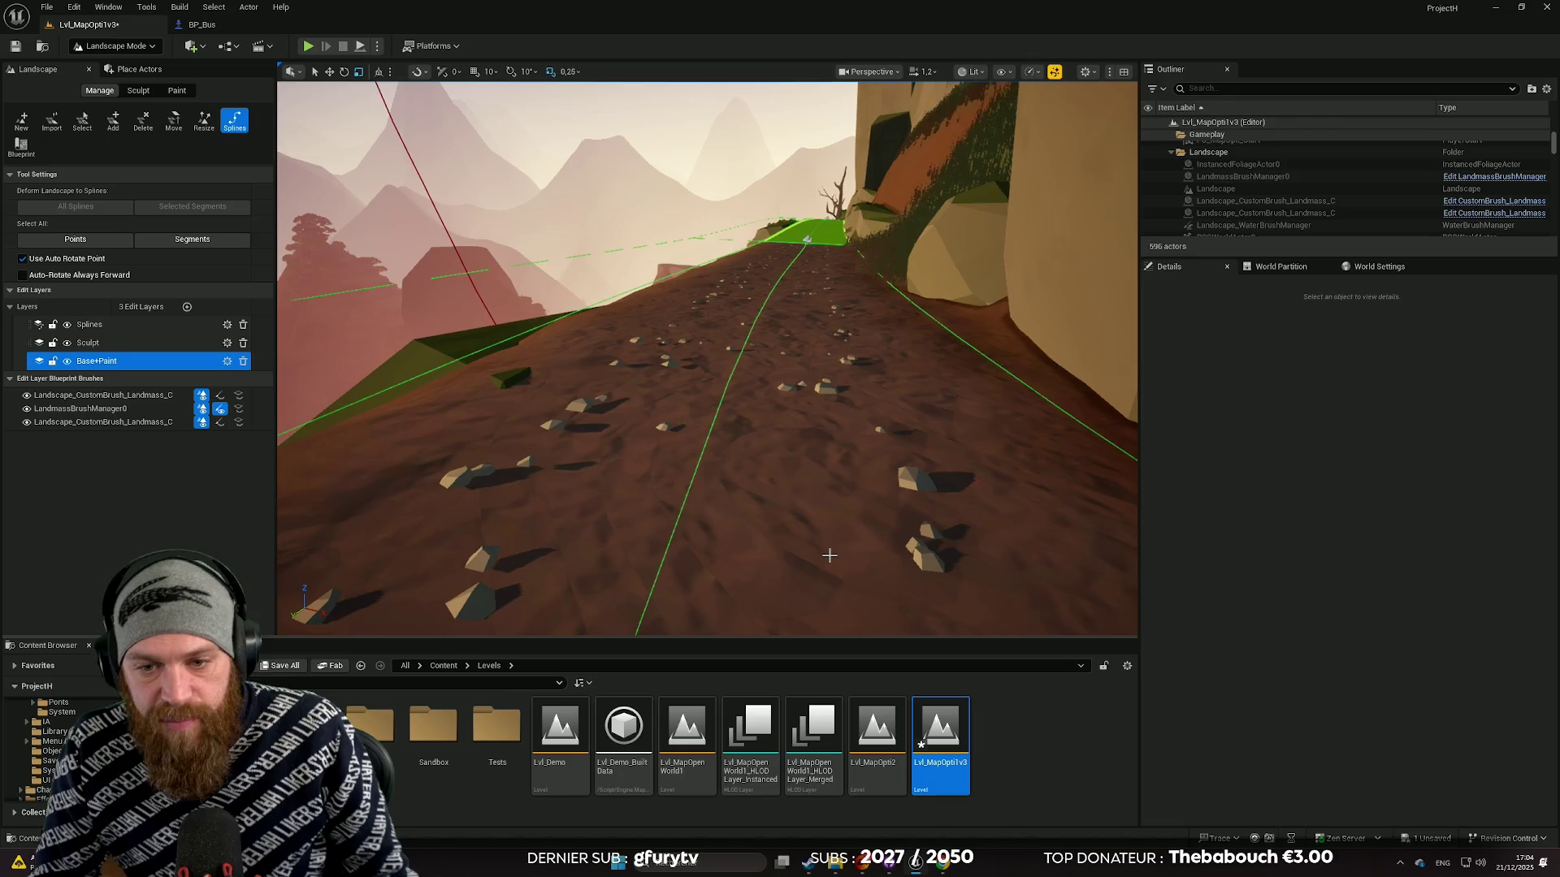
scroll(707, 358, "down", 2)
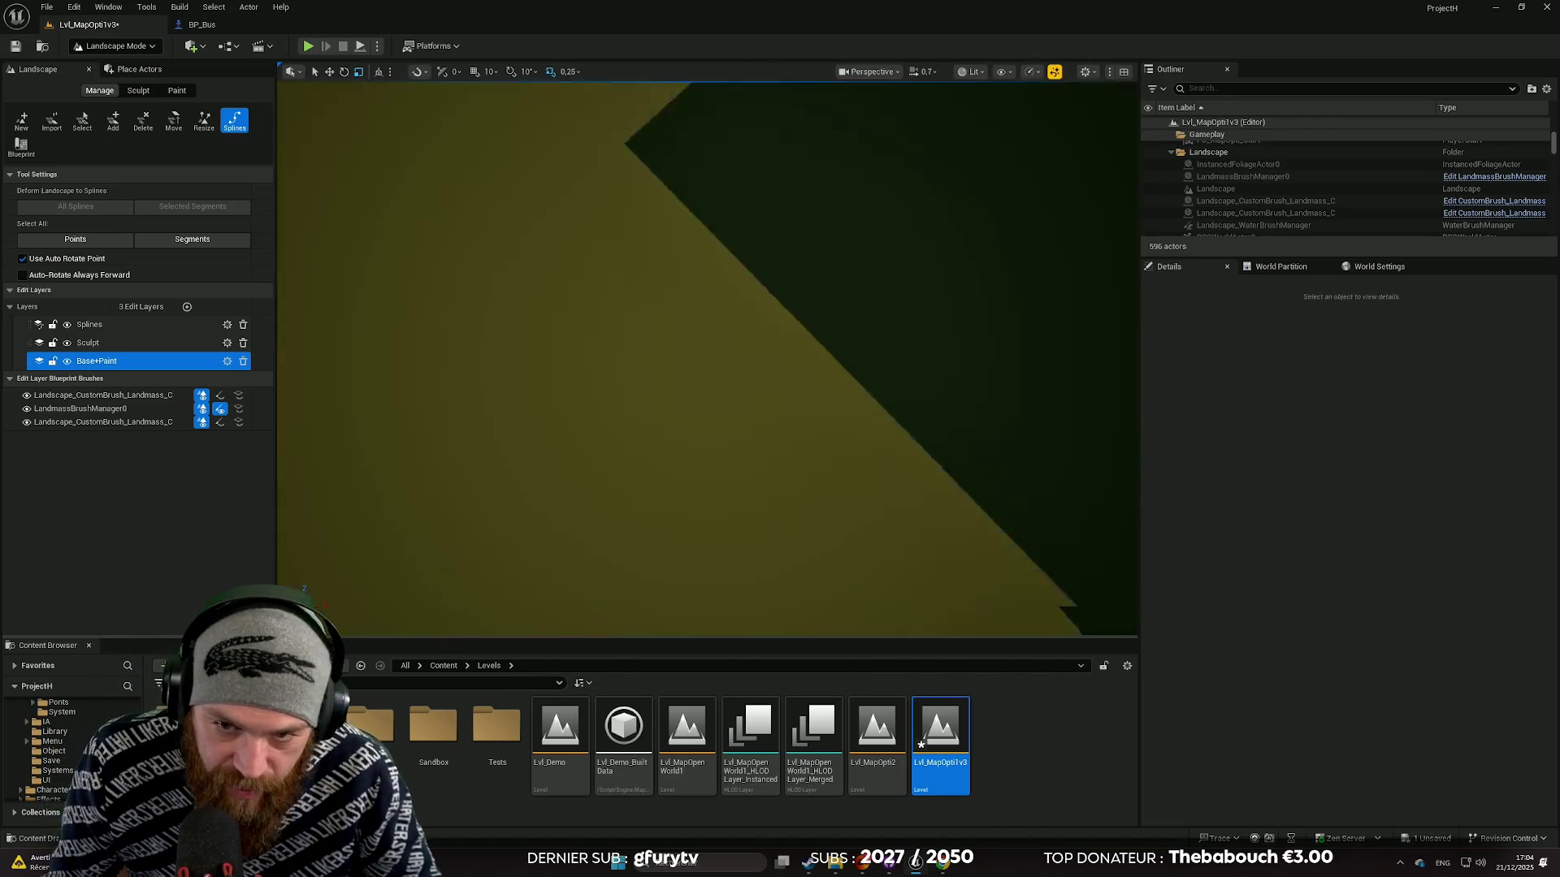
key("w")
key("s")
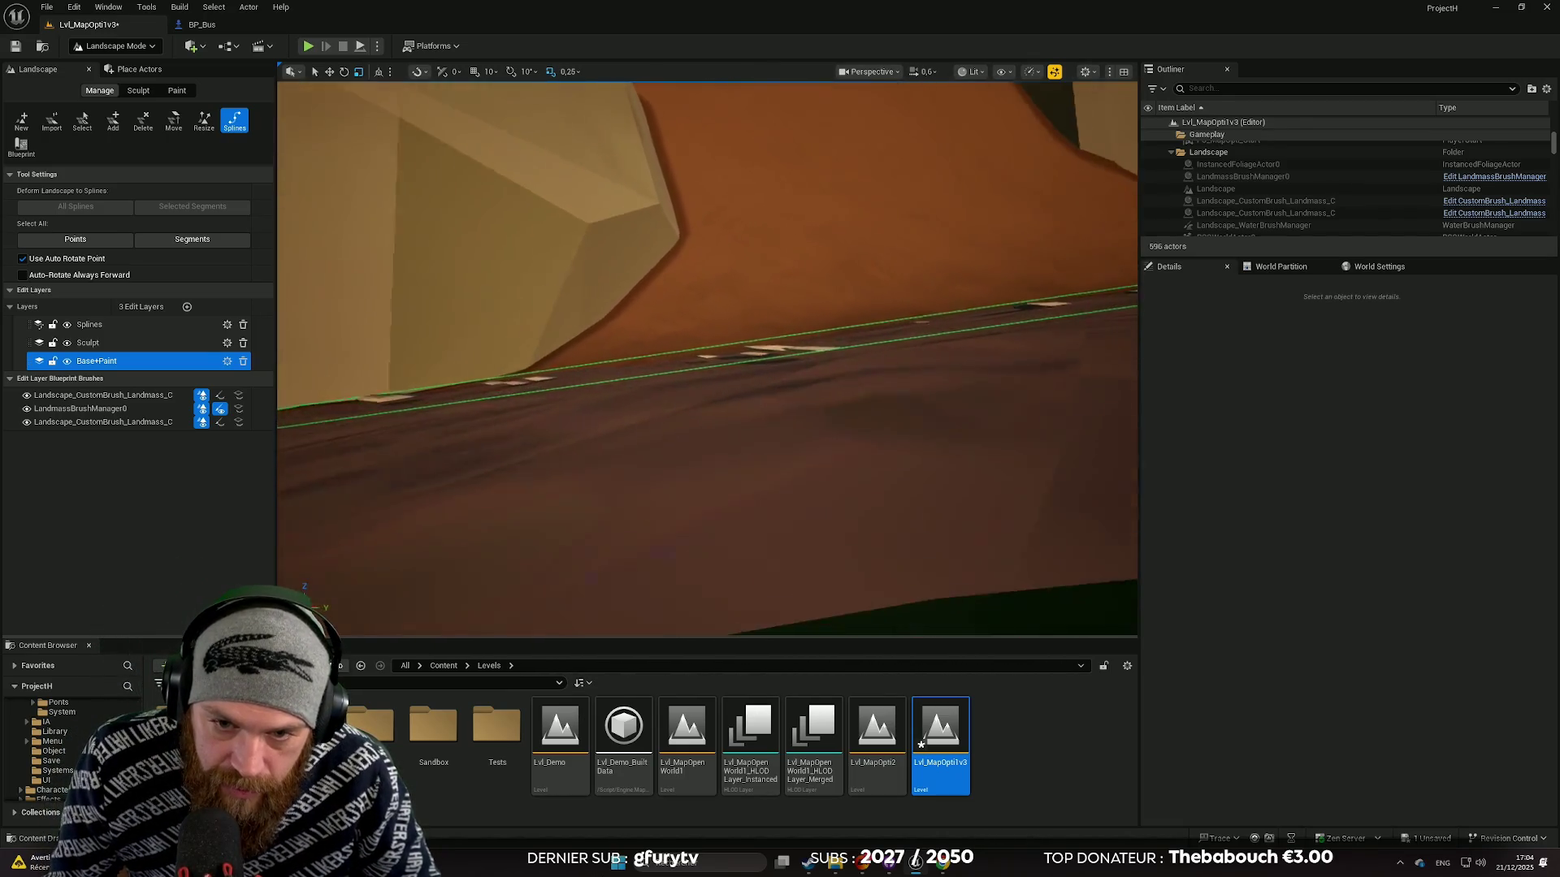
key("w")
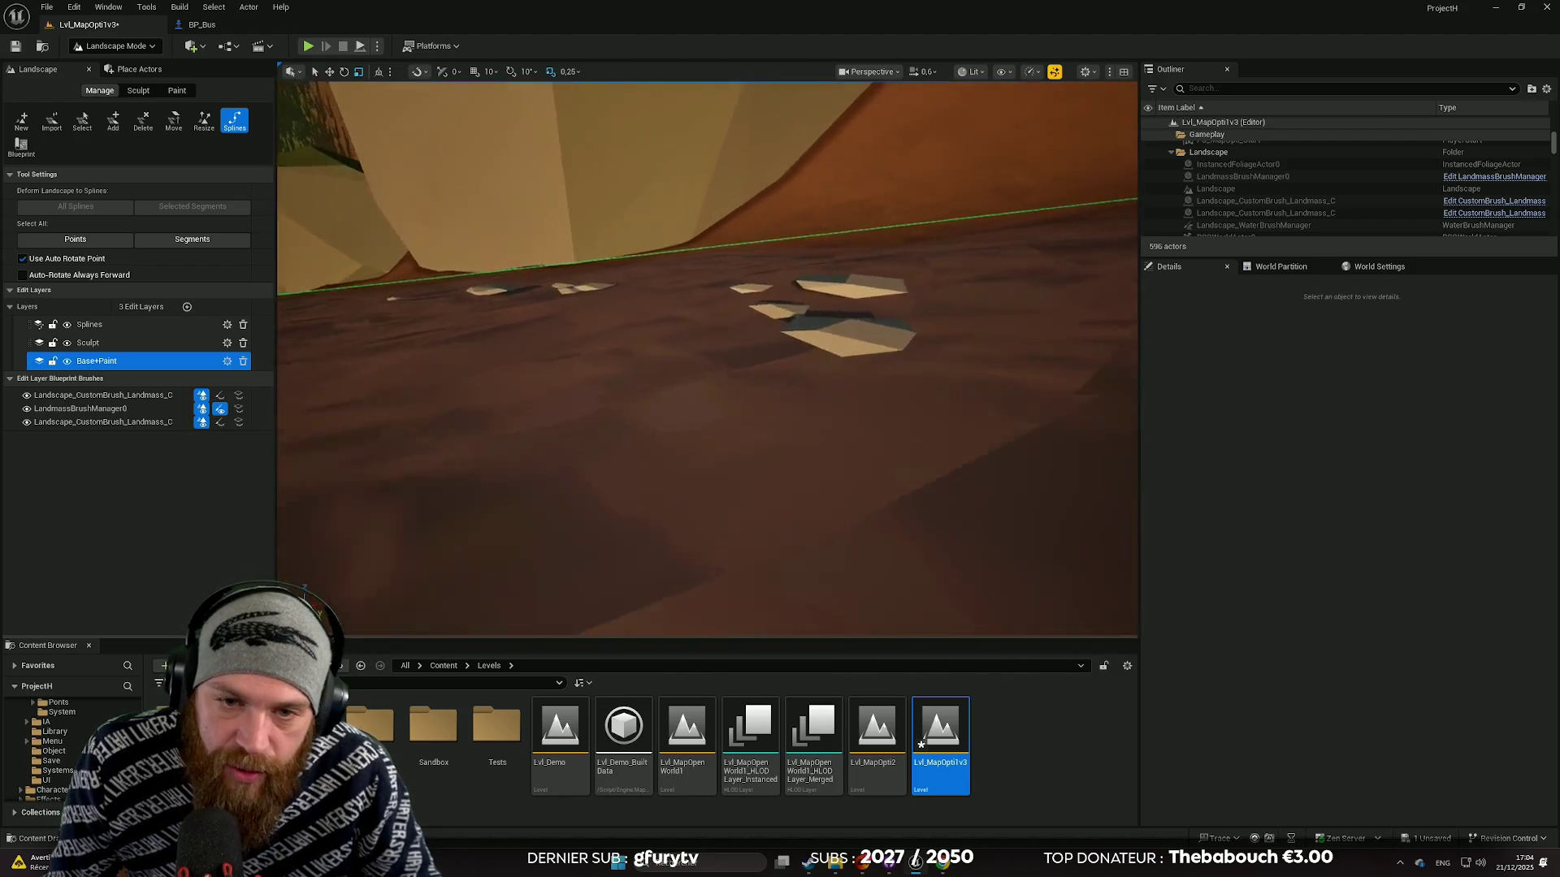
key("s")
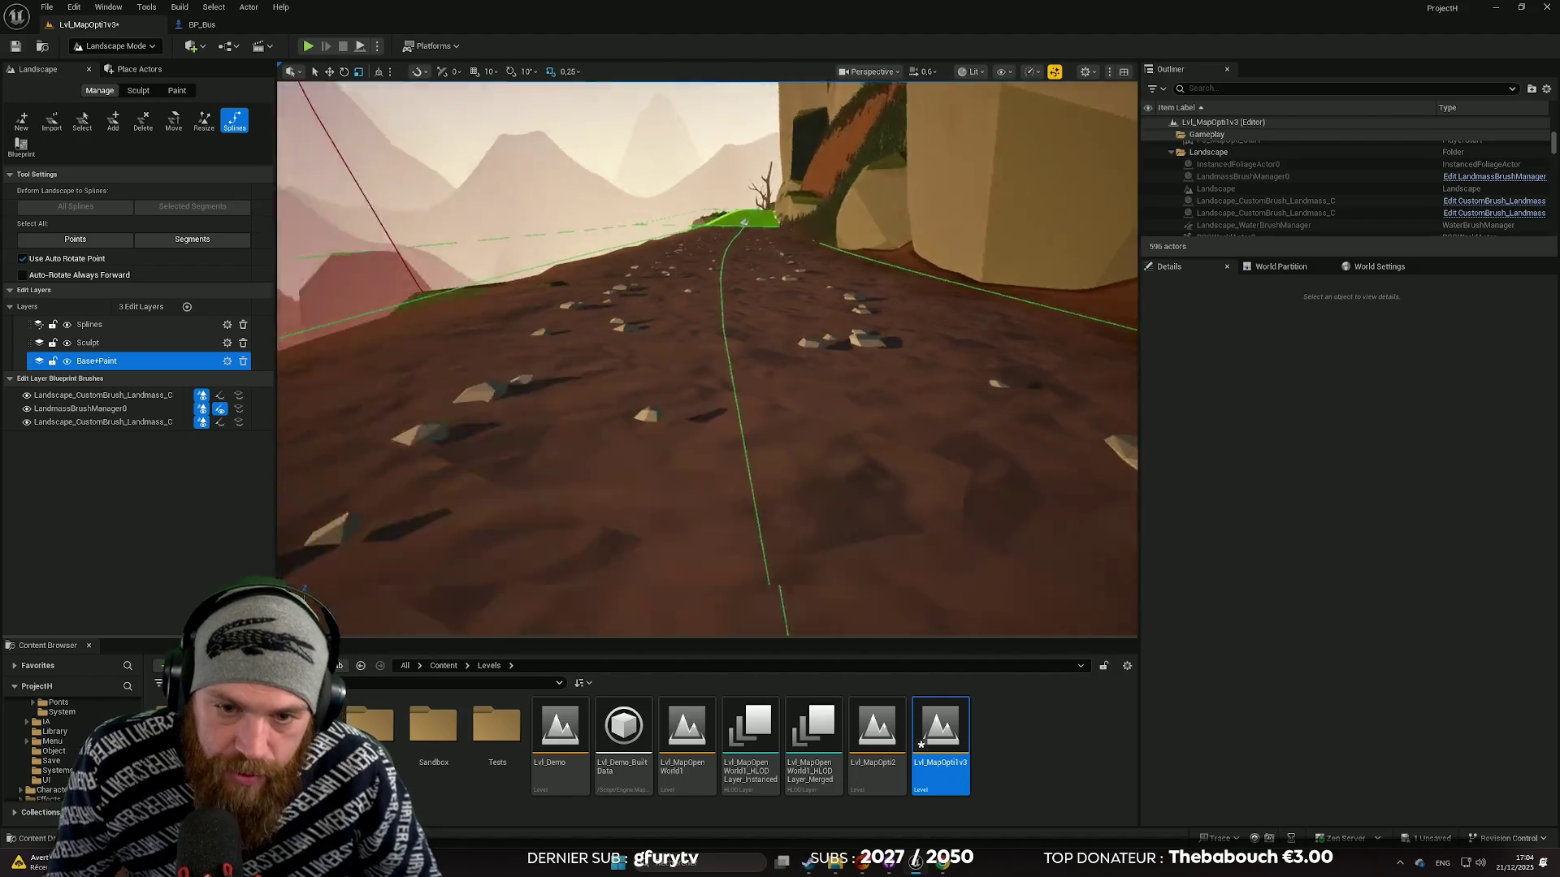
key("s")
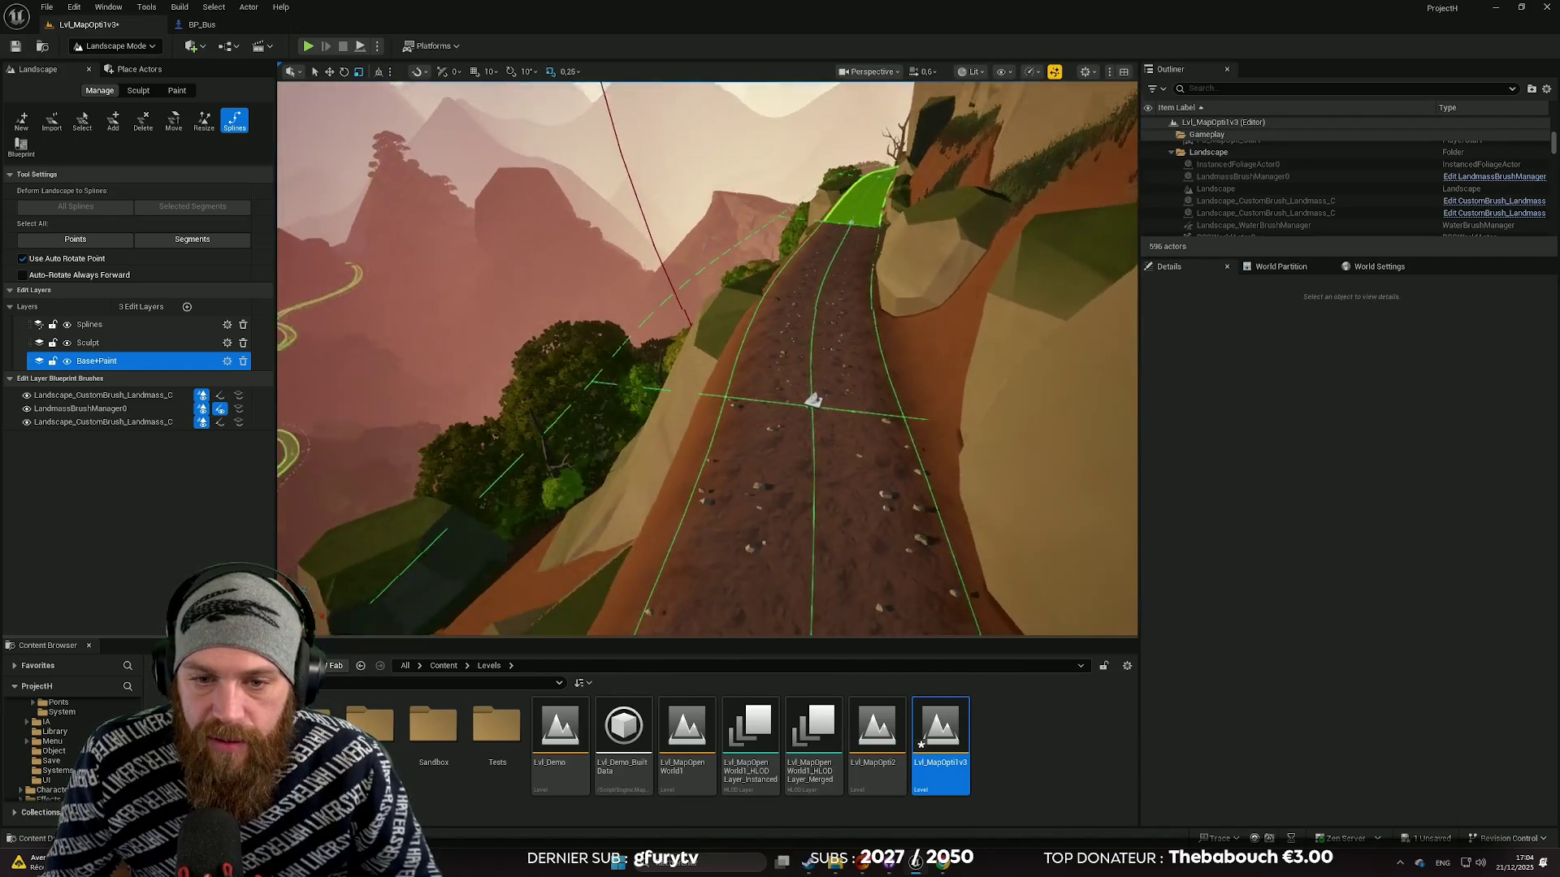
key("w")
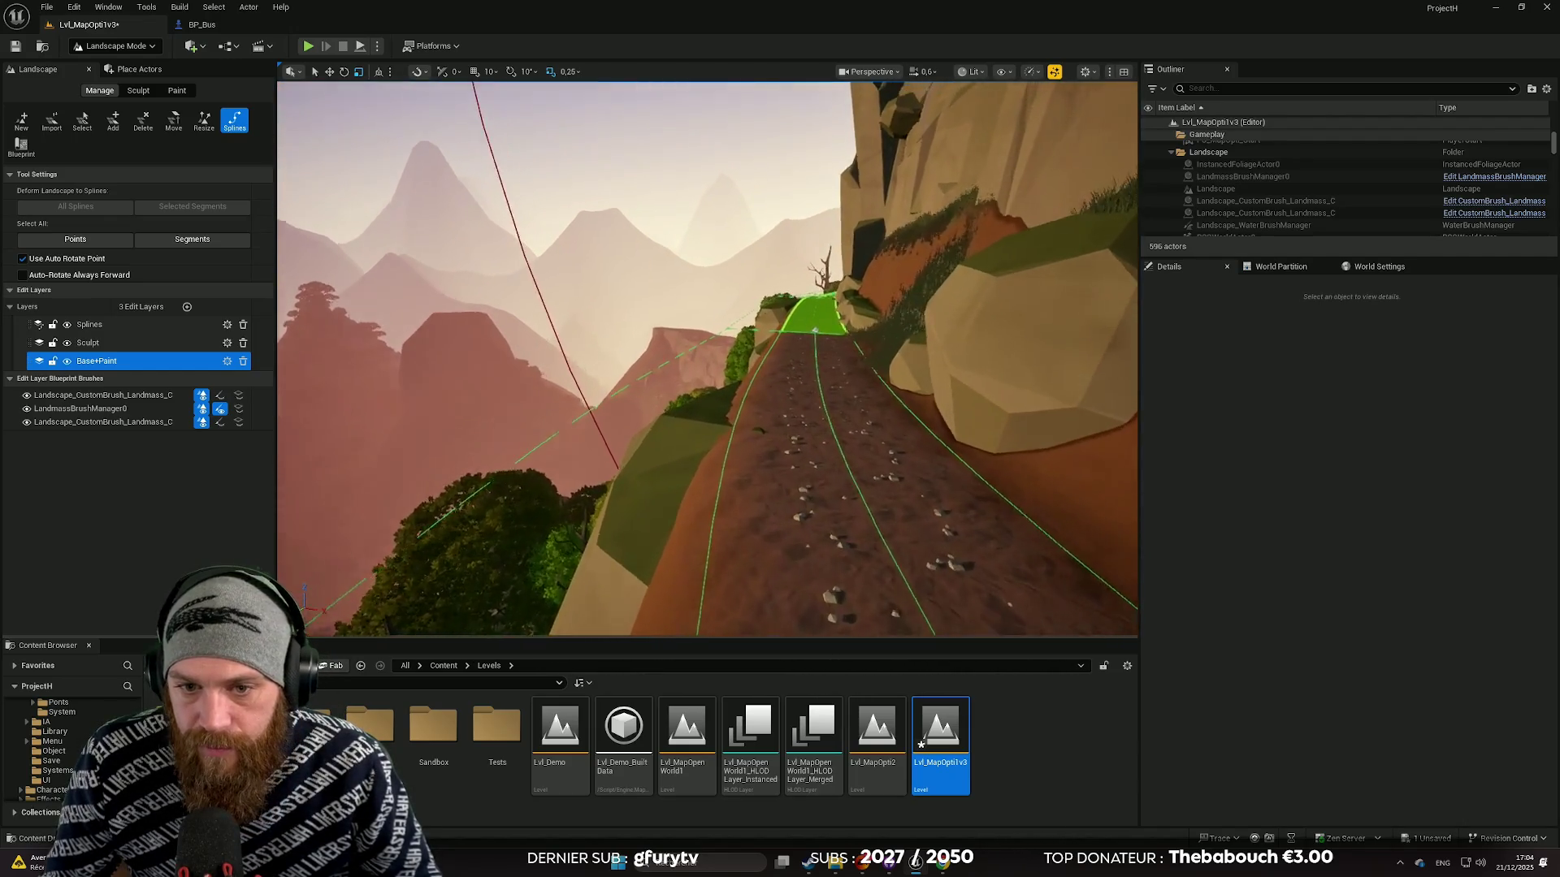